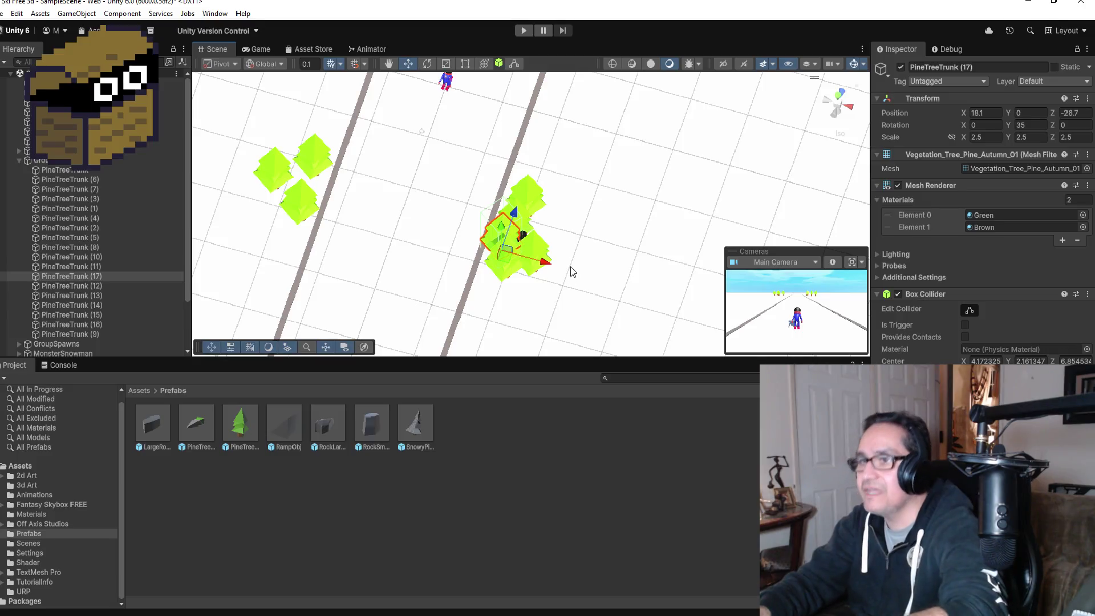
Step: Duplicate PineTreeTrunk three times, placing copies (18)–(20) in the right and left tree clusters beside the track
key("ctrl+d")
mouse_move(556, 269)
left_mouse_down()
mouse_move(581, 274)
mouse_move(548, 234)
mouse_move(559, 207)
left_mouse_up()
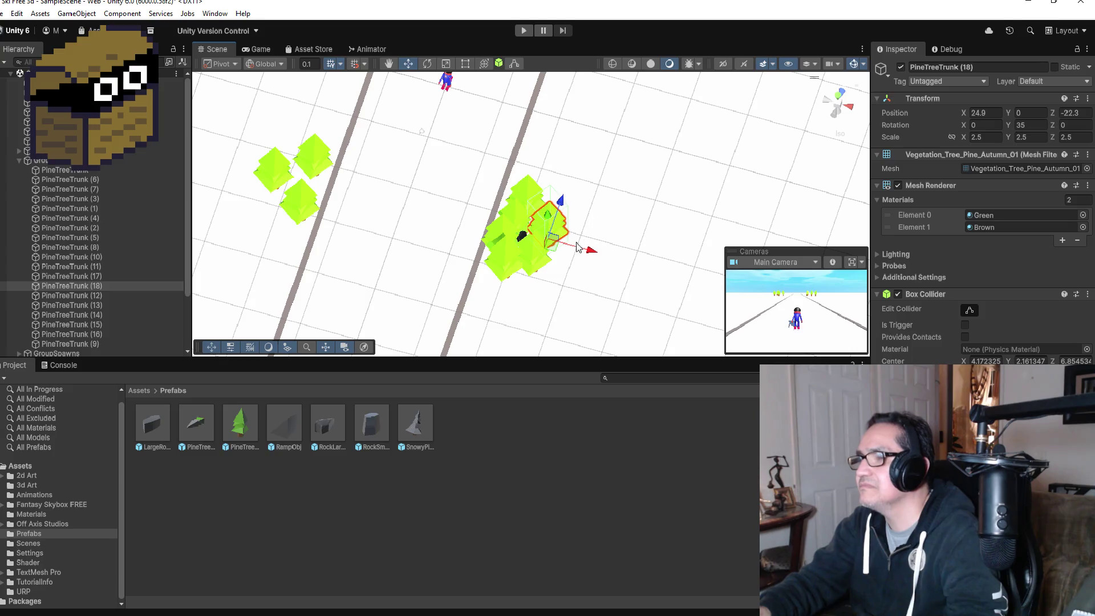
scroll(577, 263, "down", 2)
key("ctrl+d")
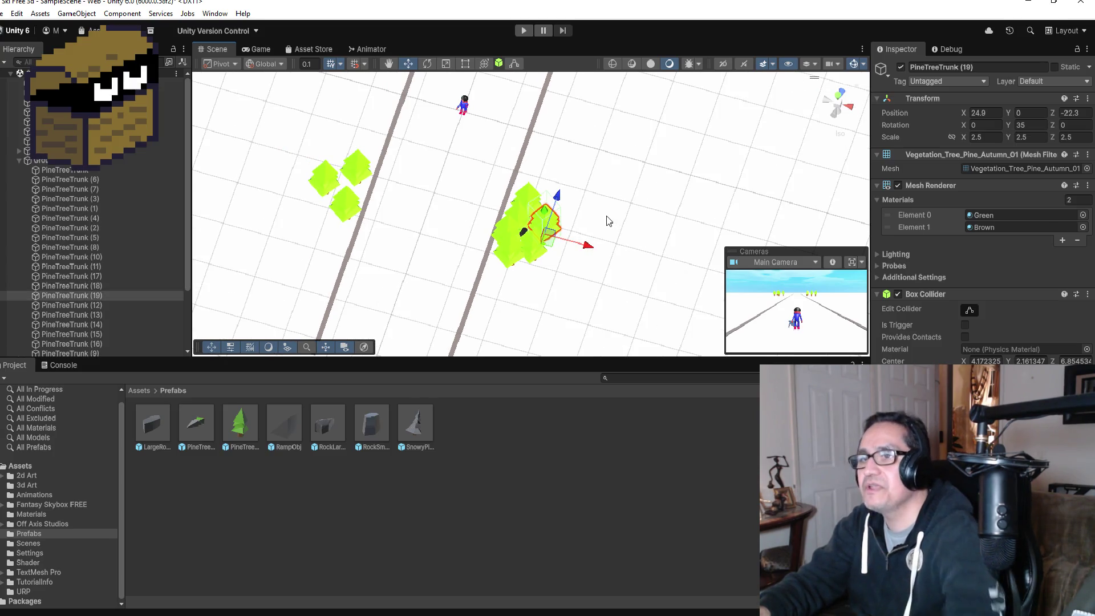
left_click_drag(546, 234, 374, 218)
left_click_drag(355, 141, 356, 125)
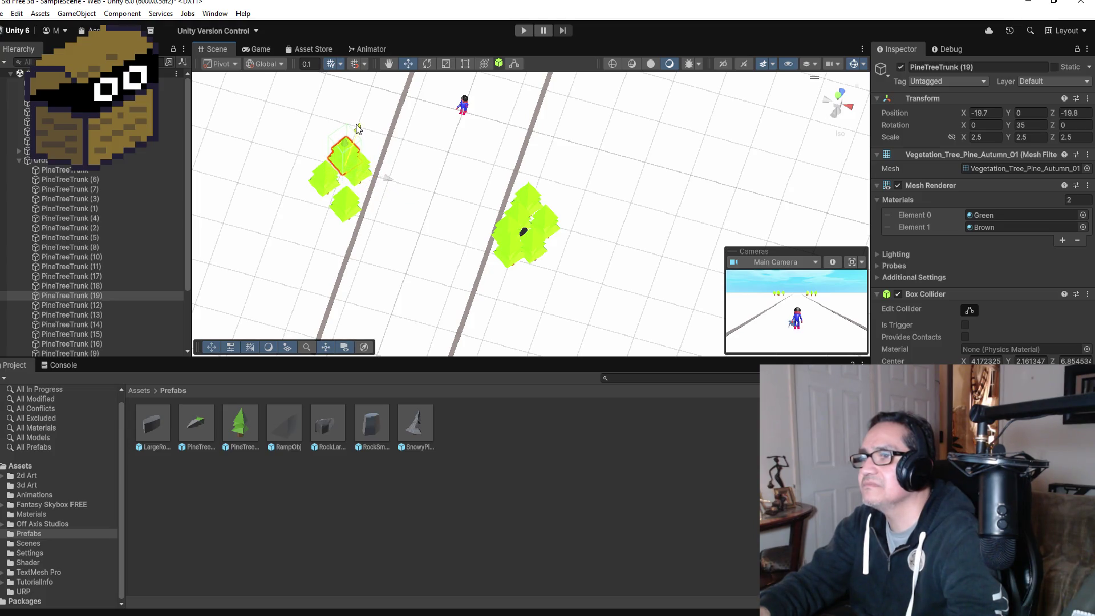
key("ctrl+d")
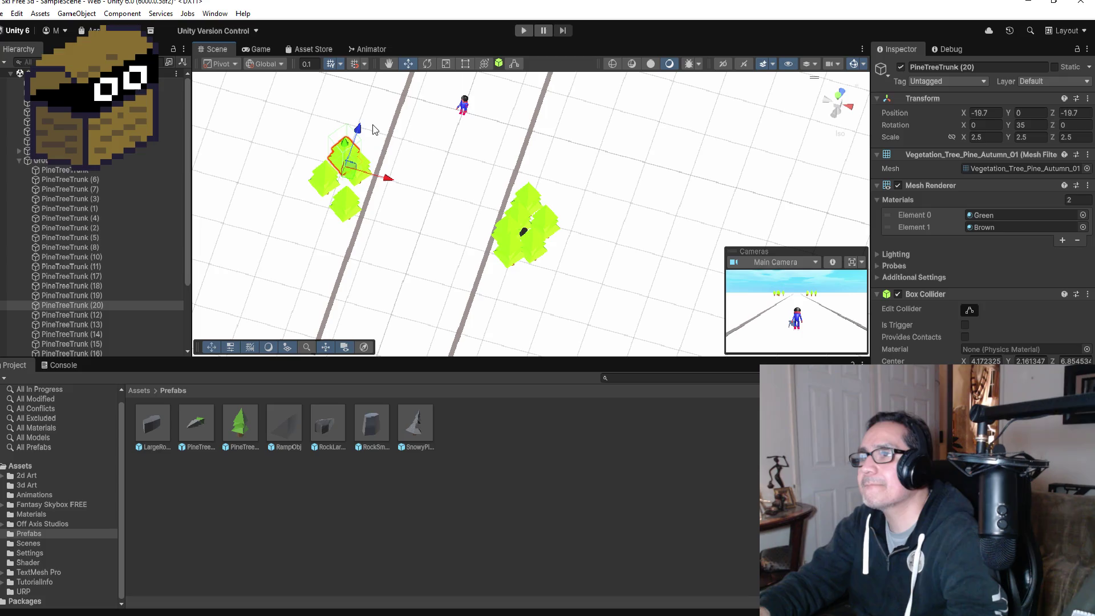
left_click_drag(358, 129, 352, 156)
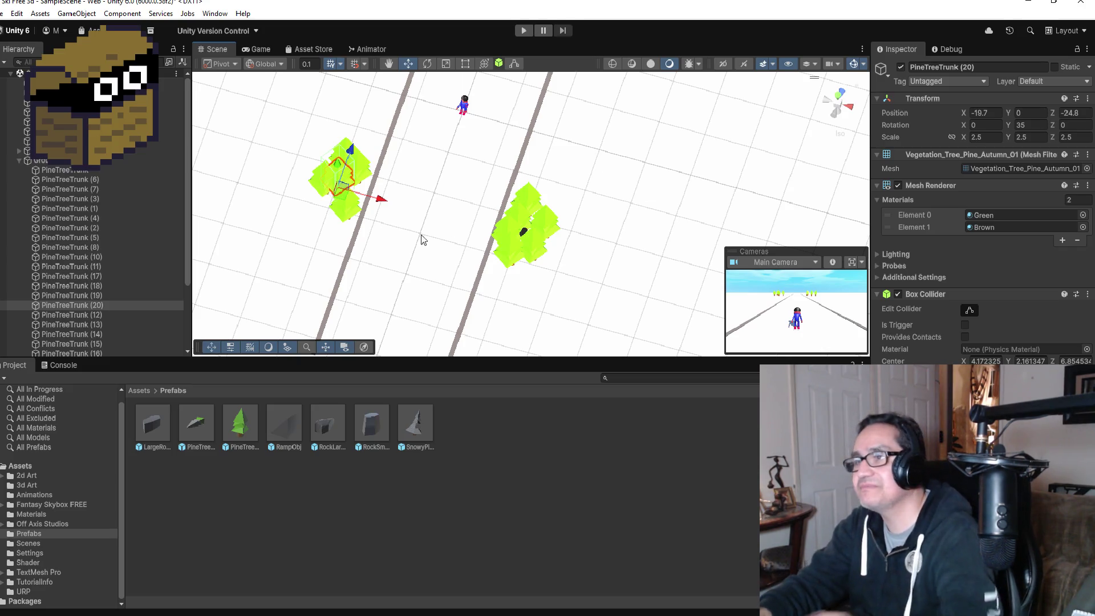
left_click(19, 161)
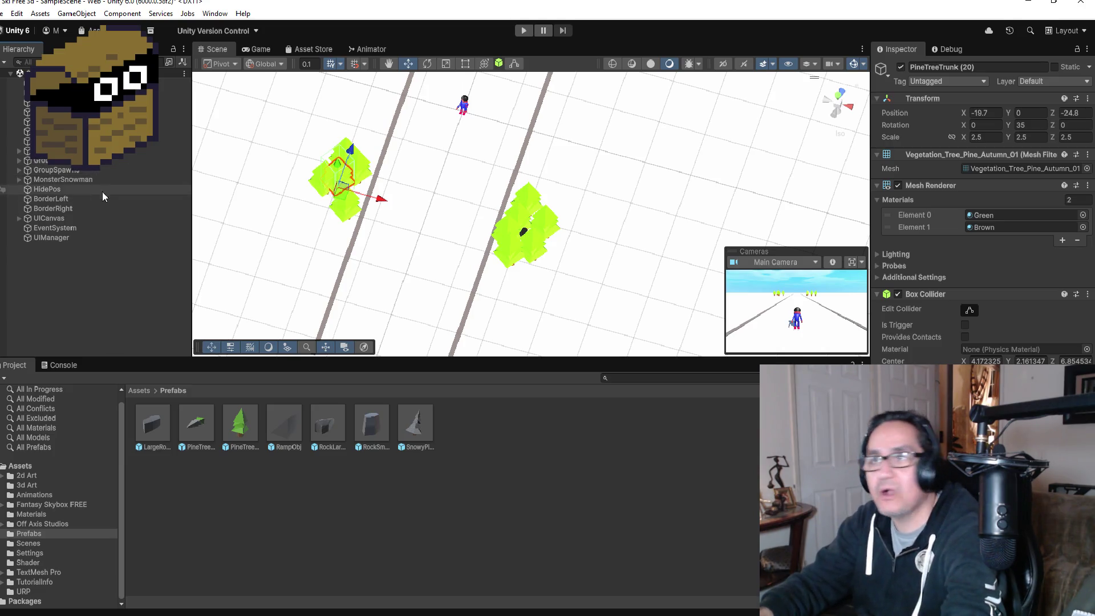
Step: Orbit the Scene view so the trees stand upright, then save the scene
mouse_move(427, 161)
left_mouse_down("alt")
mouse_move(471, 164)
mouse_move(510, 104)
mouse_move(477, 117)
mouse_move(487, 130)
mouse_move(423, 213)
mouse_move(437, 195)
left_mouse_up("alt")
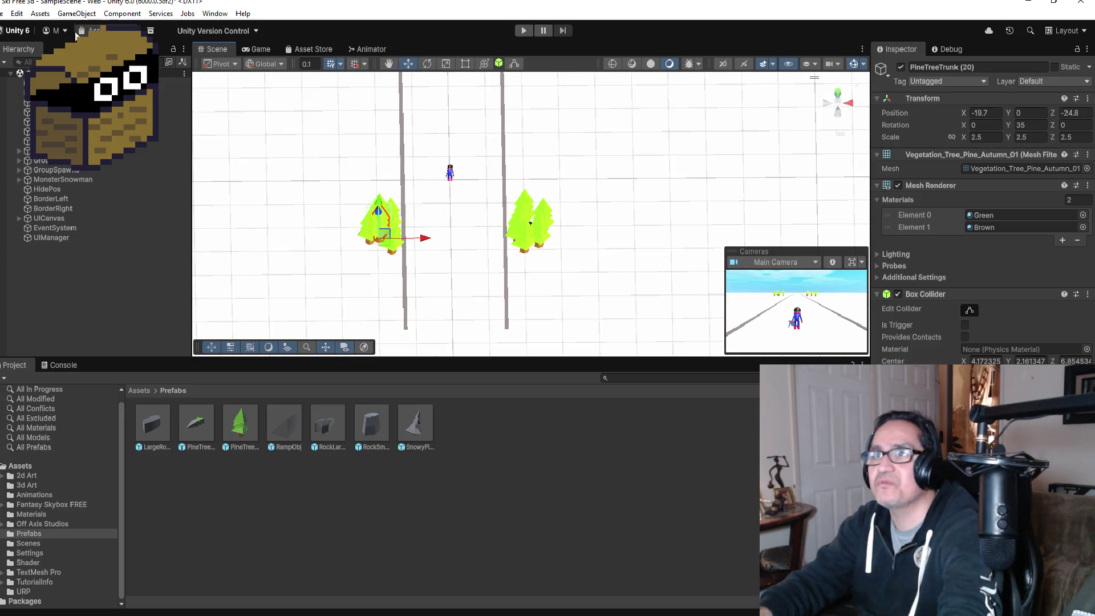
left_click(5, 14)
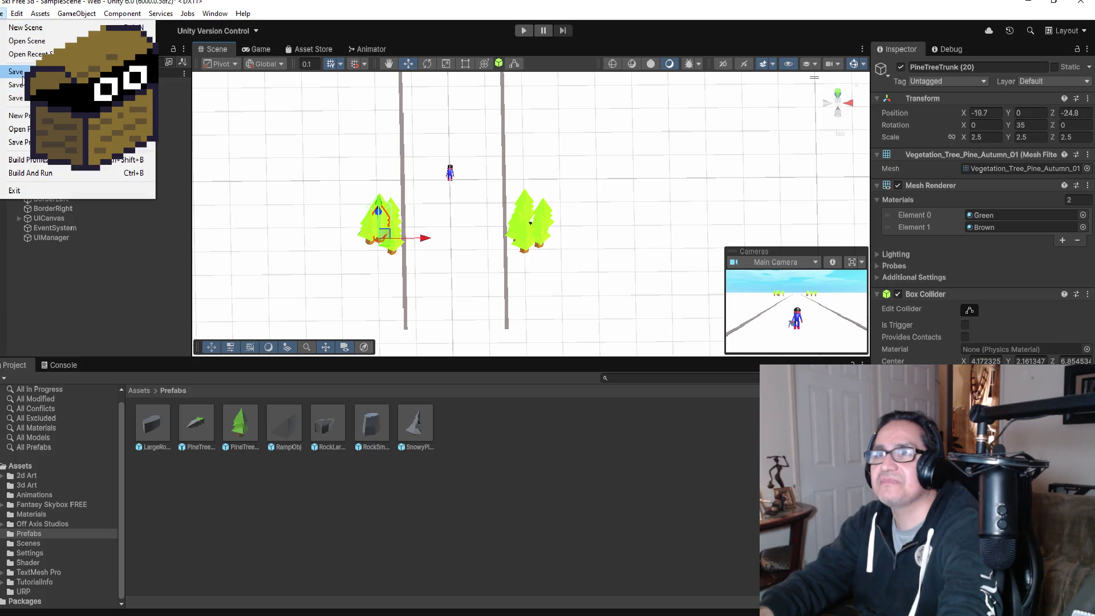
left_click(21, 74)
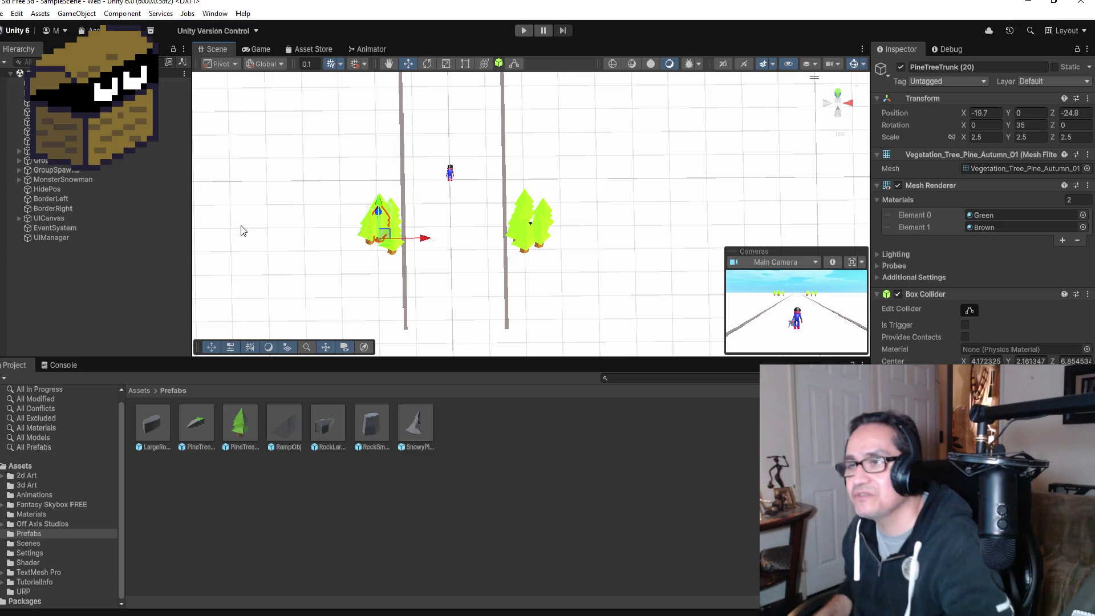
Step: Deselect the pine tree and re-angle the Scene view over the ski track
left_click(5, 13)
left_click(2, 112)
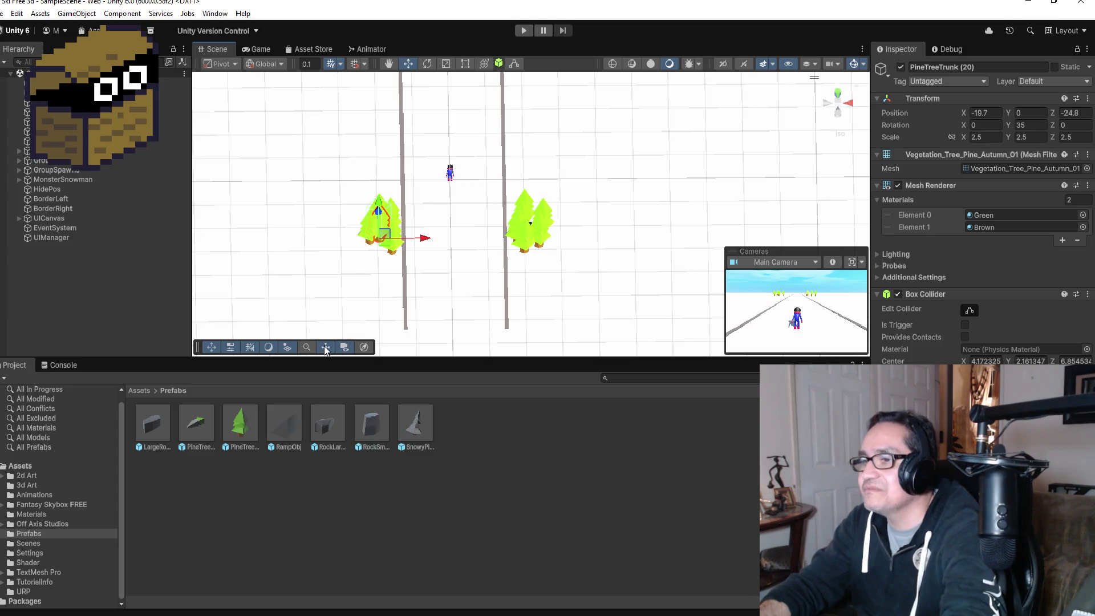
left_click(108, 255)
scroll(473, 154, "down", 3)
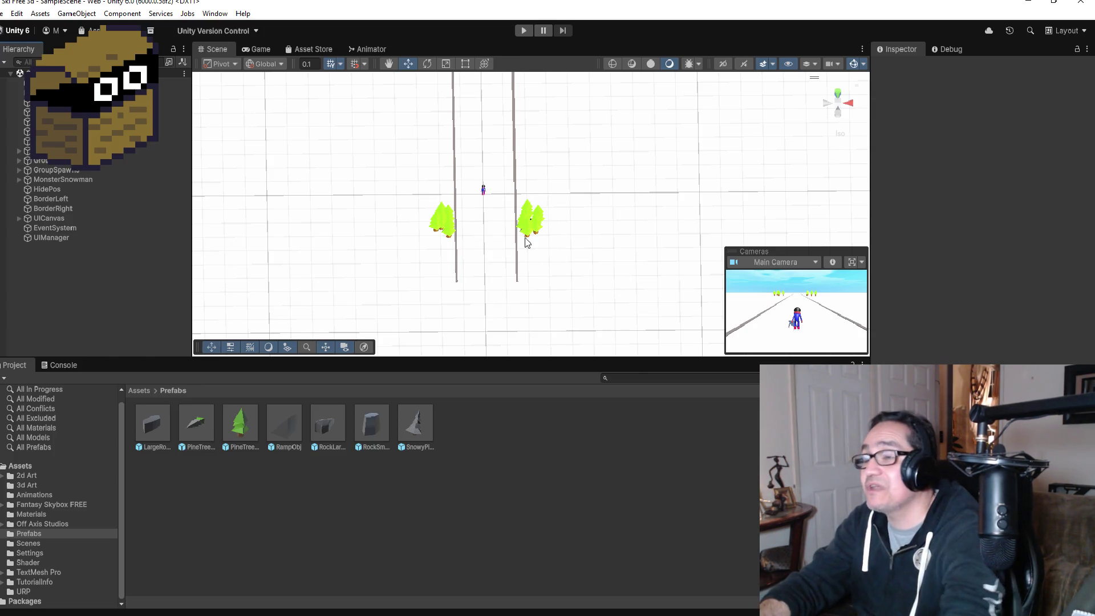
mouse_move(612, 156)
left_mouse_down()
mouse_move(586, 146)
mouse_move(591, 108)
mouse_move(591, 221)
left_mouse_up()
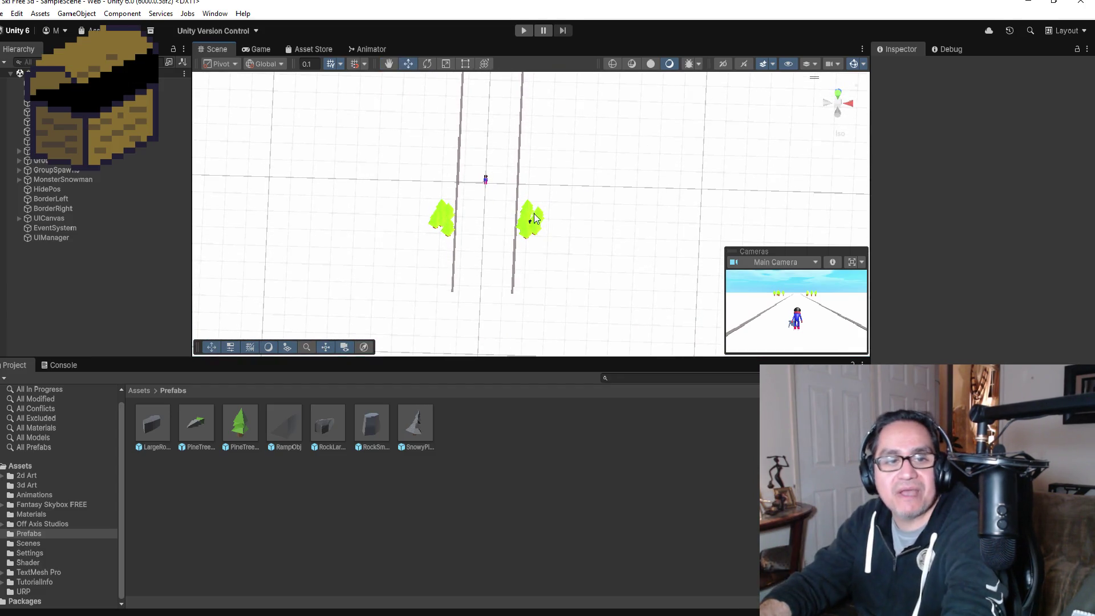
Step: Select the Directional Light, then switch to Snowman.cs in Visual Studio
left_click(91, 102)
scroll(546, 236, "up", 2)
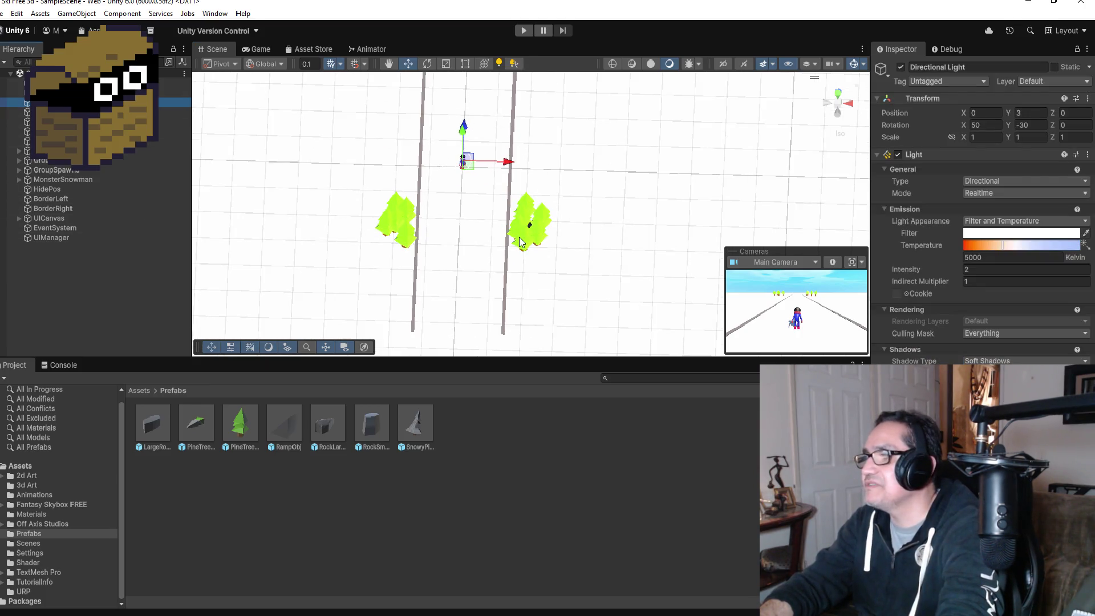
scroll(516, 263, "down", 6)
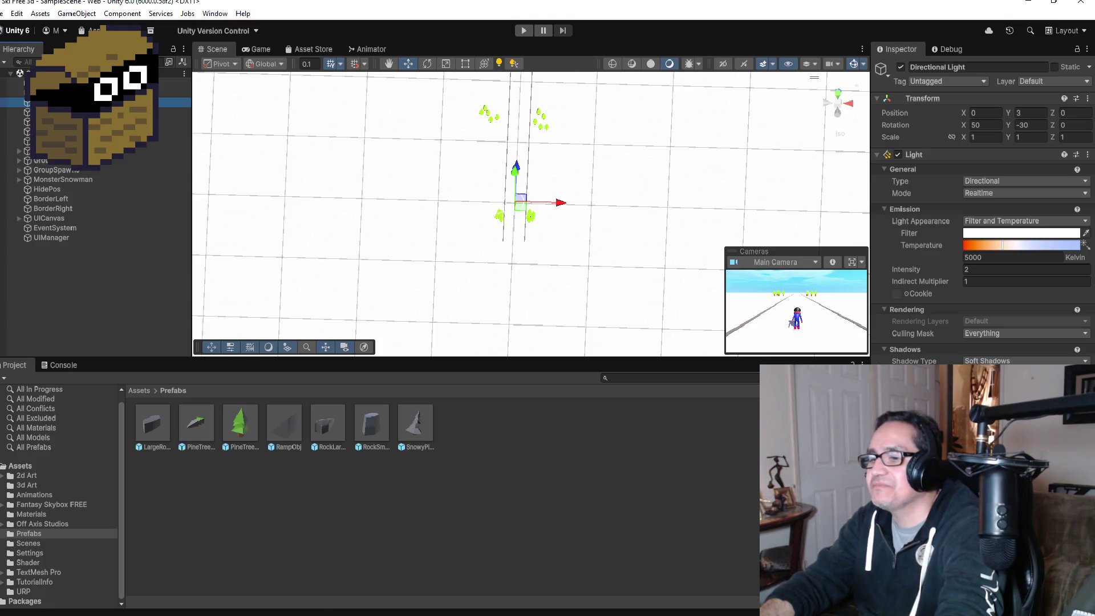
left_click(379, 601)
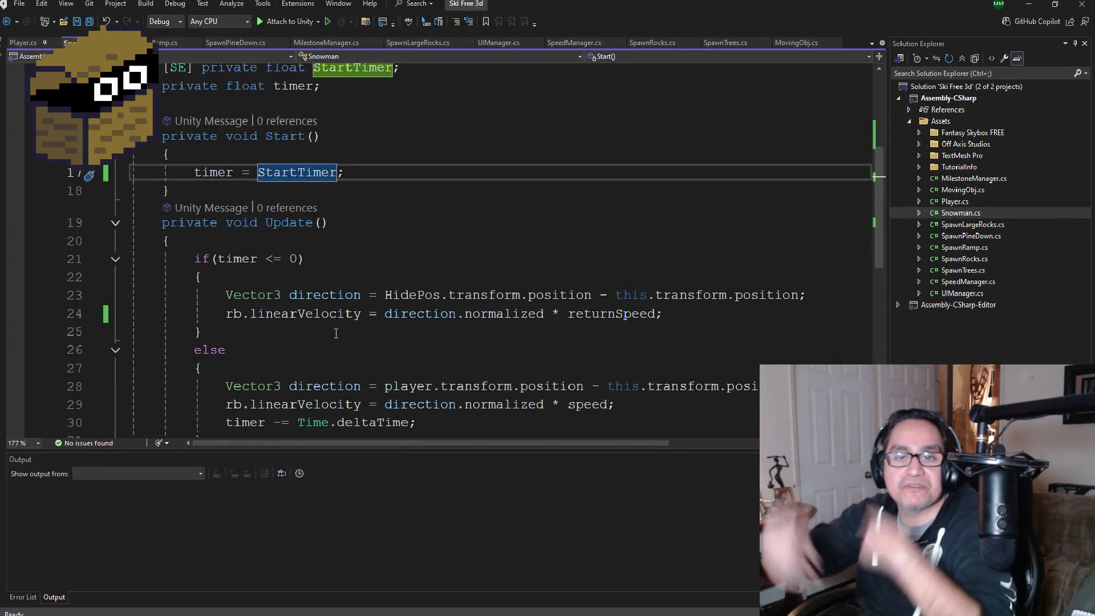
Step: Remove the stray blank line on line 32 after the else block
scroll(336, 320, "down", 4)
scroll(313, 313, "up", 3)
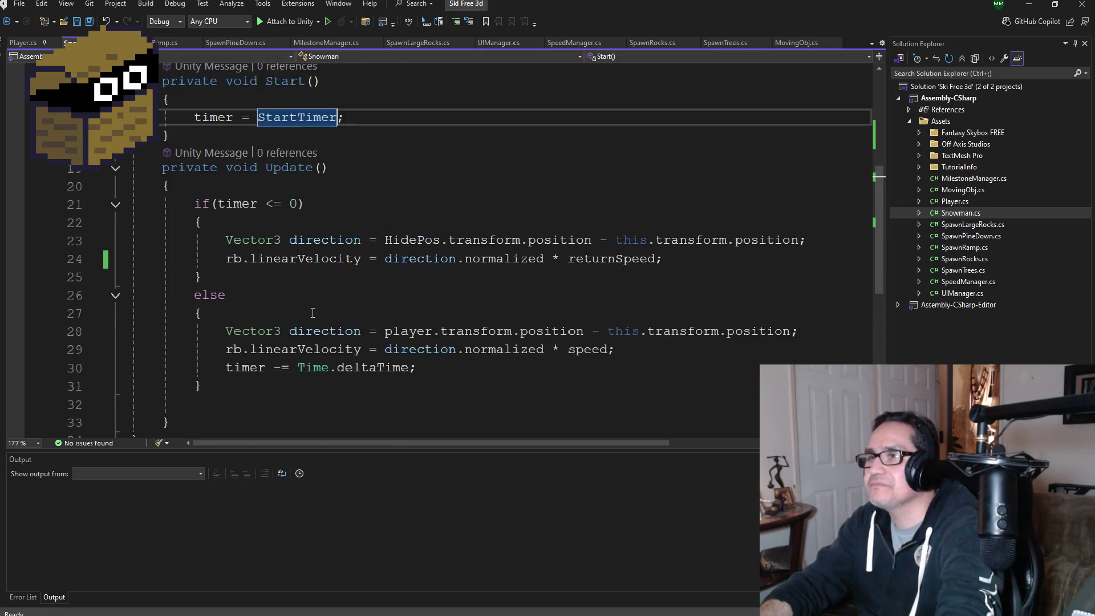
scroll(312, 313, "up", 1)
scroll(313, 313, "down", 3)
left_click(245, 295)
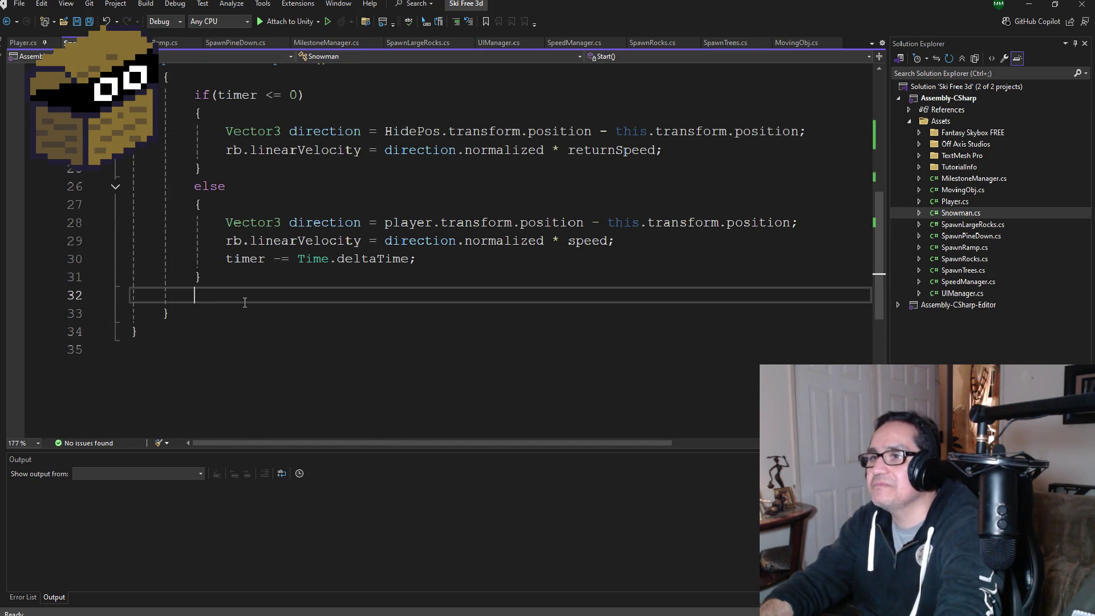
key("Delete")
key("End")
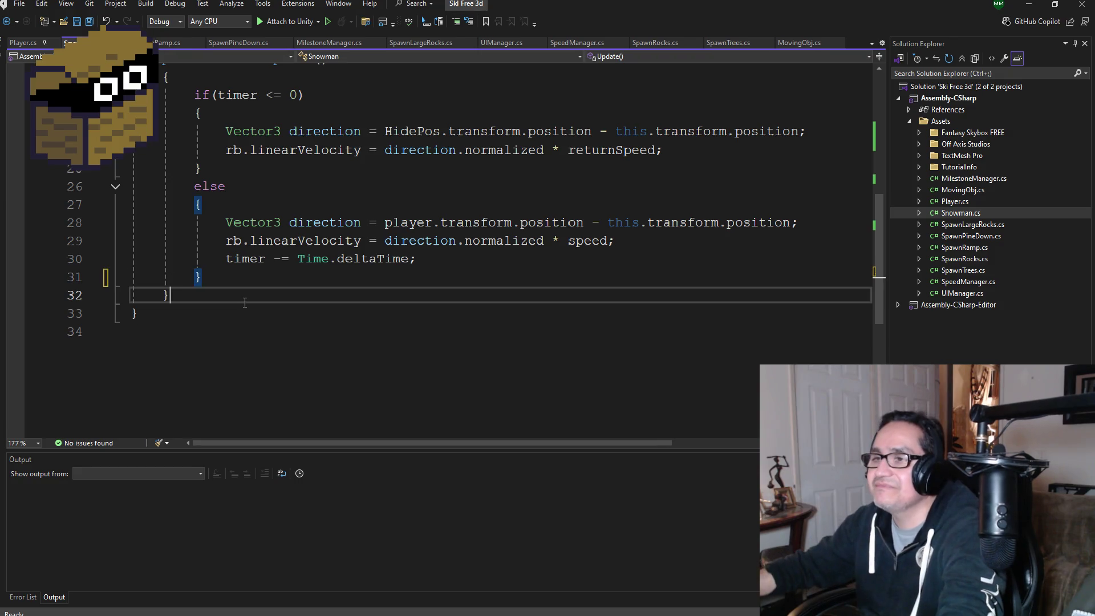
key("Return")
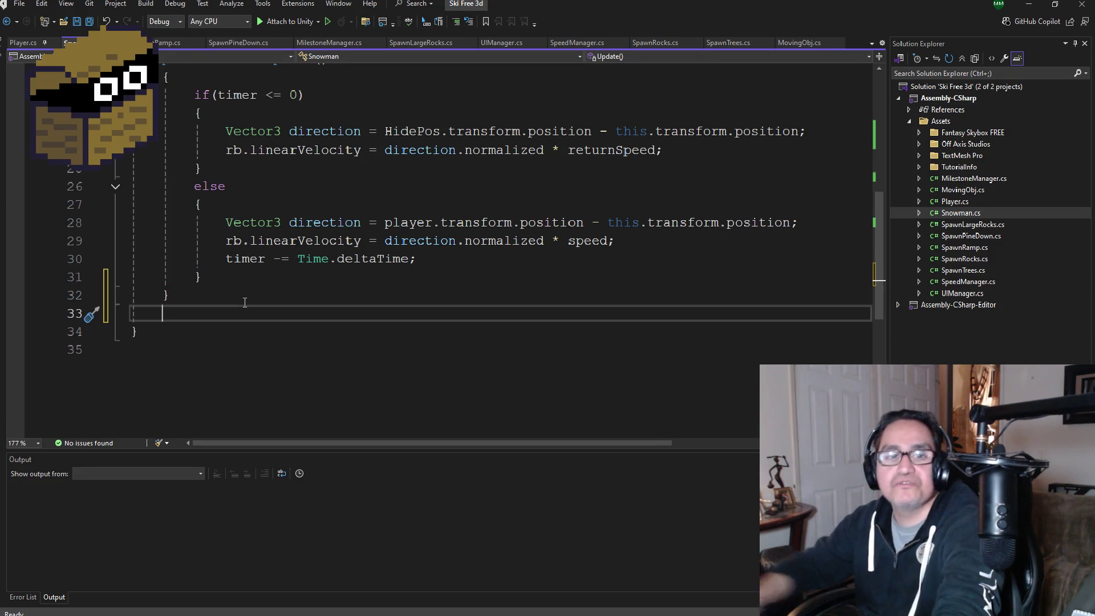
Step: Add a new line '[SE] private float' below the returnSpeed declaration
scroll(281, 264, "up", 7)
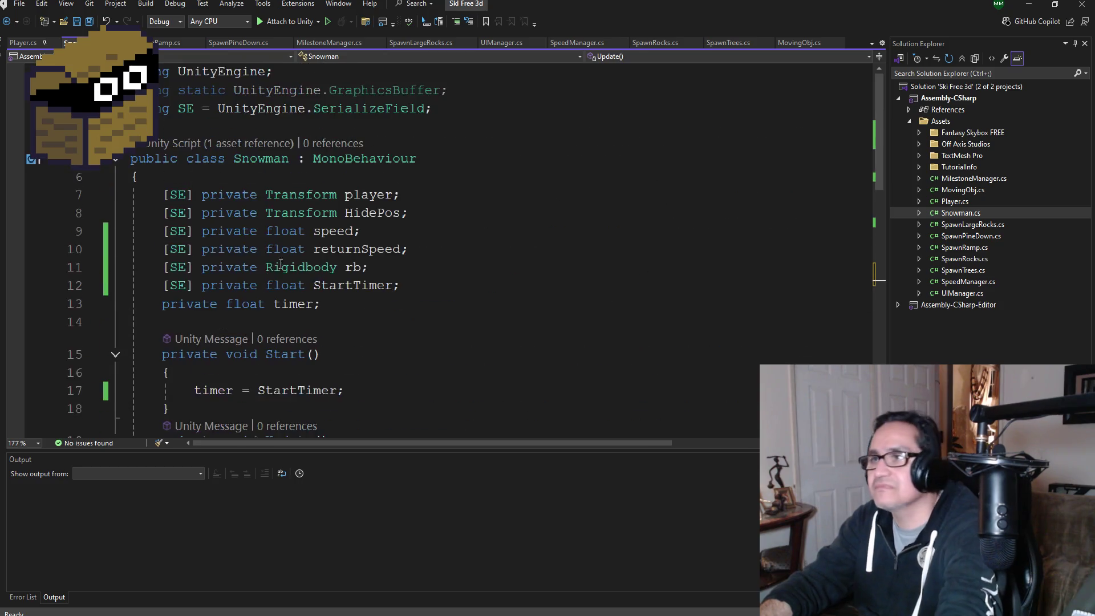
left_click(423, 285)
left_click(431, 231)
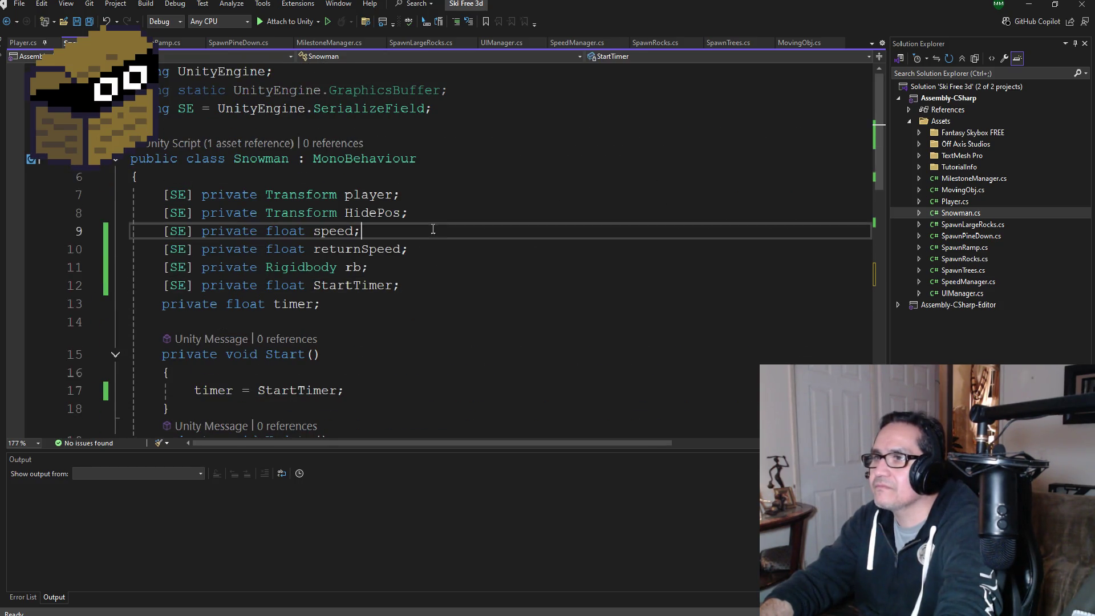
left_click(437, 248)
key("Return")
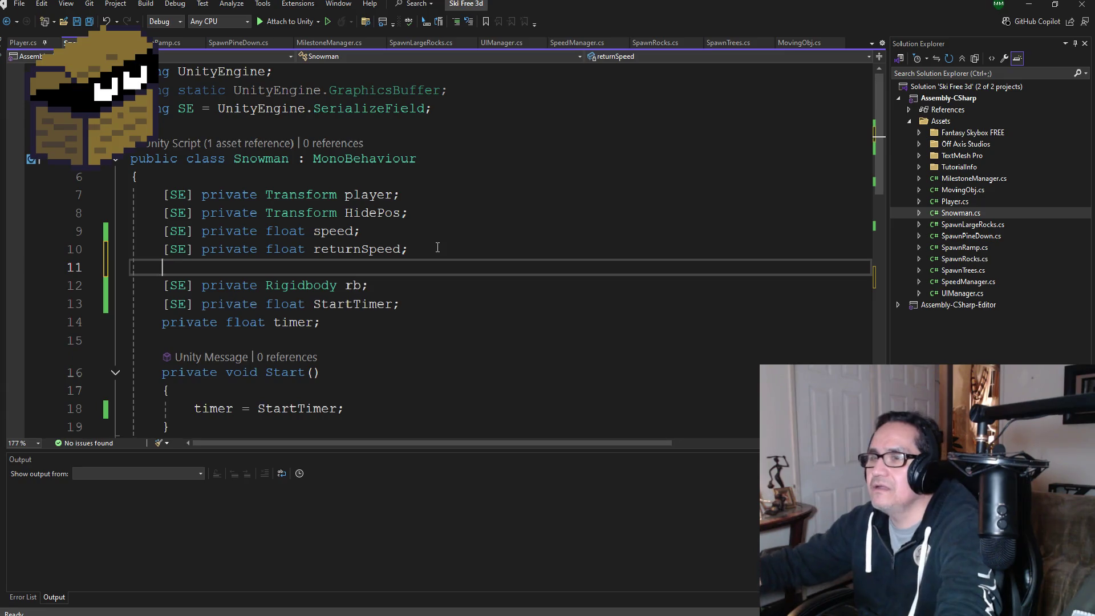
type("[SE] private float")
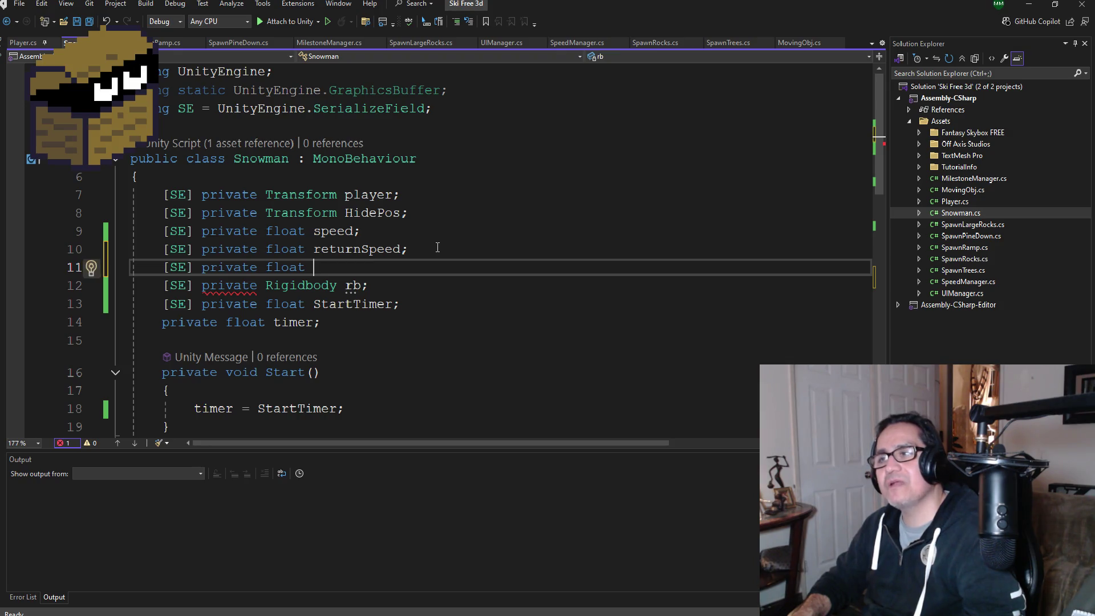
Step: Move the StartTimer declaration up to sit directly under returnSpeed
left_click_drag(428, 315, 82, 307)
key("ctrl+c")
key("Delete")
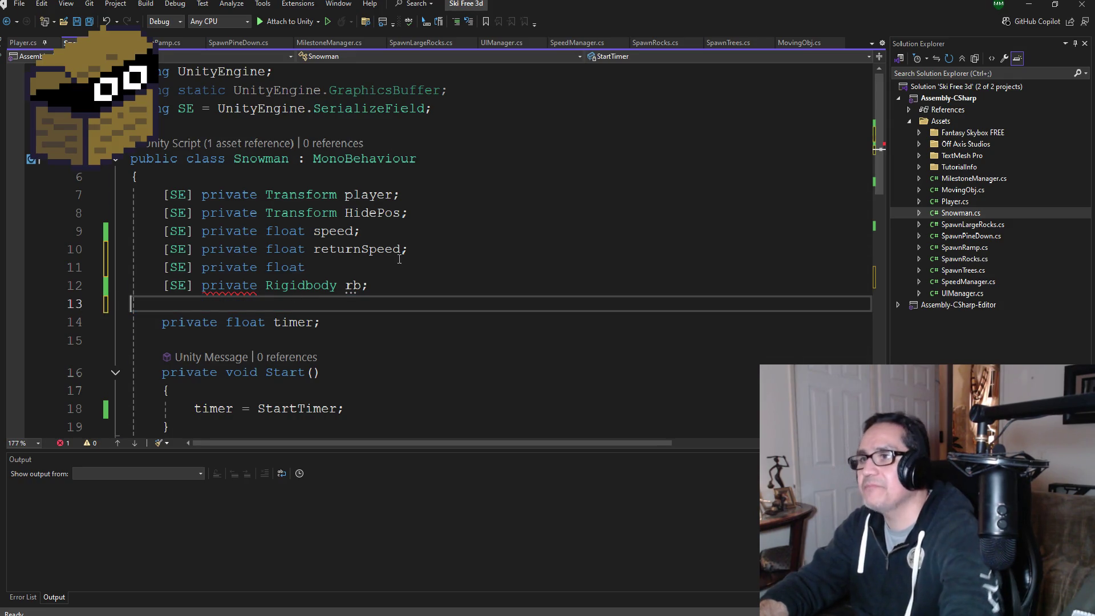
left_click(420, 248)
key("Return")
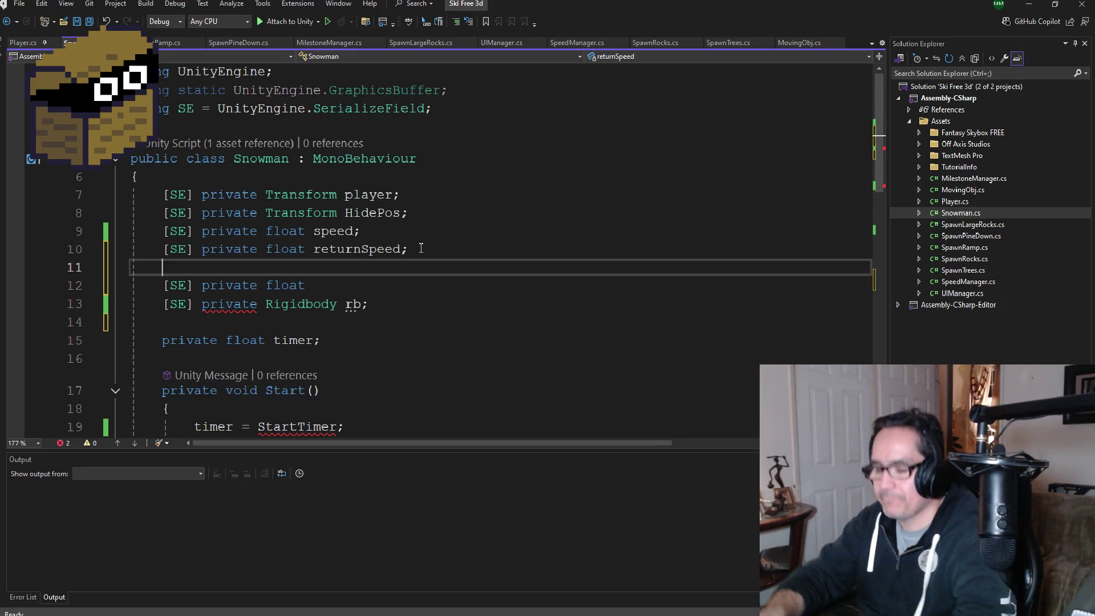
key("ctrl+v")
Step: Name the unfinished serialized float field 'restartTimer;' with a capital T
left_click(343, 287)
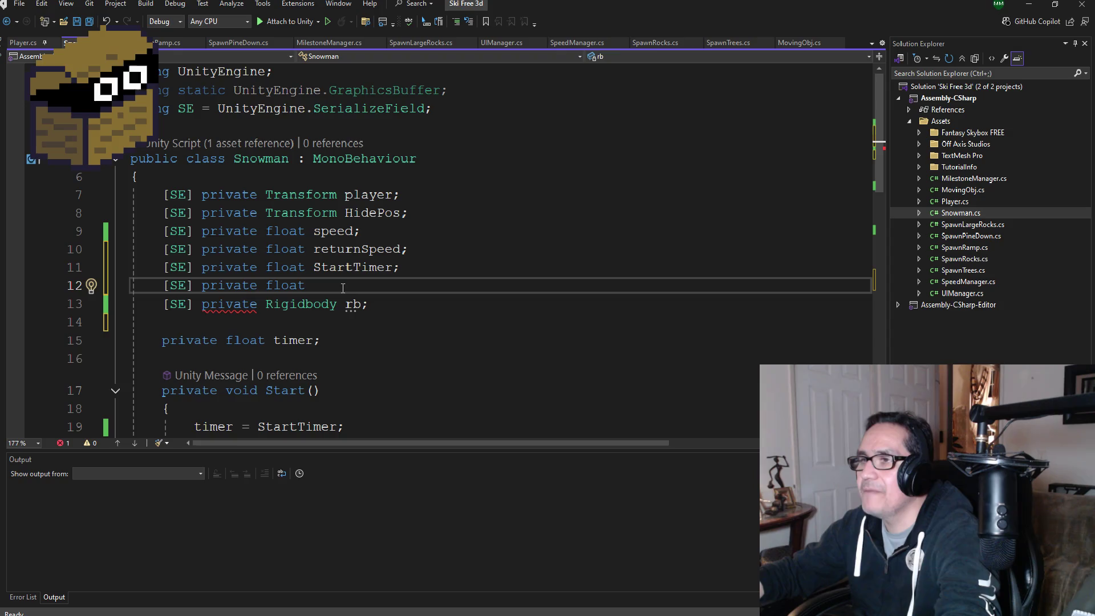
type("restart")
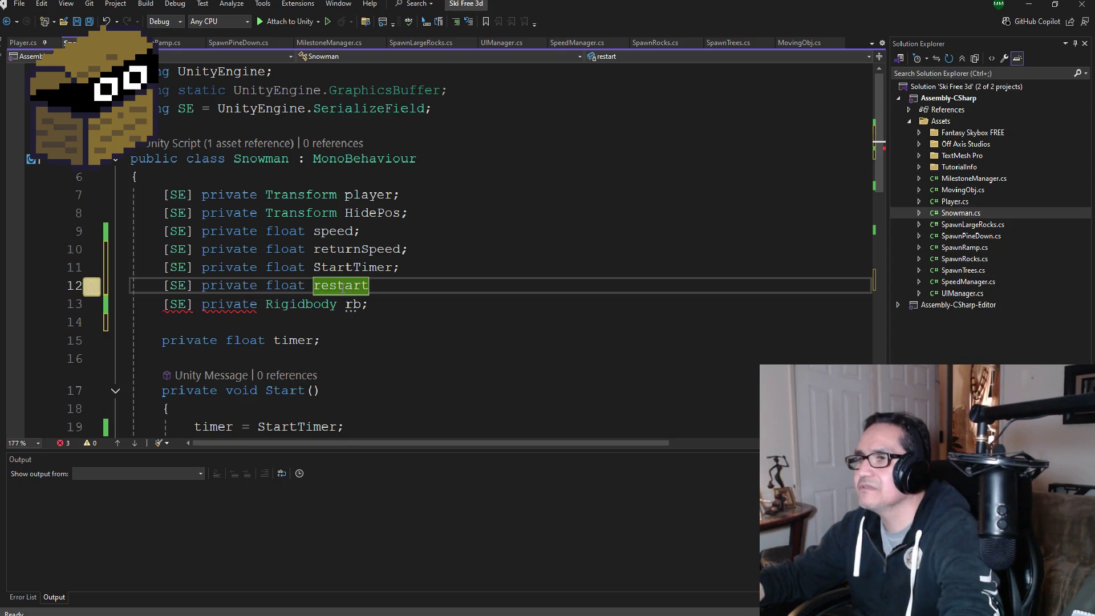
type("timer")
key("BackSpace")
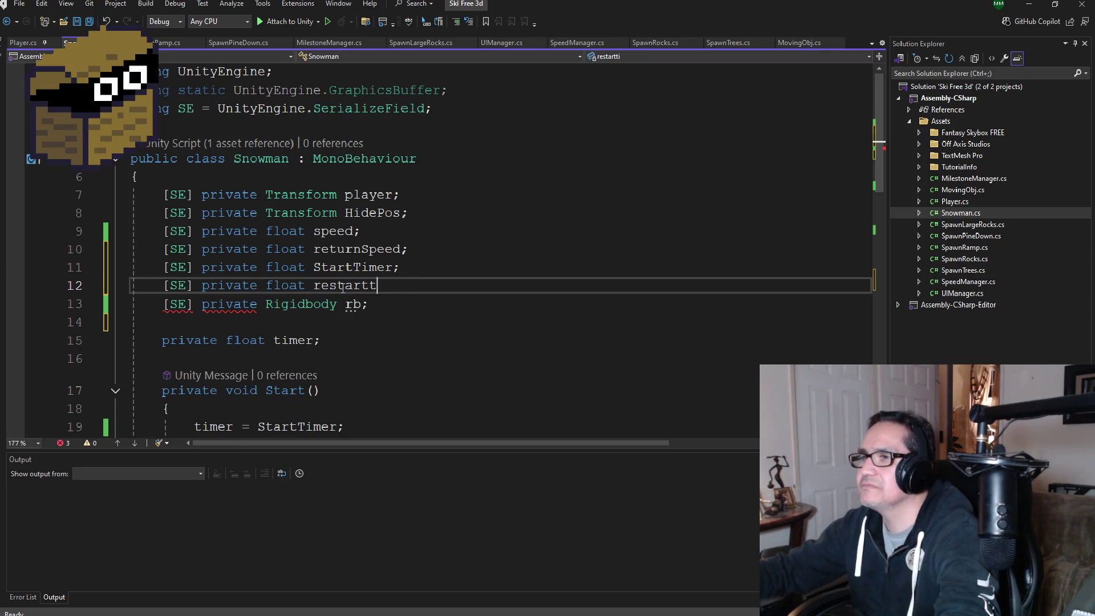
key("BackSpace")
type("Timer;")
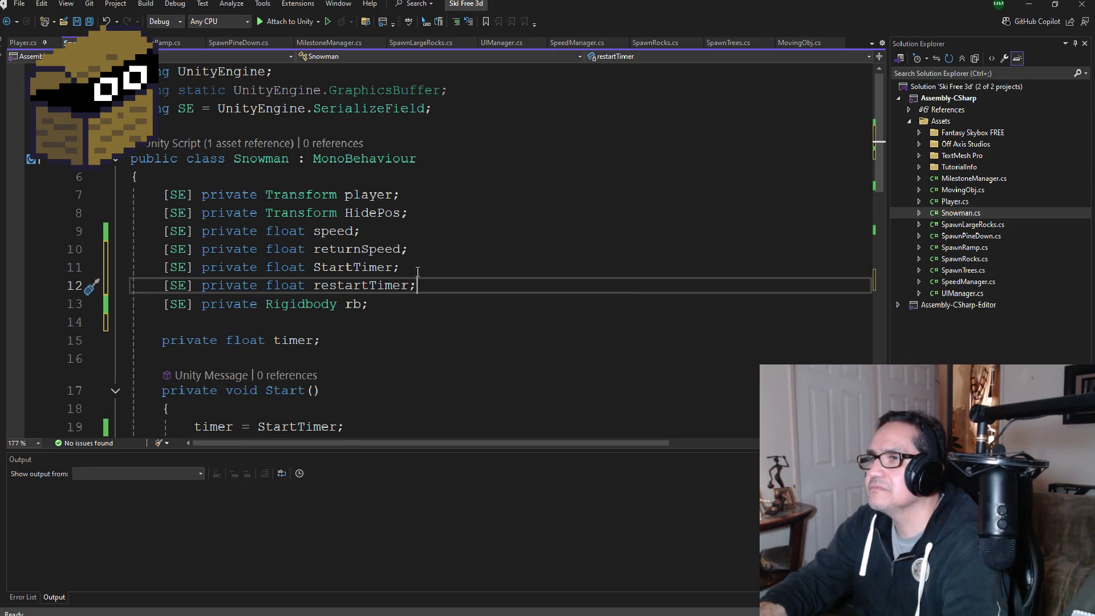
Step: Move the StartTimer and restartTimer declarations below the timer field
left_click_drag(405, 266, 130, 267)
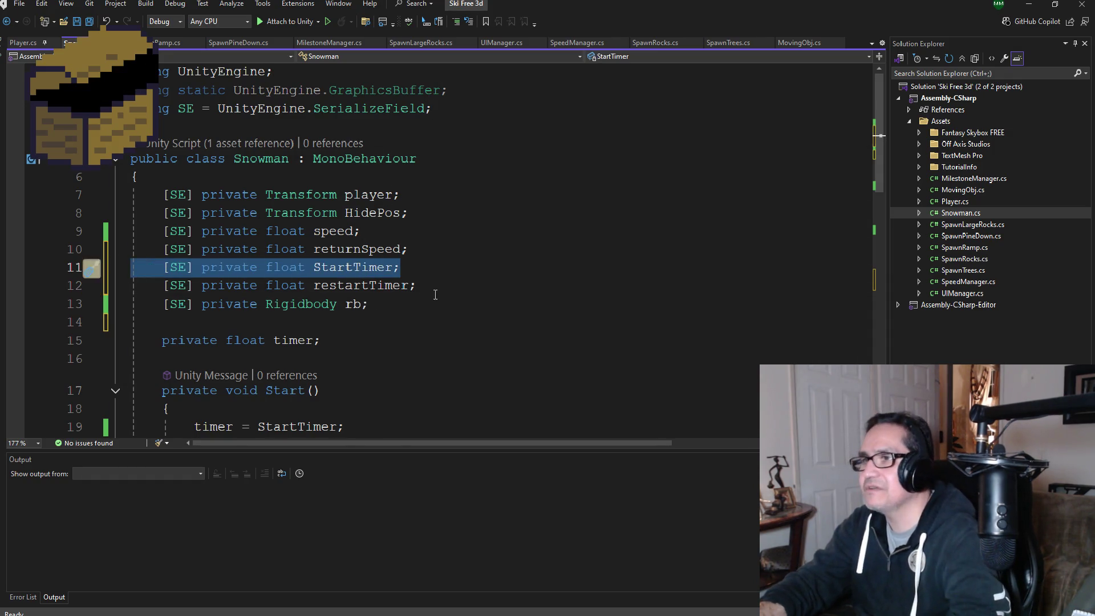
left_click_drag(445, 284, 94, 272)
key("ctrl+c")
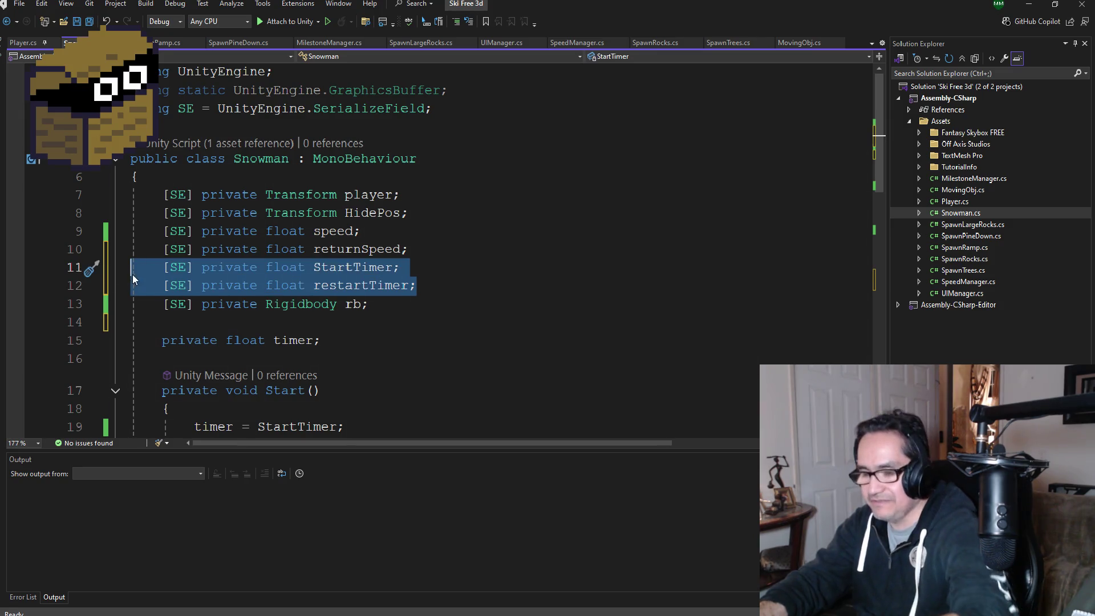
key("BackSpace")
key("BackSpace")
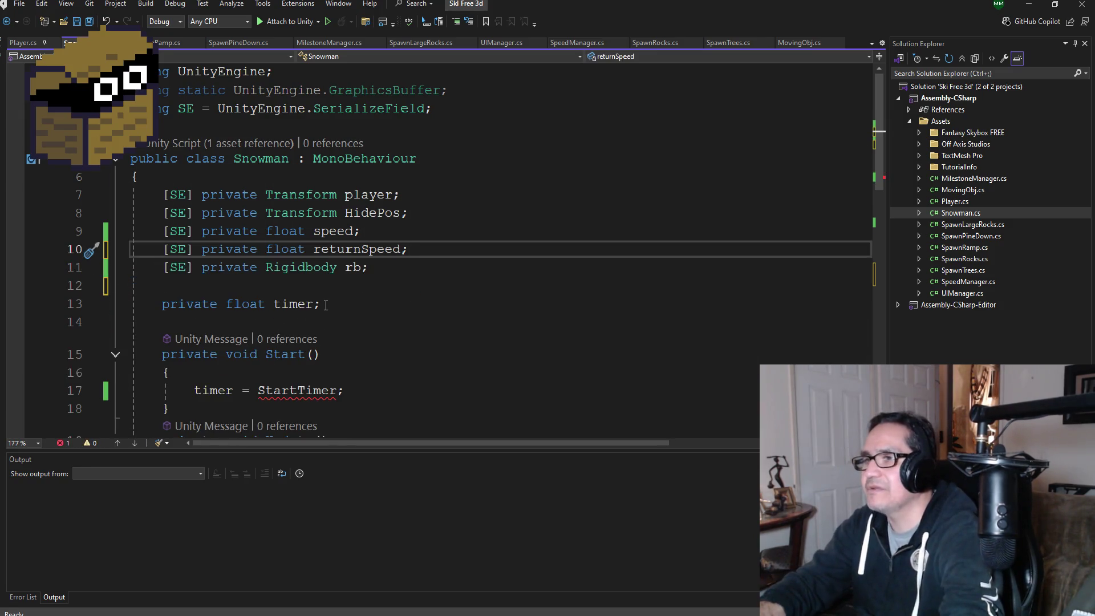
left_click(325, 304)
key("Return")
key("ctrl+v")
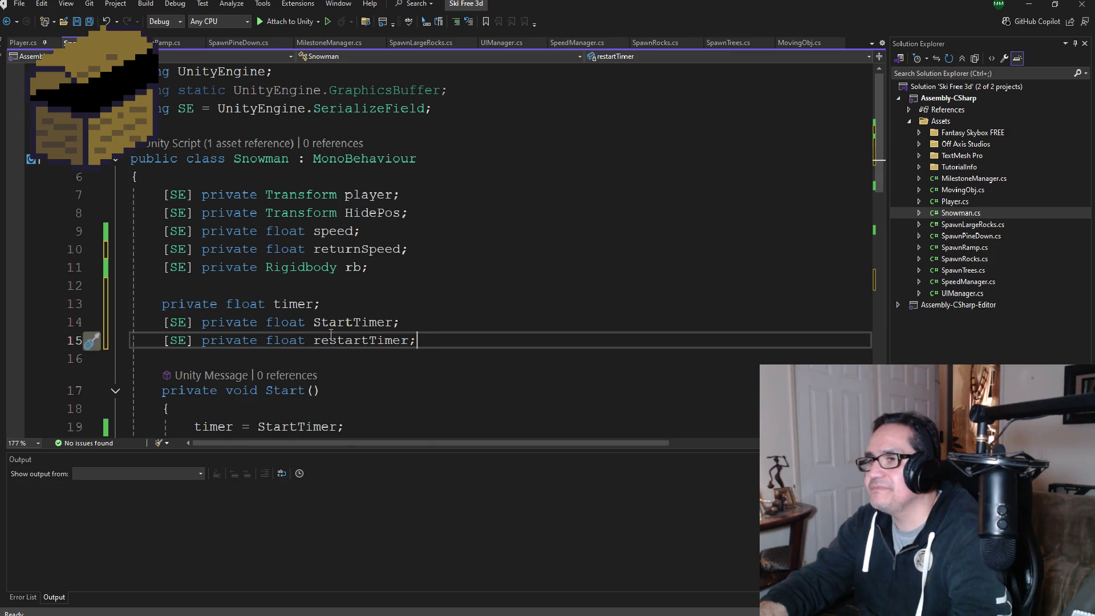
Step: Prefix the serialized restartTimer with 'Start' and delete the old private timer declaration
left_click(314, 340)
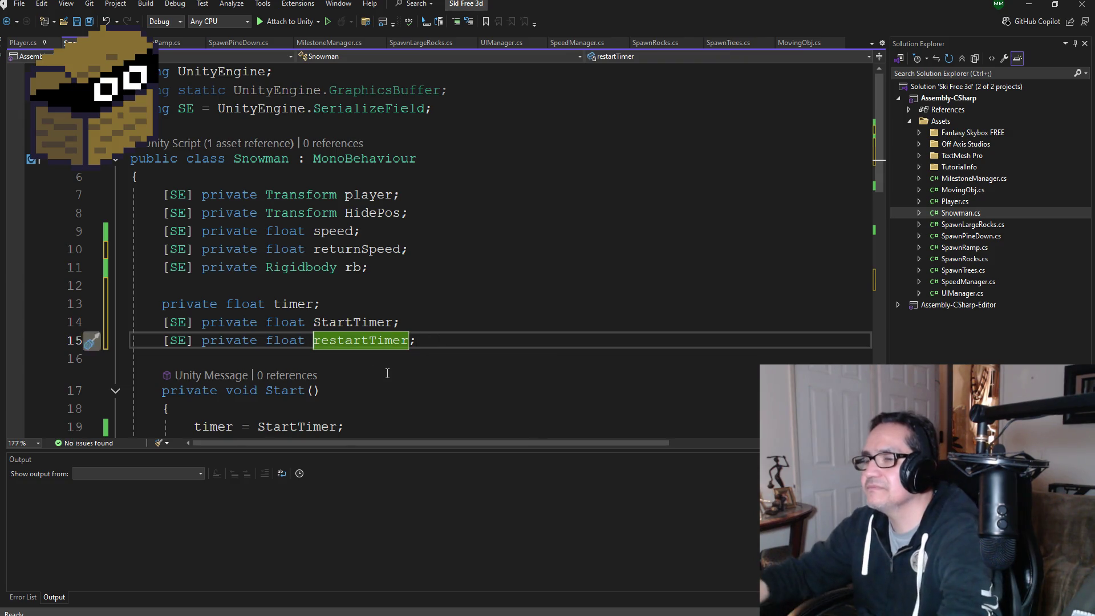
type("Start")
key("Return")
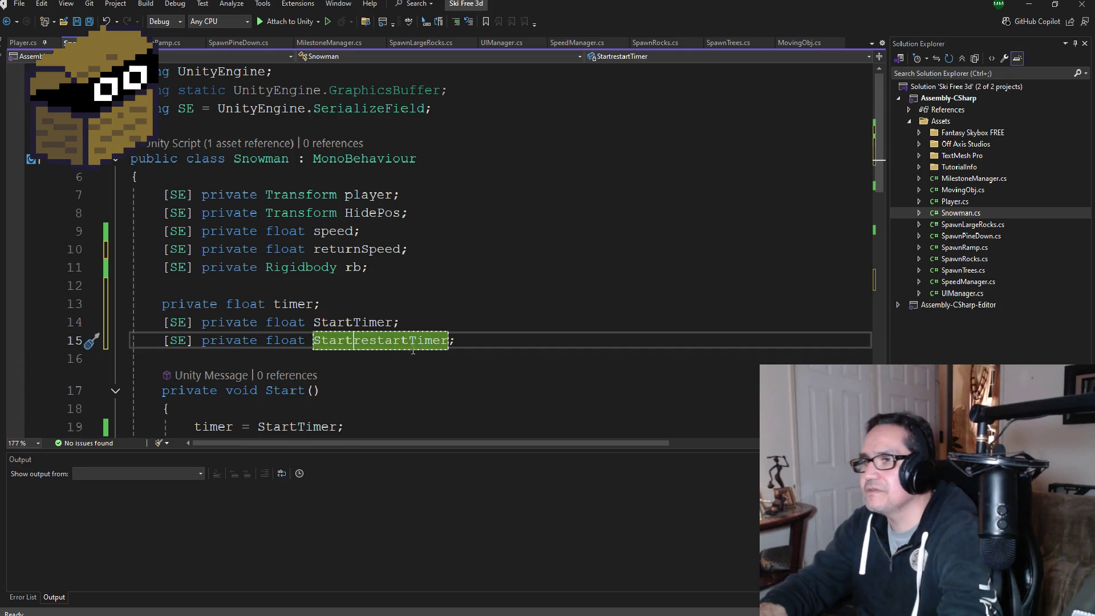
left_click_drag(333, 304, 73, 300)
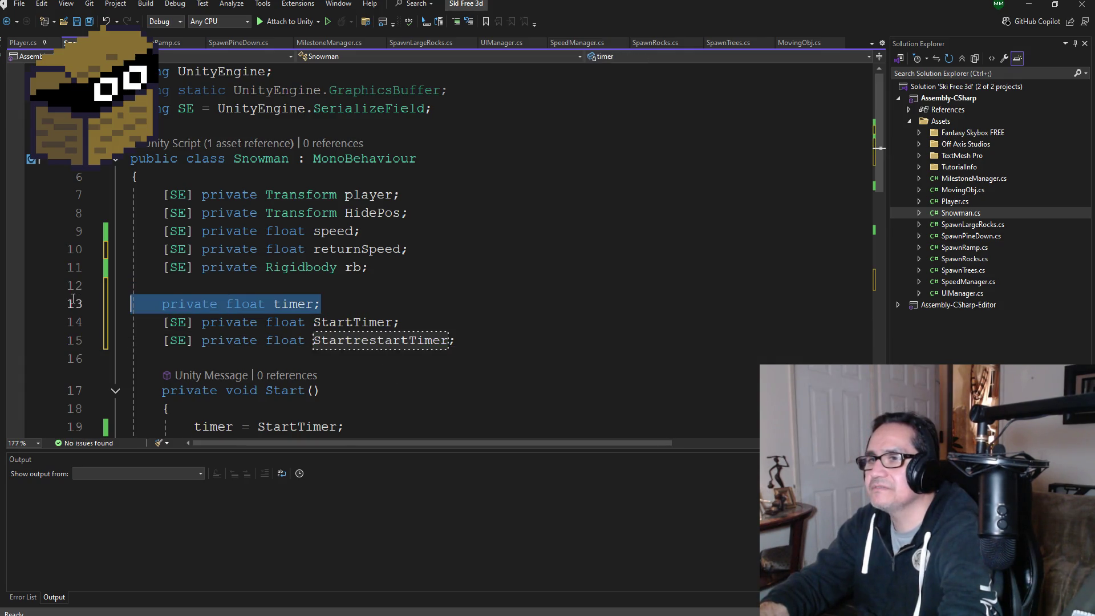
key("Delete")
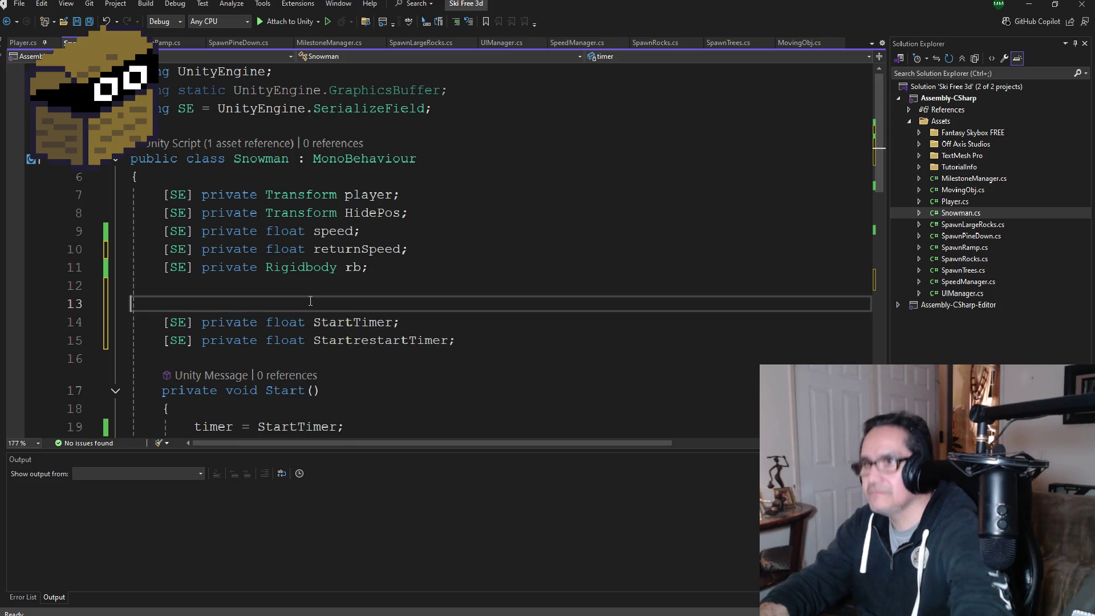
key("BackSpace")
Step: Declare 'private float timer;' and 'private float restartTimer;' below the serialized fields
left_click(497, 325)
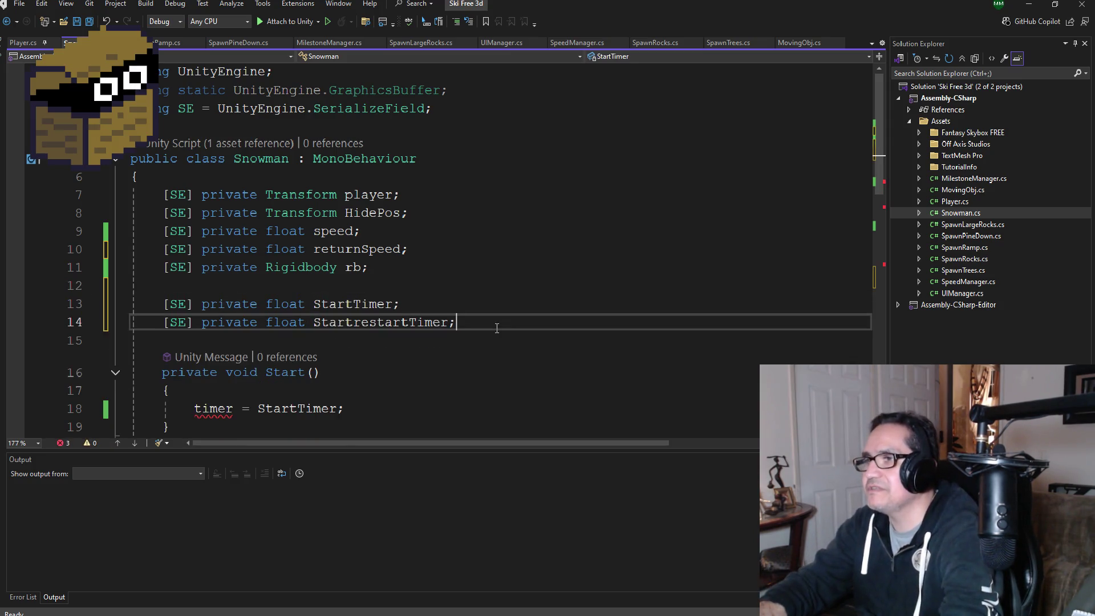
key("Return")
type("private float timer;")
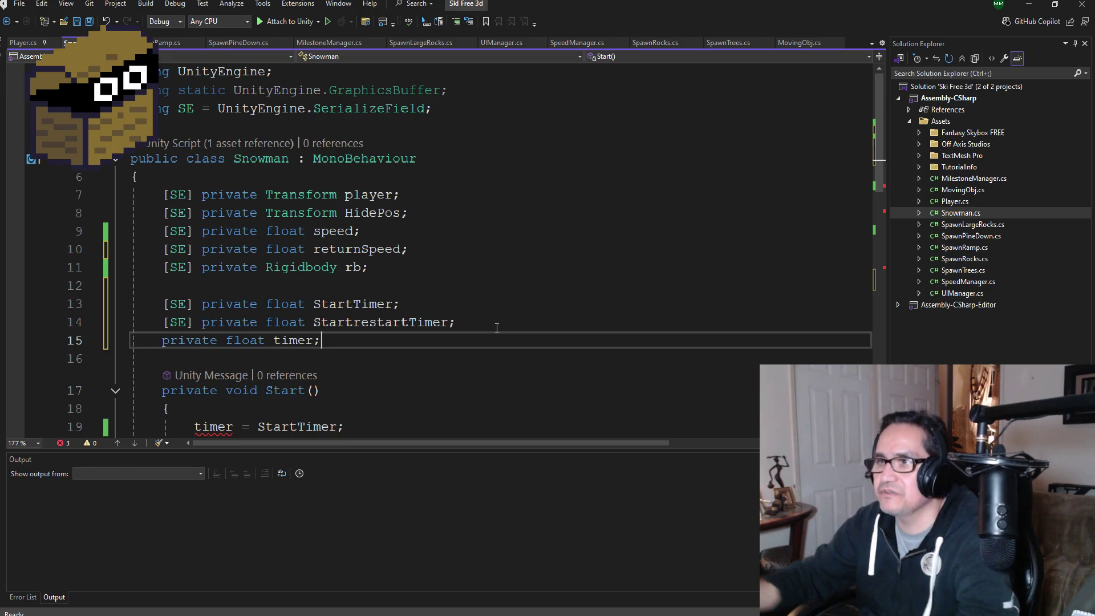
key("Return")
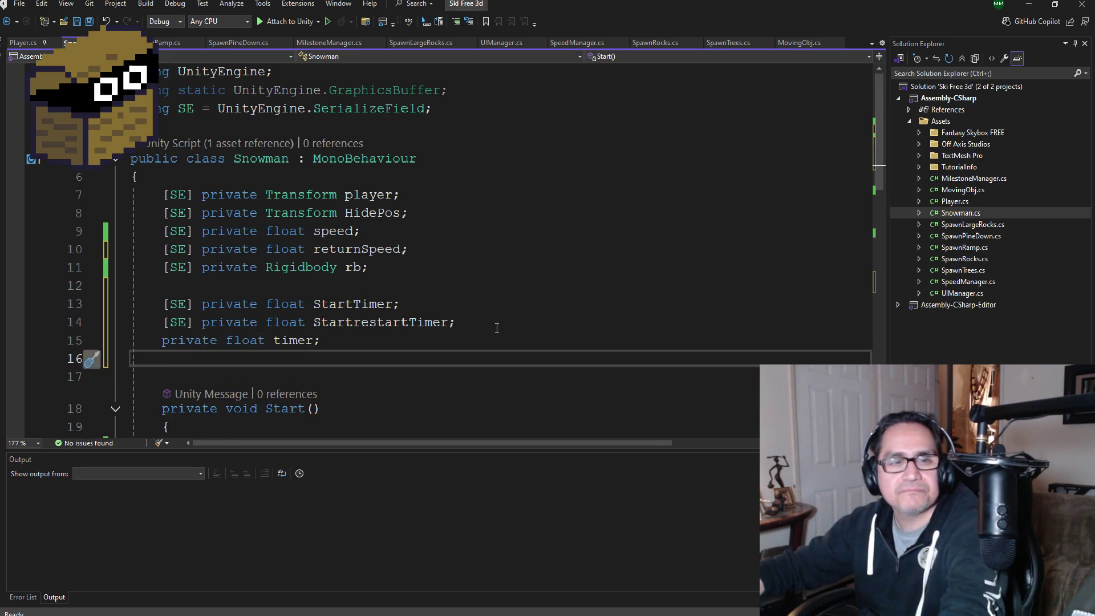
type("private float restar")
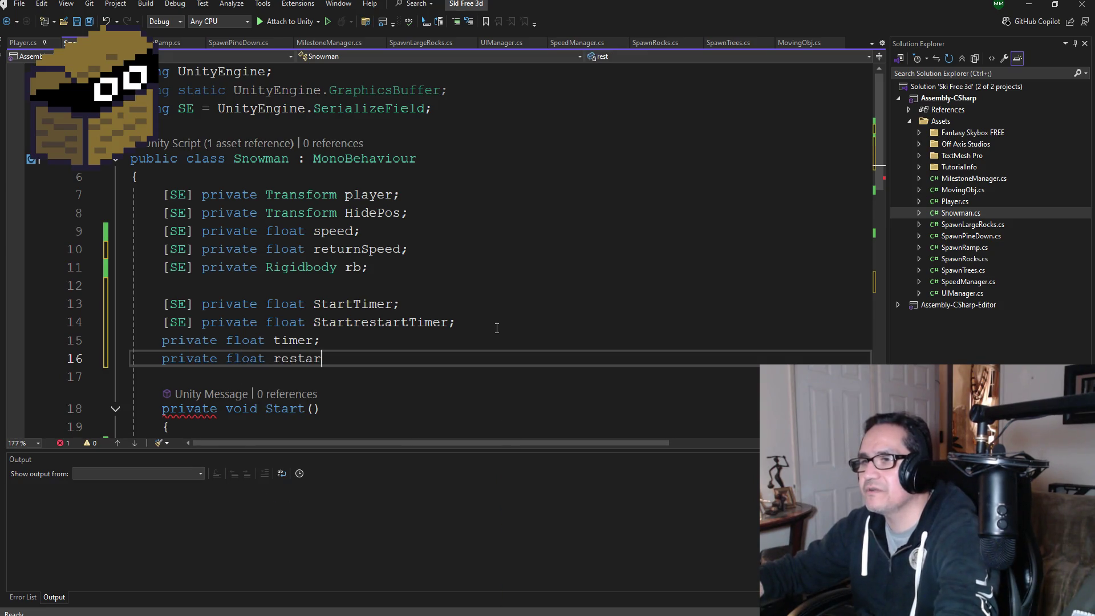
type("tTimer;")
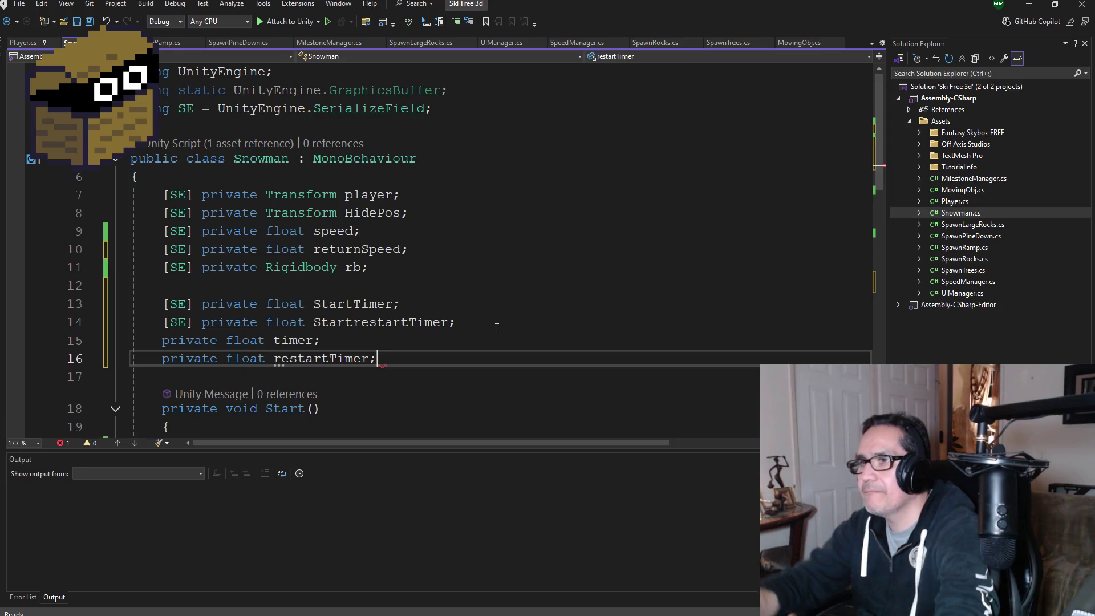
Step: Correct the field name to StartRestartTimer and save Snowman.cs
left_click(353, 322)
key("Delete")
type("R")
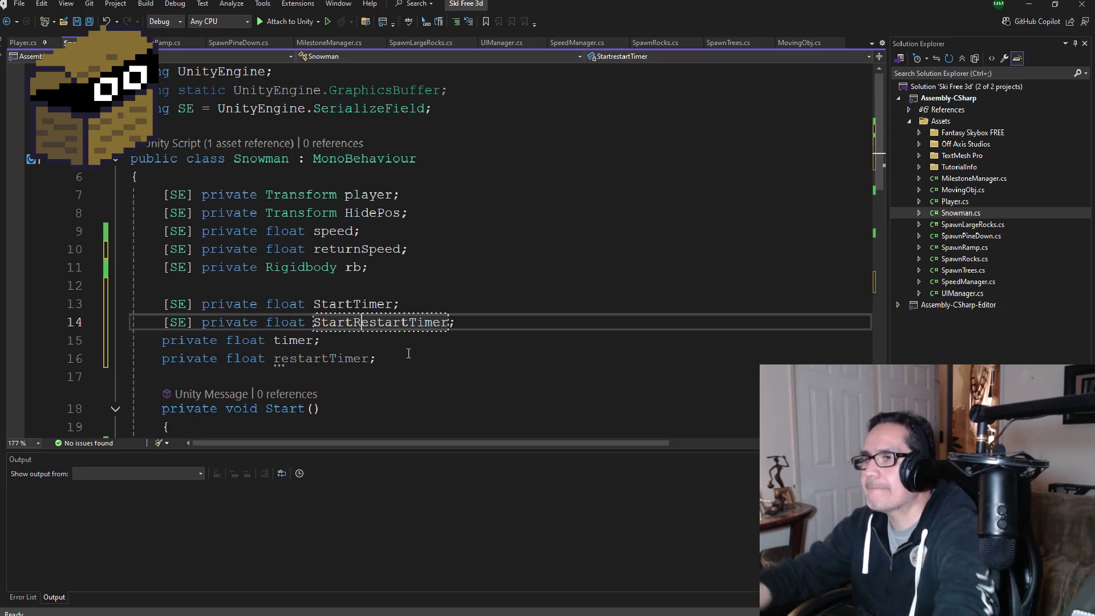
left_click(91, 23)
left_click(380, 358)
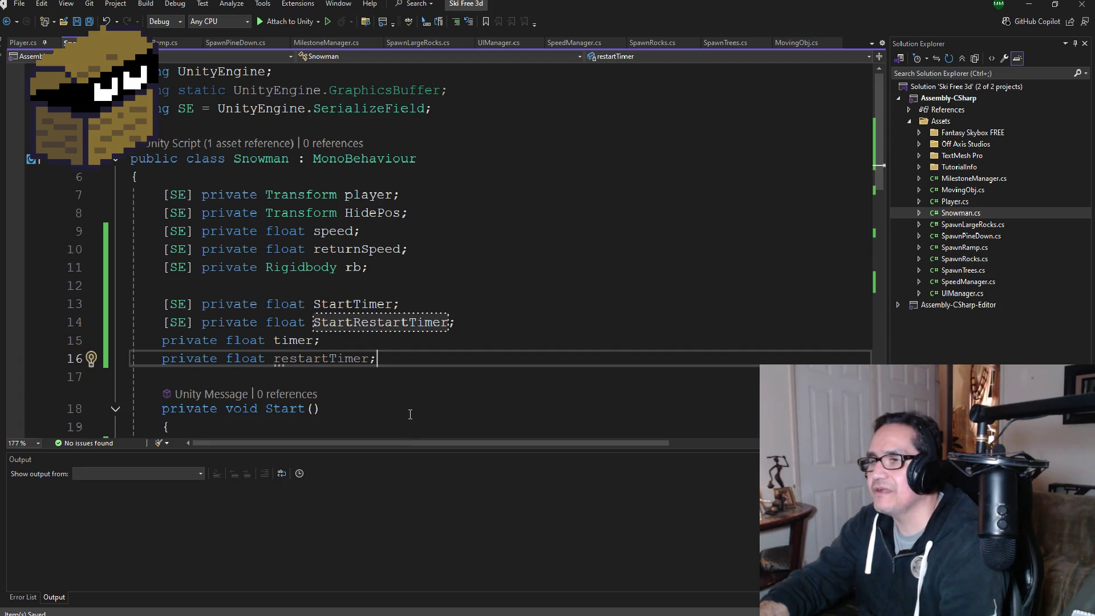
scroll(409, 404, "down", 2)
scroll(432, 418, "down", 4)
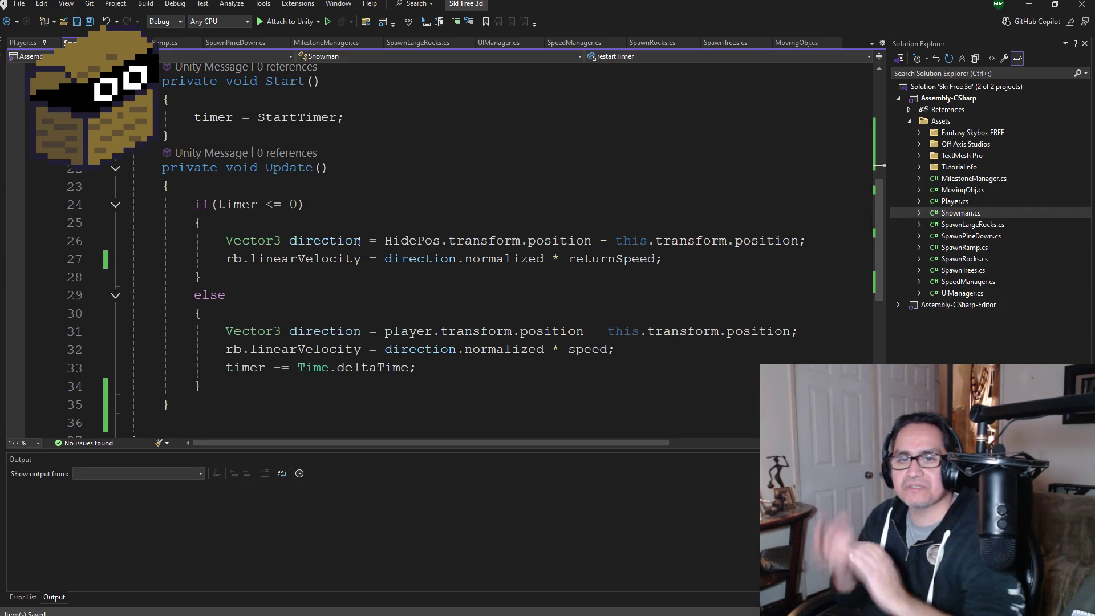
scroll(282, 338, "down", 2)
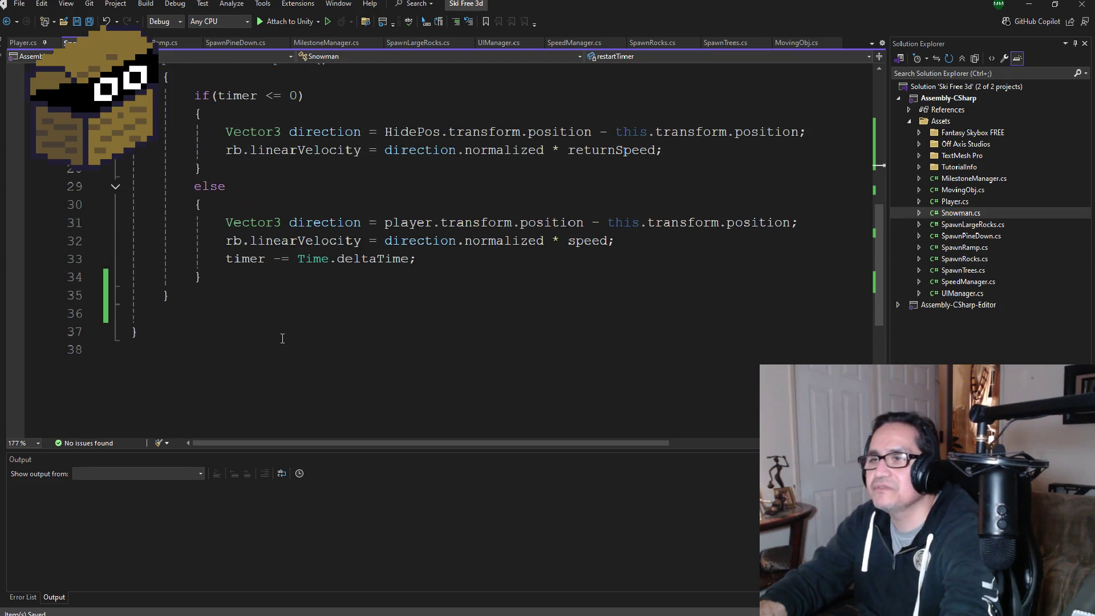
left_click(223, 303)
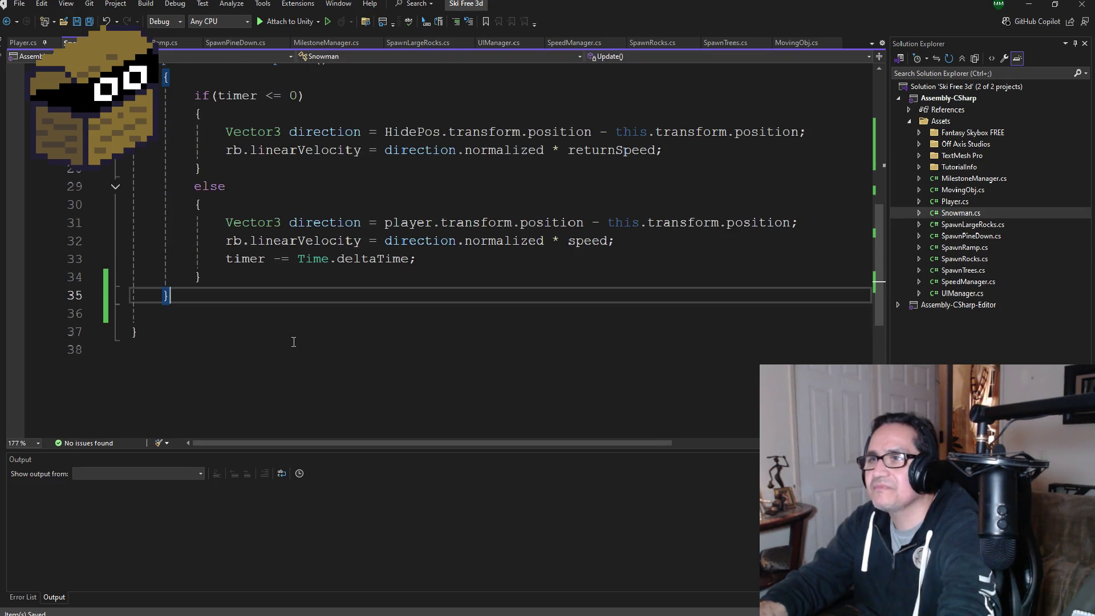
Step: Add an empty 'public void RestartChase()' method with braces after Update
key("Return")
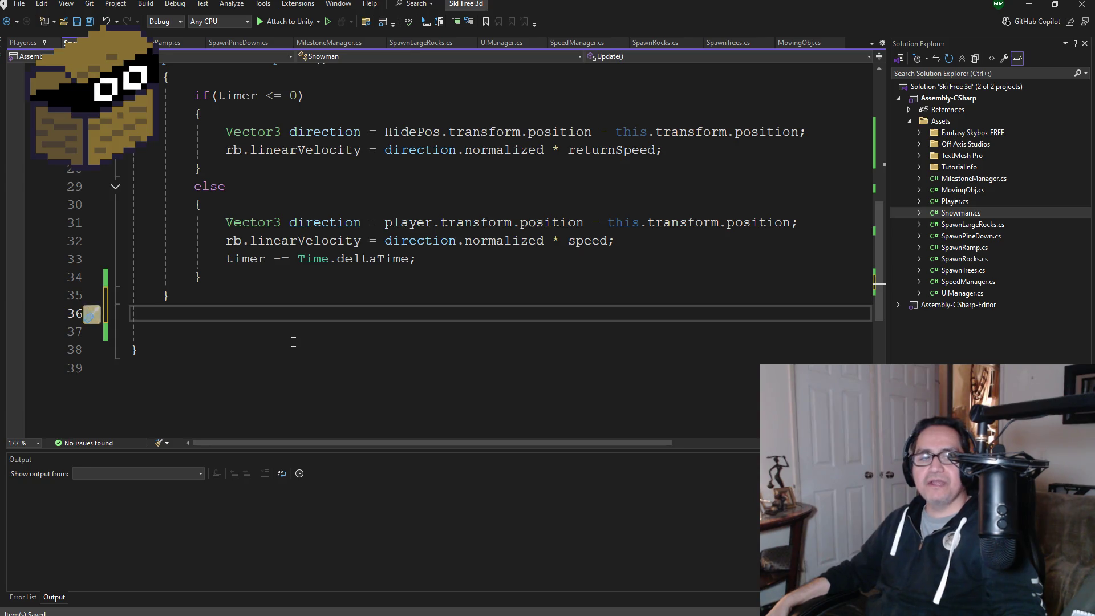
type("pub")
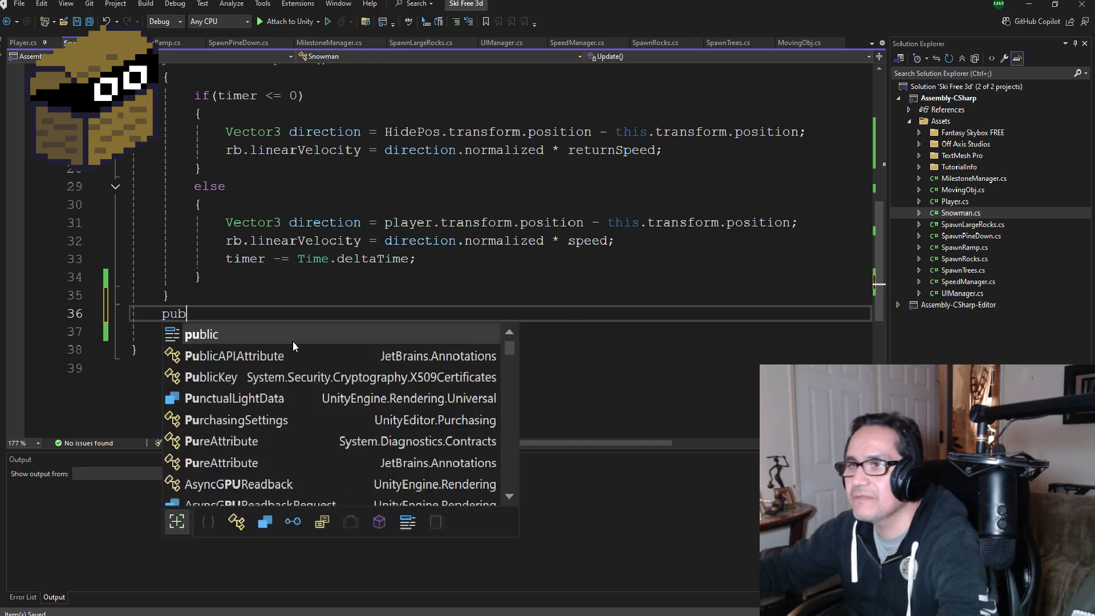
type("lic void ")
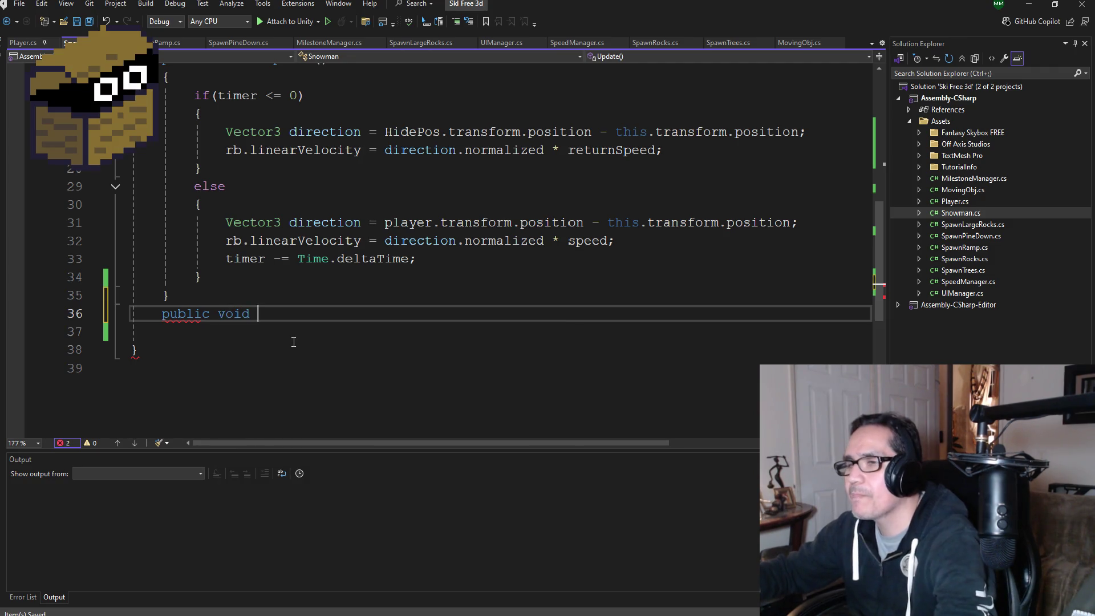
type("Restart")
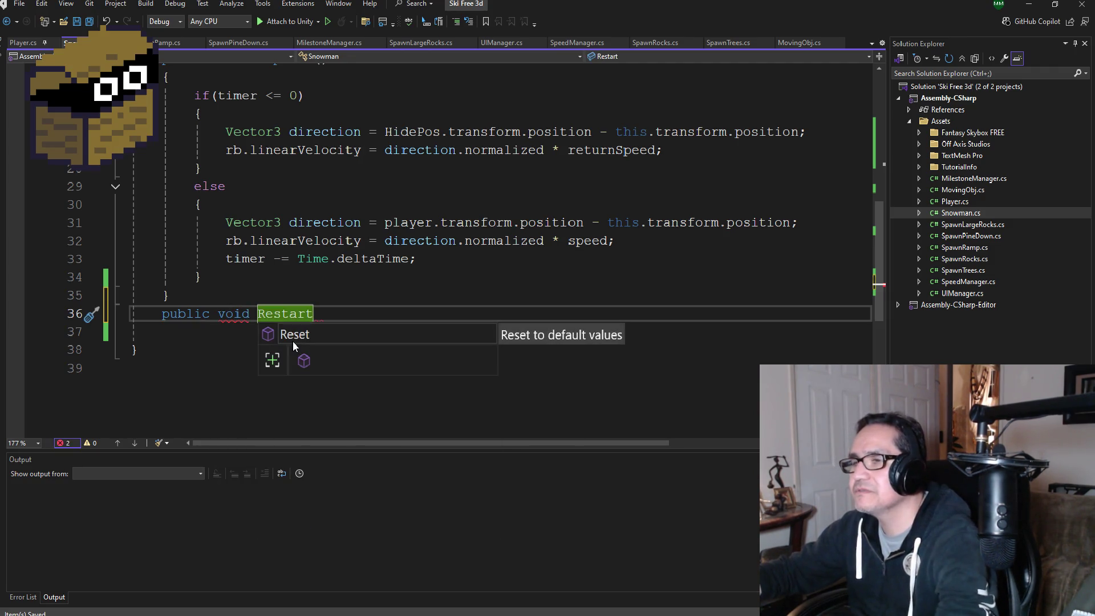
type("Cha")
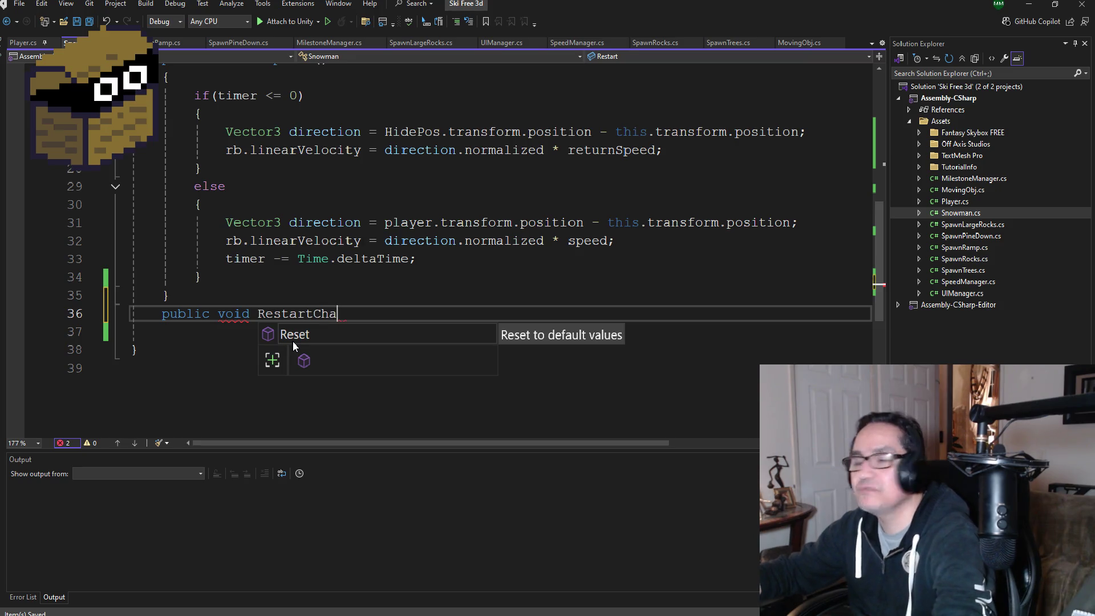
type("se()")
key("Return")
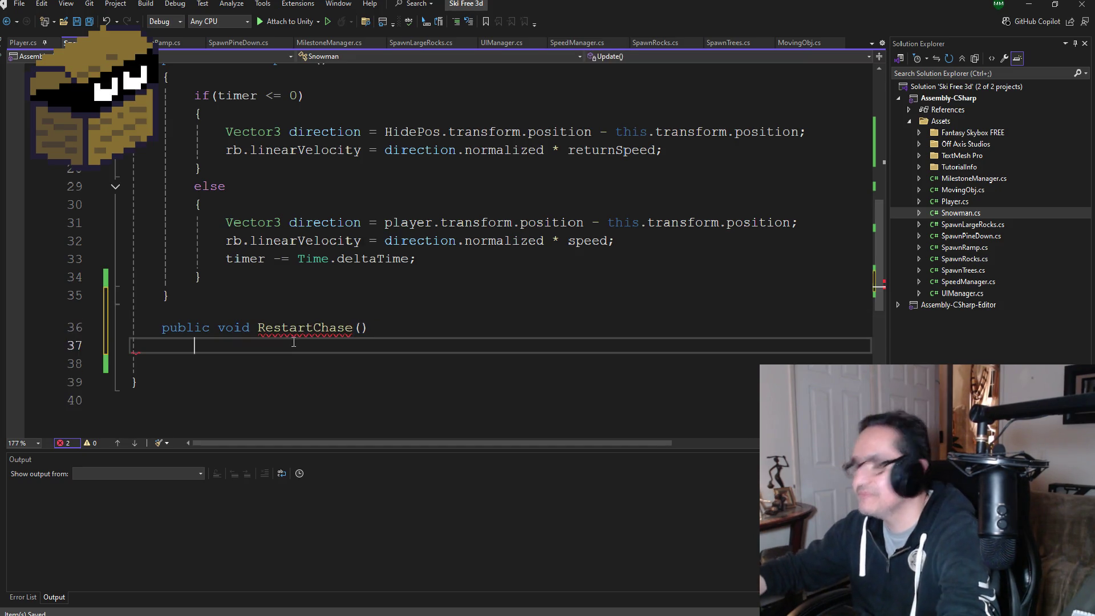
type("{")
key("Return")
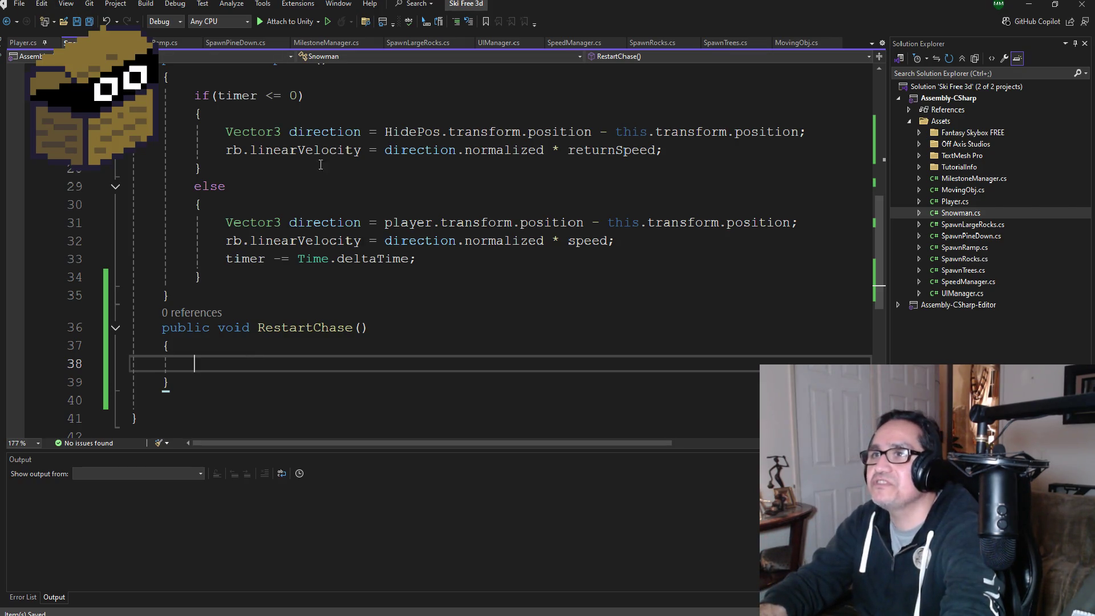
scroll(397, 310, "up", 2)
scroll(394, 296, "up", 5)
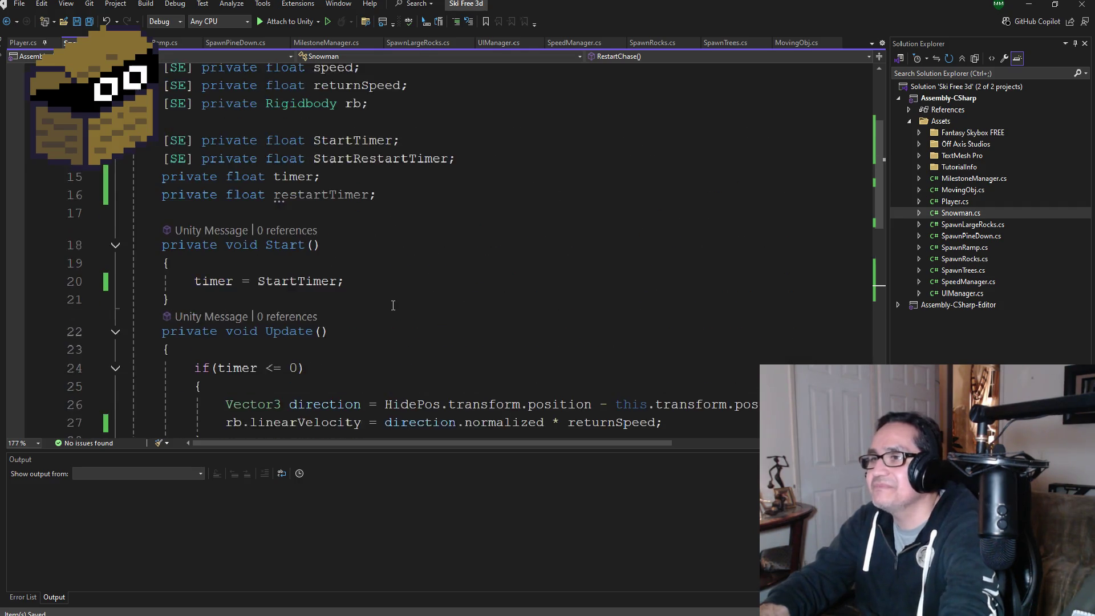
scroll(392, 292, "down", 6)
scroll(389, 337, "down", 3)
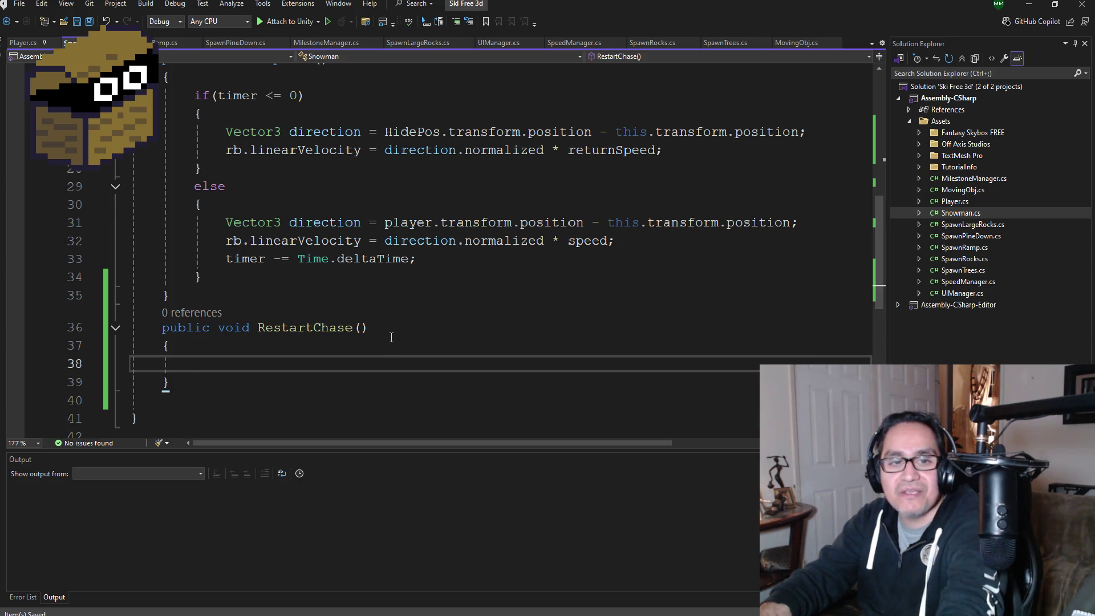
scroll(386, 348, "down", 1)
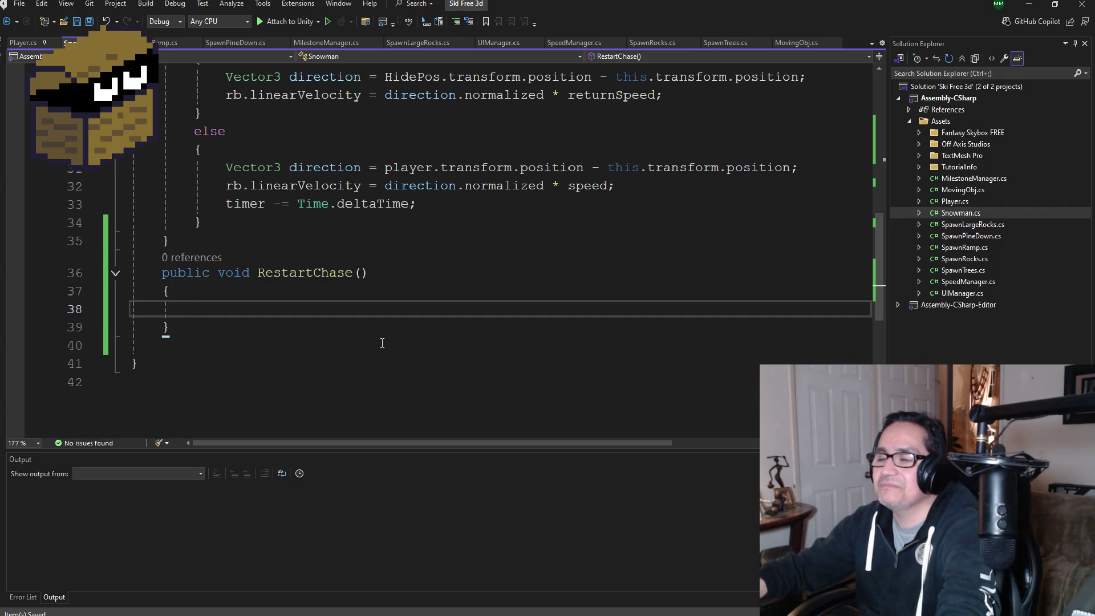
Step: Write 'if (restartTimer <= 0)' with an empty brace block inside RestartChase
type("if(")
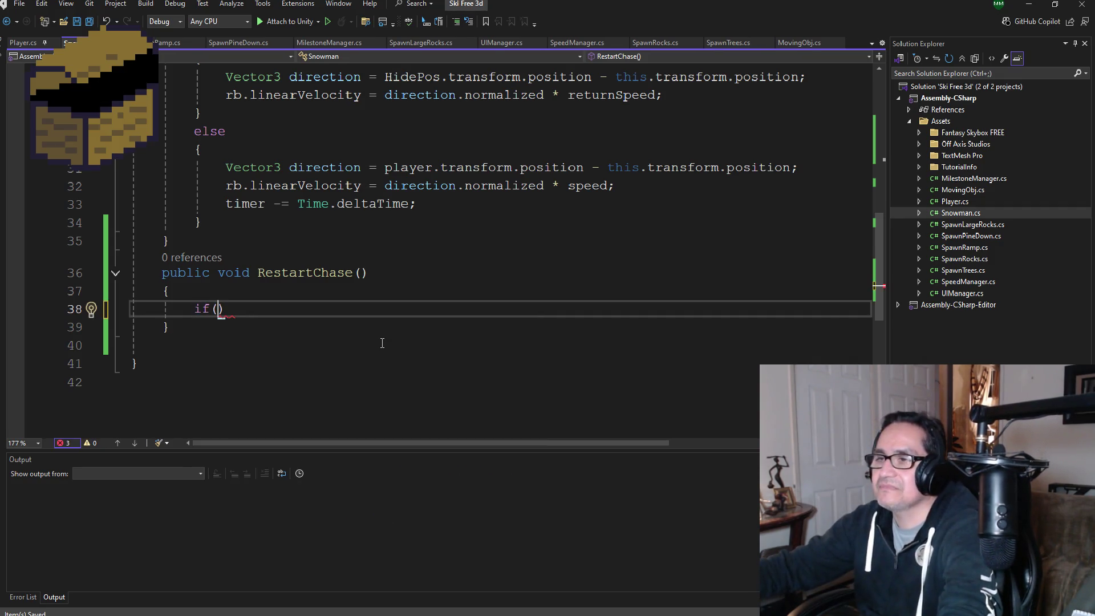
scroll(388, 338, "up", 2)
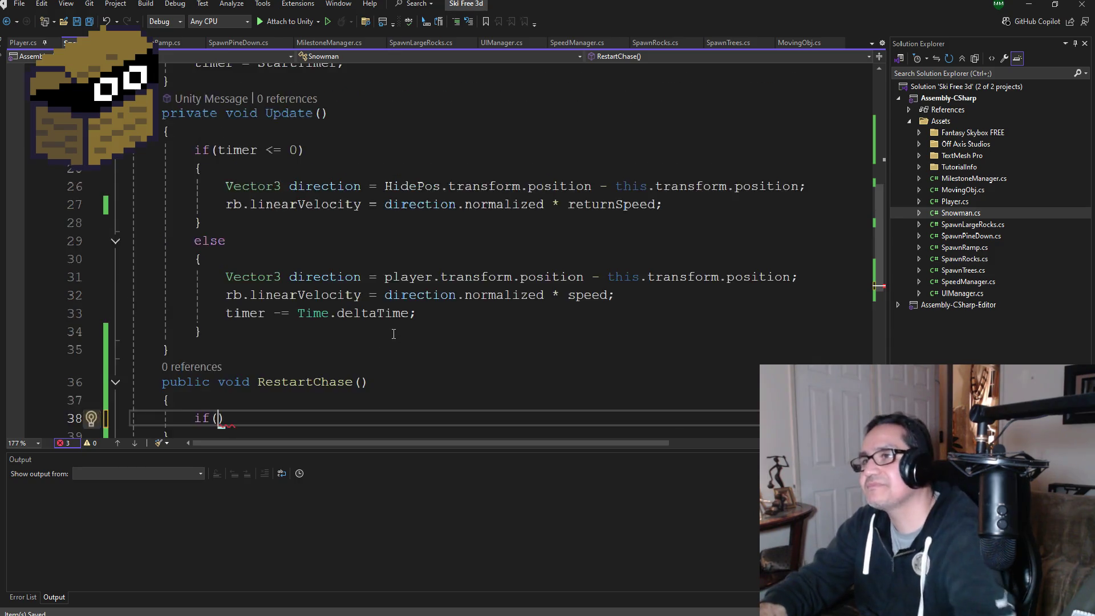
scroll(393, 334, "up", 1)
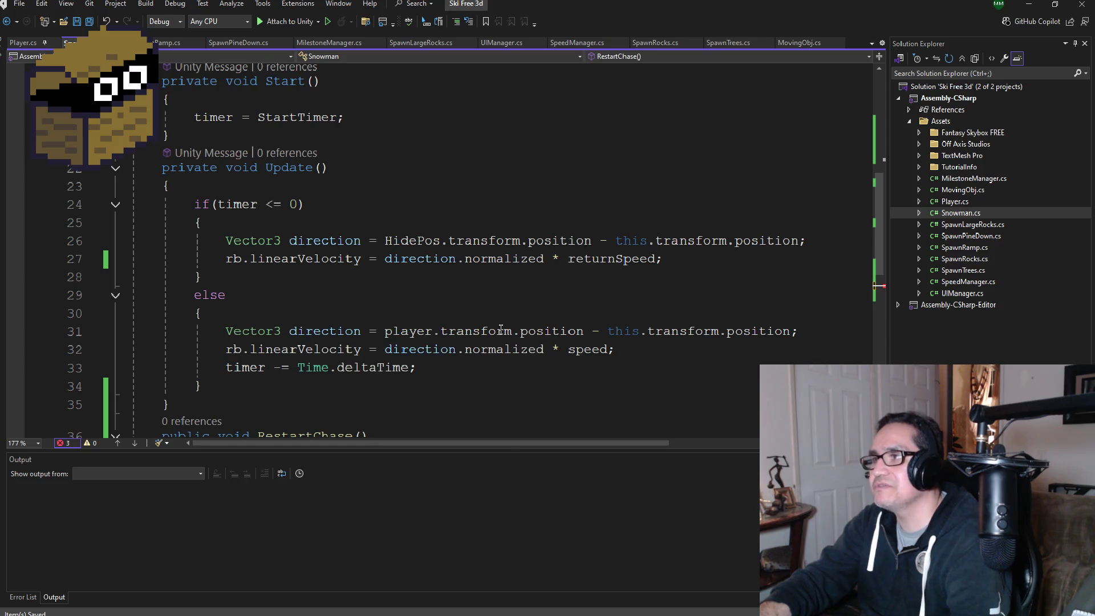
scroll(310, 379, "down", 3)
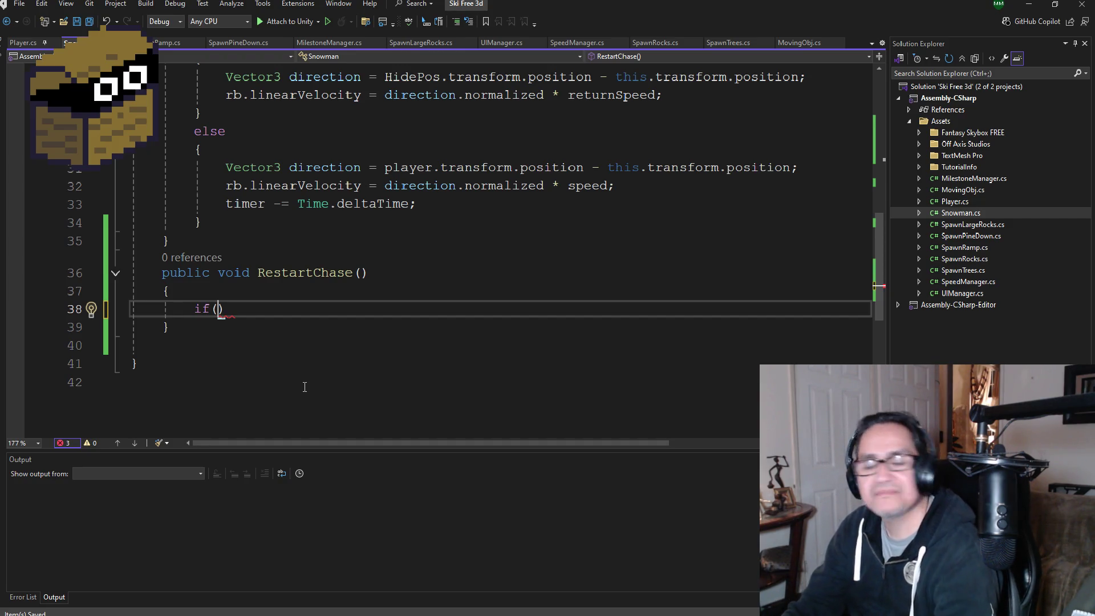
scroll(304, 386, "up", 3)
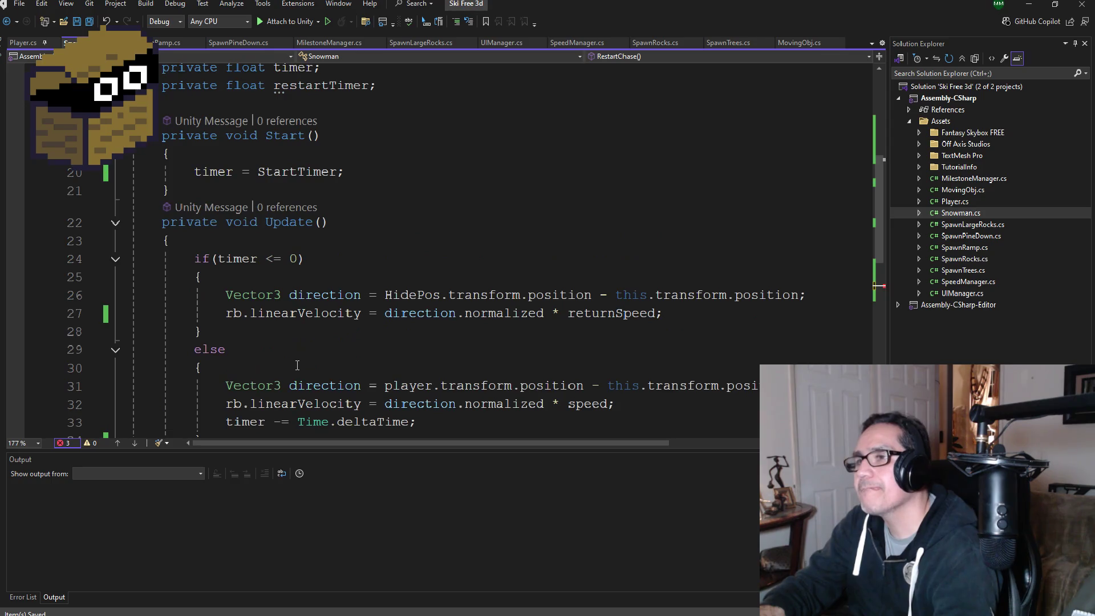
type("(")
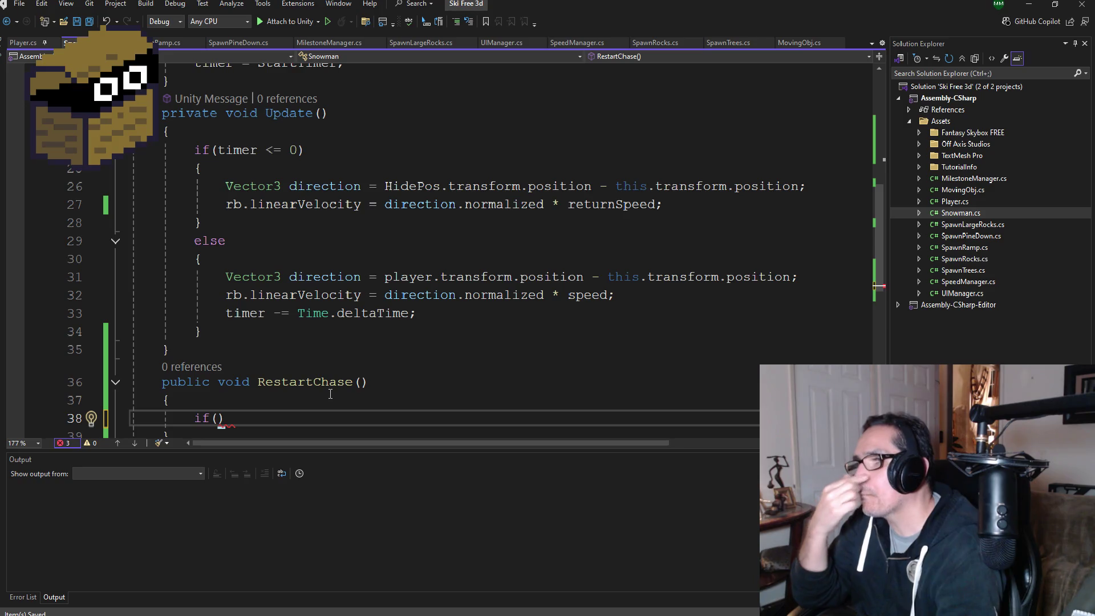
scroll(333, 382, "down", 2)
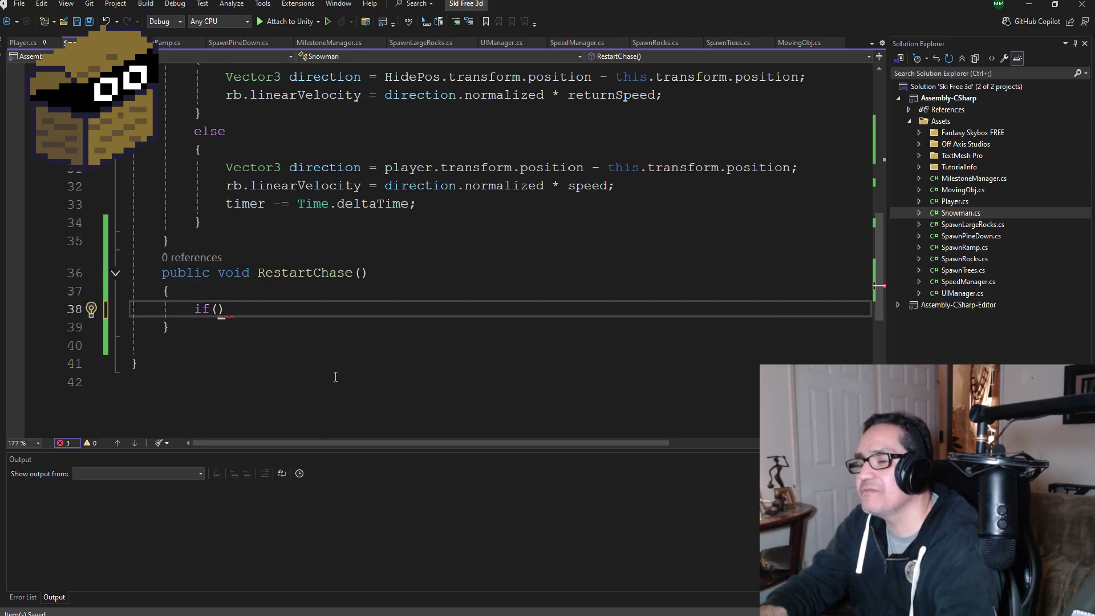
scroll(335, 376, "up", 3)
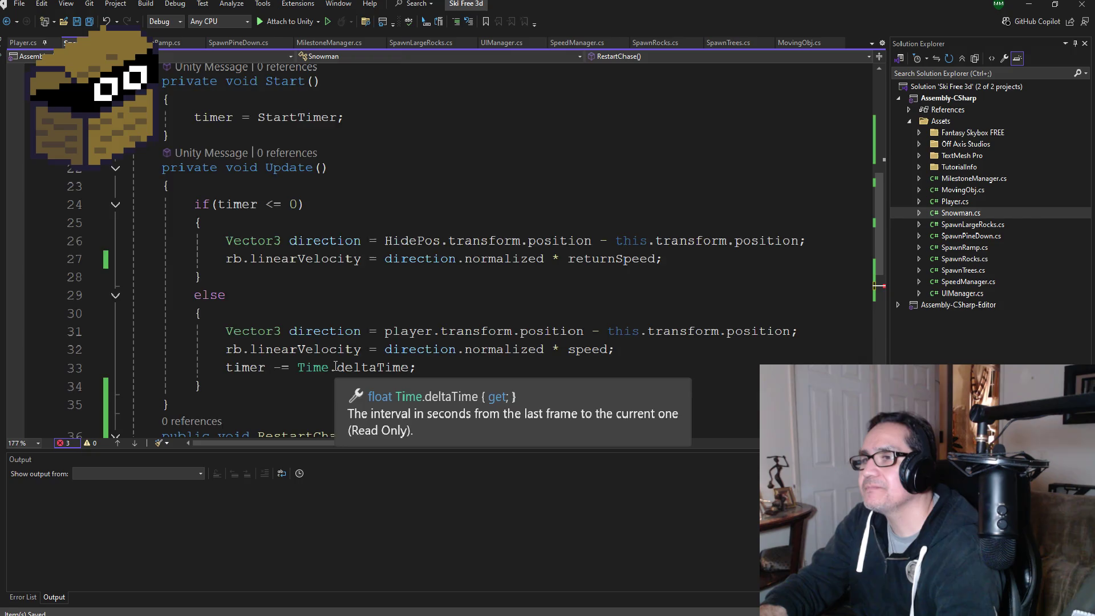
scroll(334, 371, "down", 3)
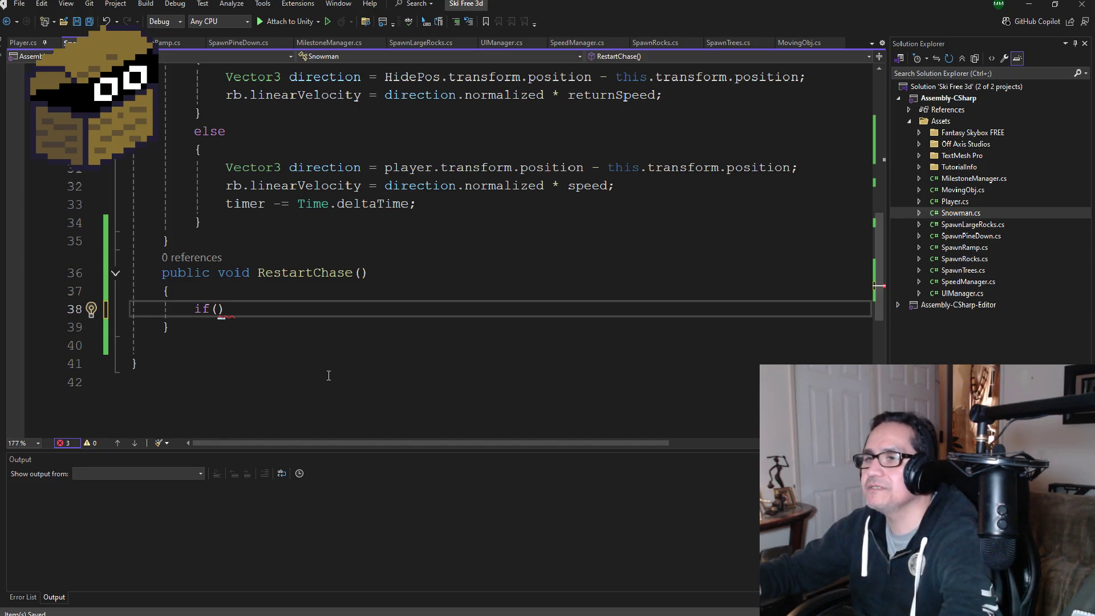
type("rest")
key("Tab")
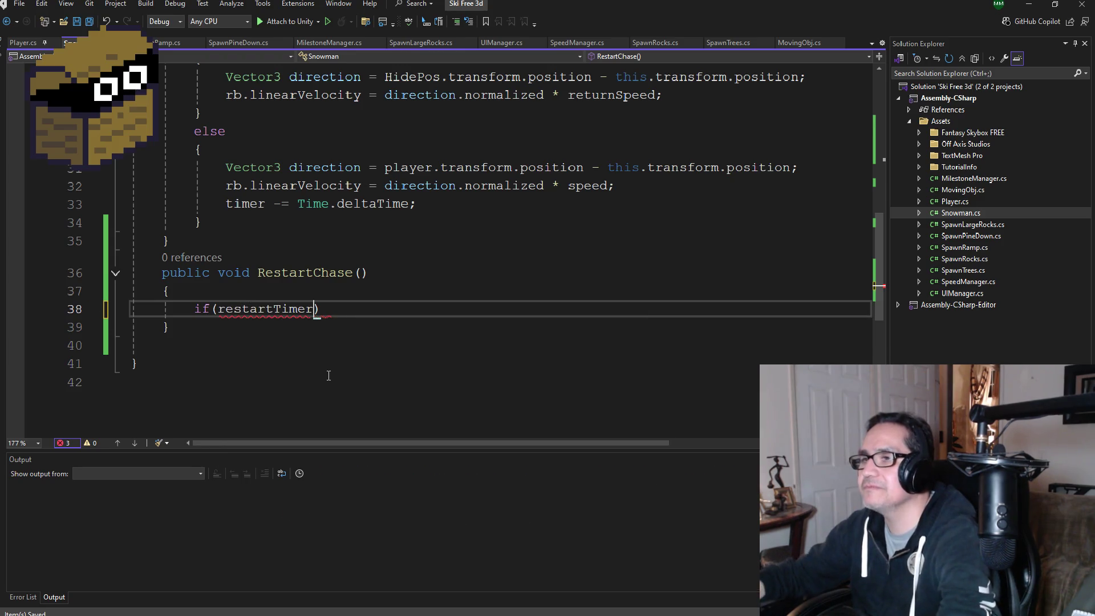
type("<= 0")
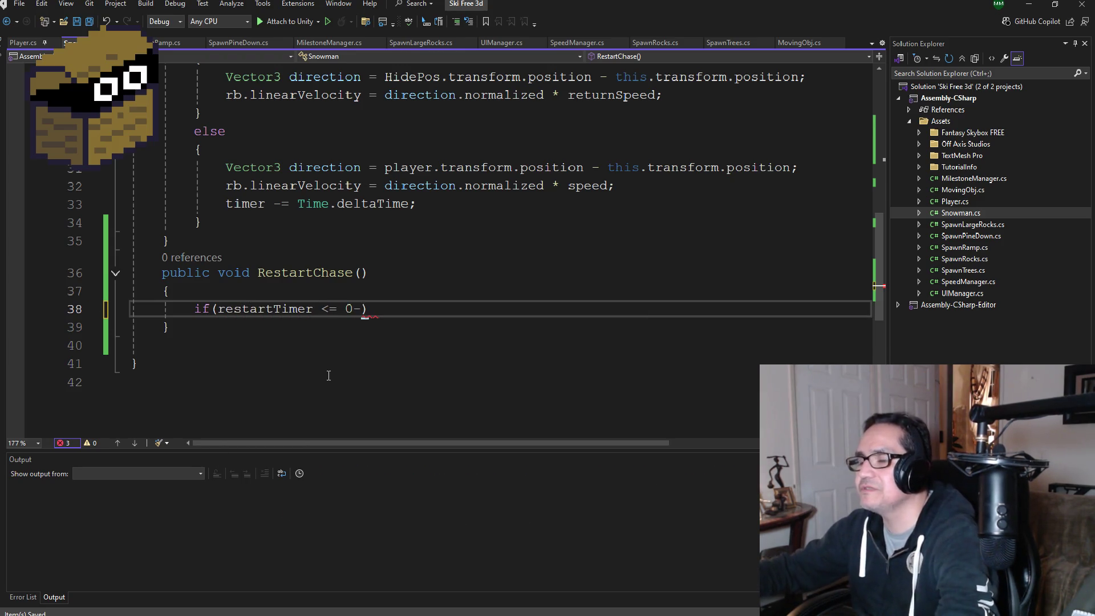
type(")")
key("Return")
type("{")
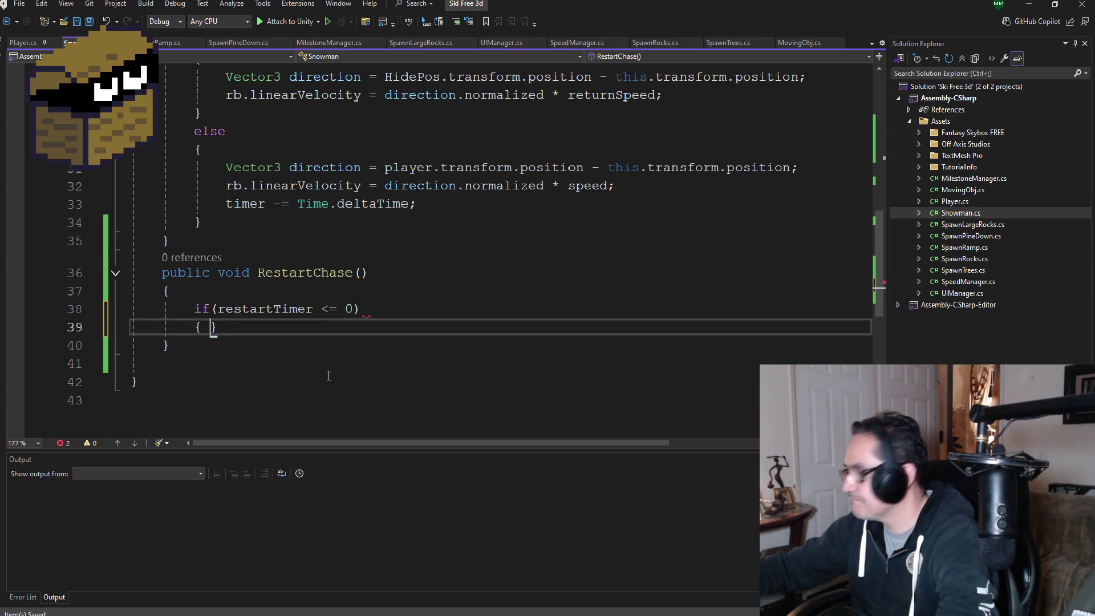
key("Return")
scroll(243, 194, "up", 3)
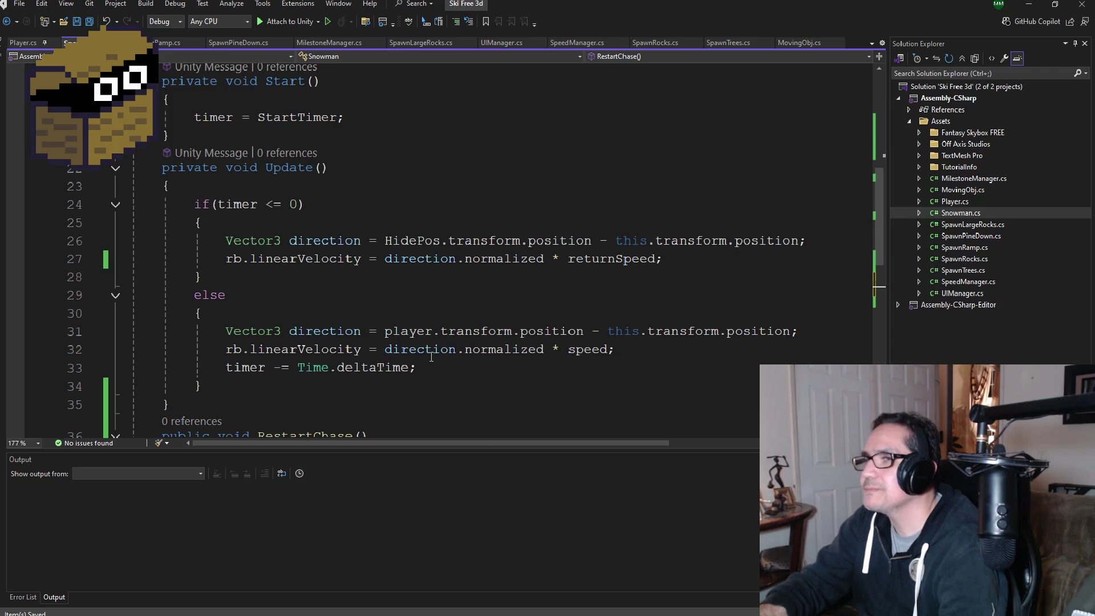
scroll(322, 378, "down", 2)
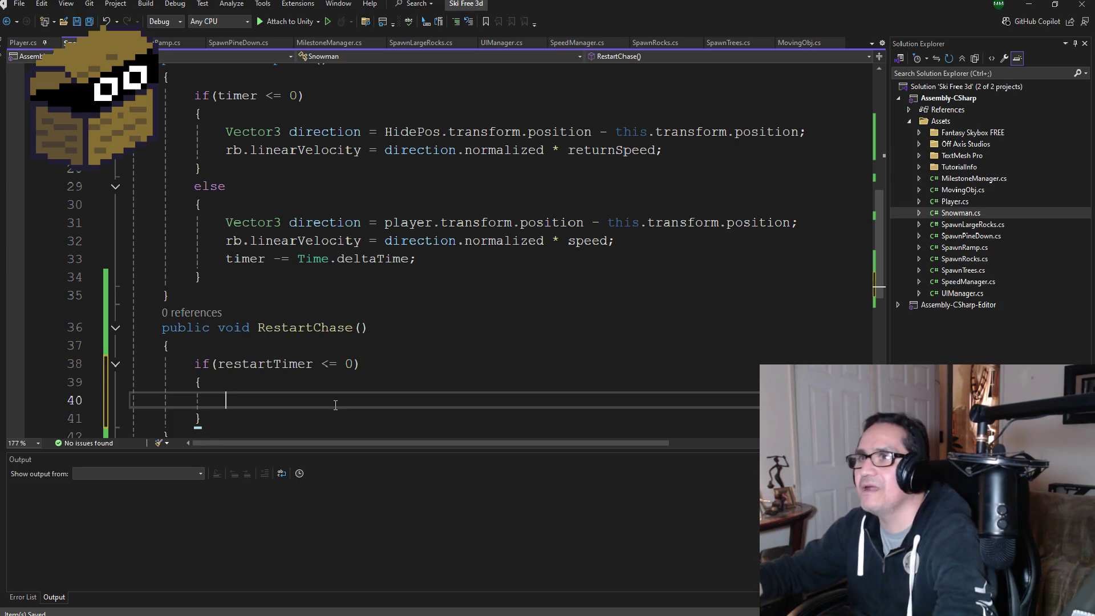
Step: Inside the if block, assign 'timer = StartTimer;' using IntelliSense completion
type("timer =")
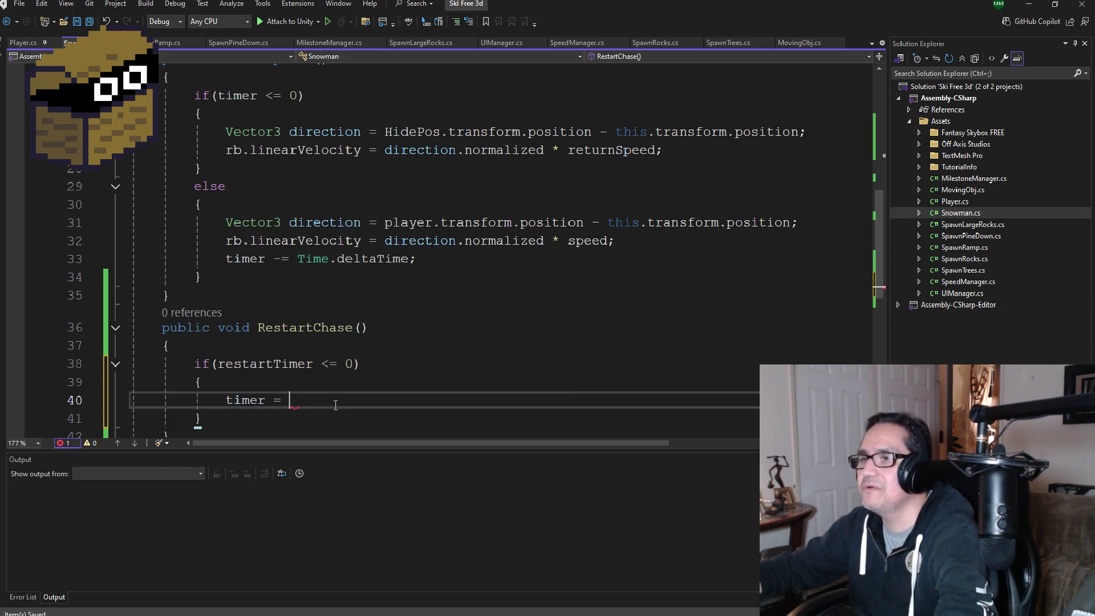
scroll(276, 243, "up", 3)
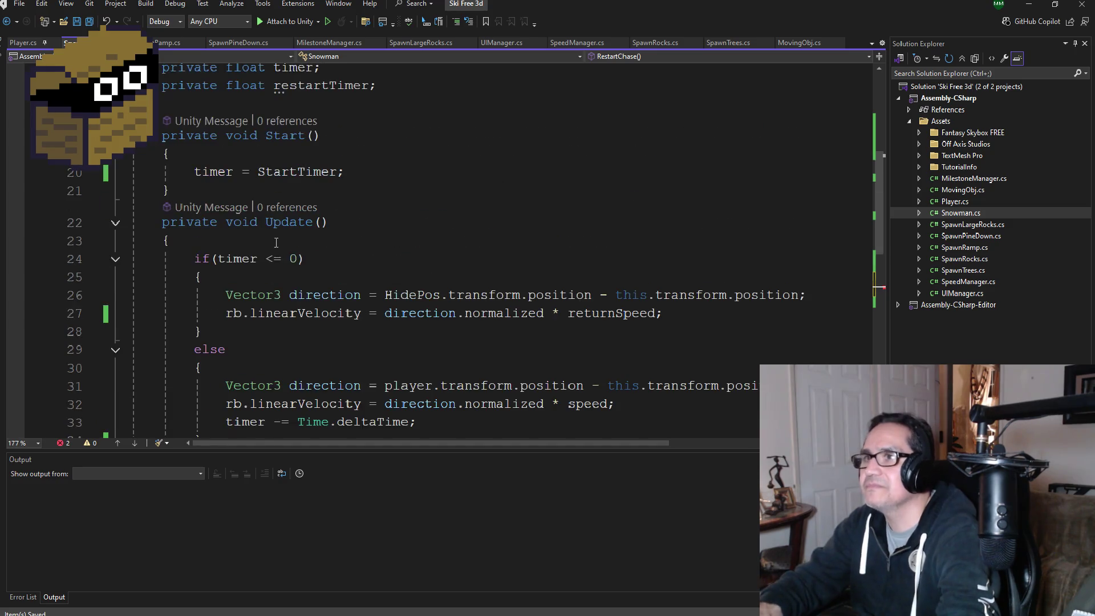
scroll(379, 243, "down", 2)
scroll(391, 298, "down", 1)
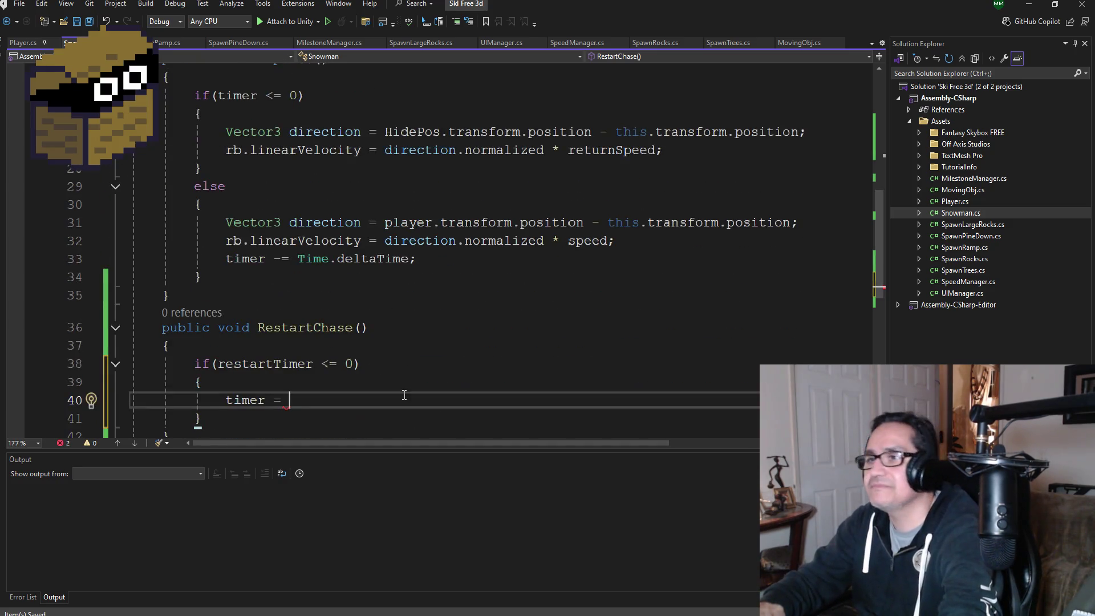
type("Start")
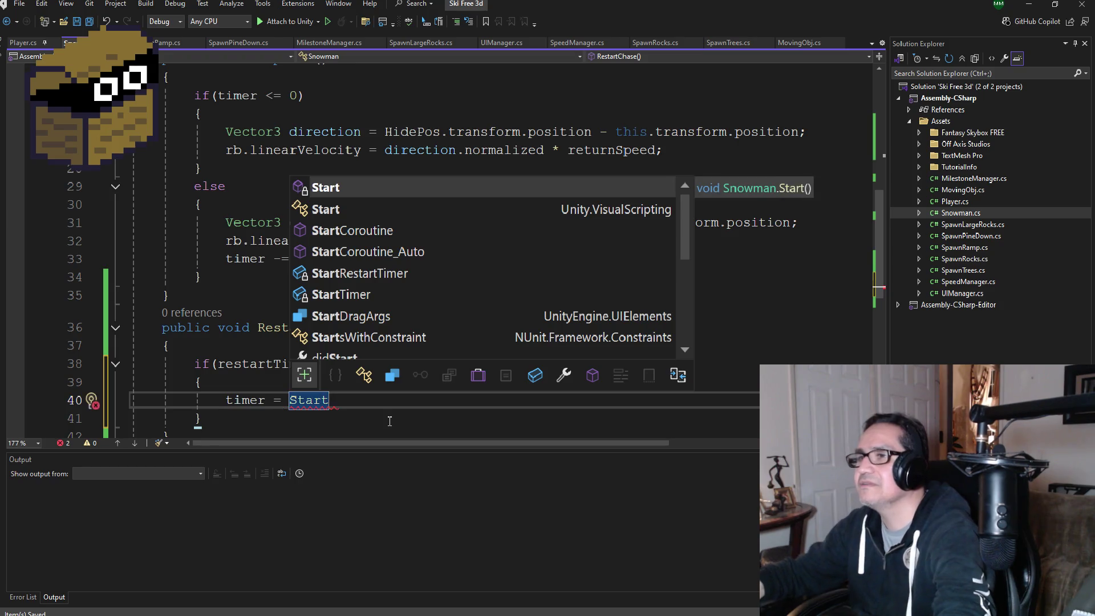
key("Down")
key("Down")
key("Down")
key("Down")
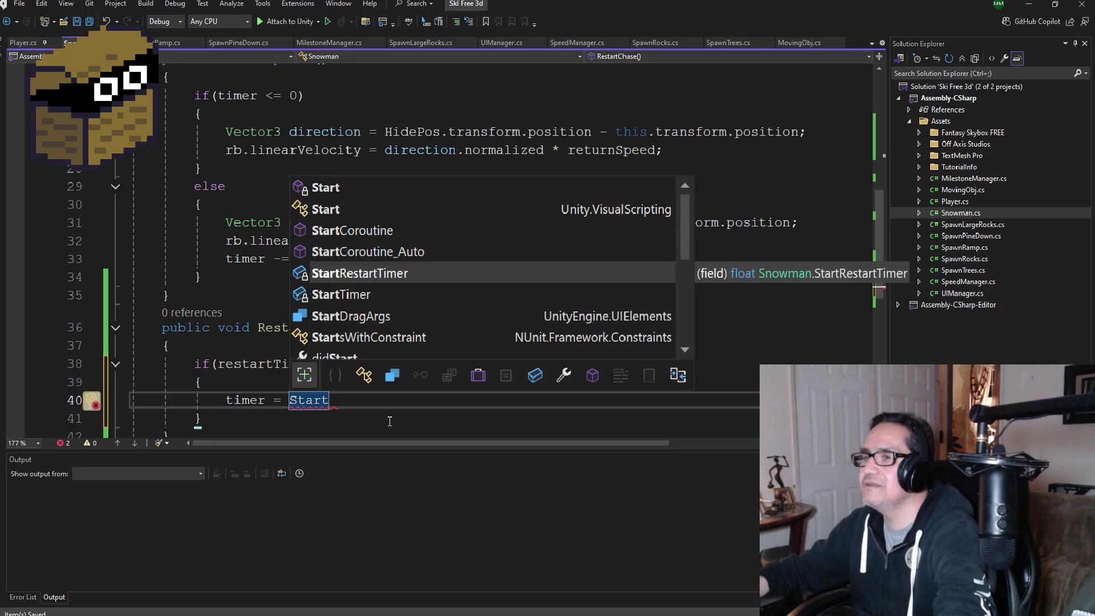
key("Down")
key("Tab")
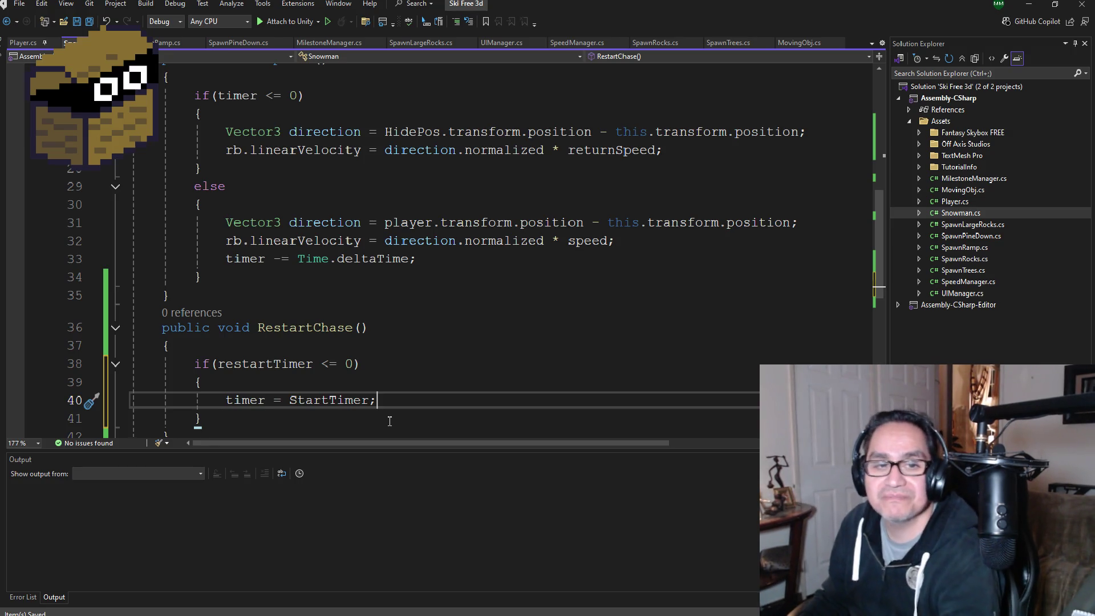
scroll(412, 334, "down", 2)
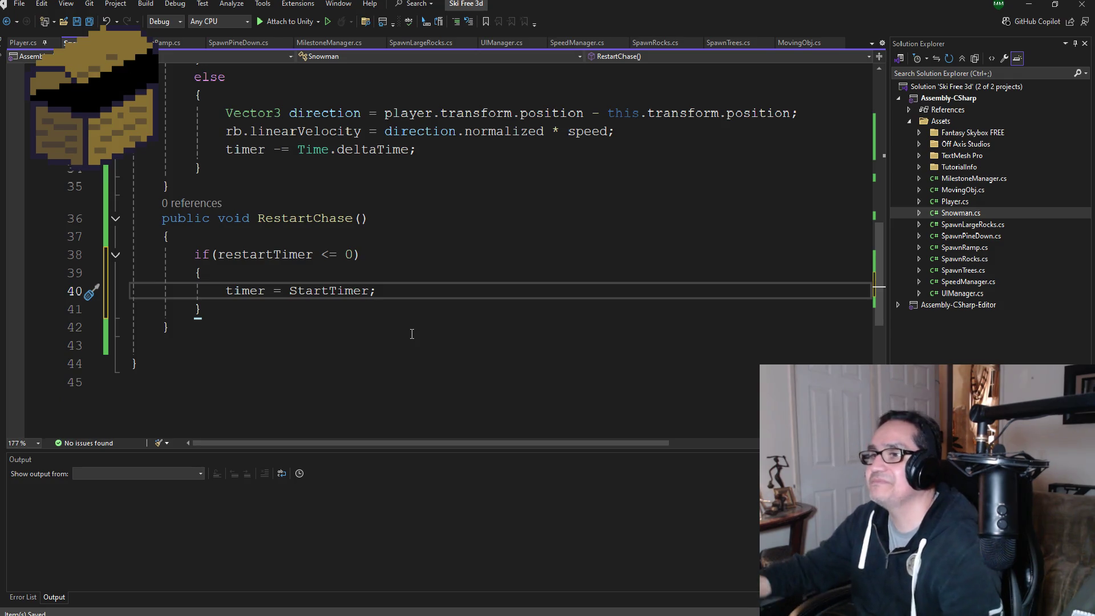
Step: Add an else branch with empty braces after the if block in RestartChase
key("Down")
key("Return")
type("e")
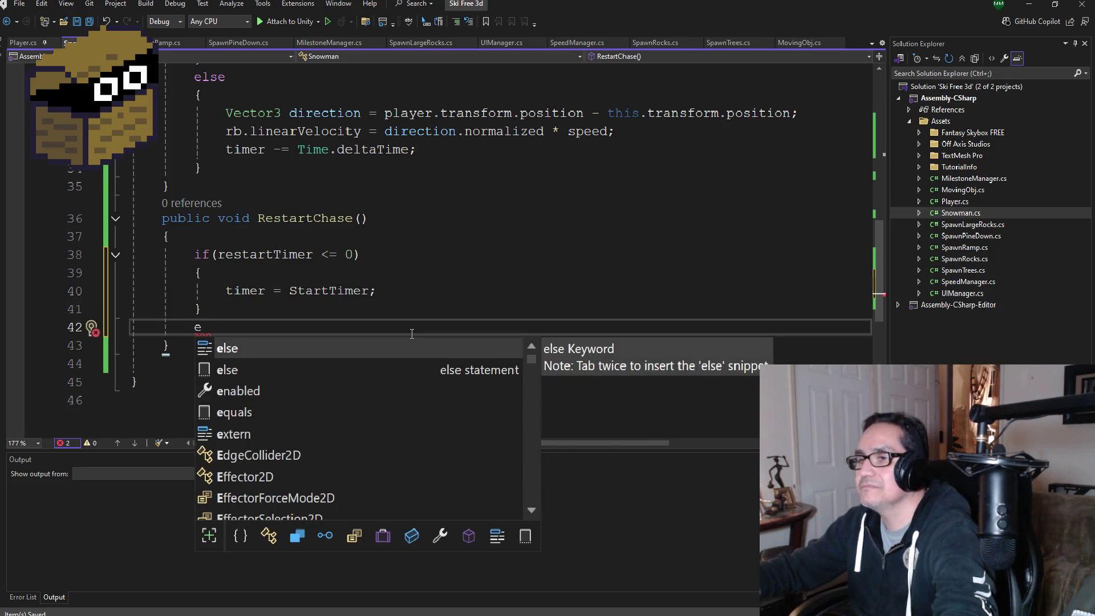
type("lese")
key("BackSpace")
key("BackSpace")
key("BackSpace")
type("se")
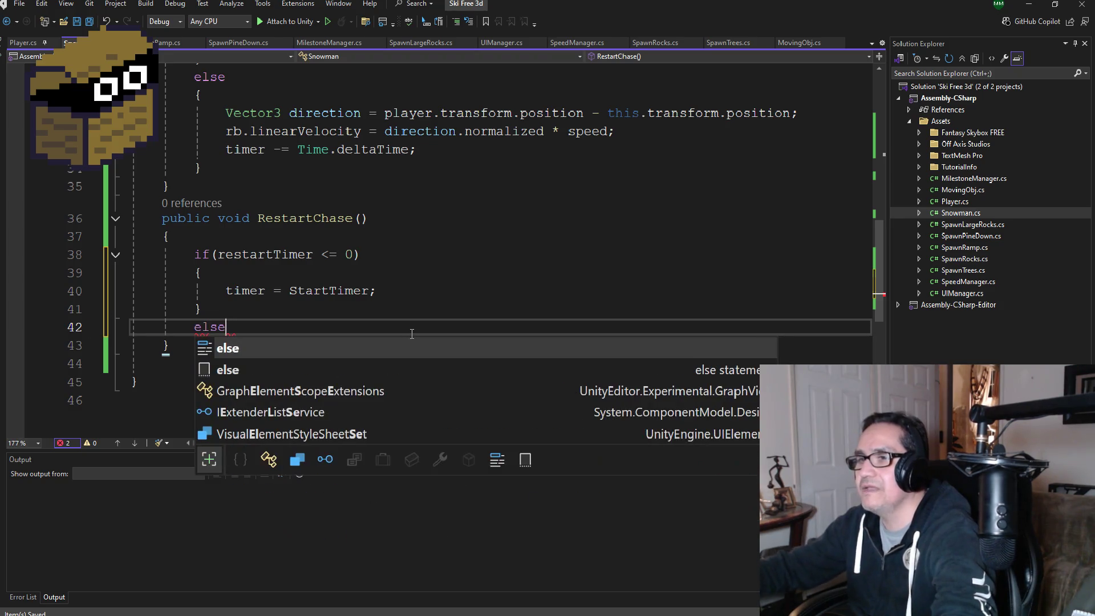
key("Return")
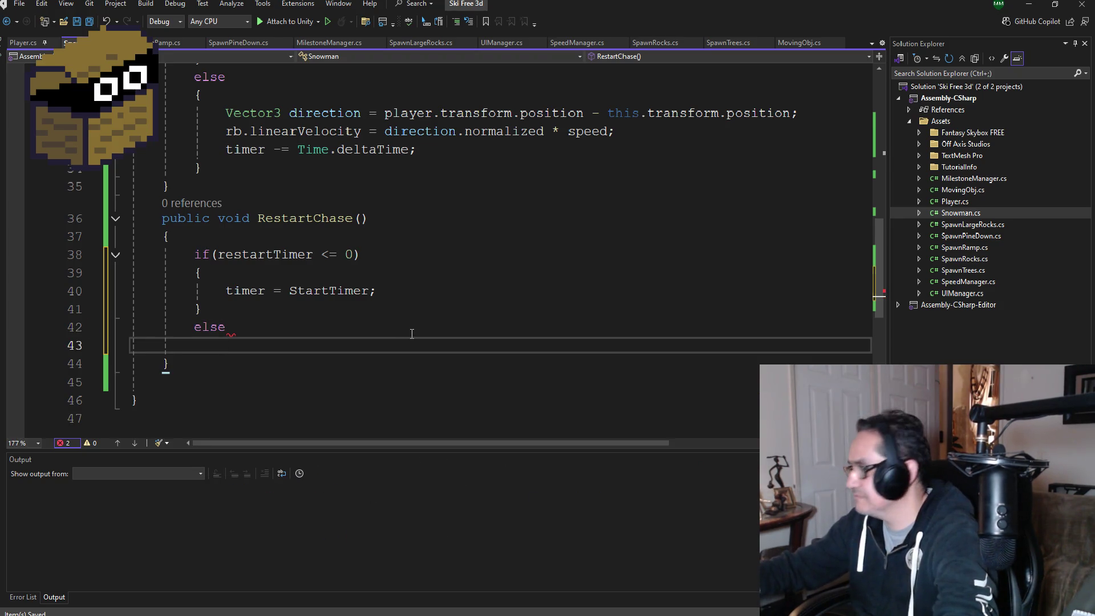
type("{")
key("Return")
scroll(412, 333, "up", 4)
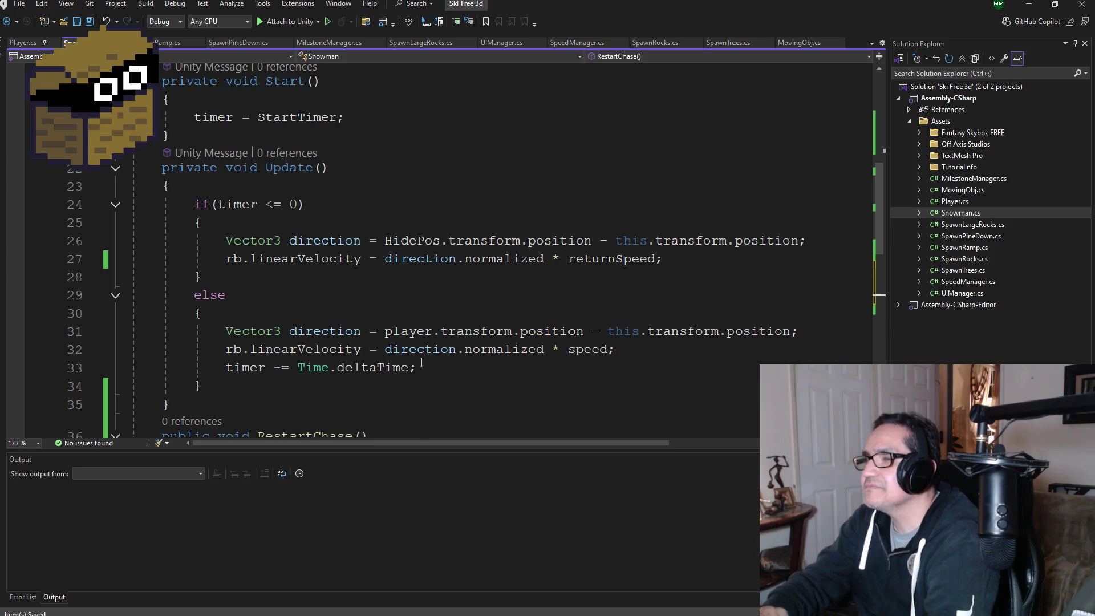
scroll(423, 363, "down", 1)
scroll(431, 364, "down", 1)
scroll(434, 365, "down", 2)
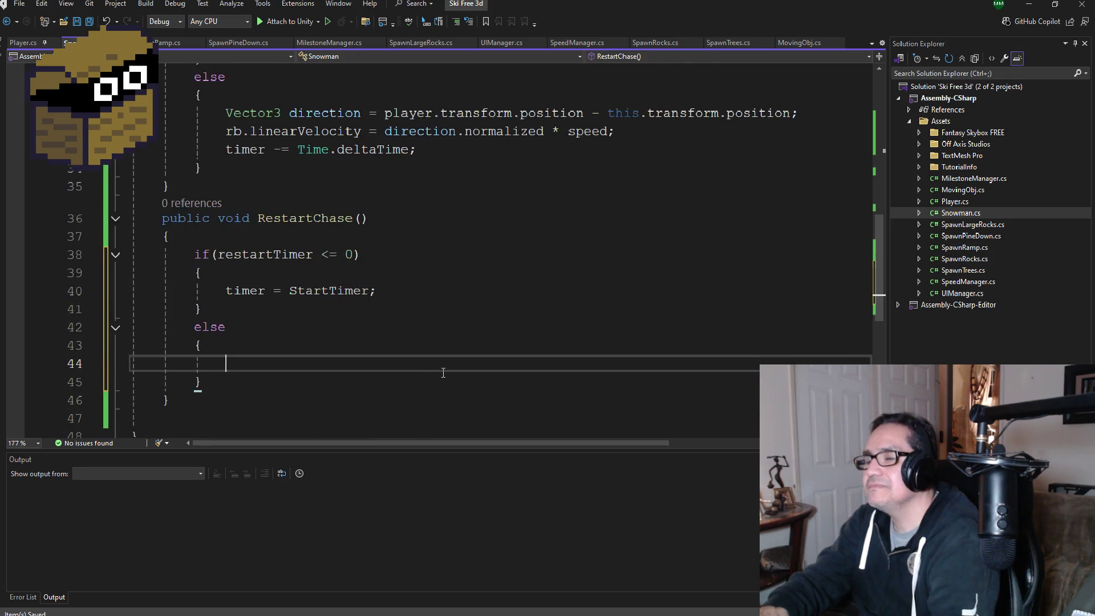
scroll(444, 362, "up", 2)
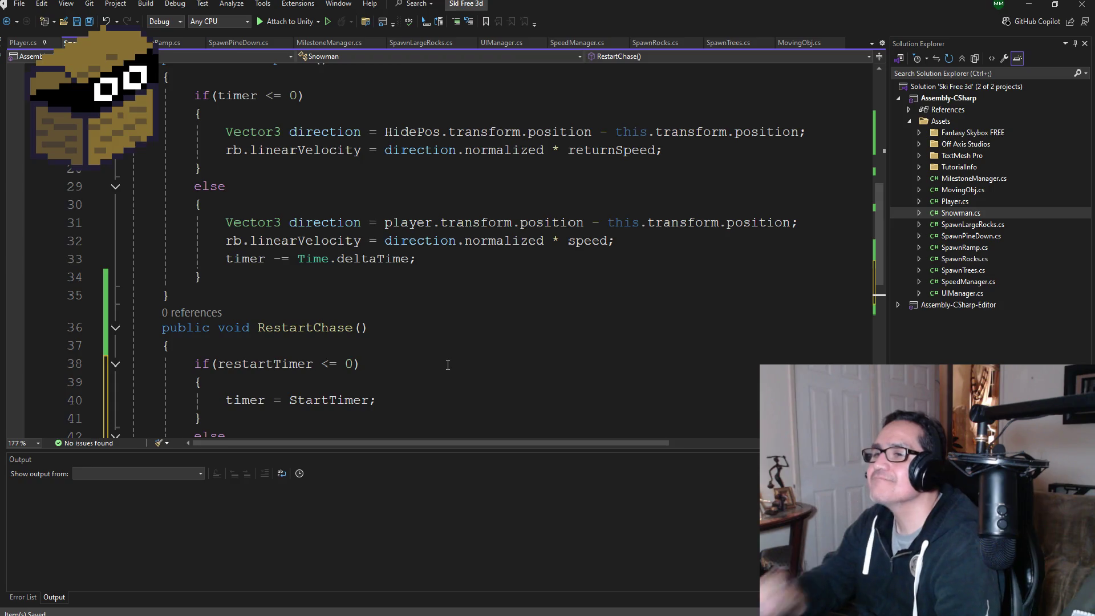
scroll(440, 362, "down", 2)
Step: In the else block, decrement restartTimer by Time.deltaTime
left_click(439, 363)
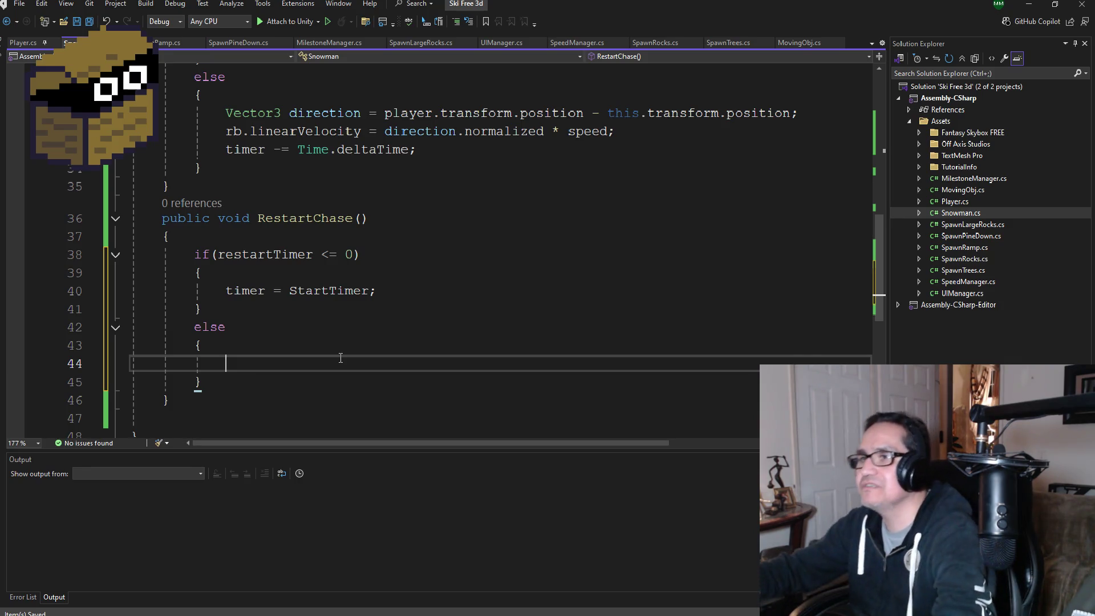
type("res")
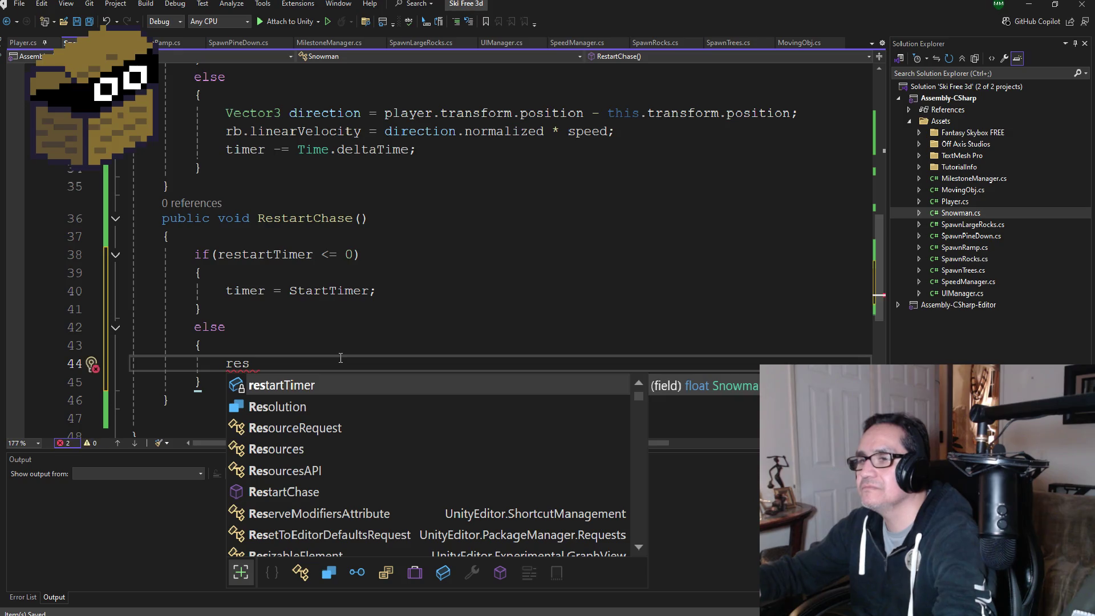
key("Tab")
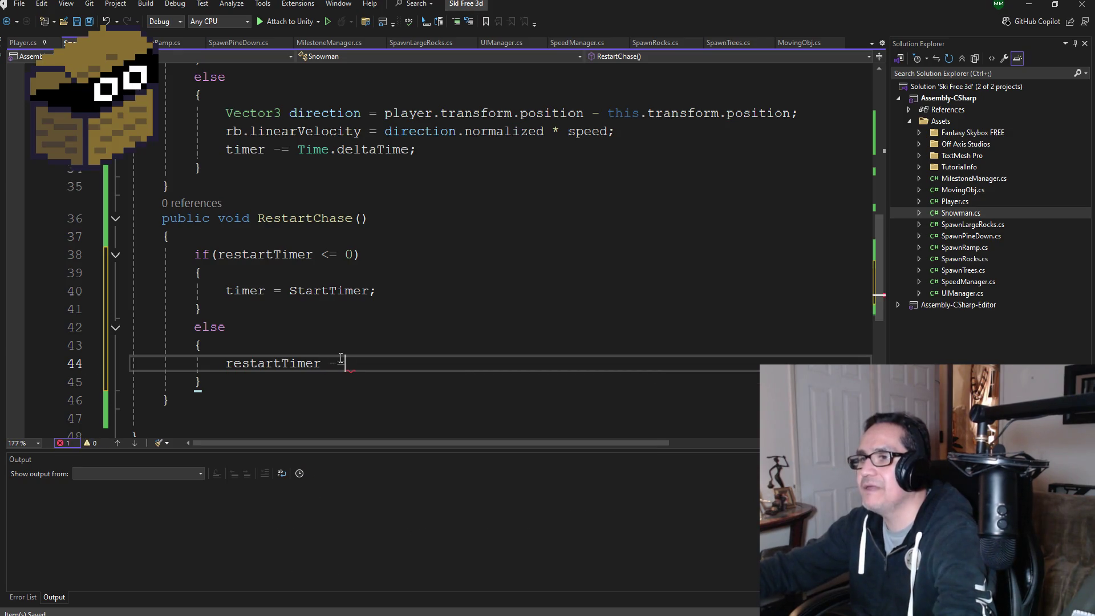
type(" time")
key("Tab")
type(".")
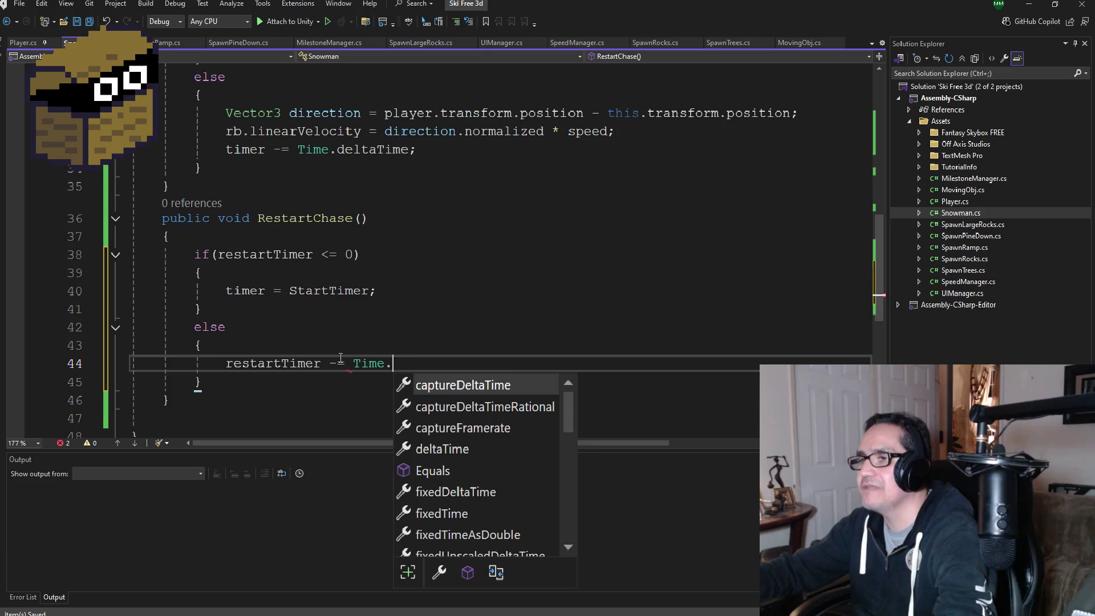
type("de")
key("Tab")
type(";")
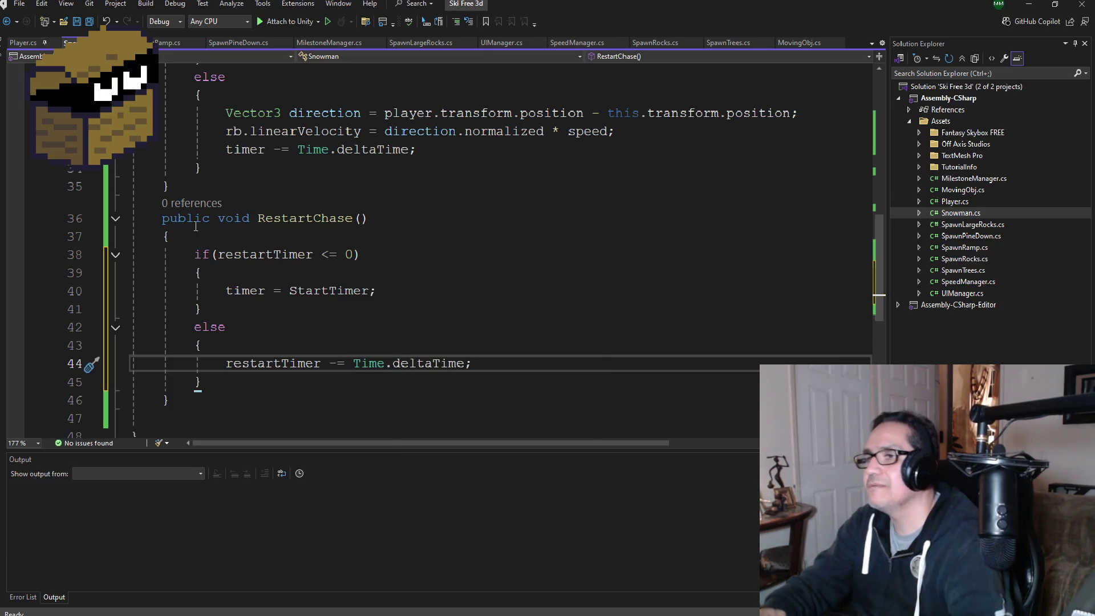
Step: Save Snowman.cs and scroll through Update and RestartChase to review the code
key("ctrl+s")
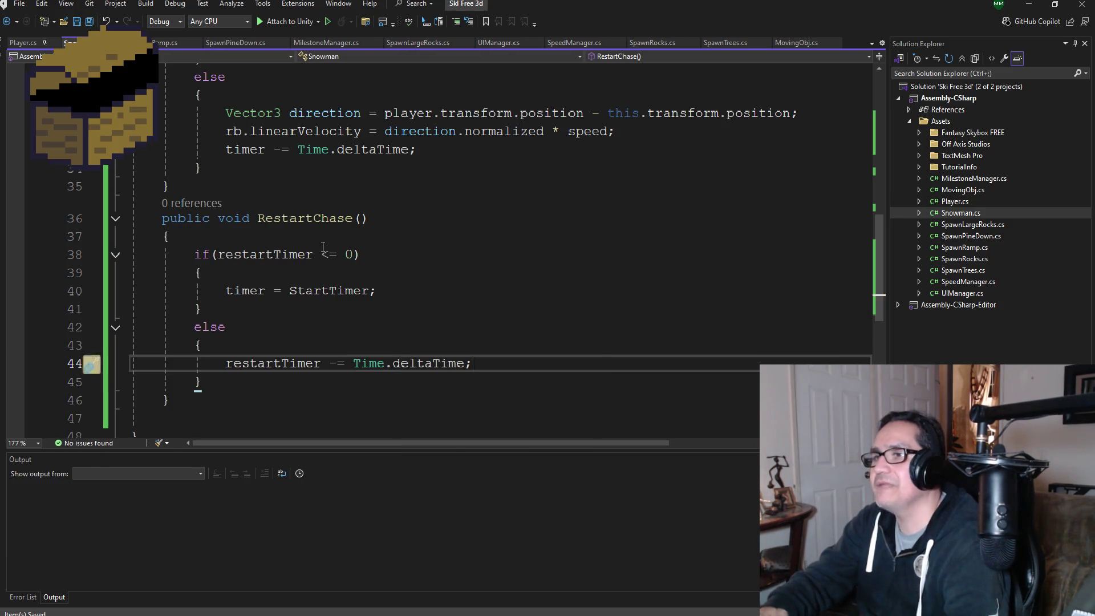
scroll(284, 199, "up", 3)
scroll(351, 219, "down", 2)
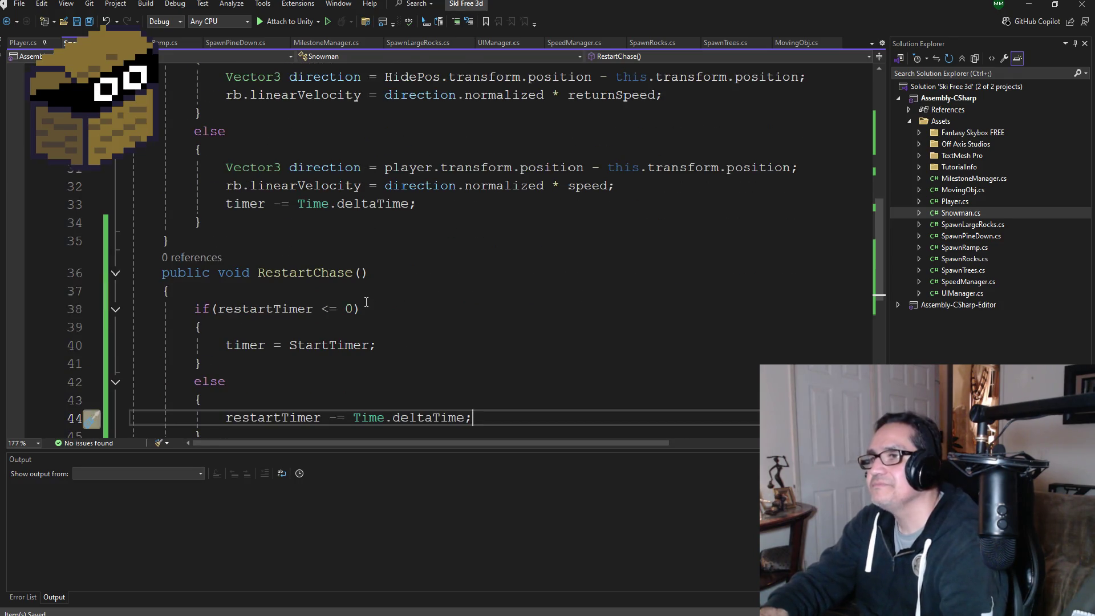
scroll(360, 290, "up", 3)
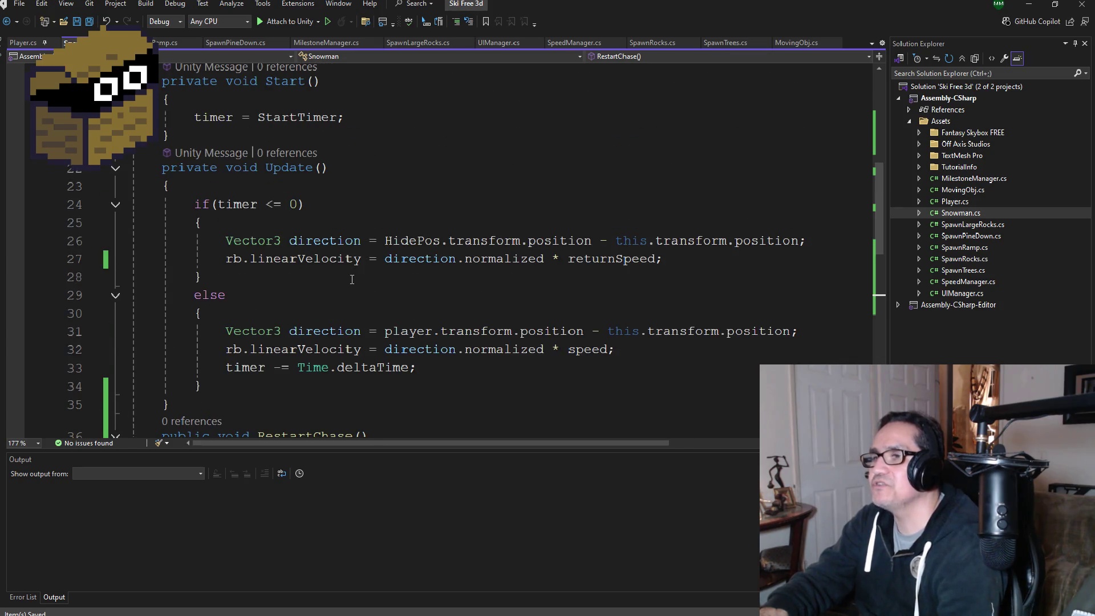
scroll(352, 279, "down", 3)
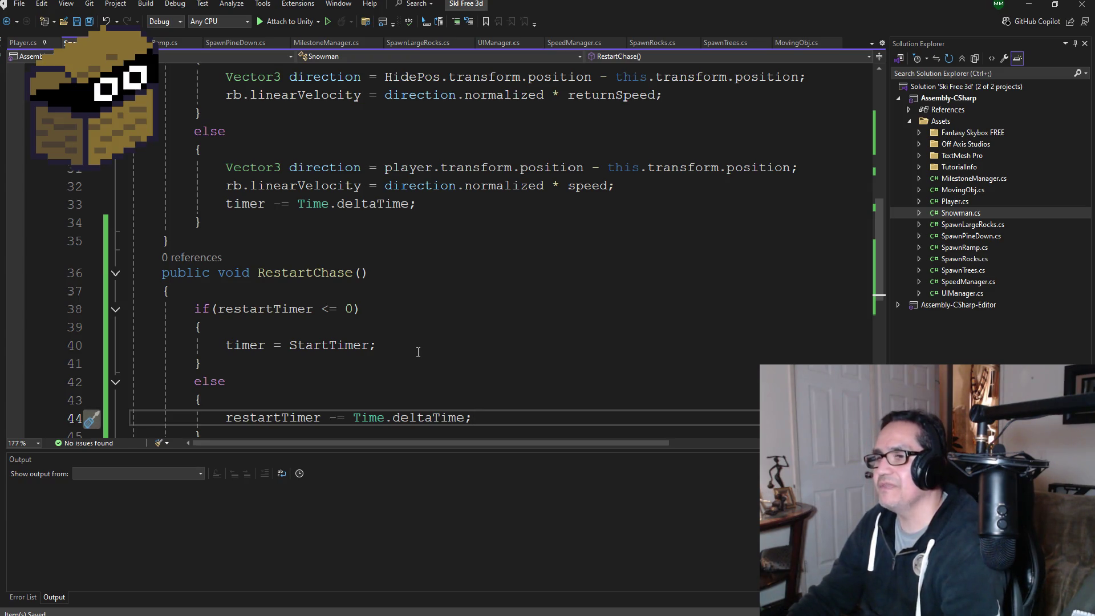
scroll(418, 352, "down", 3)
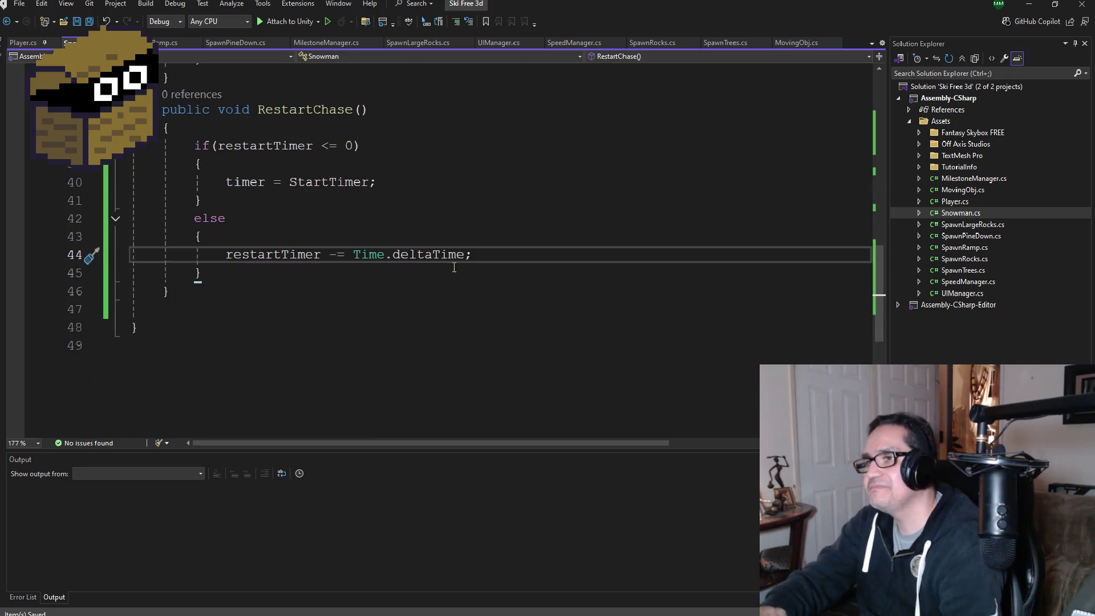
scroll(447, 296, "up", 4)
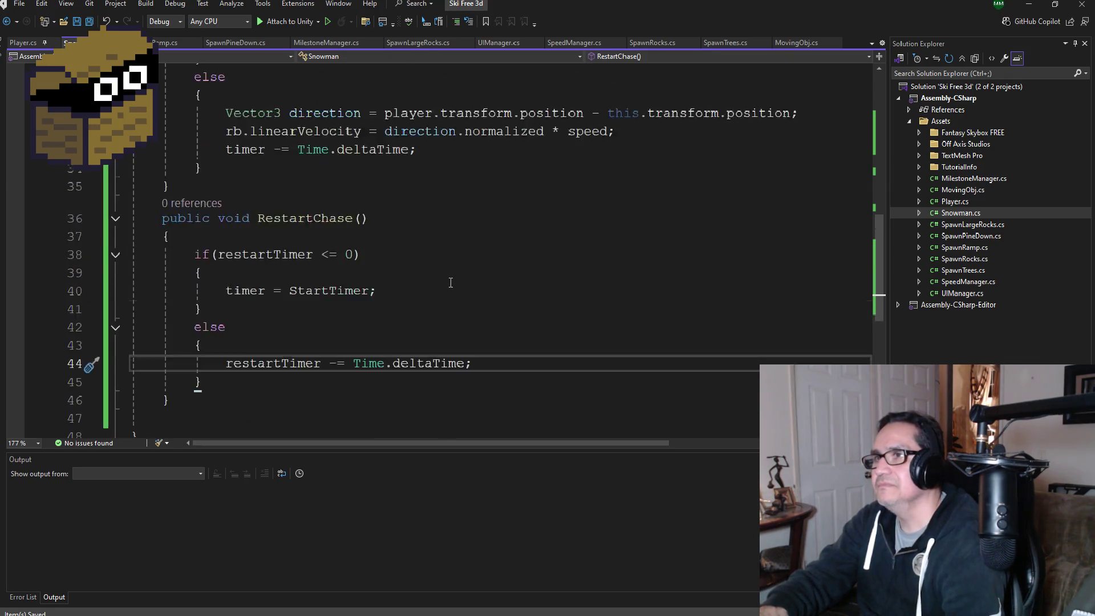
scroll(522, 188, "up", 2)
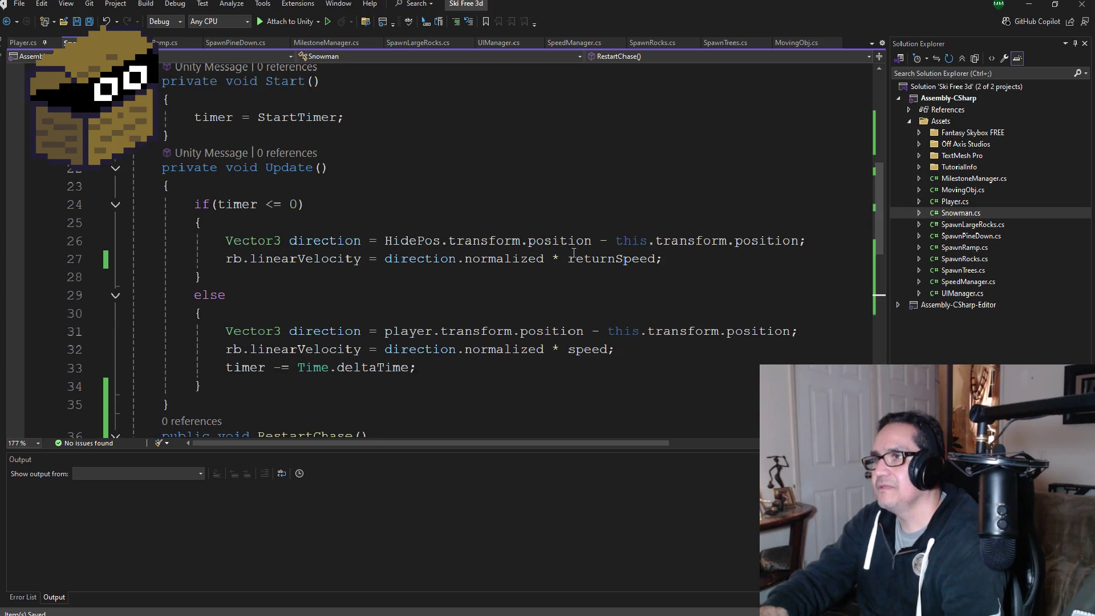
Step: Add restartTimer = StartRestartTimer; to Update's return-to-HidePos branch
left_click(700, 257)
key("Return")
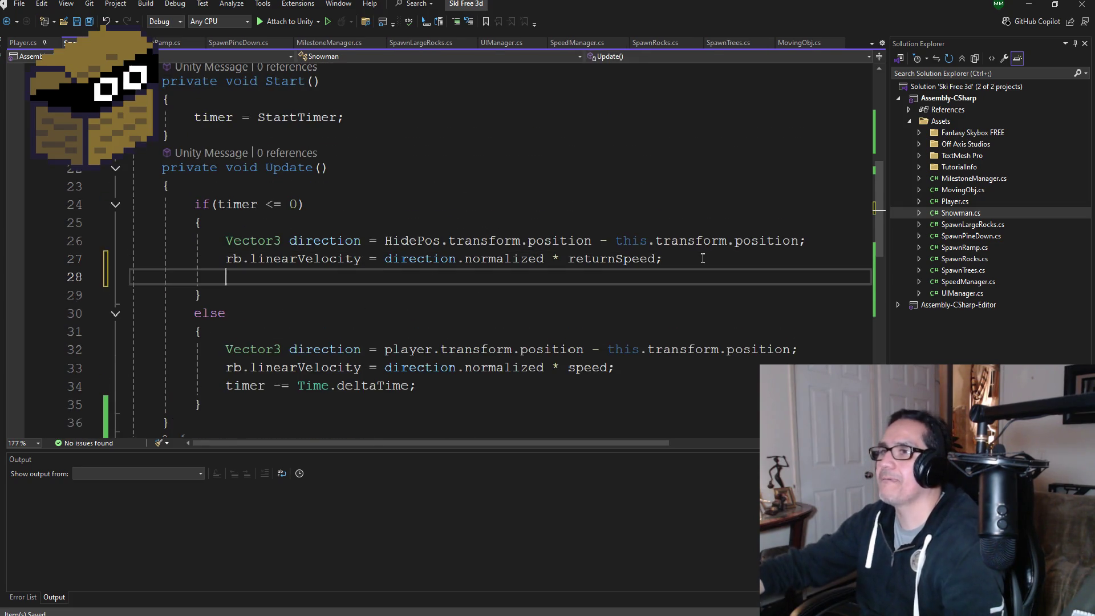
scroll(595, 332, "down", 2)
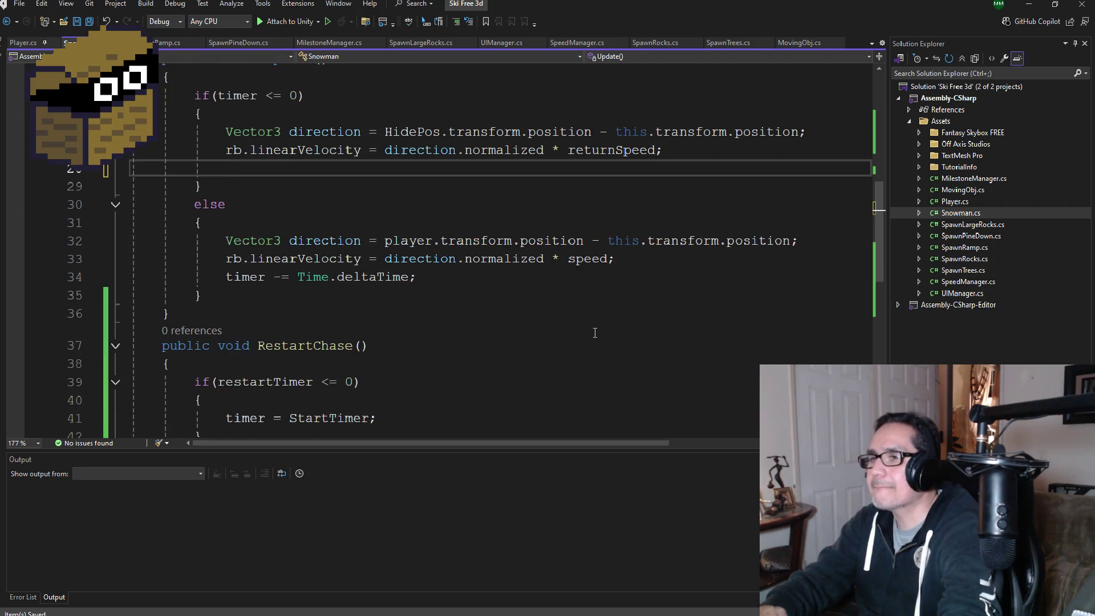
type("res")
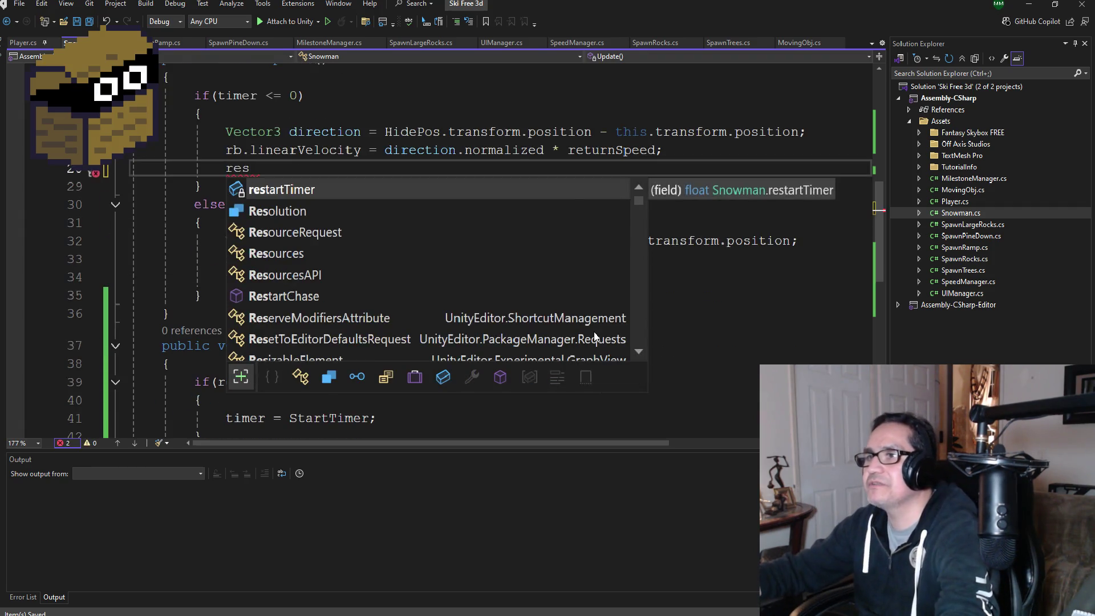
key("Tab")
type("= S")
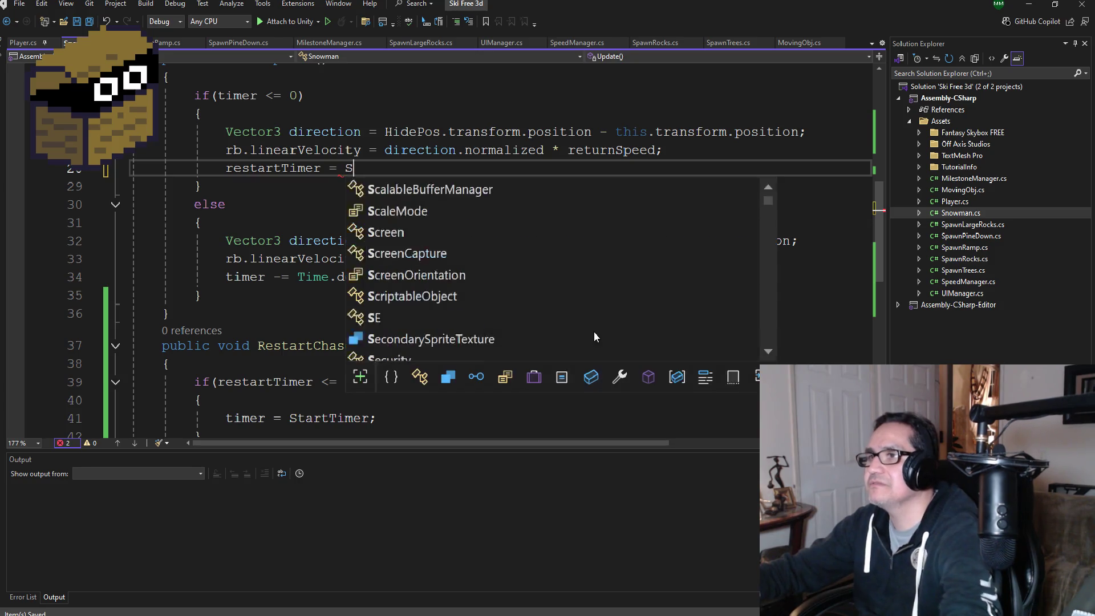
type("tartRe")
key("Tab")
type(";")
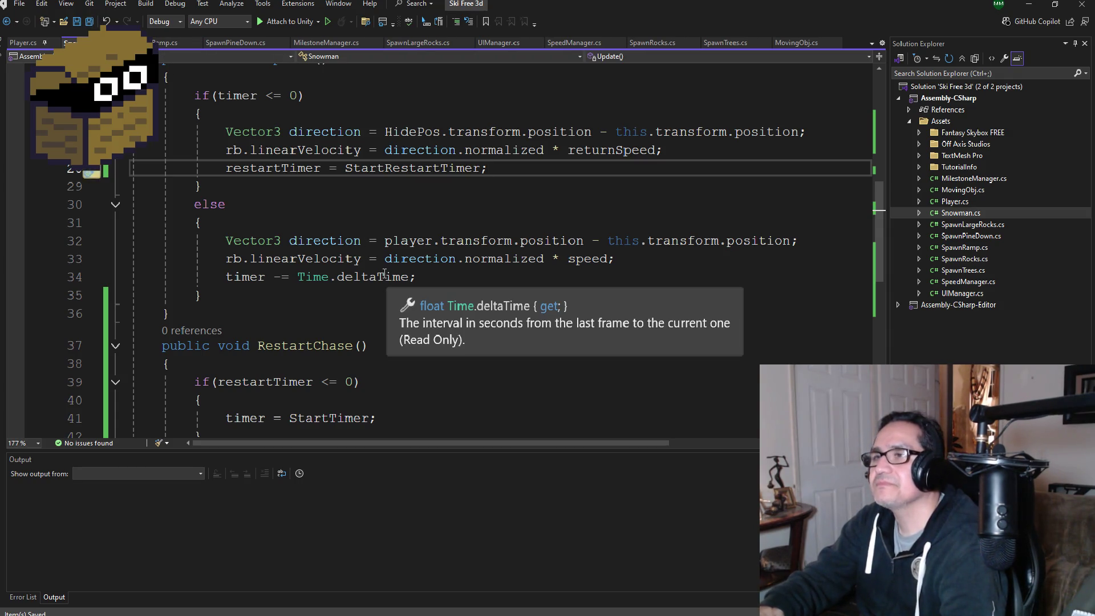
Step: Insert an empty line after the else chase block in Update
scroll(408, 274, "up", 3)
scroll(408, 274, "down", 4)
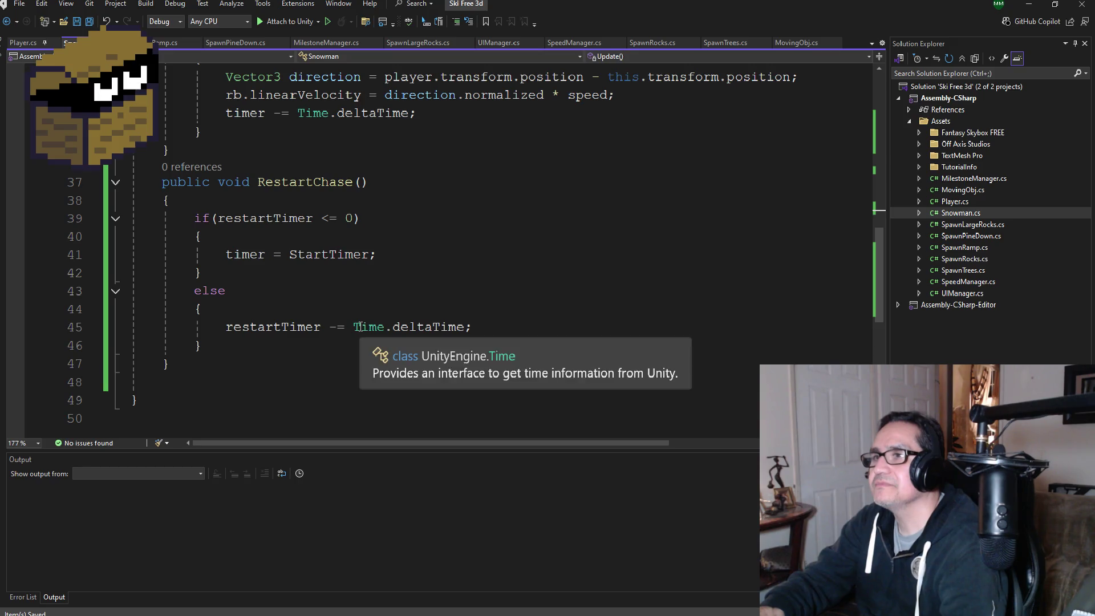
scroll(405, 278, "up", 2)
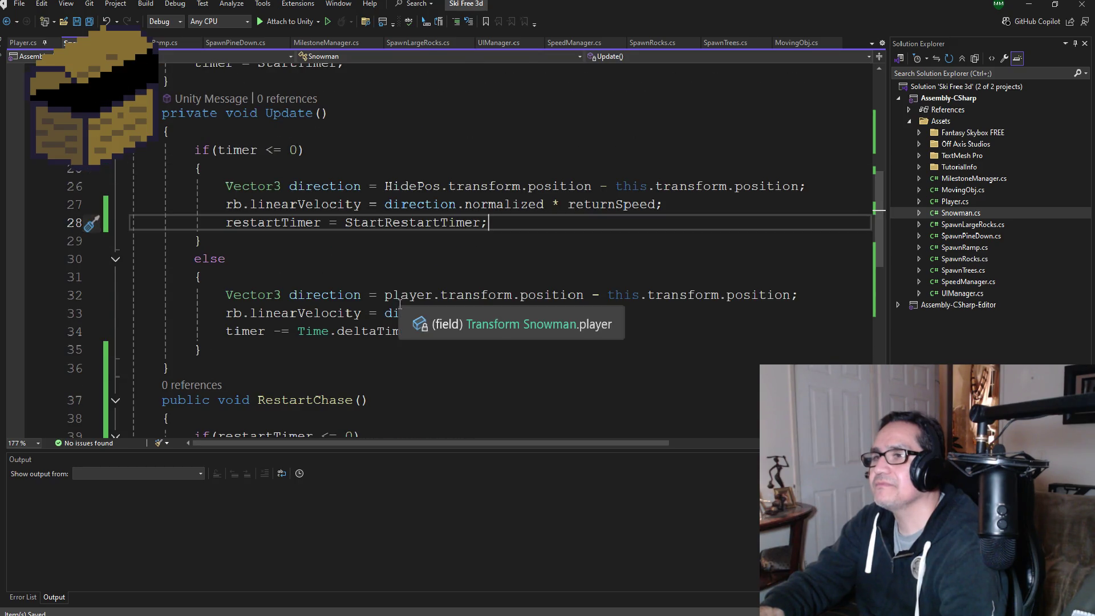
scroll(400, 304, "down", 2)
scroll(321, 317, "up", 4)
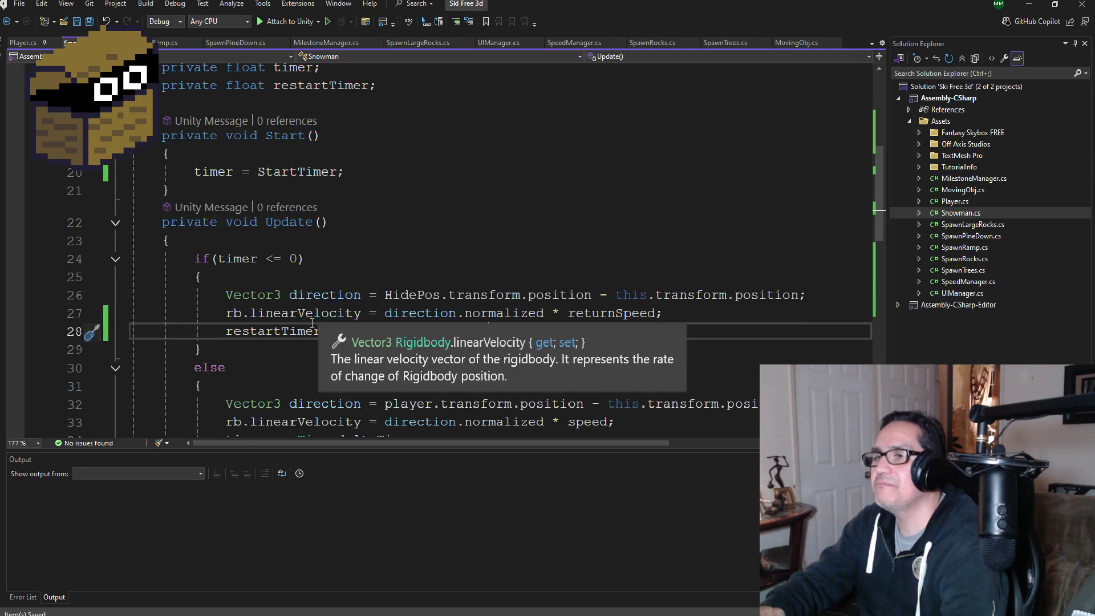
scroll(314, 323, "down", 3)
left_click(230, 297)
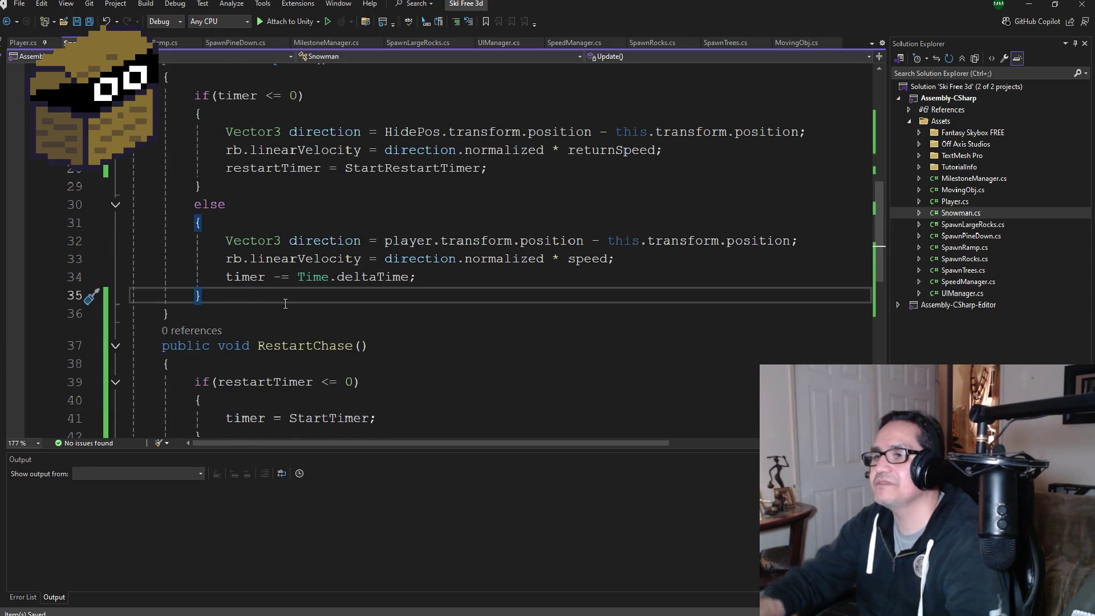
key("Return")
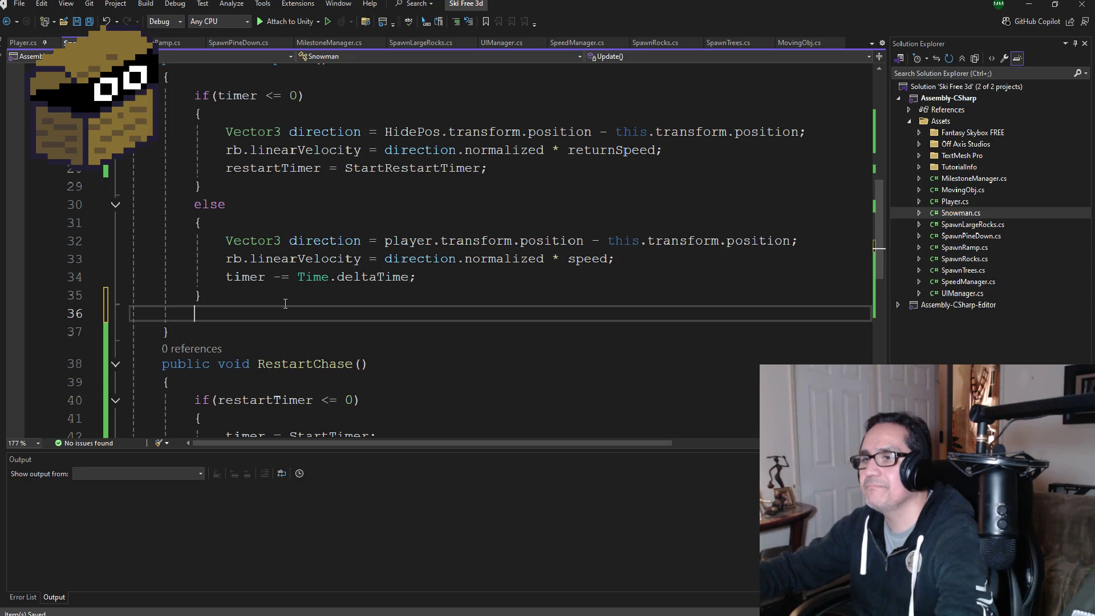
Step: Type RestartChase(); as Update's last statement, then review Update and RestartChase
type("Rest")
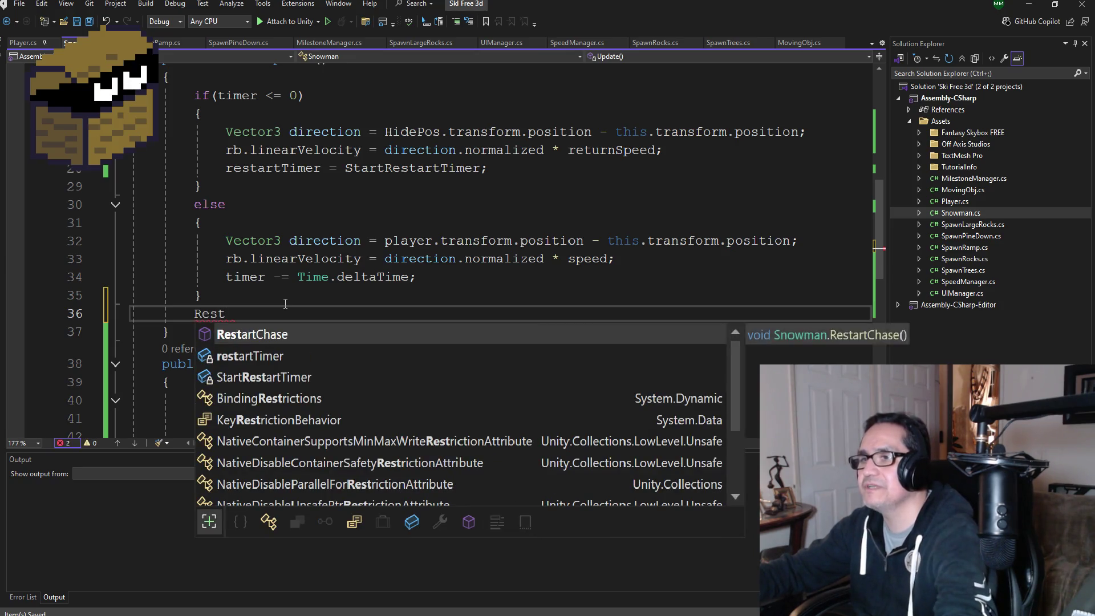
type("(")
type(";")
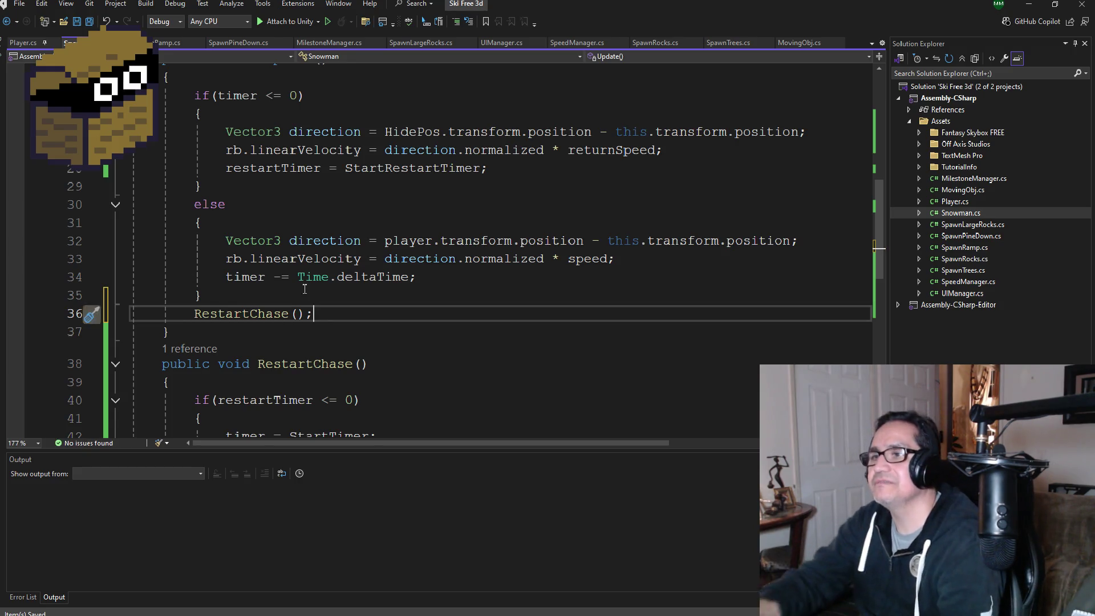
scroll(347, 308, "down", 1)
scroll(347, 308, "up", 2)
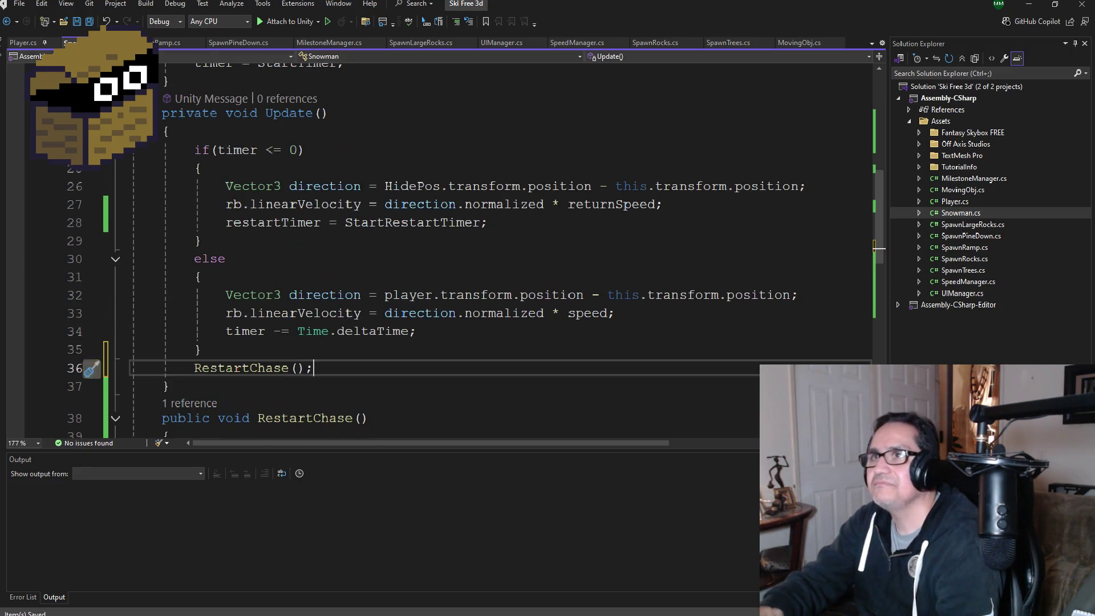
scroll(313, 294, "down", 2)
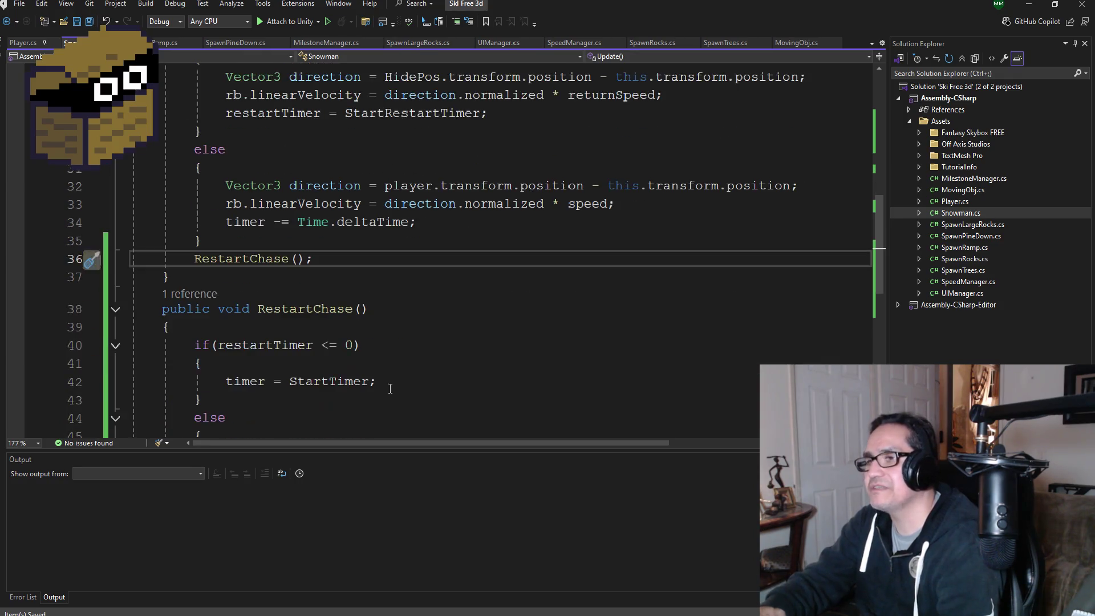
scroll(313, 294, "up", 3)
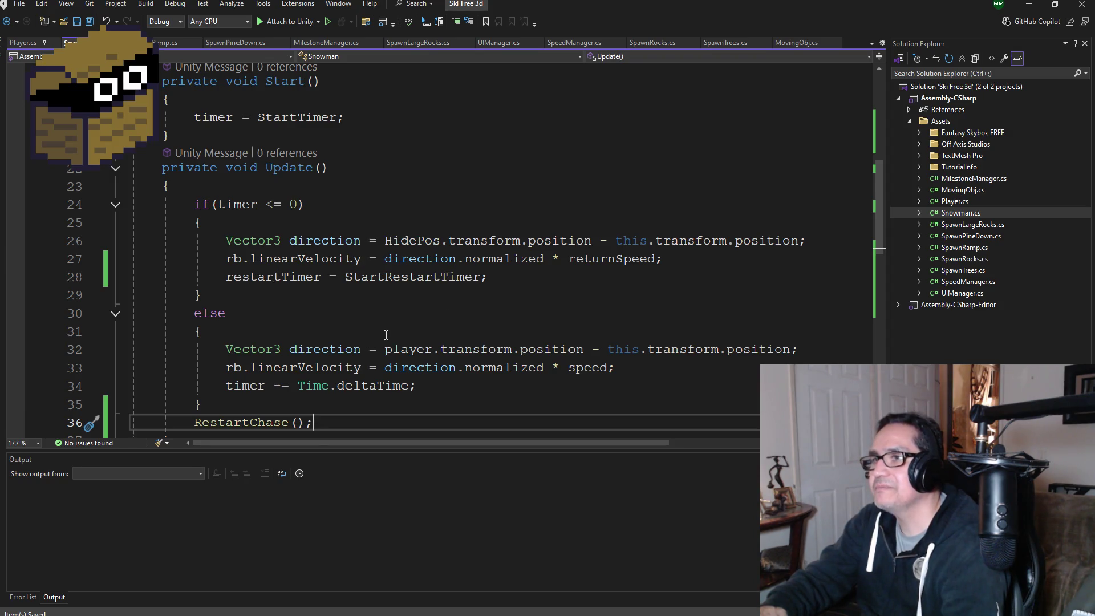
scroll(386, 335, "down", 4)
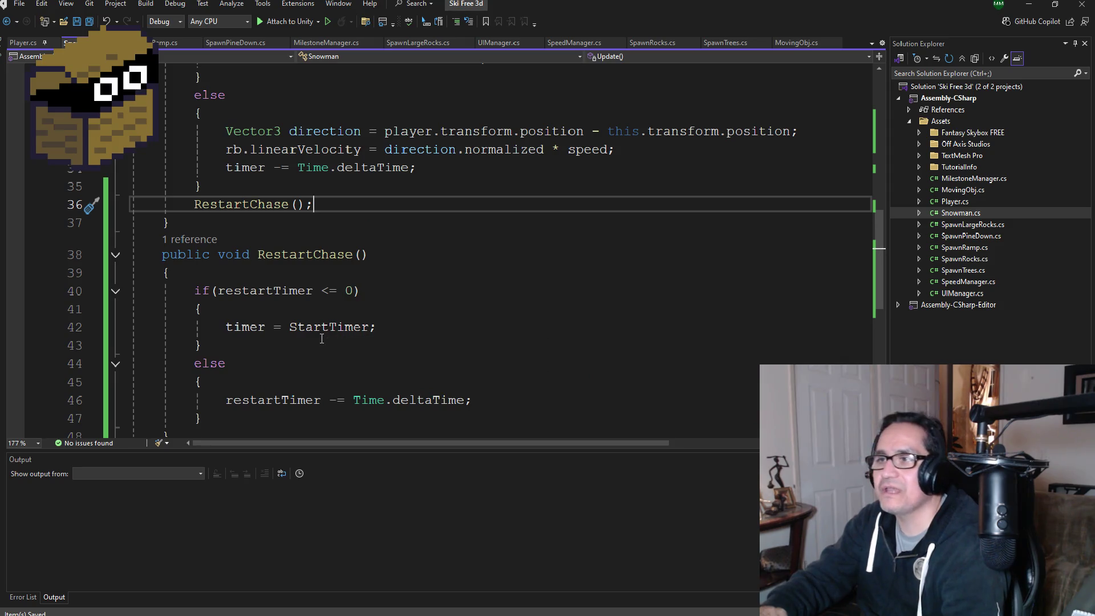
scroll(398, 344, "up", 4)
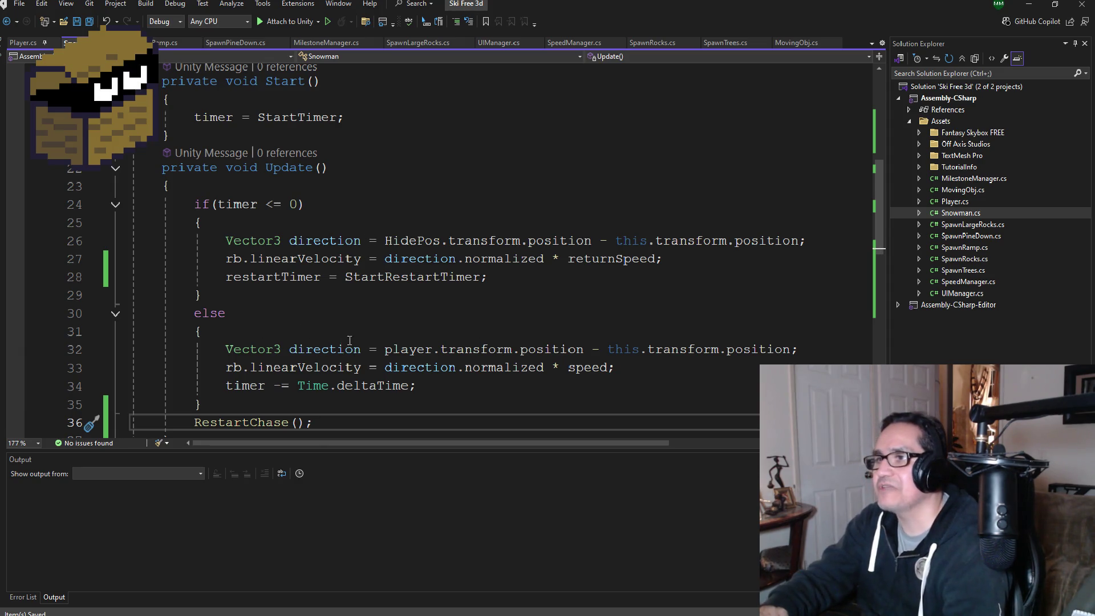
scroll(349, 341, "down", 3)
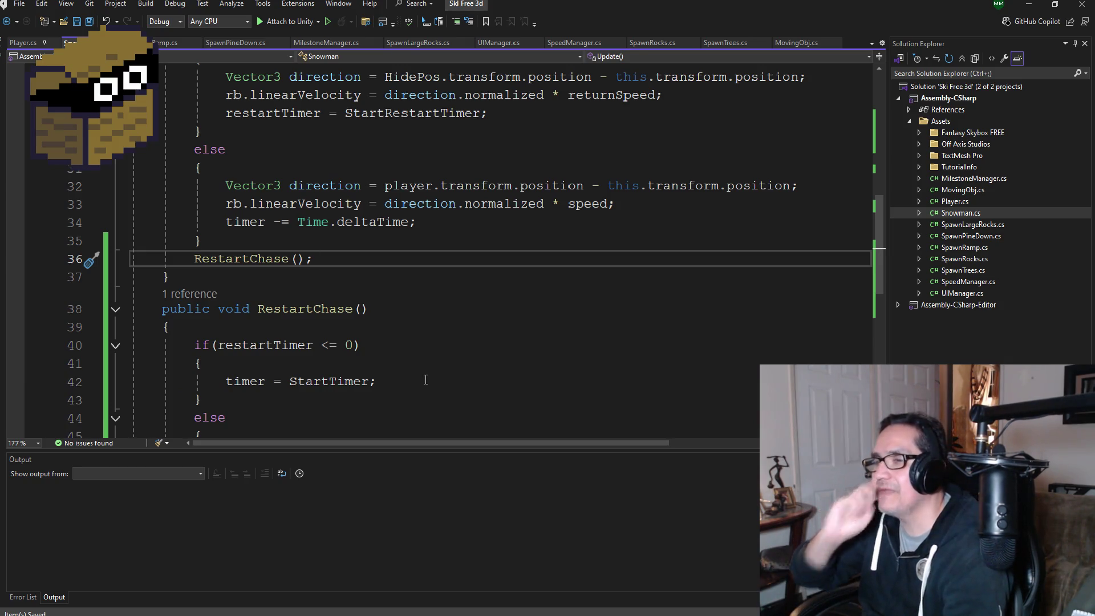
scroll(425, 380, "down", 2)
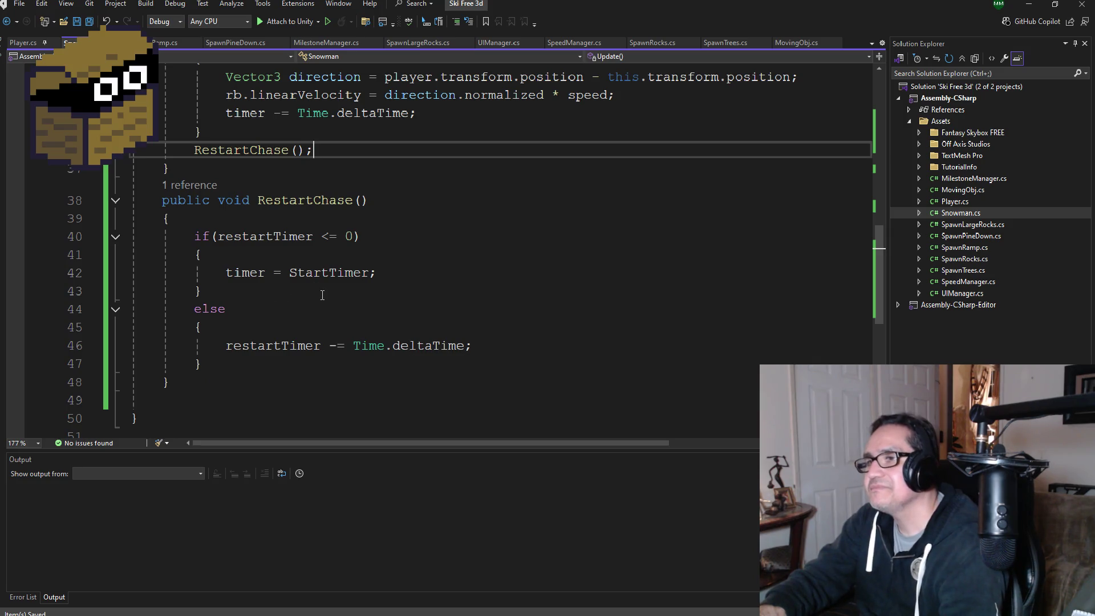
scroll(344, 318, "up", 4)
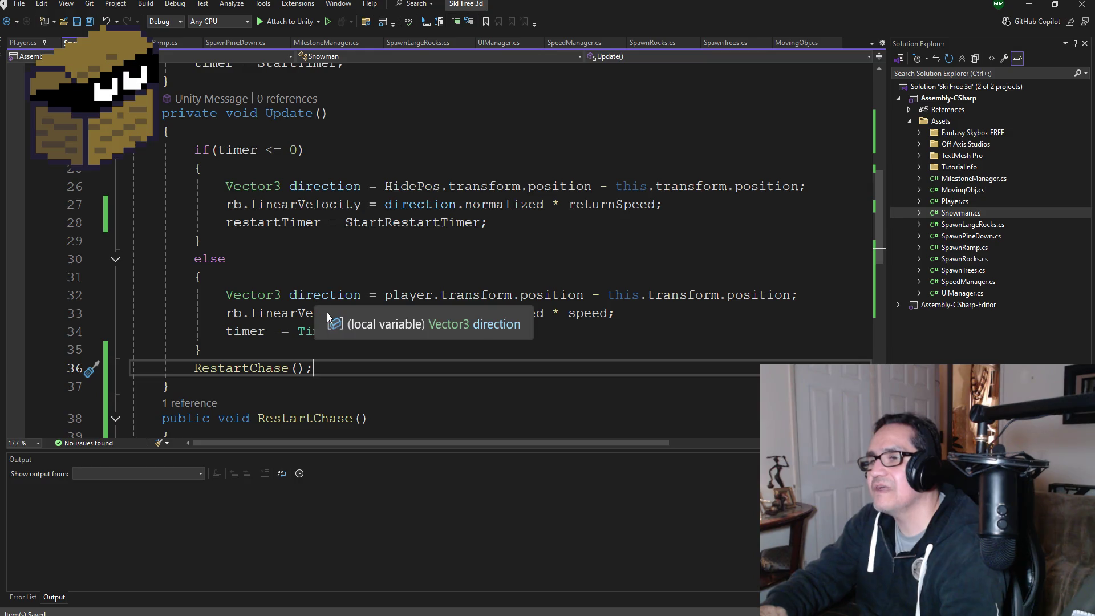
scroll(425, 275, "down", 2)
scroll(415, 340, "down", 1)
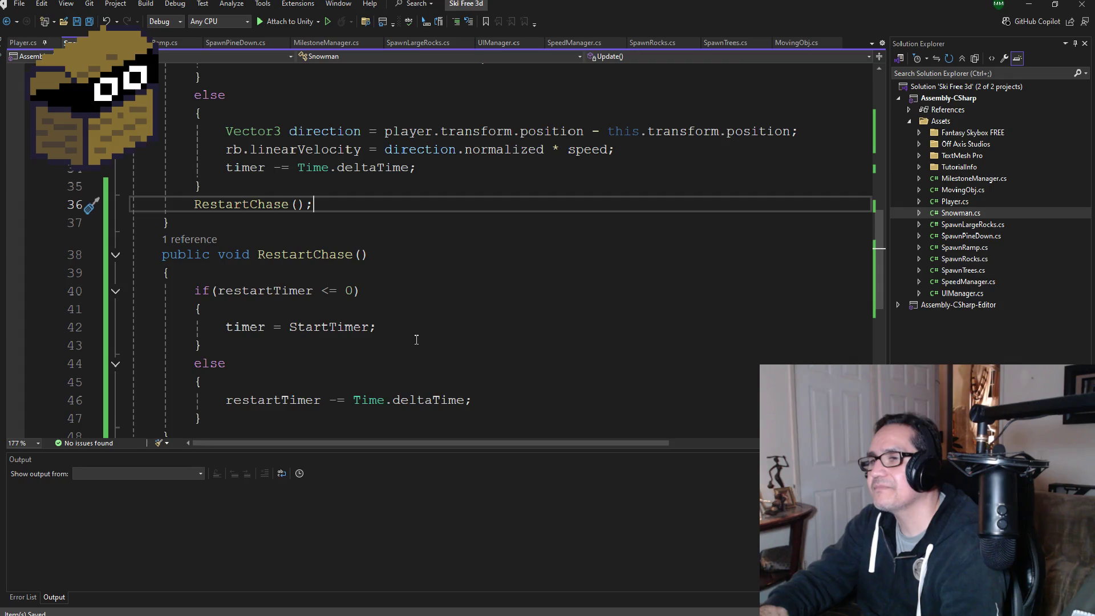
Step: Delete timer = StartTimer; from its old spot and paste it below the restartTimer countdown
left_click(404, 326)
key("shift+Home")
key("ctrl+c")
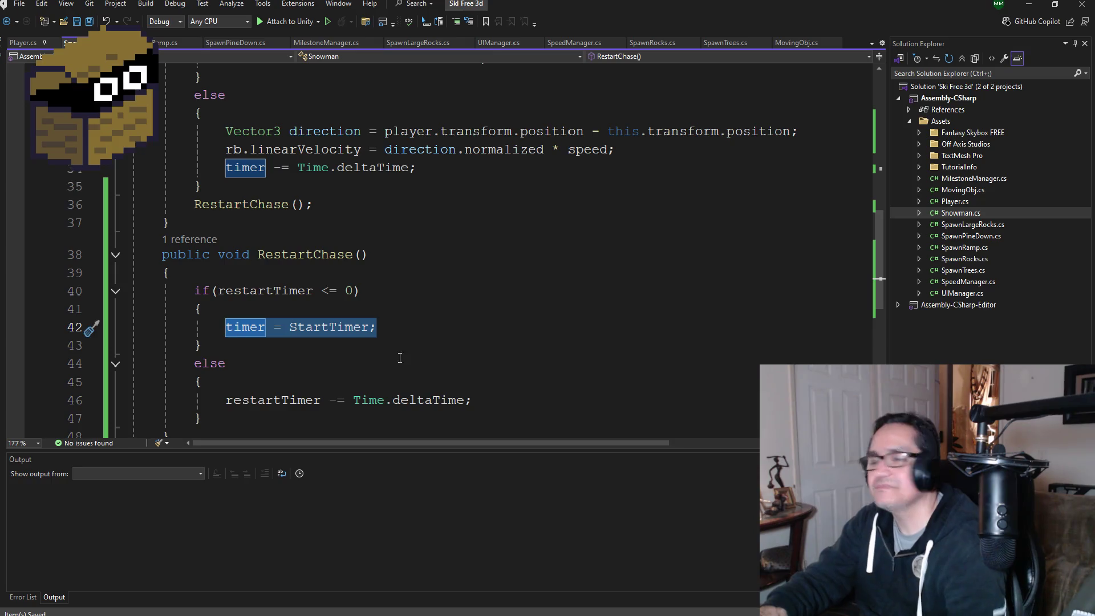
key("BackSpace")
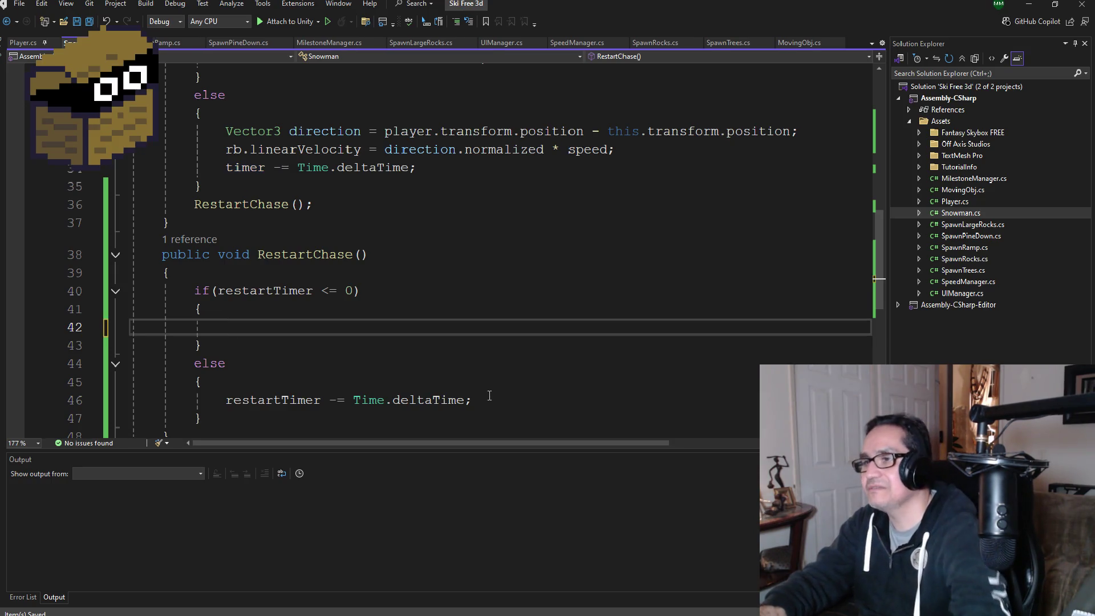
left_click(499, 400)
key("Return")
key("ctrl+v")
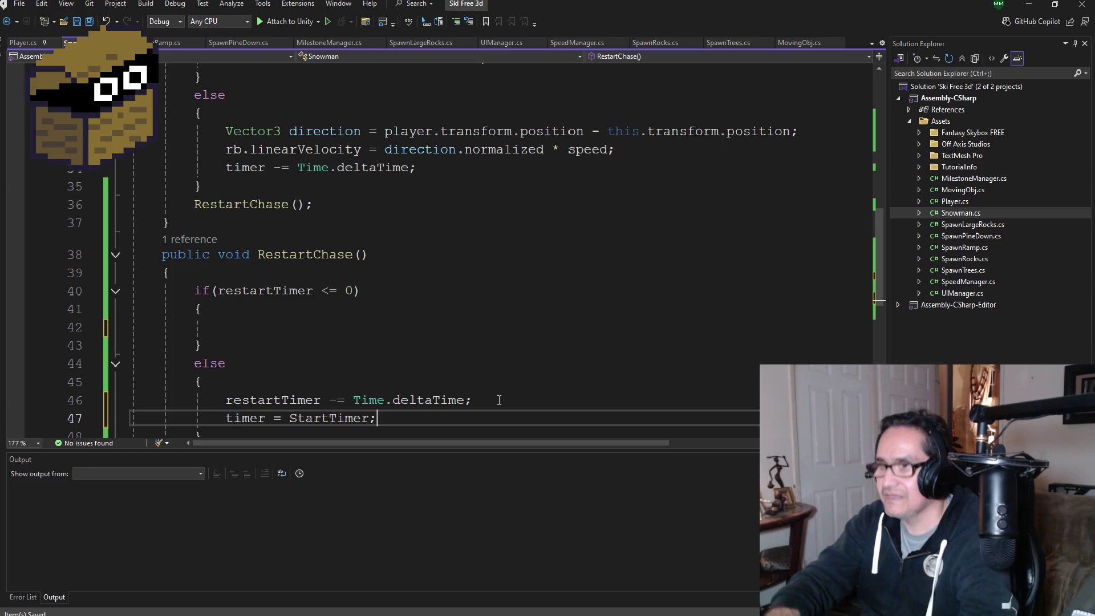
Step: Shift timer = StartTimer; up into the if (restartTimer <= 0) block with Alt+Up
left_click_drag(489, 398, 131, 394)
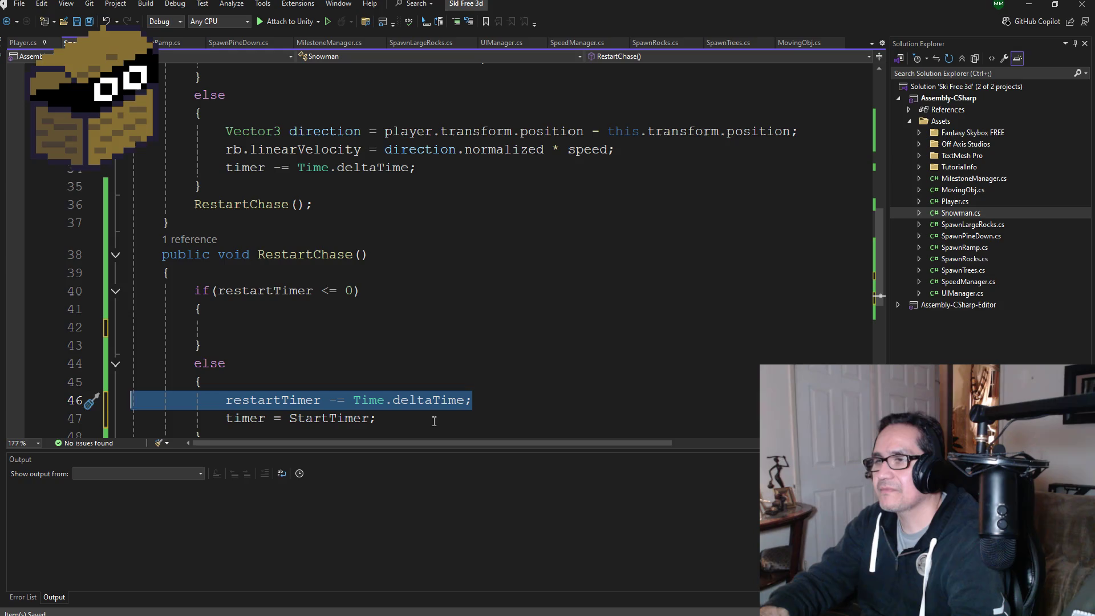
scroll(397, 391, "up", 2)
scroll(398, 394, "down", 3)
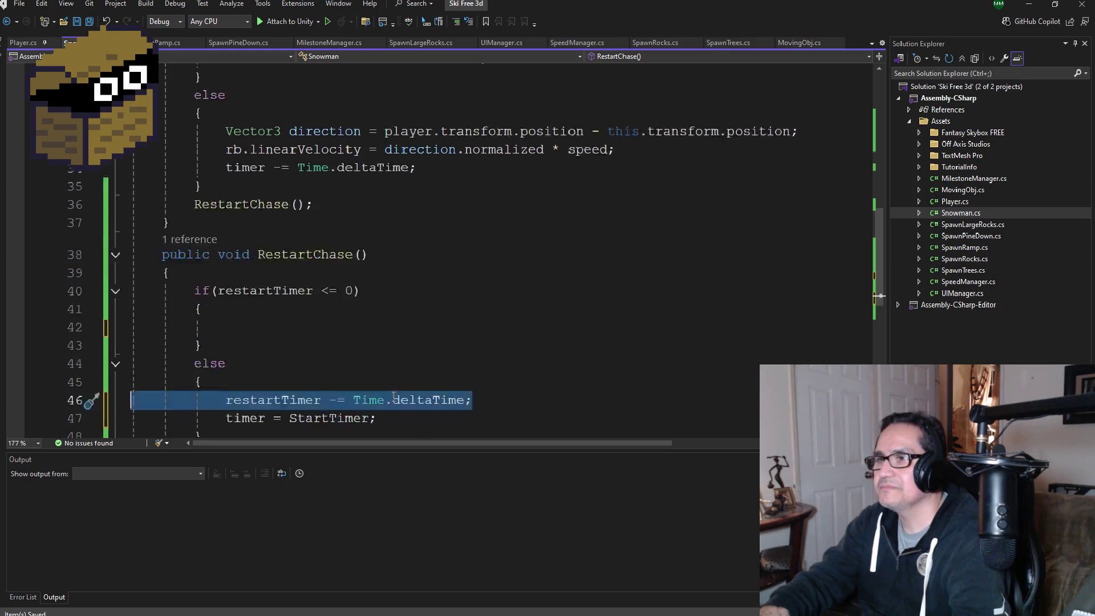
scroll(429, 376, "up", 2)
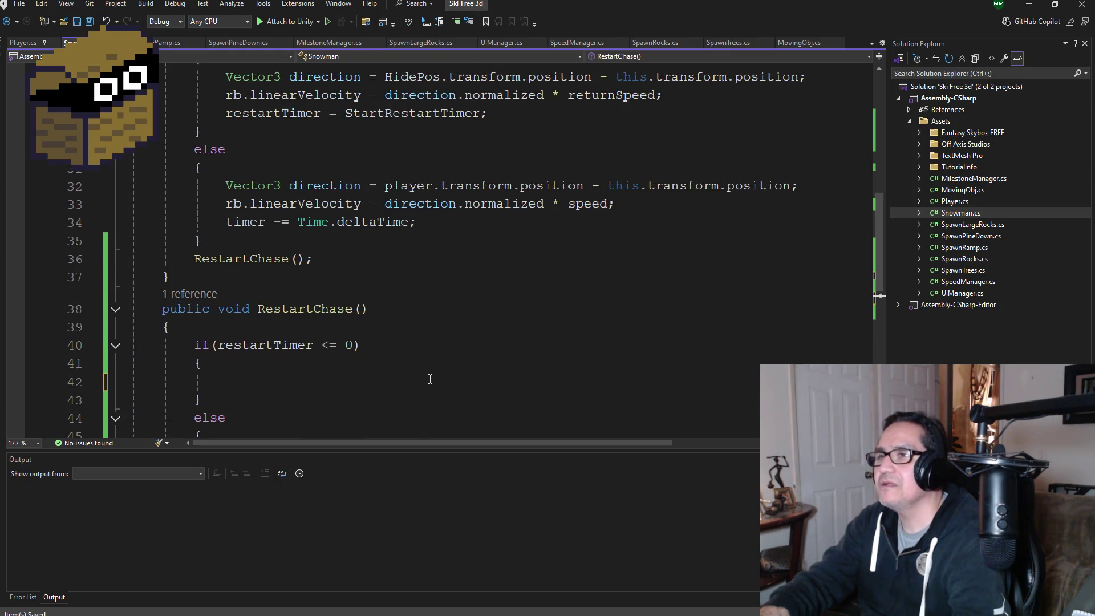
scroll(432, 383, "down", 3)
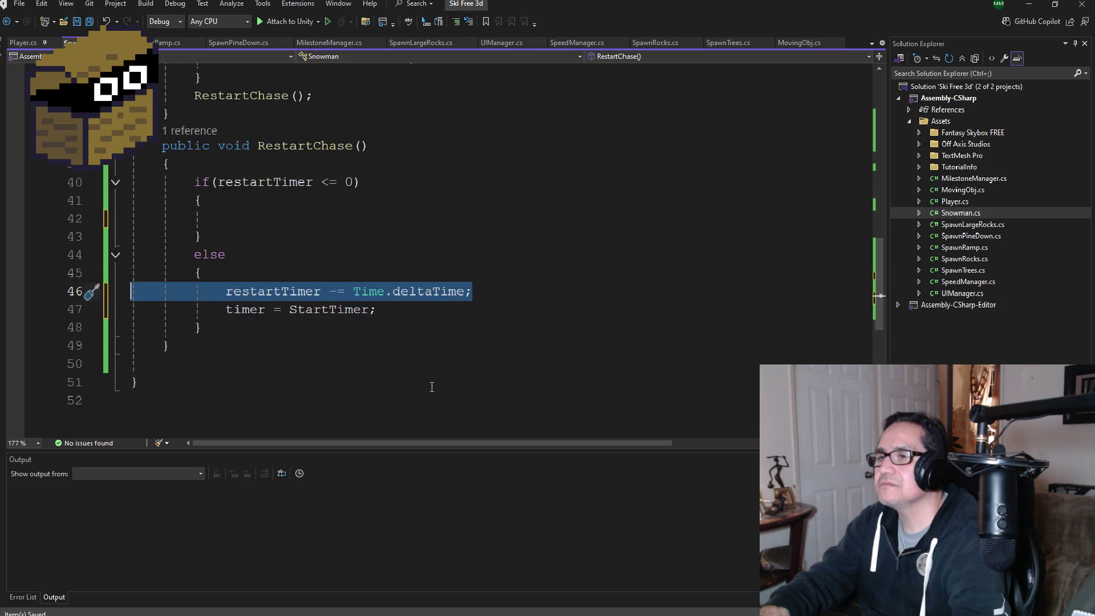
key("alt+Up")
key("alt+Up")
key("alt+Up")
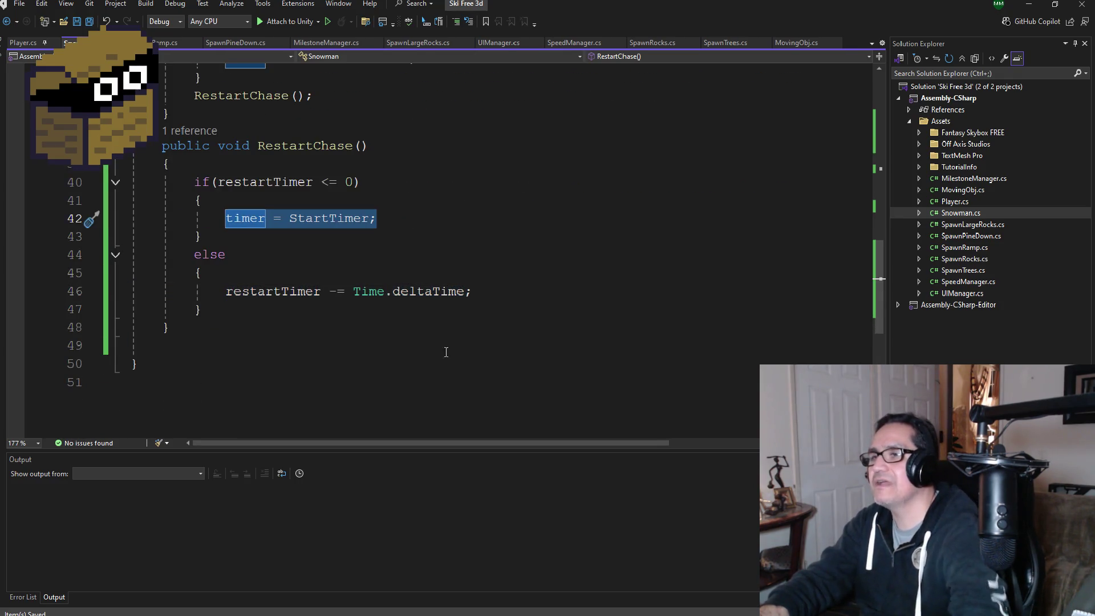
left_click(445, 249)
scroll(445, 238, "up", 3)
scroll(397, 184, "up", 1)
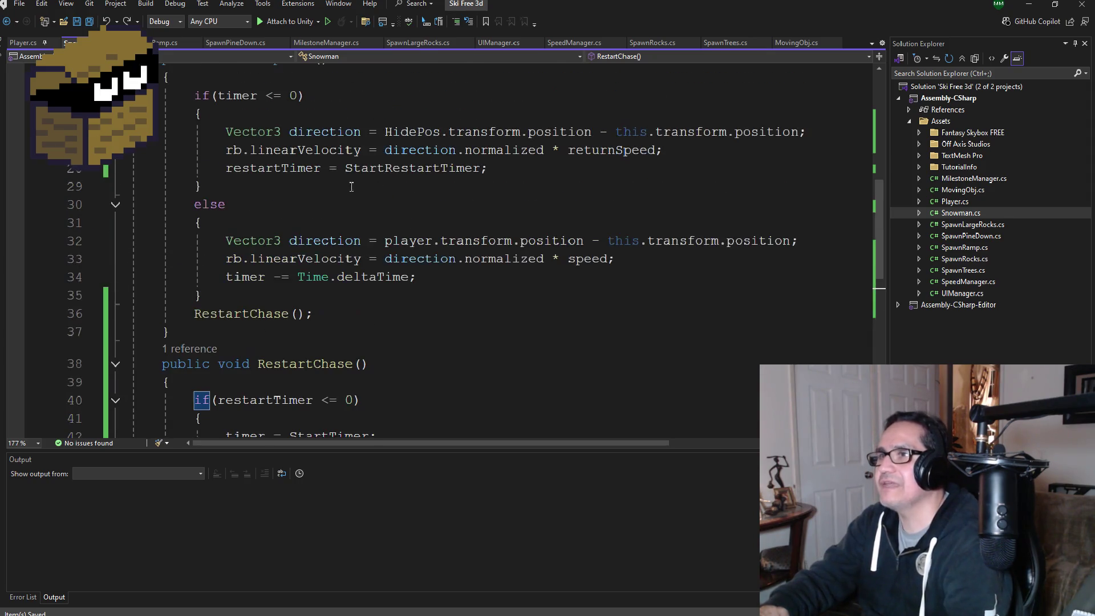
scroll(385, 256, "down", 2)
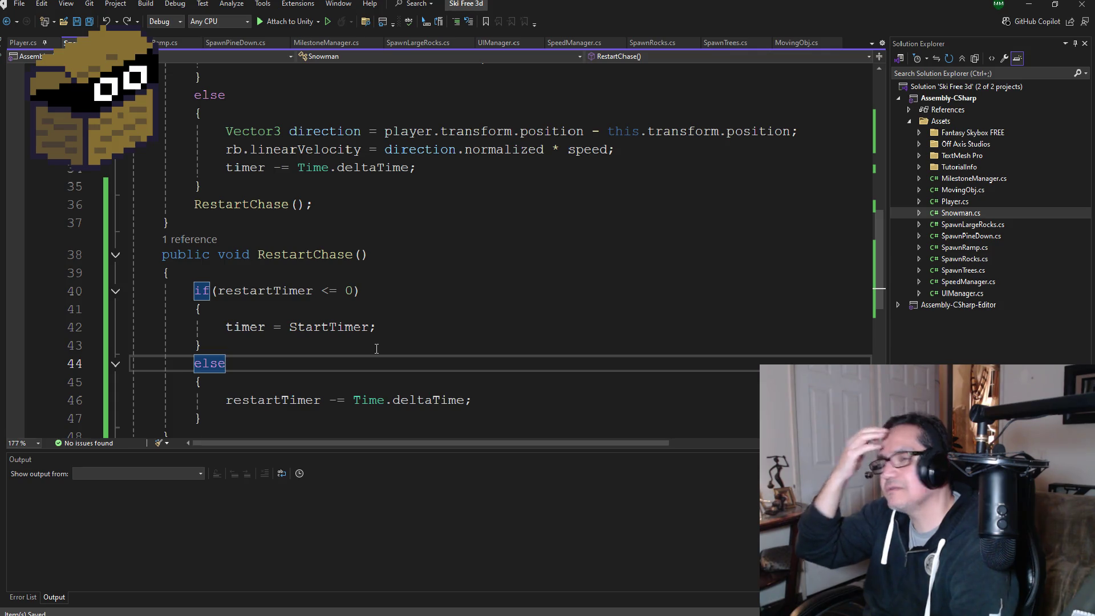
scroll(410, 319, "up", 3)
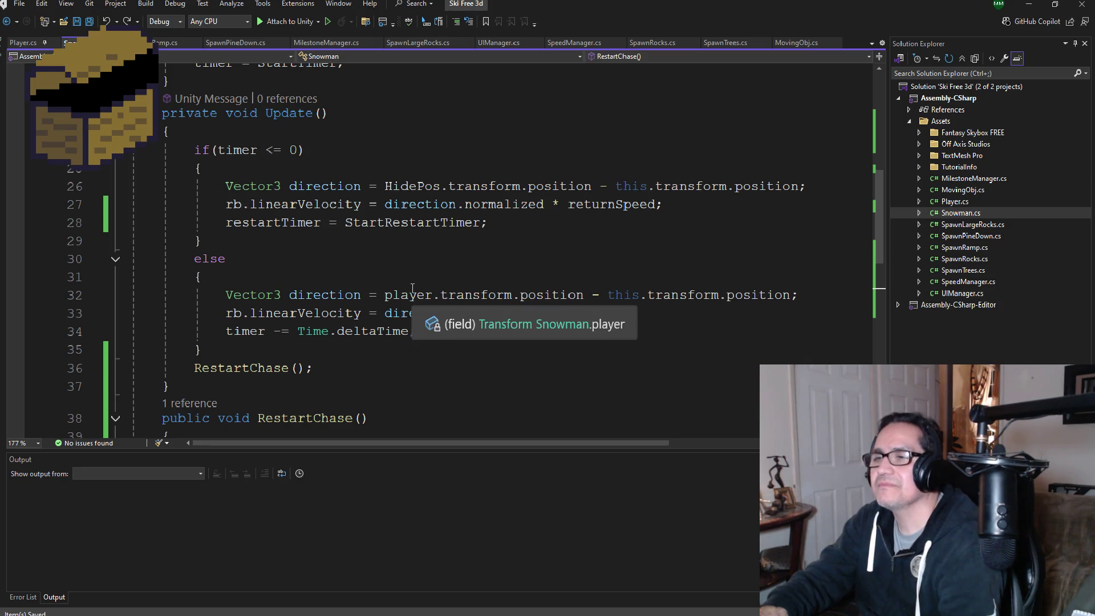
scroll(412, 285, "down", 3)
left_click(432, 361)
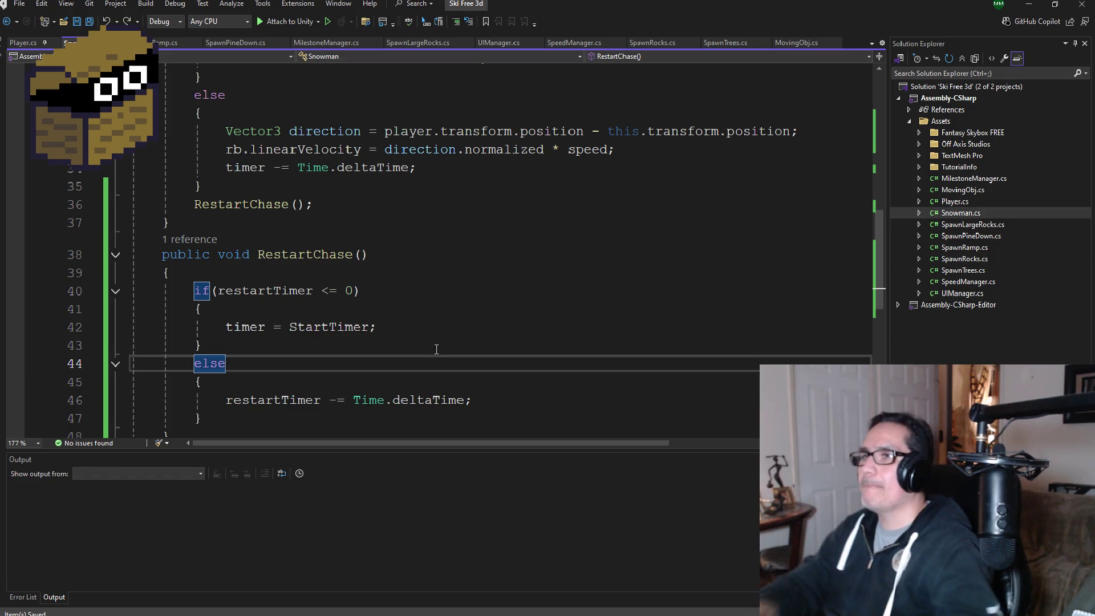
scroll(426, 213, "up", 4)
scroll(426, 213, "up", 2)
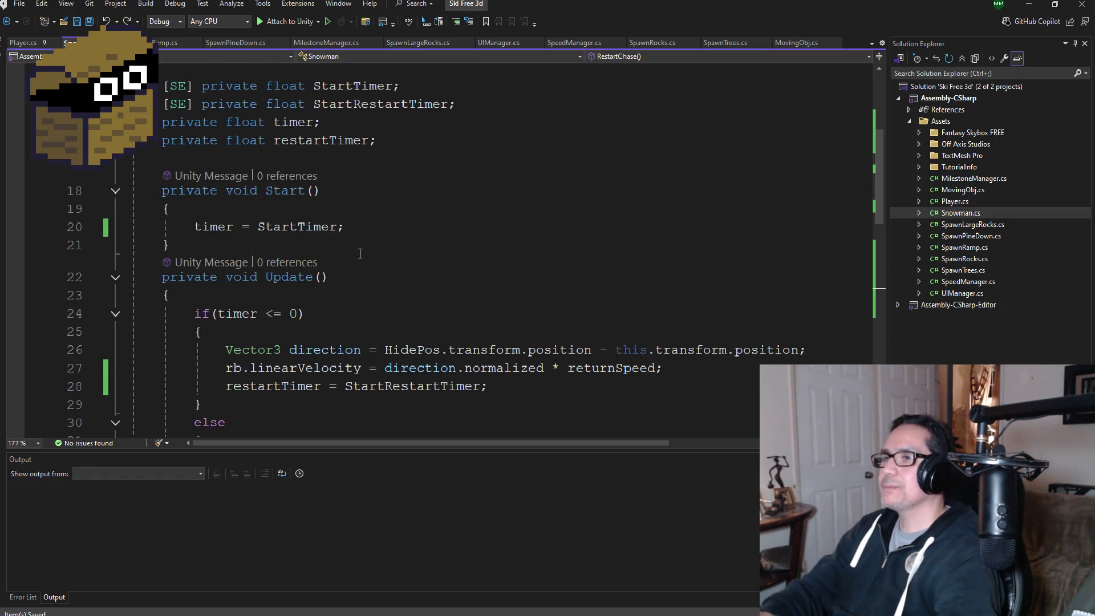
left_click(371, 231)
scroll(371, 231, "up", 2)
left_click(419, 247)
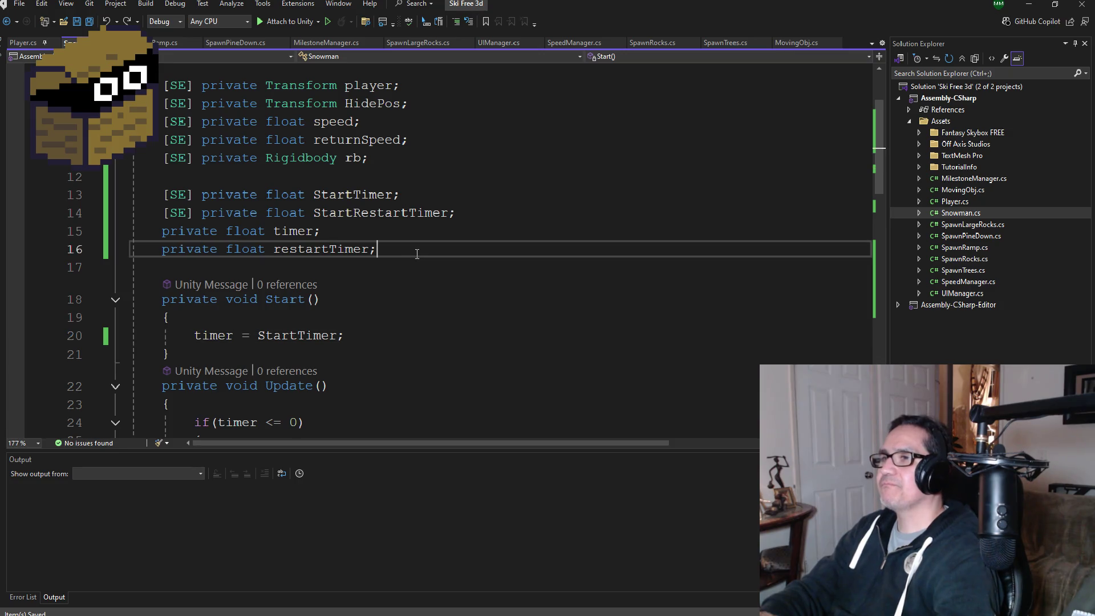
Step: Declare a private bool isActive field below restartTimer and save the script
key("Return")
type("private b")
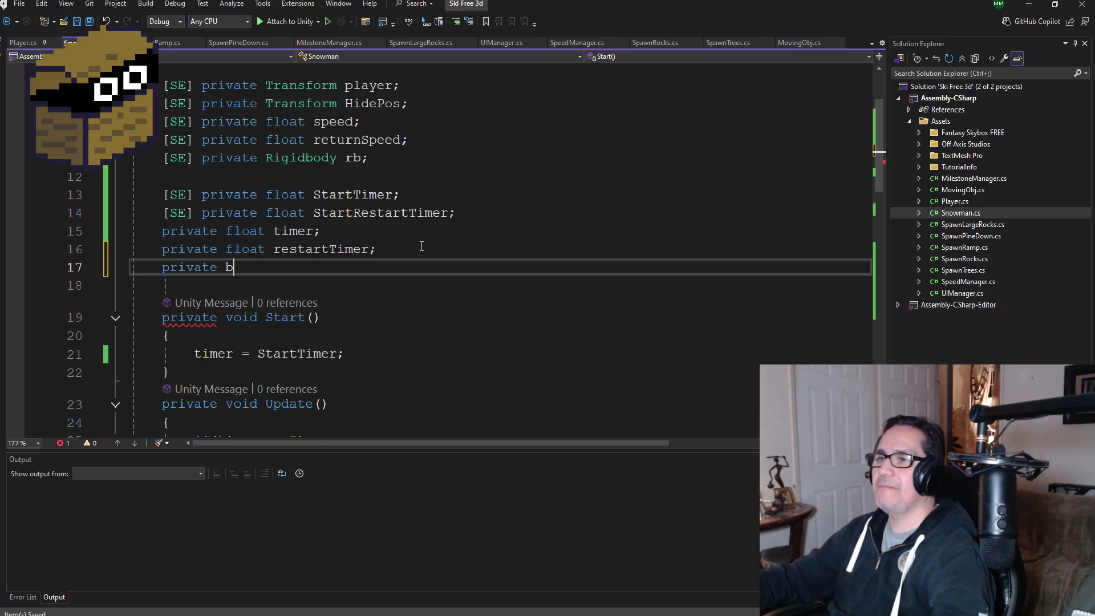
type("ool isActive;")
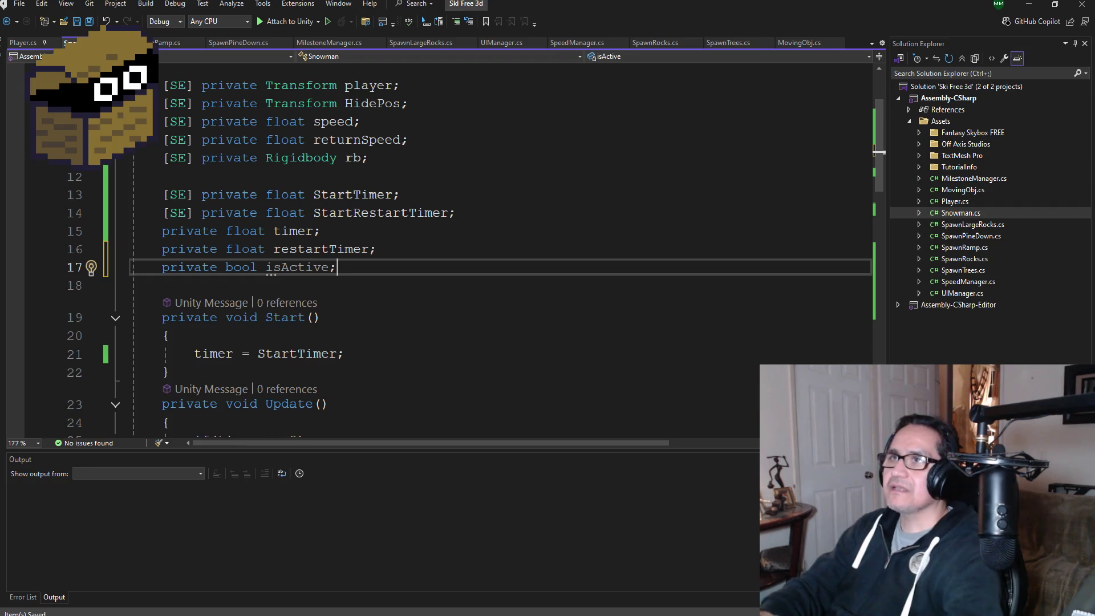
key("ctrl+s")
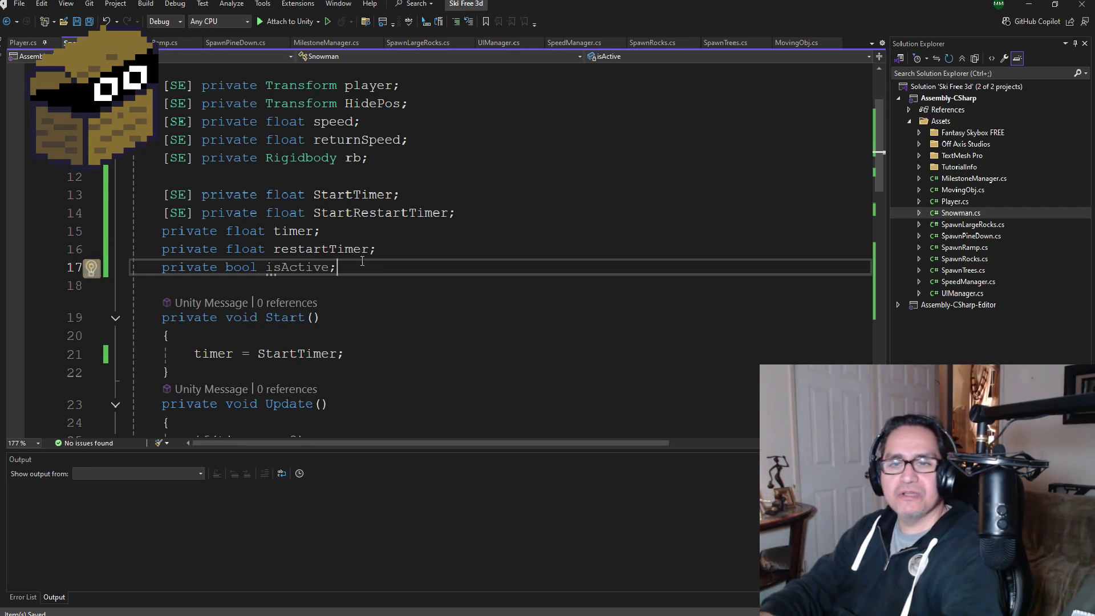
Step: Add an empty if (!isActive) block above the RestartChase call in Update
scroll(365, 266, "down", 5)
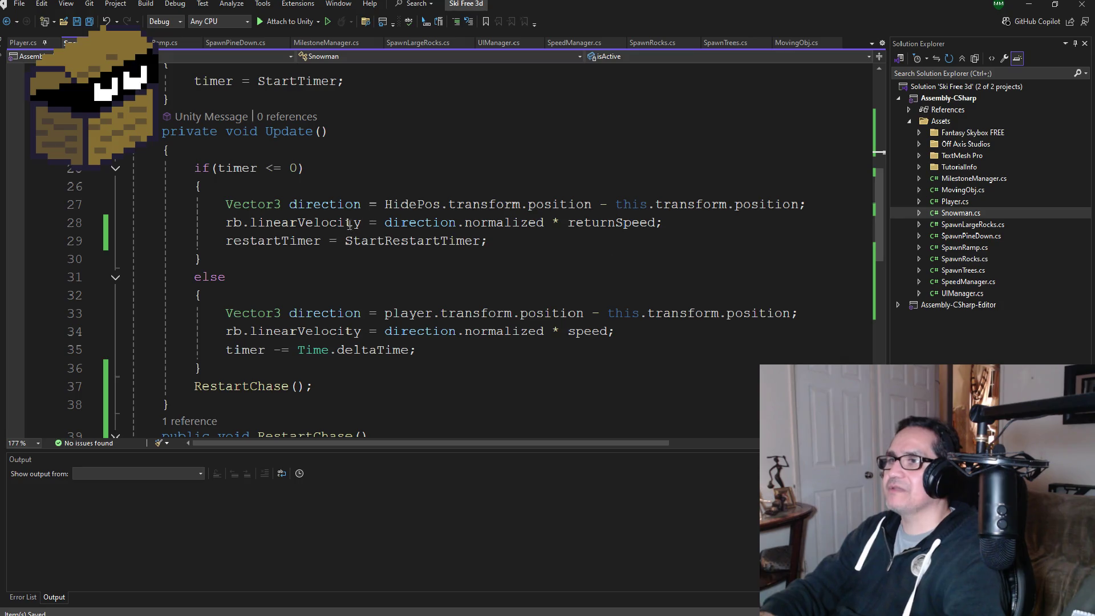
scroll(335, 264, "down", 3)
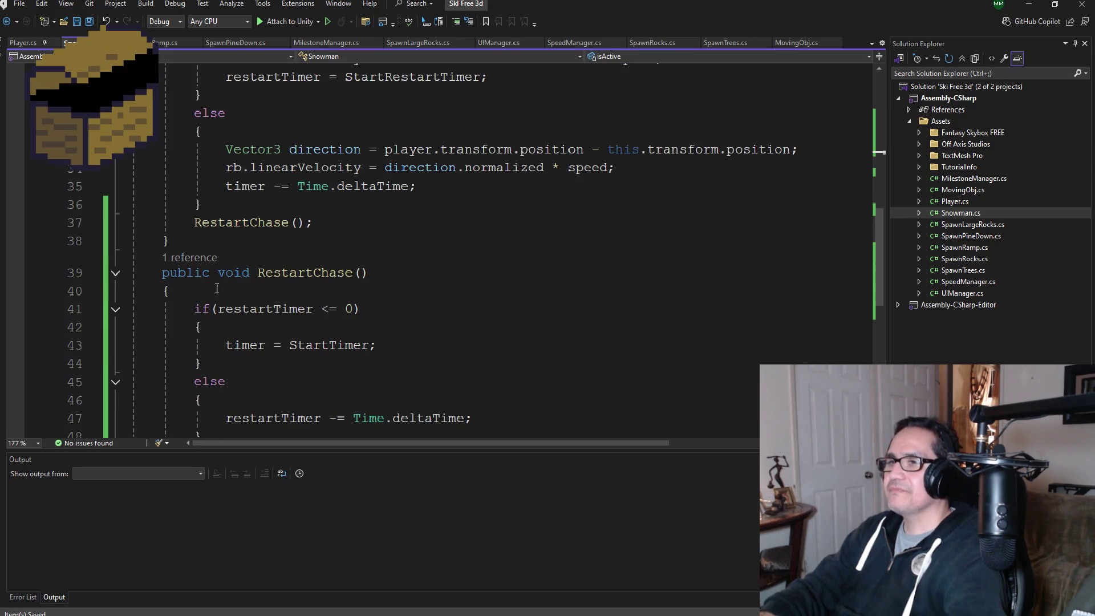
left_click(207, 288)
left_click(228, 205)
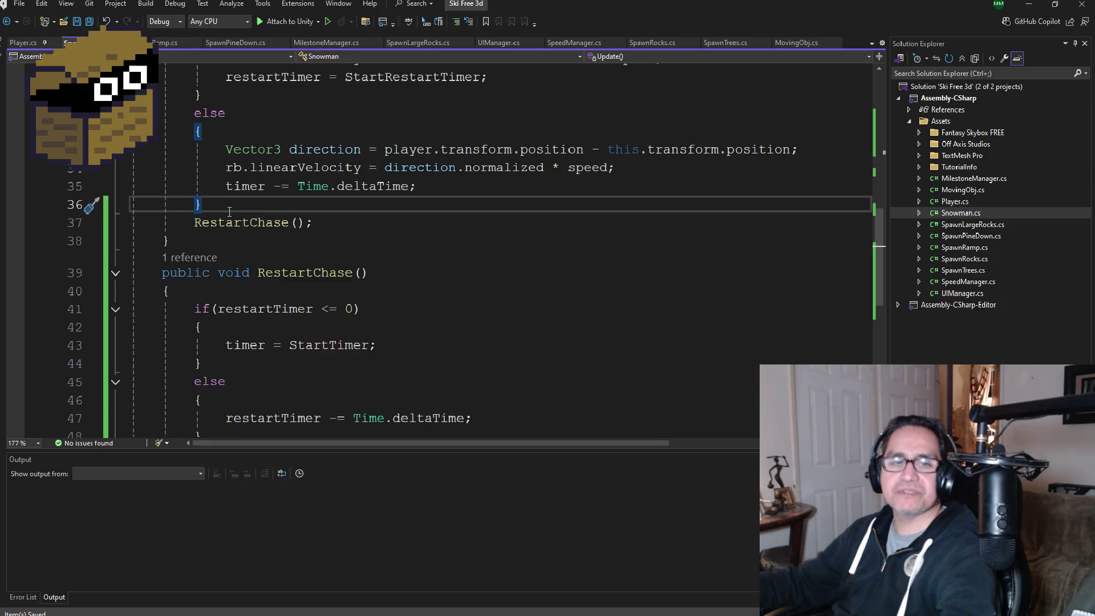
key("Return")
type("if(isA")
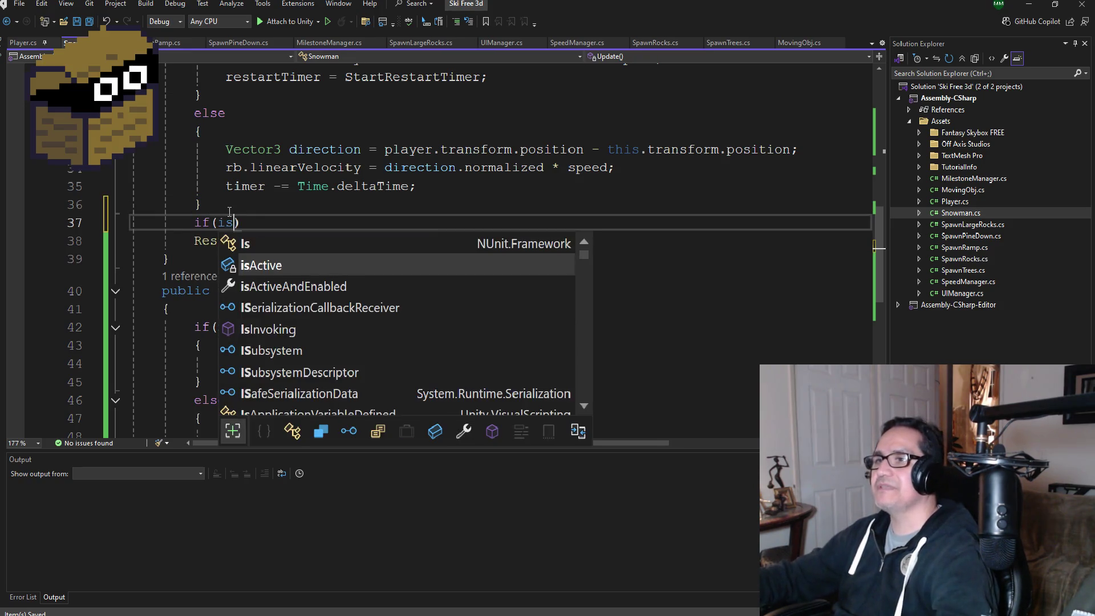
key("Tab")
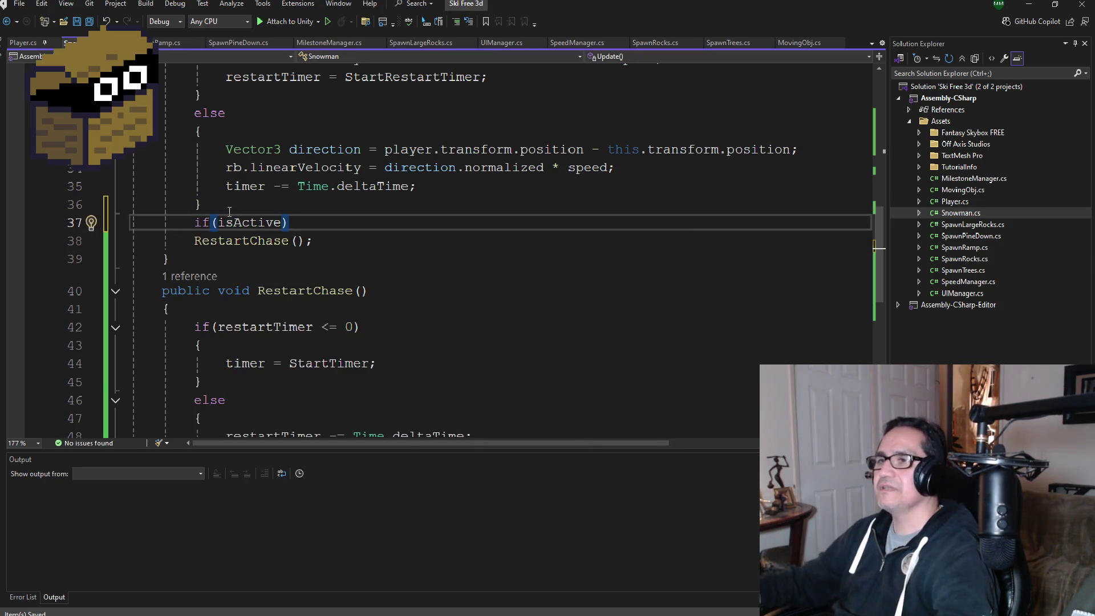
type("!")
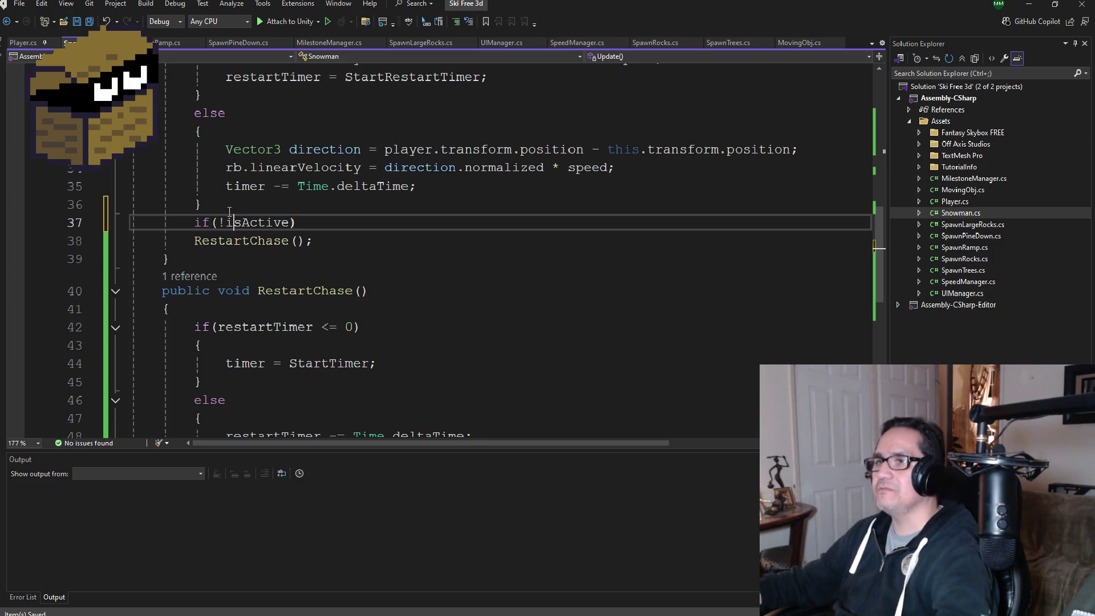
key("Right")
key("Right")
key("Right")
key("Return")
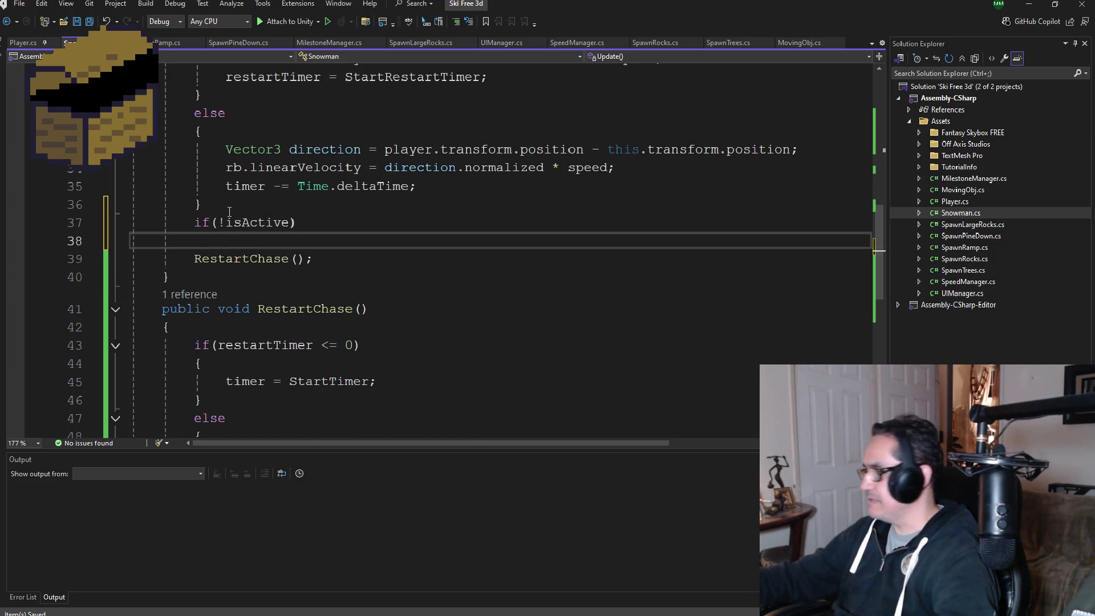
key("Return")
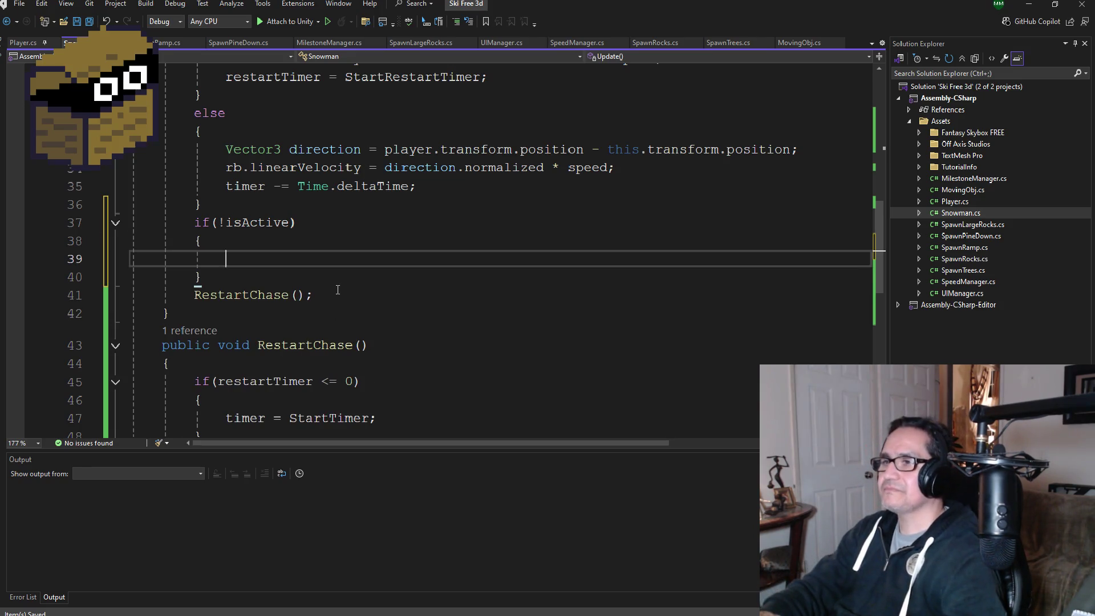
Step: Move the RestartChase(); call inside the if (!isActive) body
left_click_drag(338, 289, 95, 300)
key("ctrl+x")
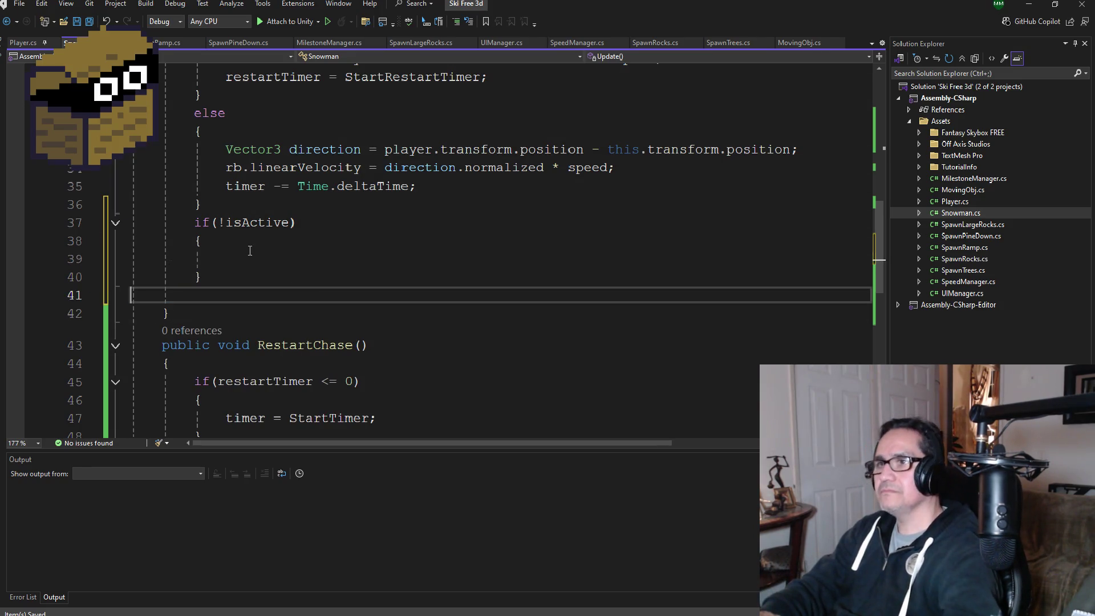
left_click(252, 254)
key("ctrl+v")
Step: Remove the if (!isActive) wrapper, leaving RestartChase(); unconditional at the end of Update
scroll(257, 285, "up", 2)
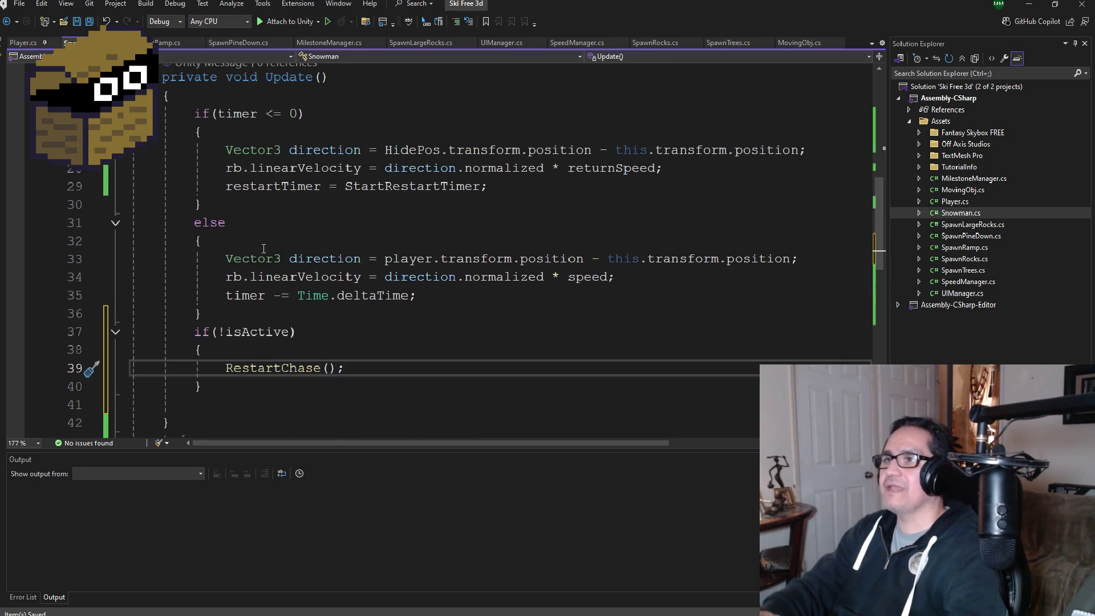
scroll(259, 305, "down", 2)
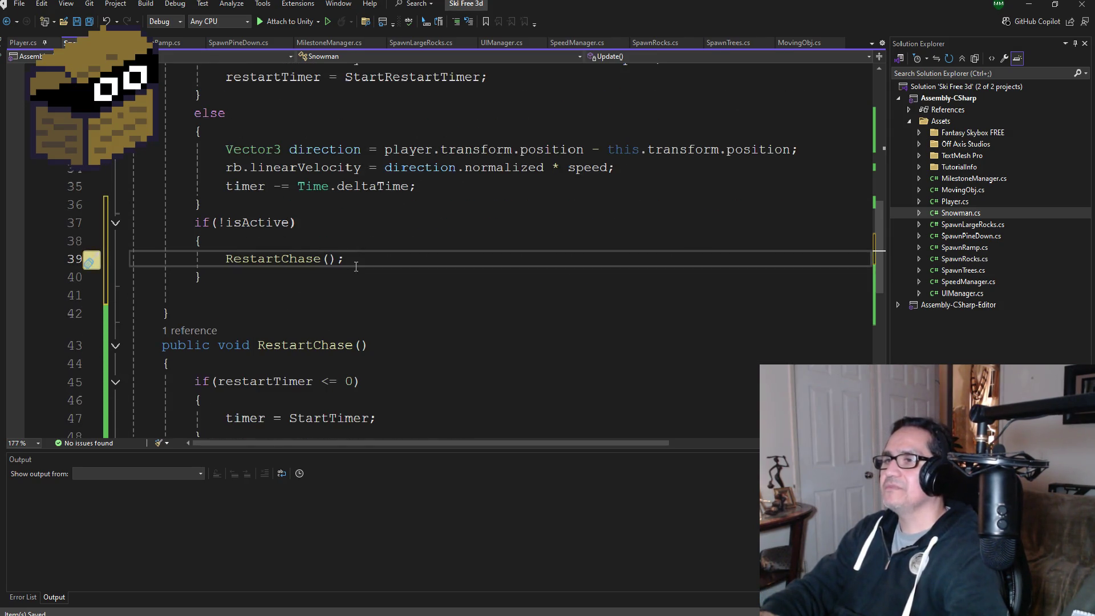
left_click_drag(356, 266, 131, 259)
key("Delete")
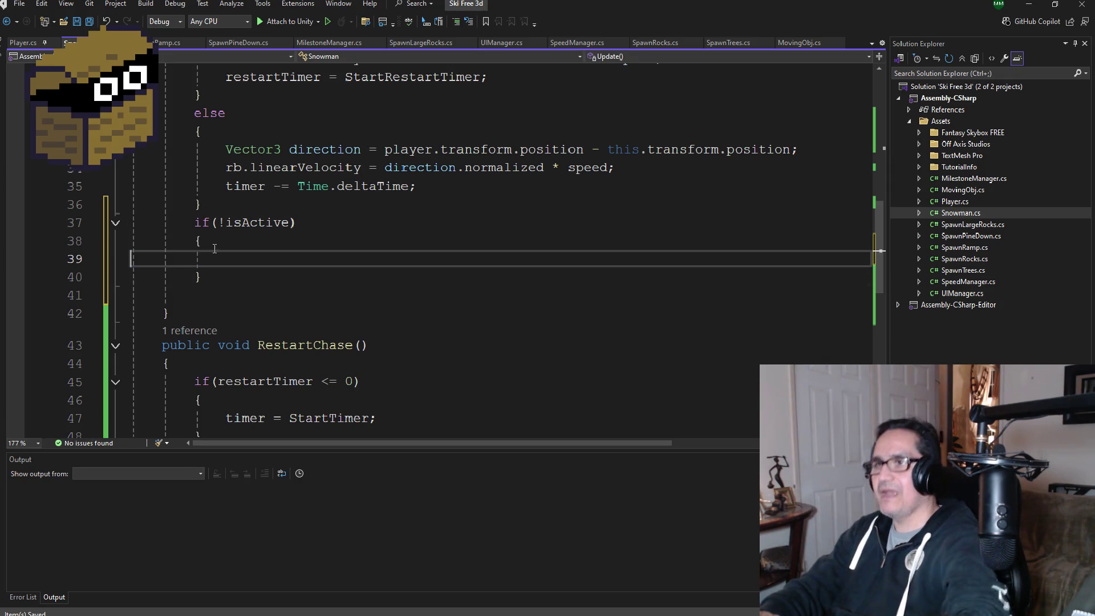
left_click_drag(228, 274, 98, 221)
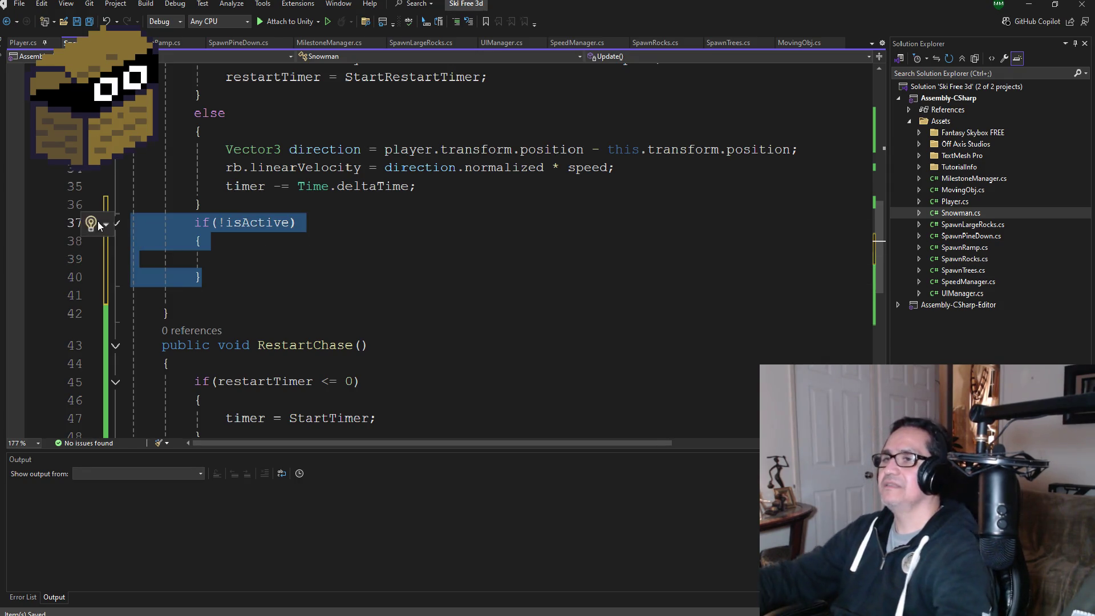
key("Delete")
key("Tab")
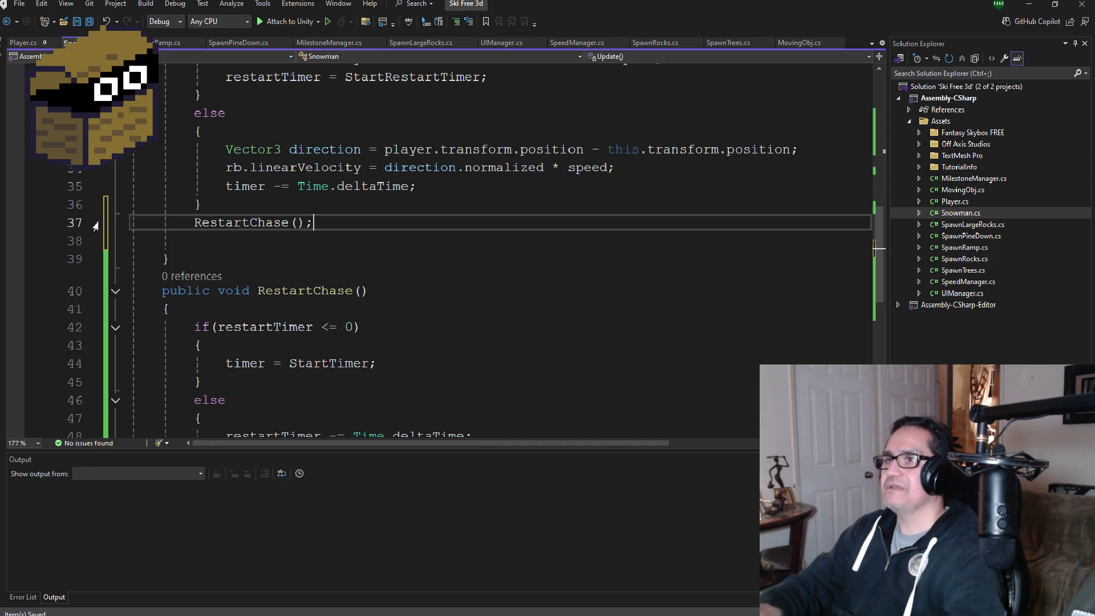
scroll(196, 162, "up", 3)
Step: Insert an empty if (isActive) block at the top of Update
left_click(269, 158)
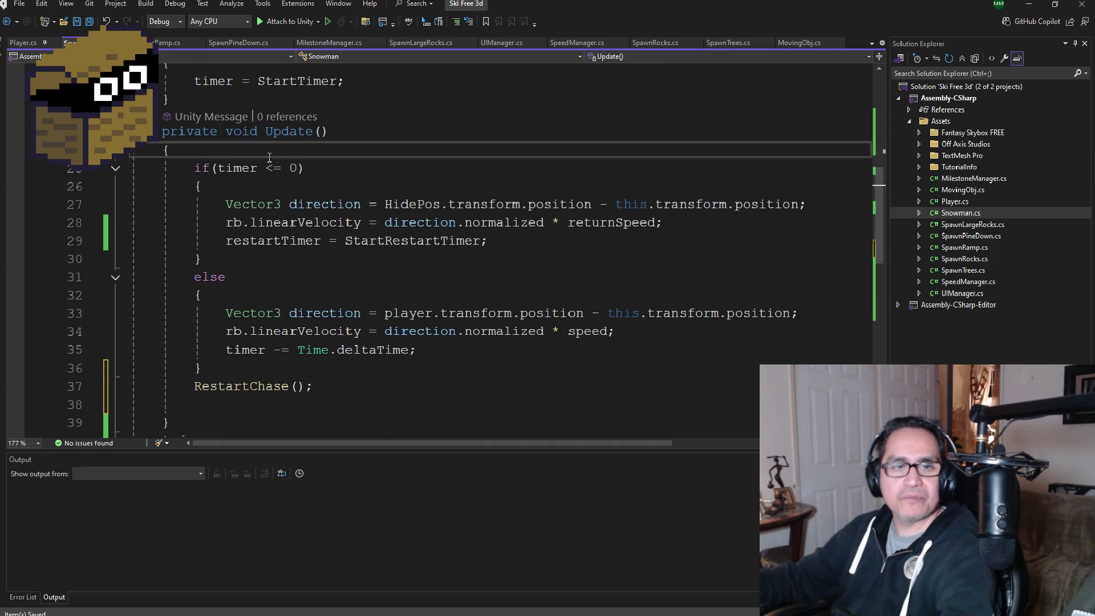
key("Return")
type("if*")
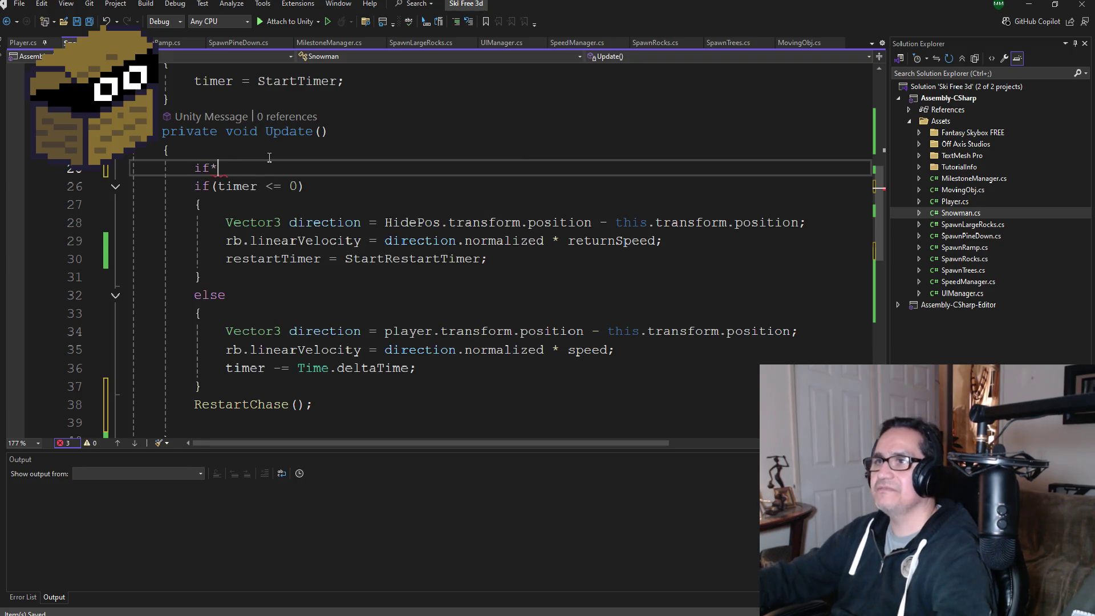
type("(isAc")
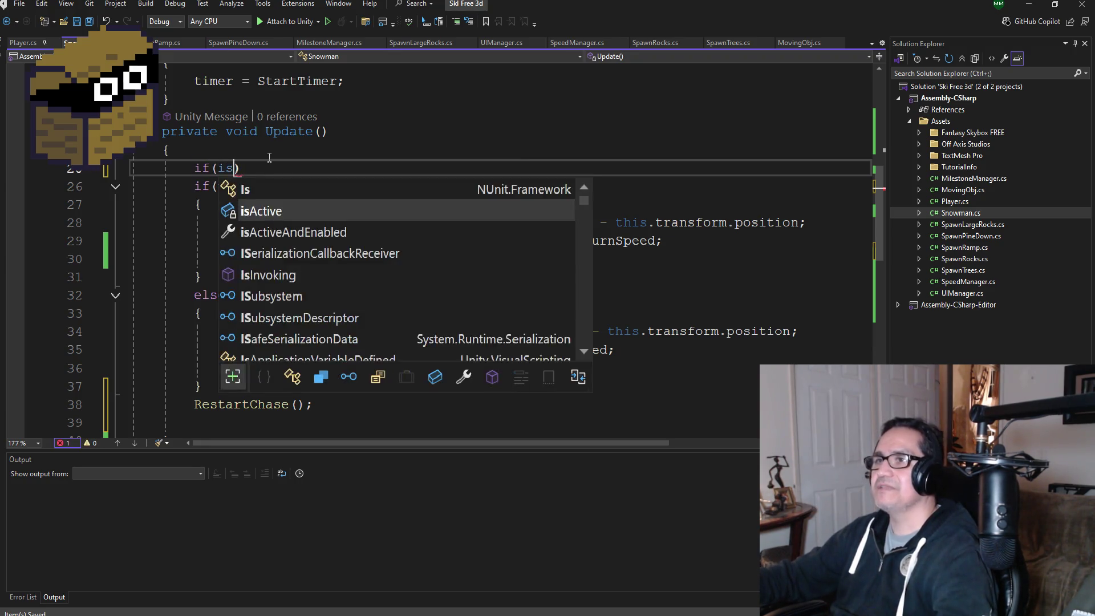
key("Tab")
key("Return")
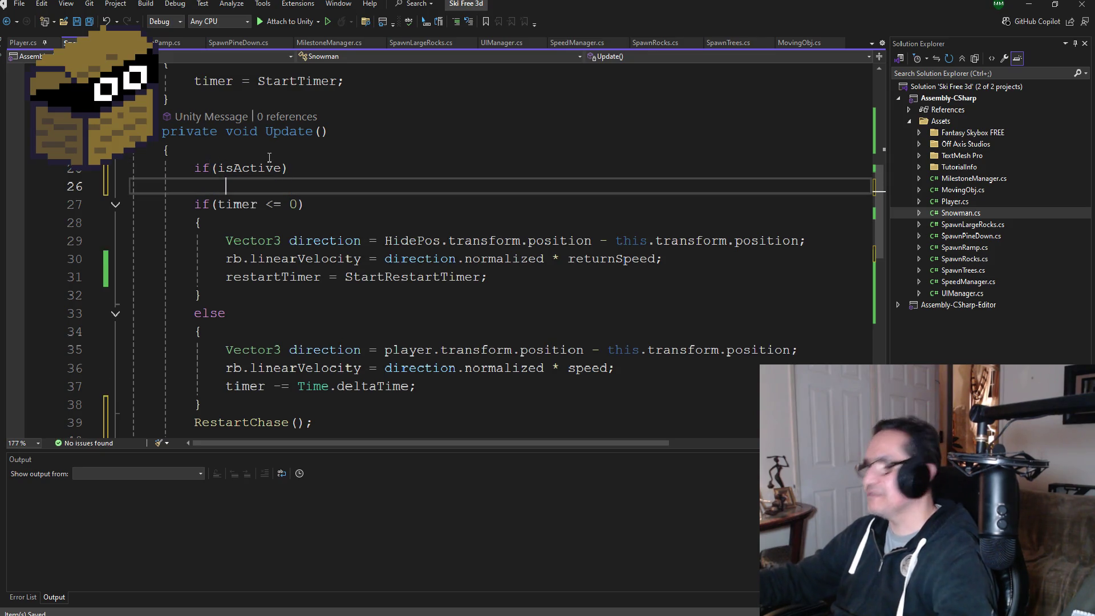
key("Return")
Step: Move the timer chase/return if/else block inside the if (isActive) body
scroll(332, 205, "down", 2)
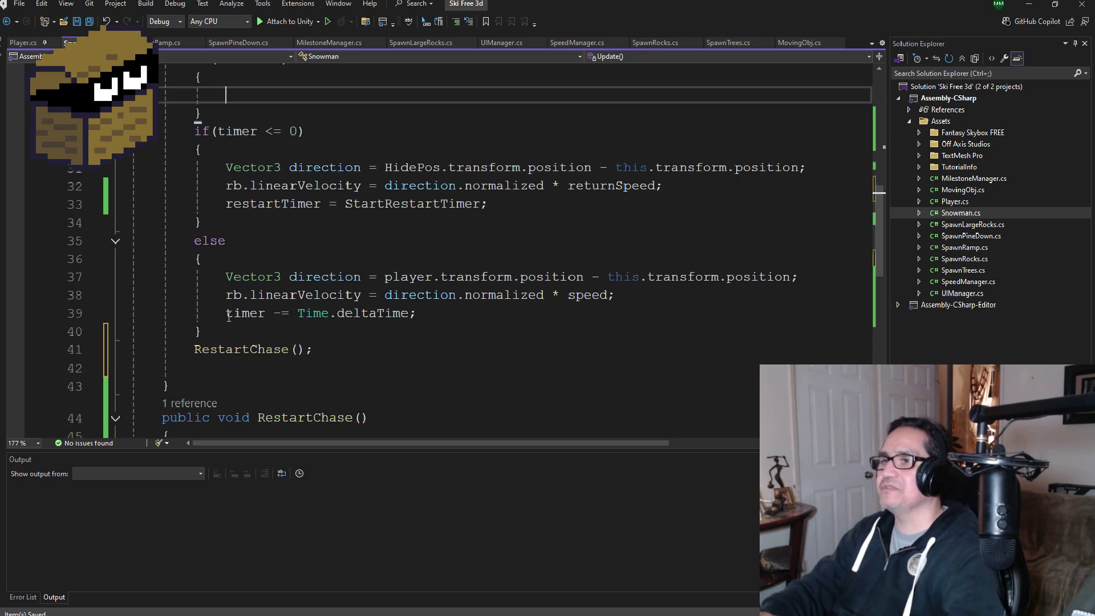
mouse_move(200, 331)
left_mouse_down()
mouse_move(137, 331)
mouse_move(137, 186)
mouse_move(194, 149)
mouse_move(137, 131)
left_mouse_up()
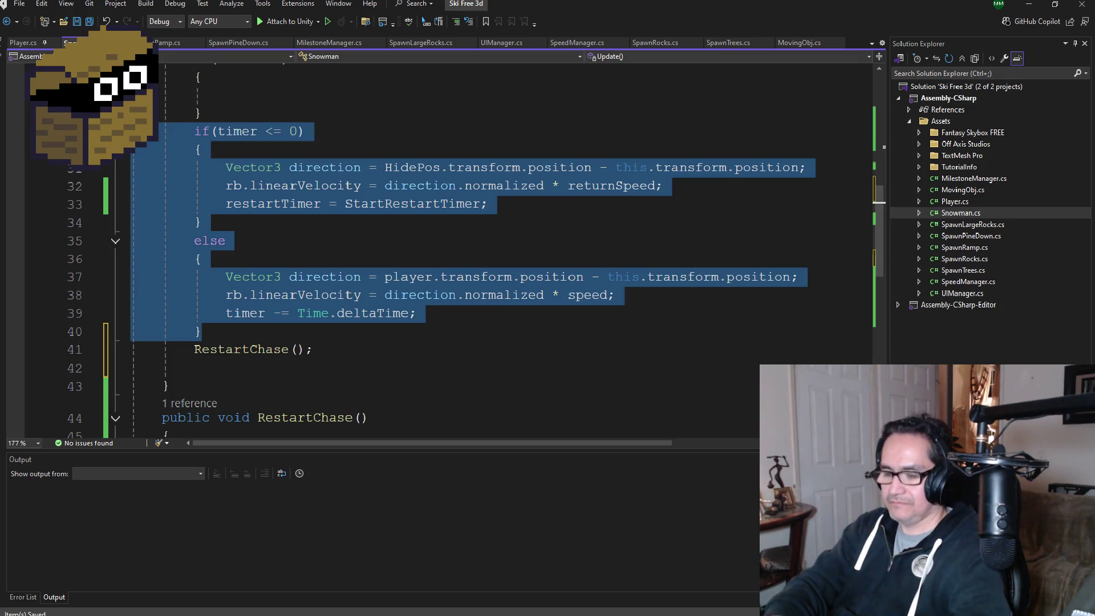
key("Delete")
scroll(275, 98, "up", 1)
left_click(233, 149)
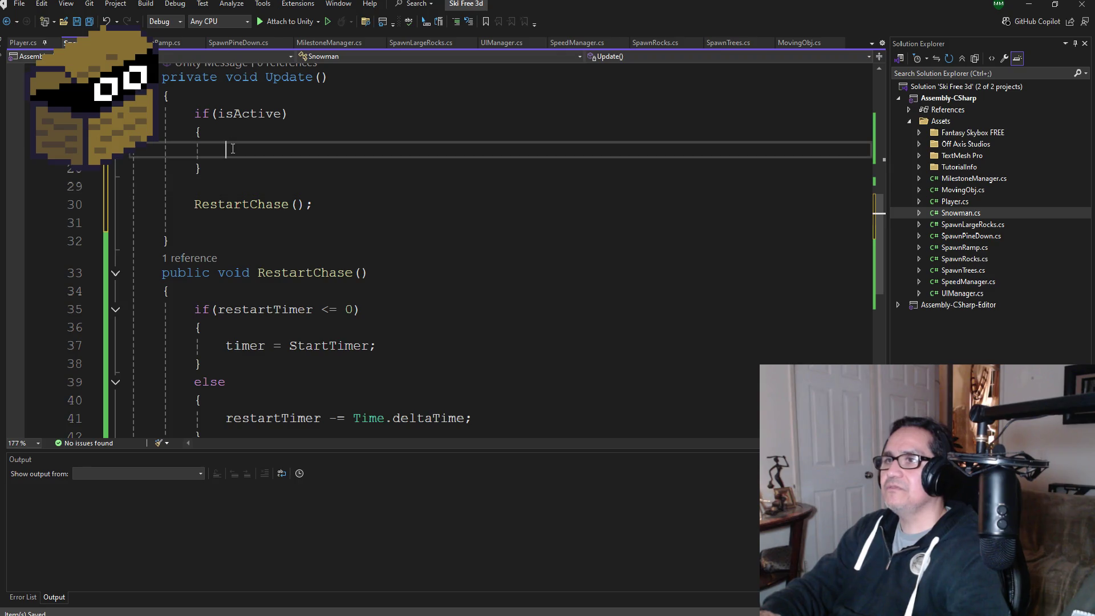
key("ctrl+v")
Step: Add an empty else branch after the if (isActive) block
scroll(251, 190, "down", 1)
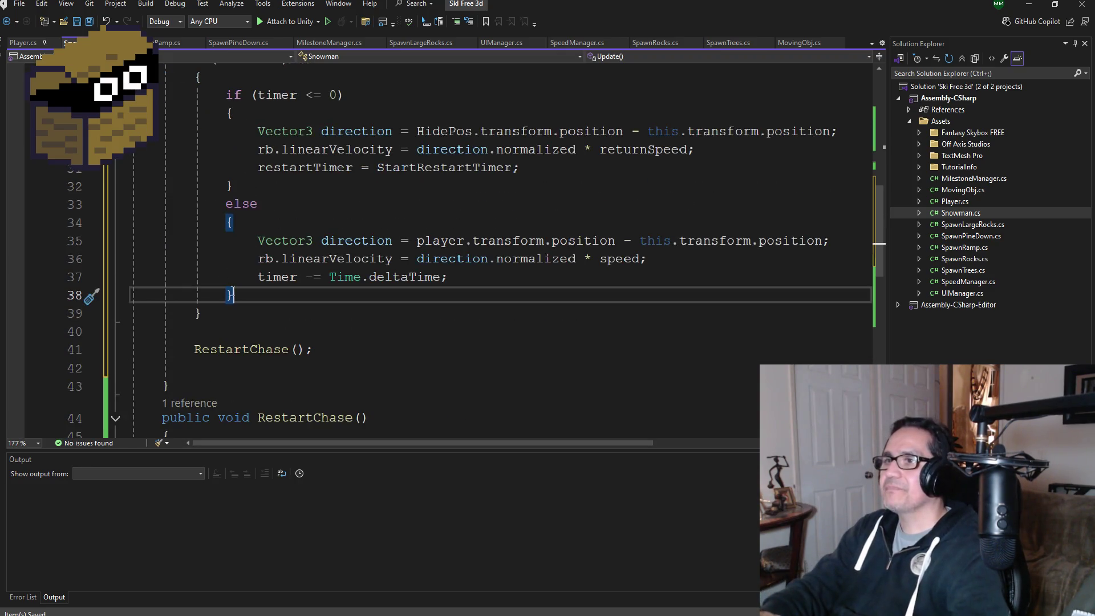
left_click(219, 314)
key("Return")
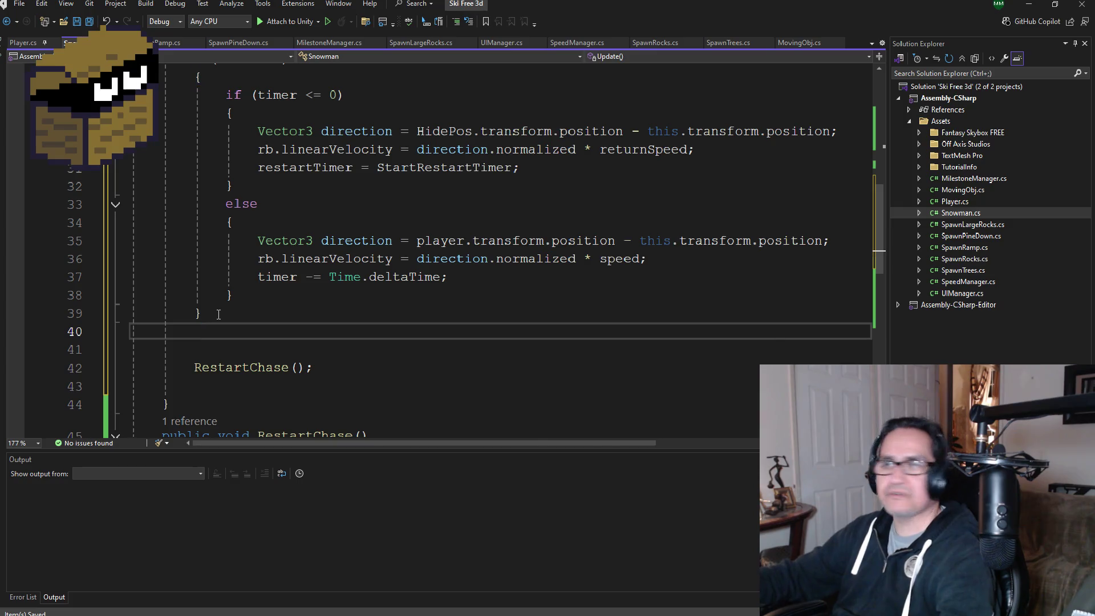
type("else")
key("Return")
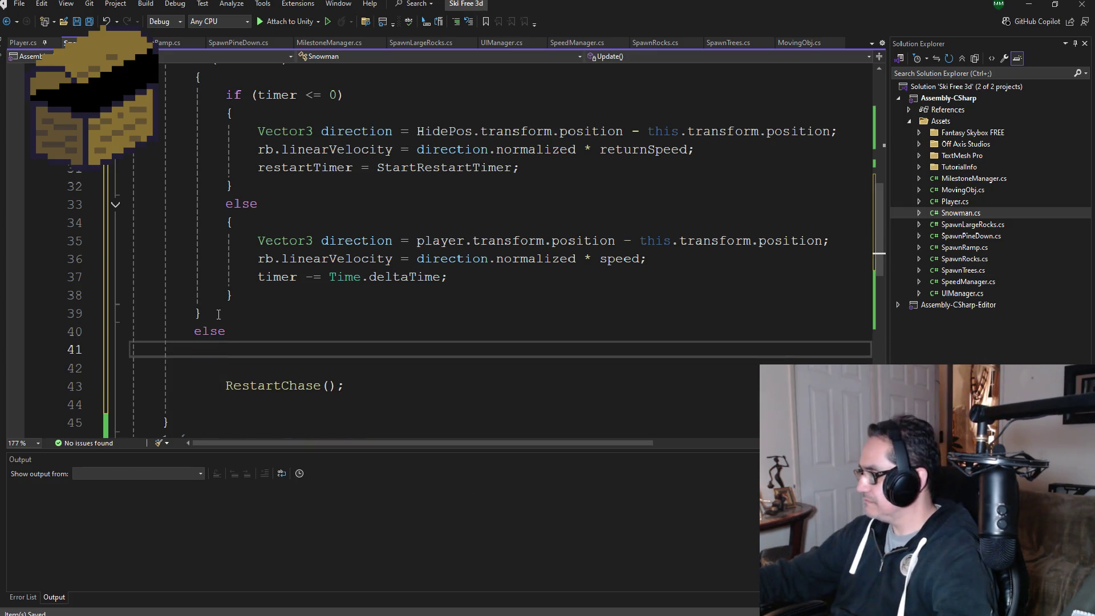
type("{")
key("Return")
Step: Move RestartChase(); into the else branch and remove the leftover blank lines
scroll(217, 314, "down", 1)
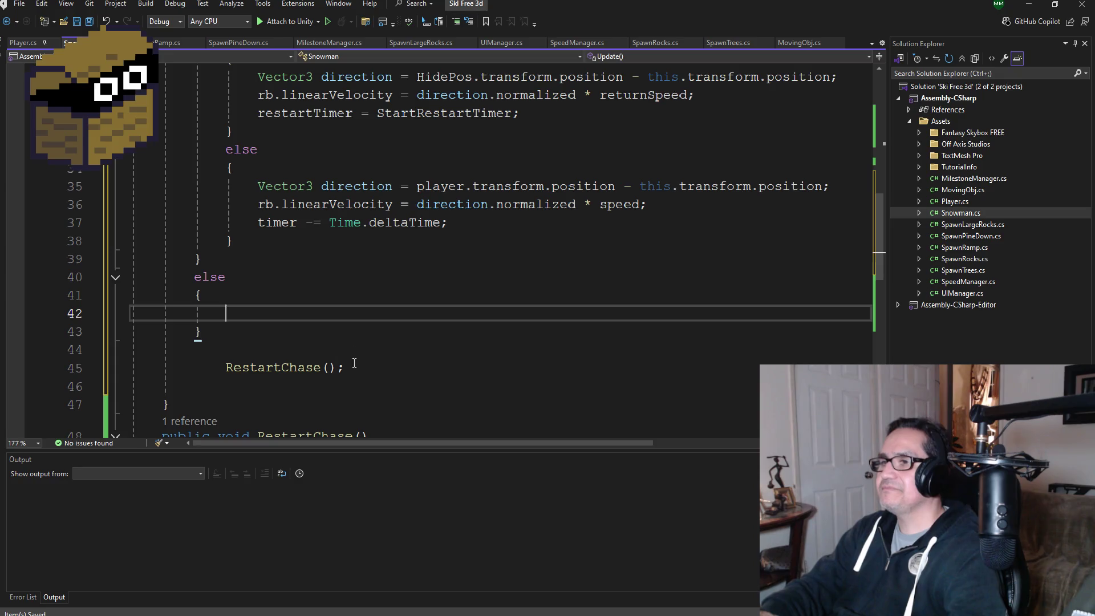
left_click_drag(345, 368, 223, 368)
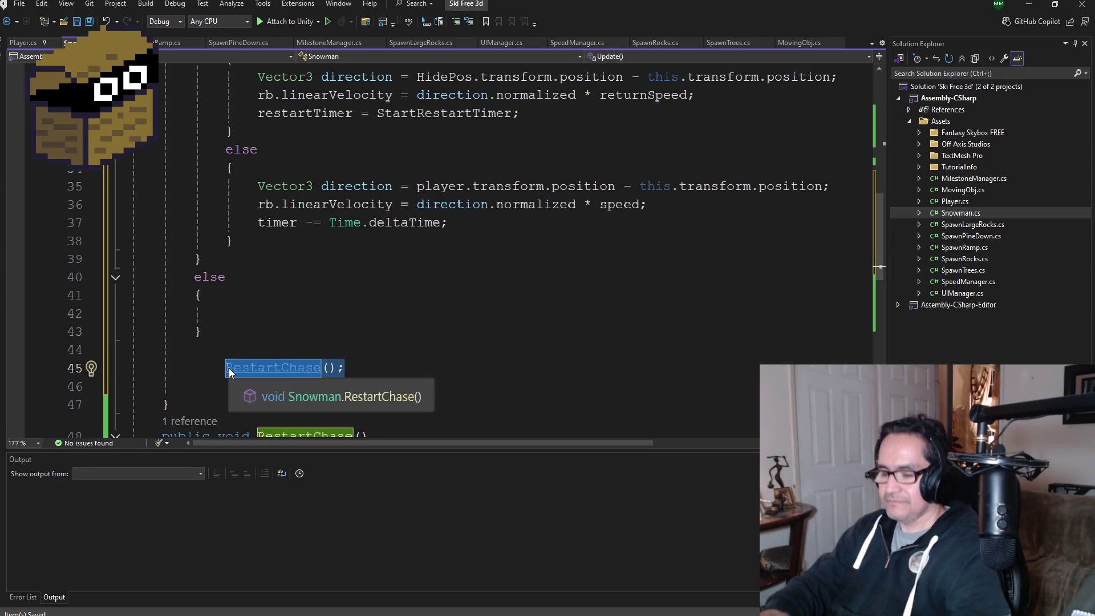
key("ctrl+x")
left_click(251, 313)
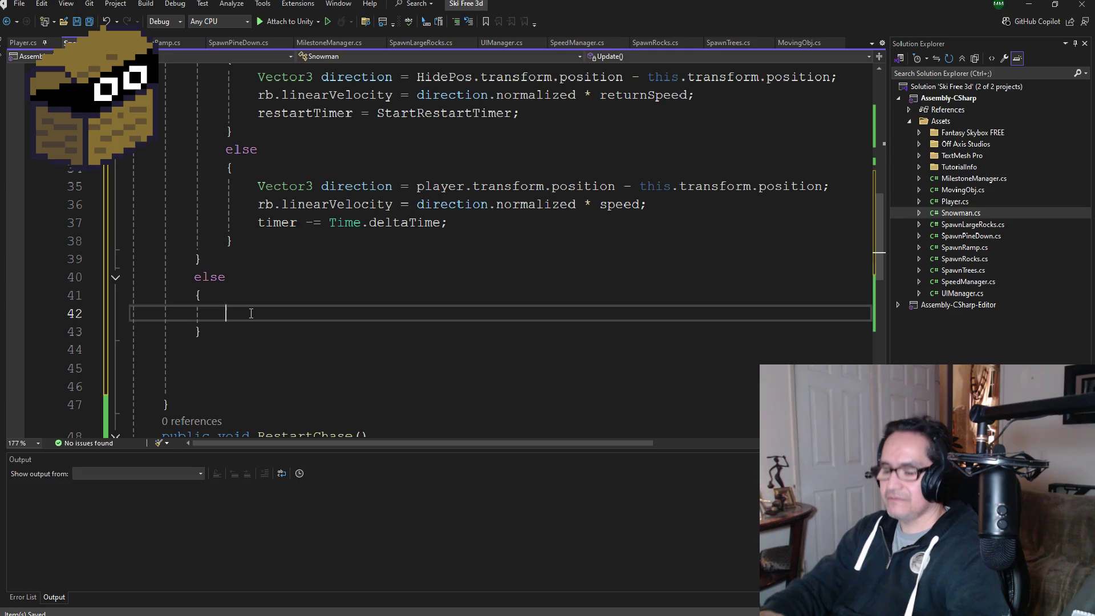
scroll(247, 327, "down", 2)
left_click_drag(200, 277, 90, 247)
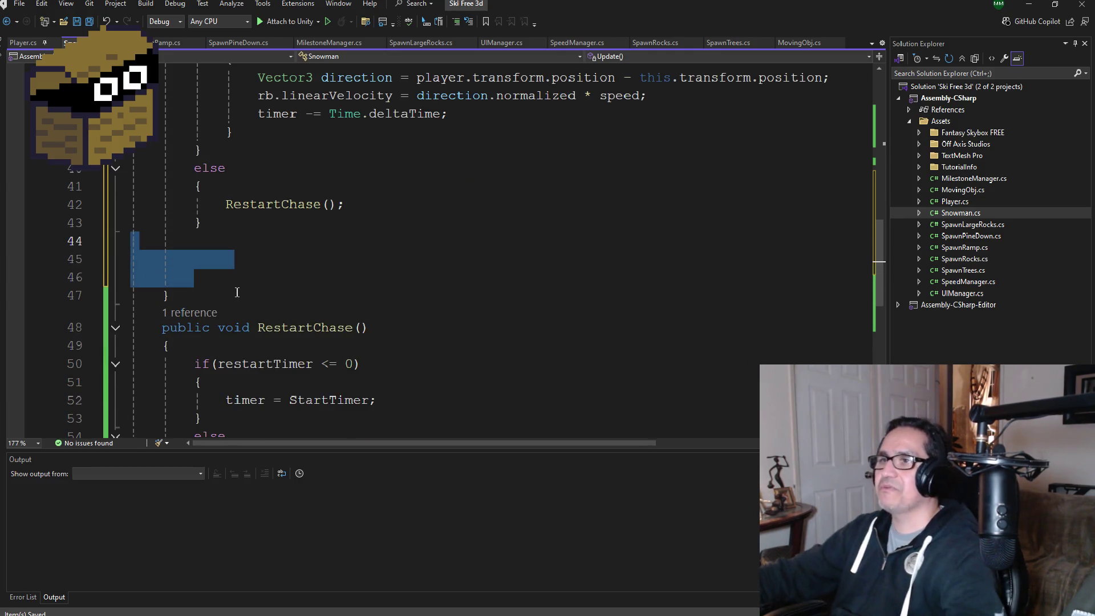
key("BackSpace")
key("BackSpace")
scroll(322, 237, "up", 4)
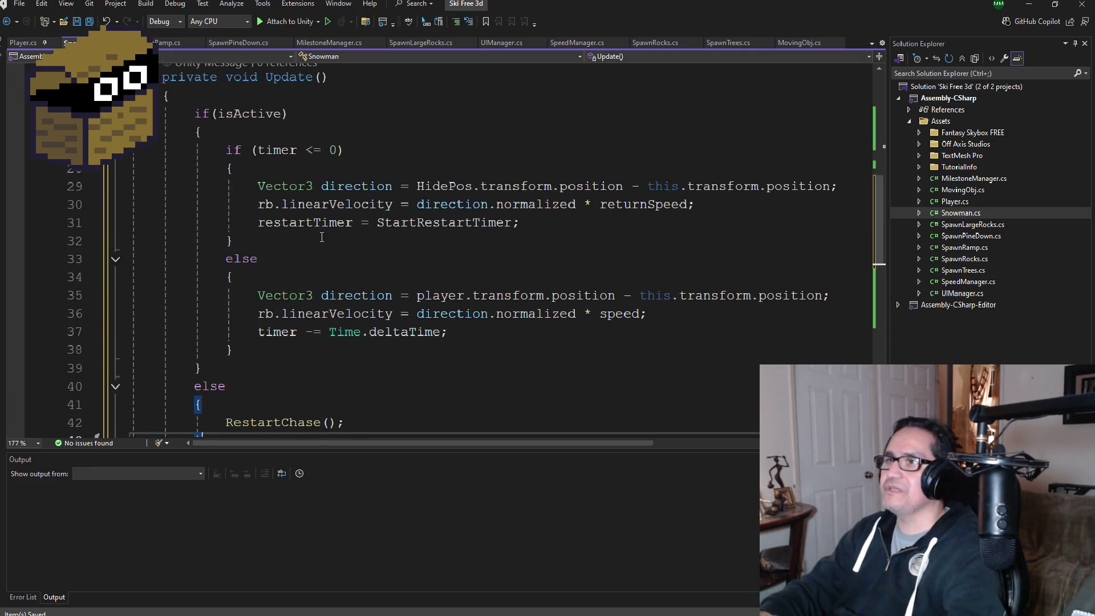
scroll(321, 237, "up", 1)
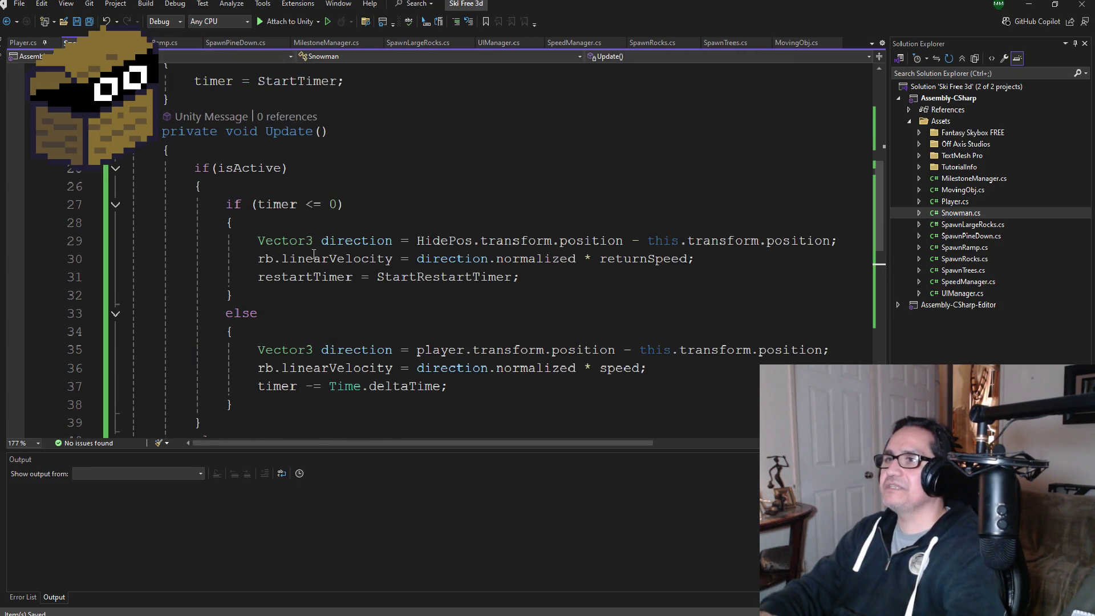
Step: Add isActive = true; after timer = StartTimer; in Start() and save
scroll(330, 184, "up", 3)
left_click(360, 245)
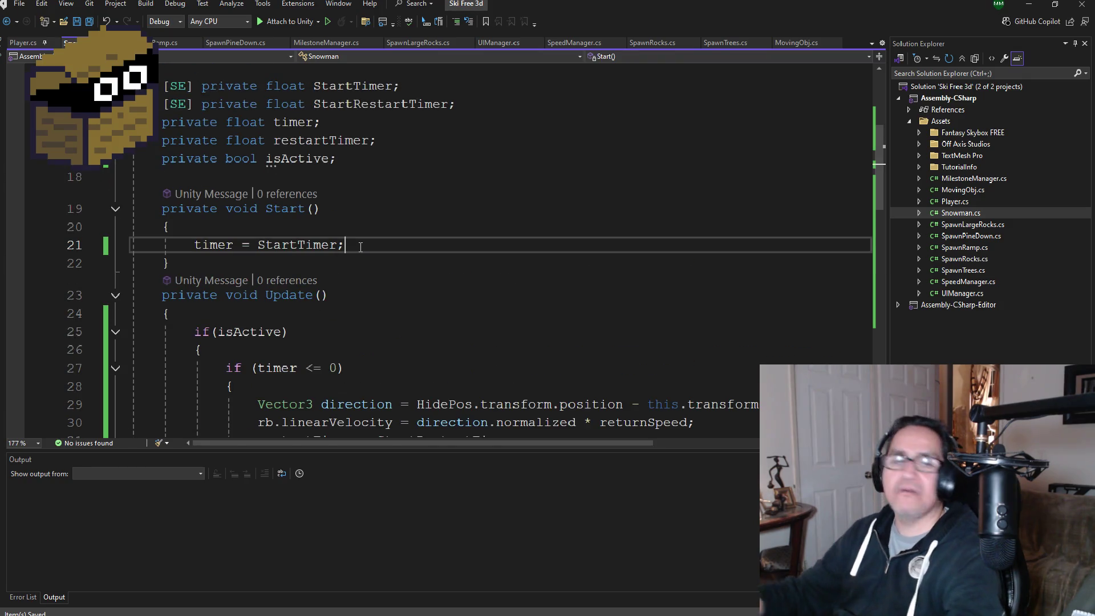
key("Return")
type("isa")
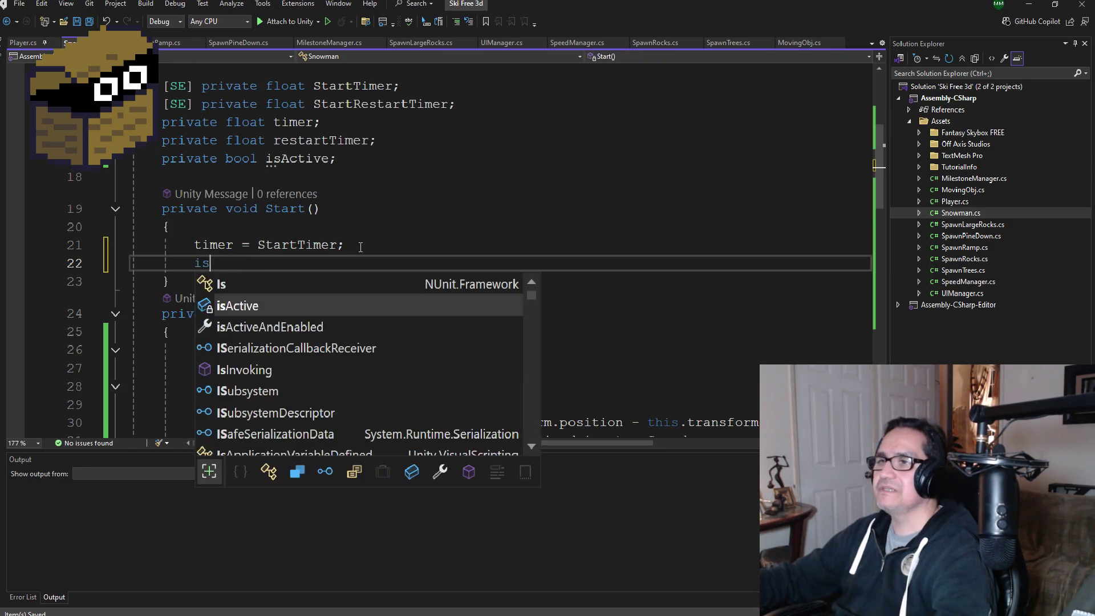
key("Tab")
type("= true")
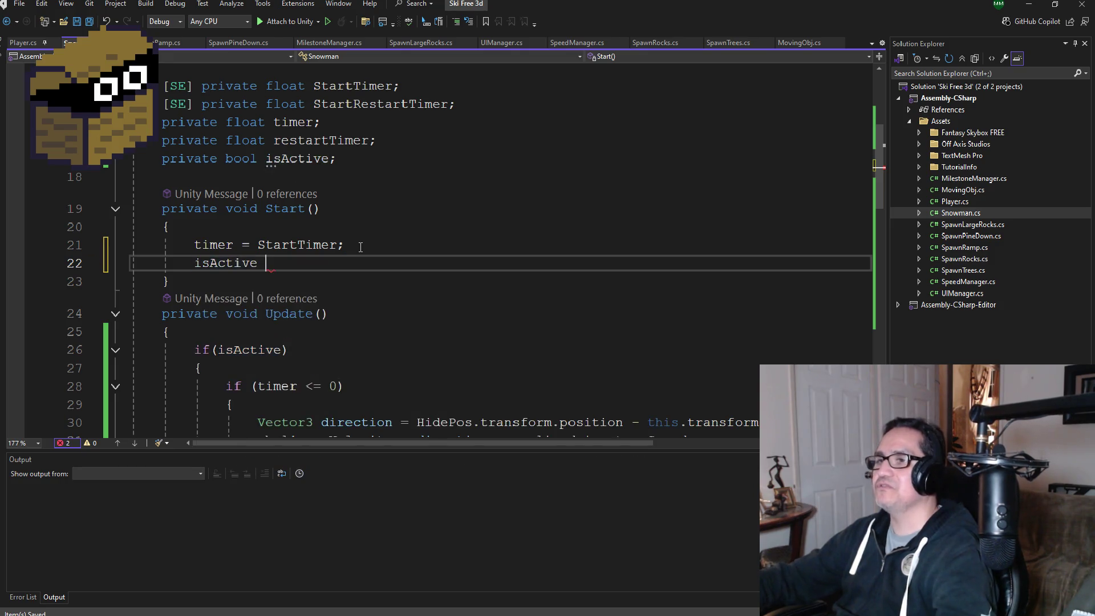
type(";")
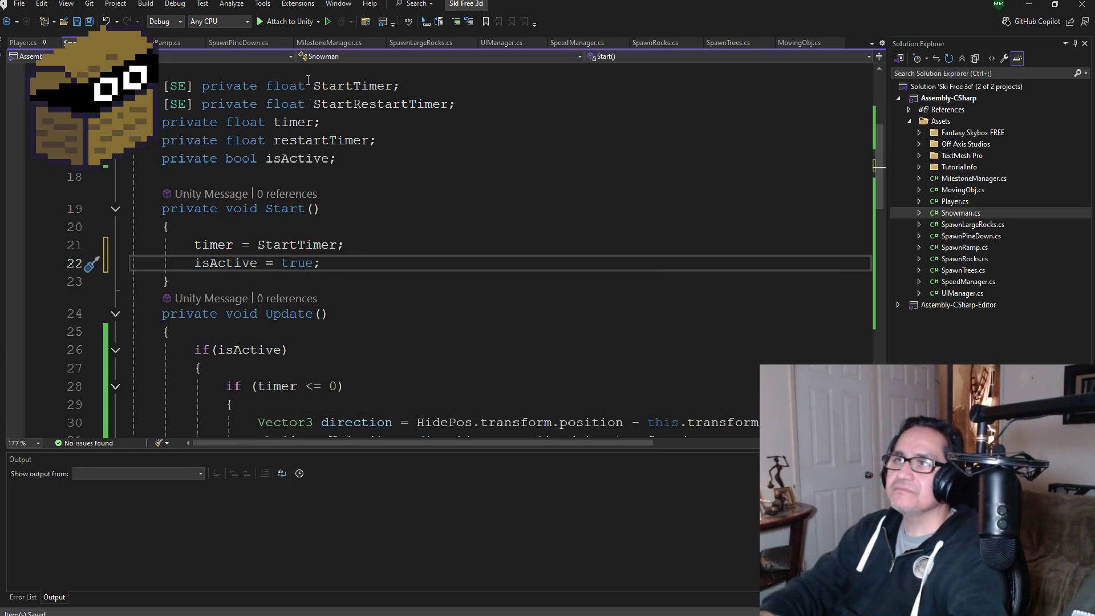
key("ctrl+s")
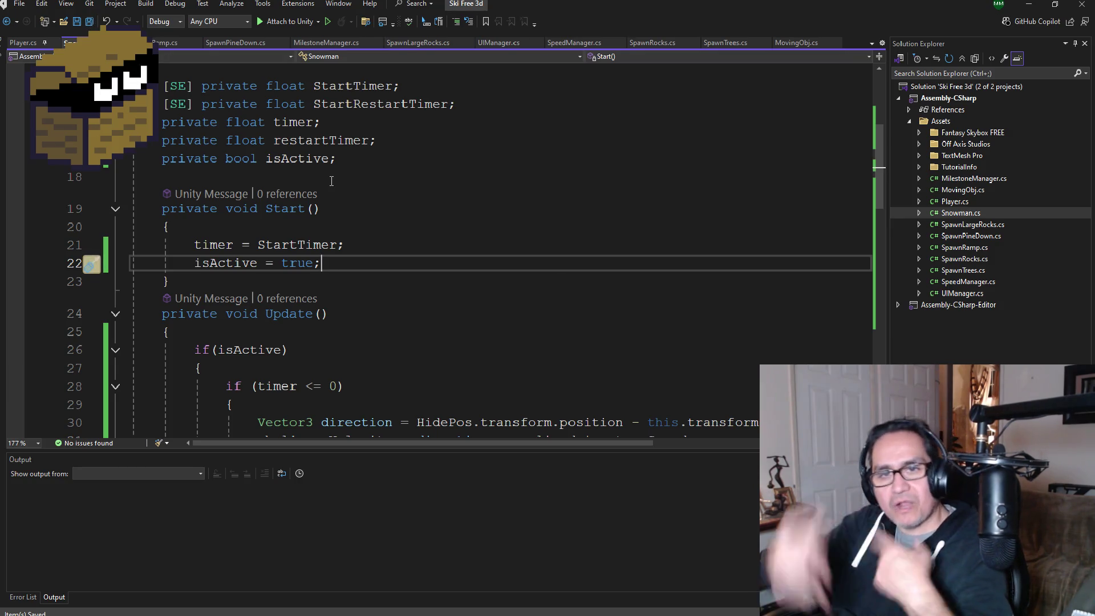
scroll(370, 204, "down", 3)
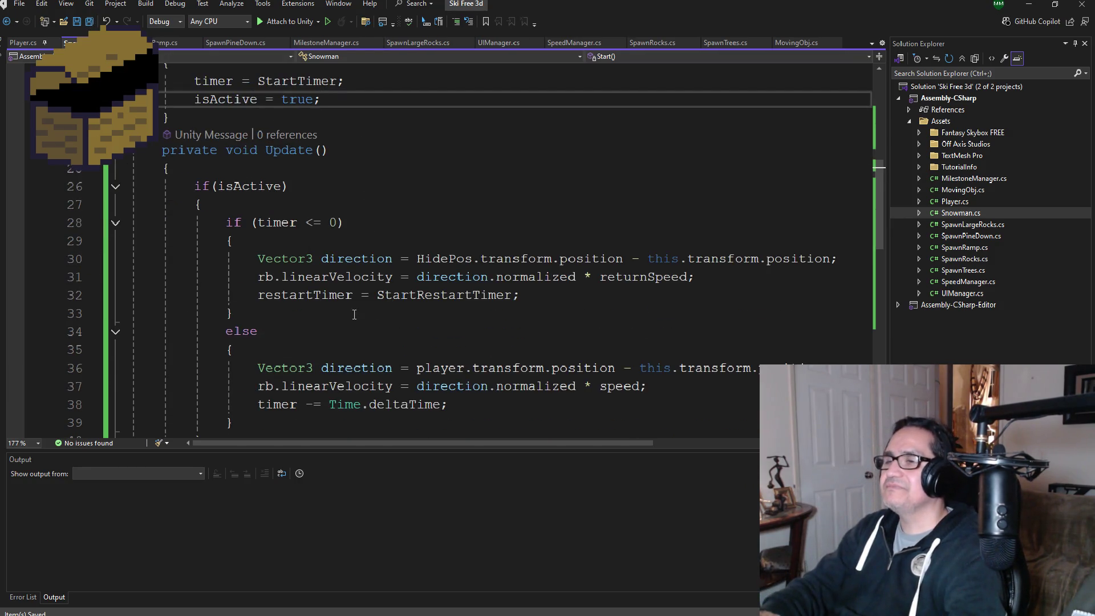
scroll(427, 314, "down", 2)
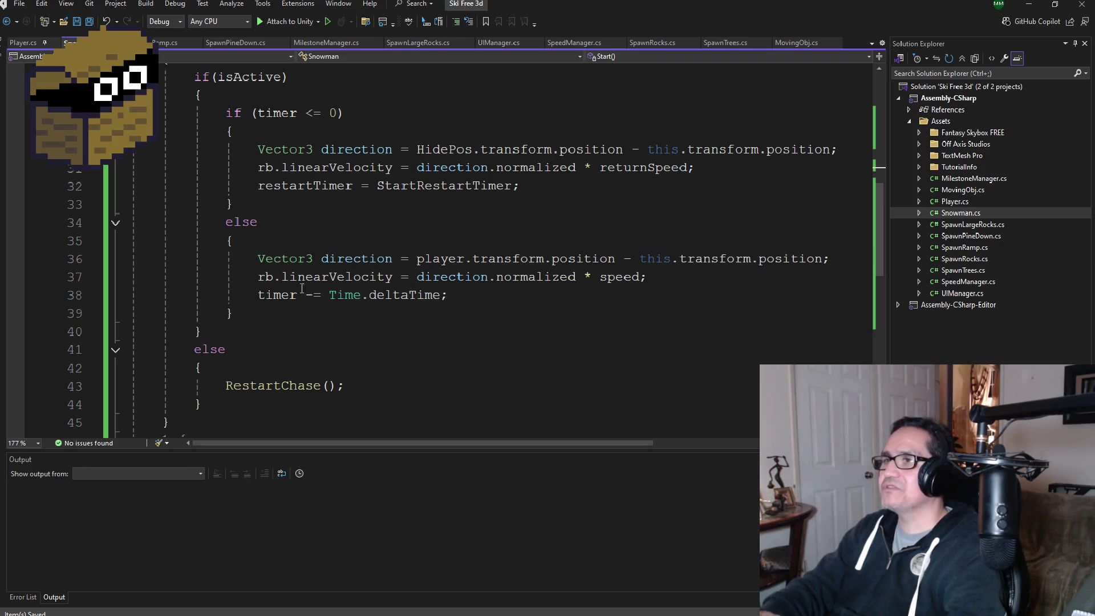
left_click(541, 188)
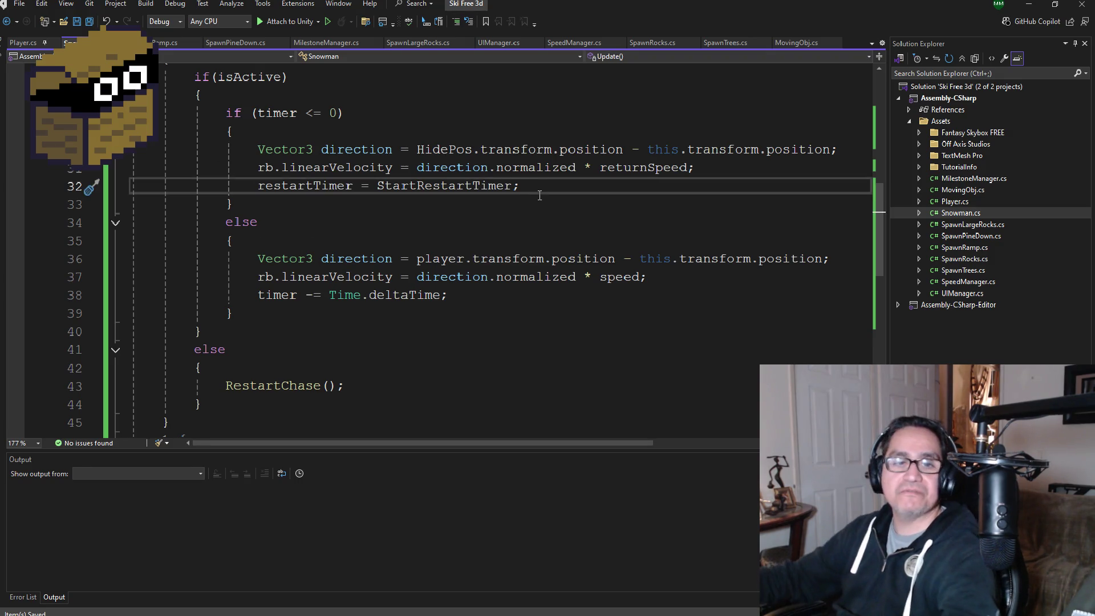
Step: Set isActive = false; after the restartTimer reset in Update's return branch
key("Return")
type("is")
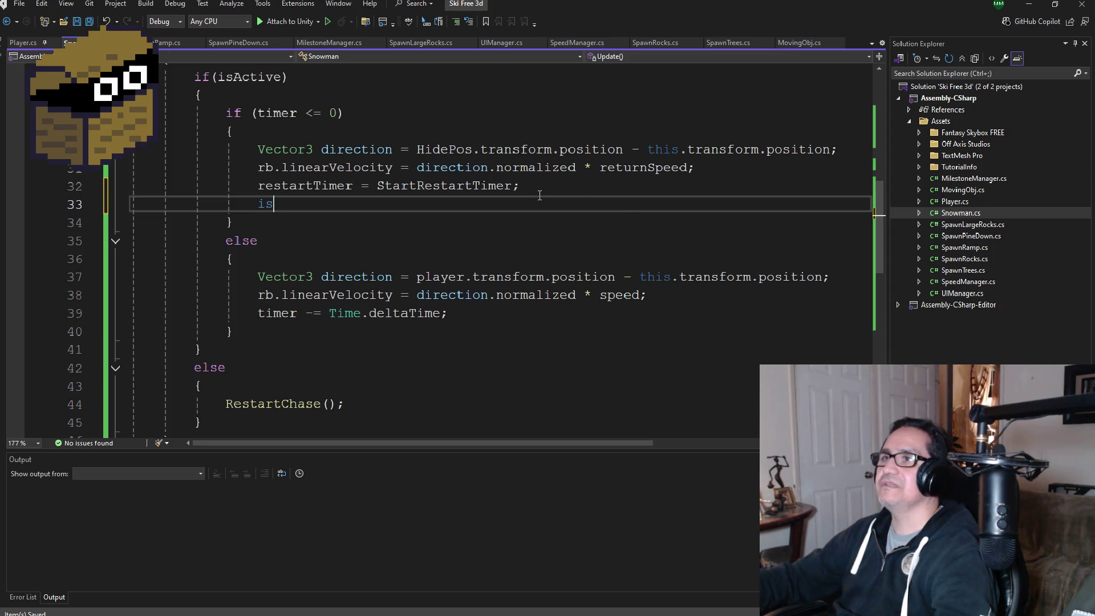
type("Active = ")
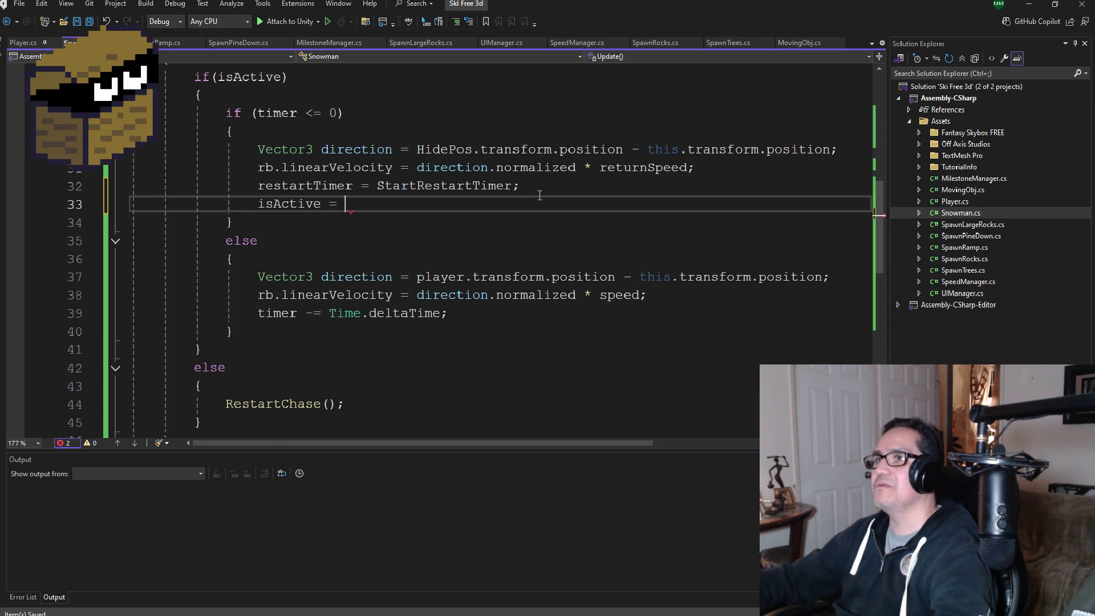
type("false;")
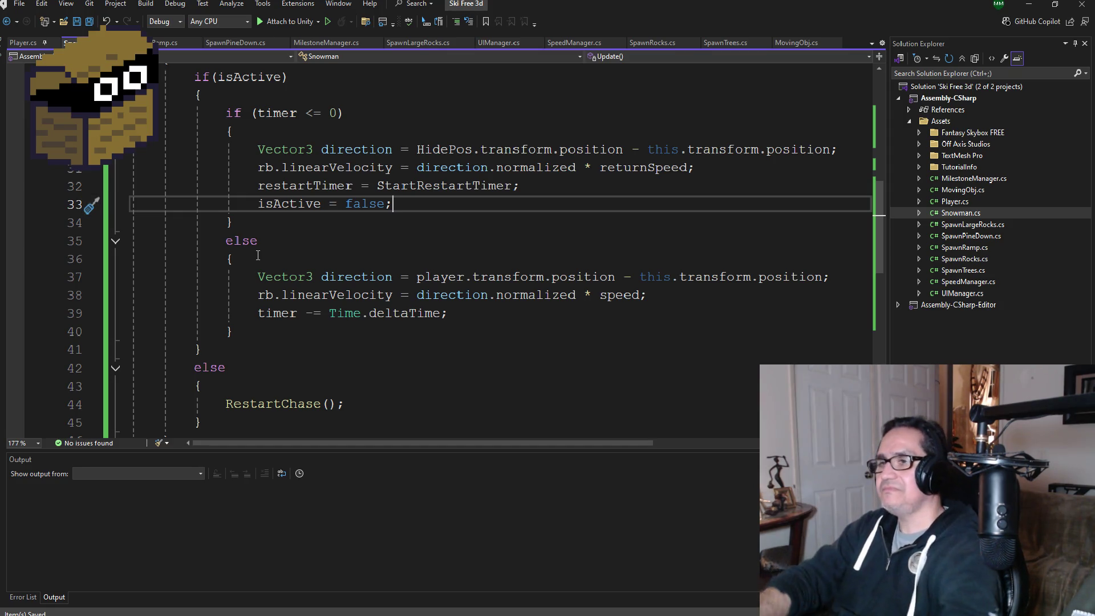
scroll(327, 267, "down", 3)
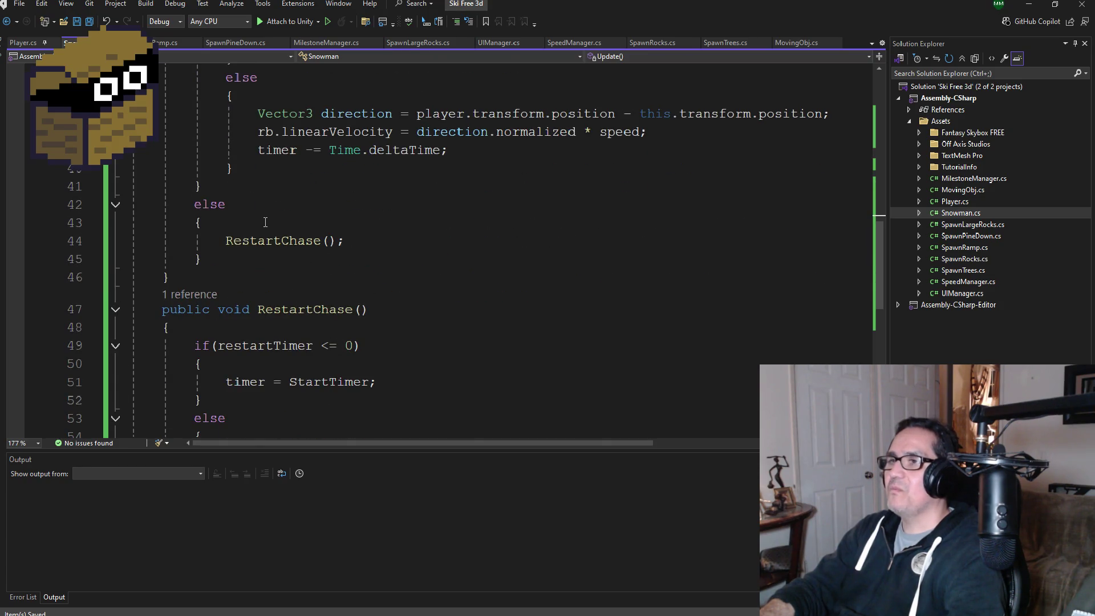
scroll(332, 287, "down", 1)
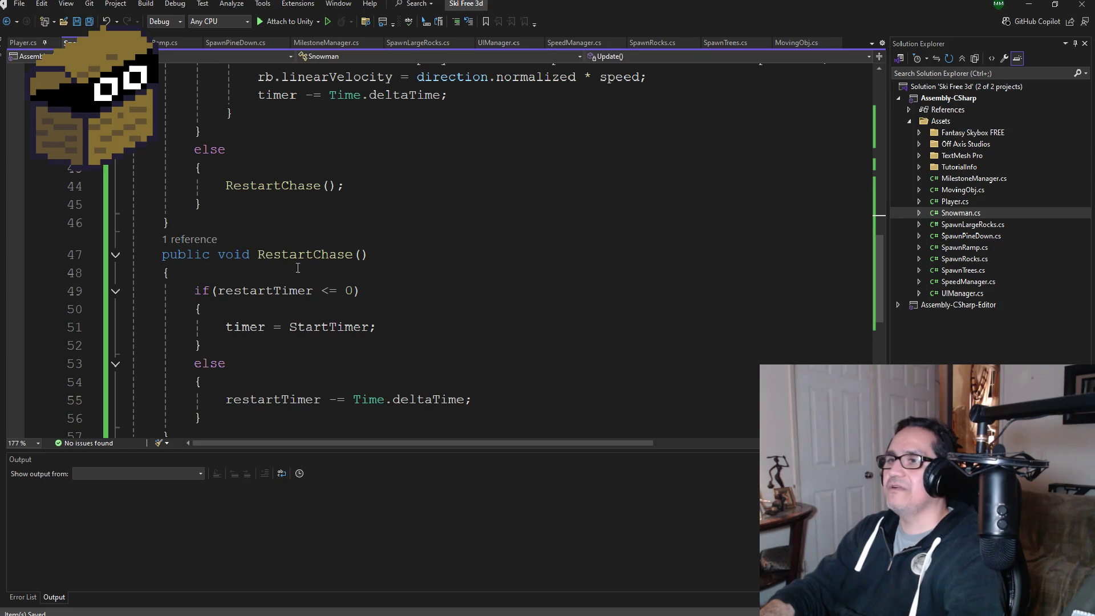
scroll(274, 206, "up", 5)
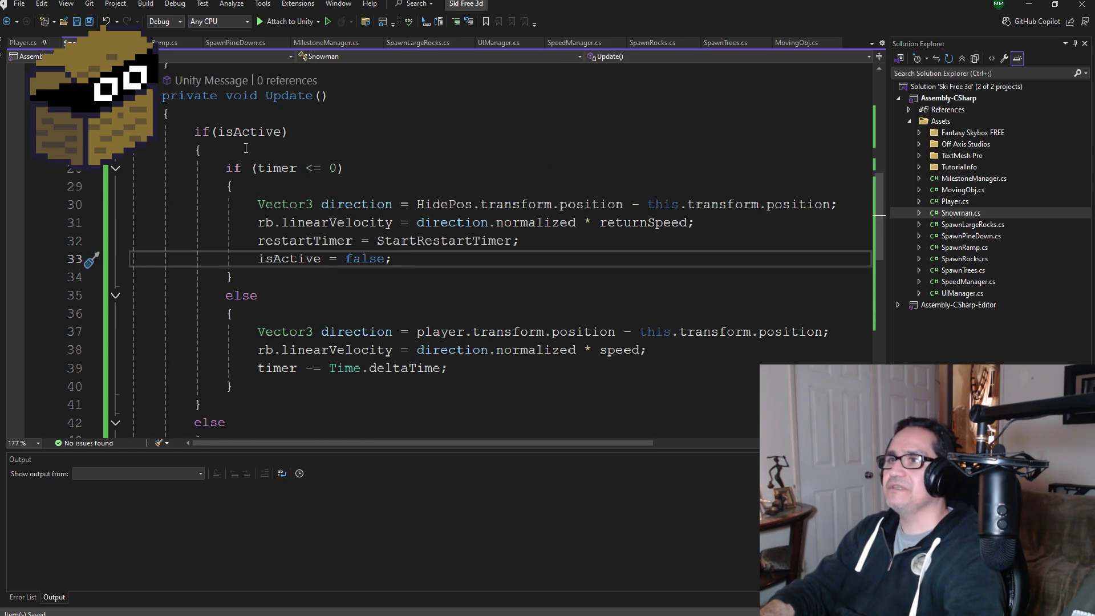
scroll(294, 317, "down", 5)
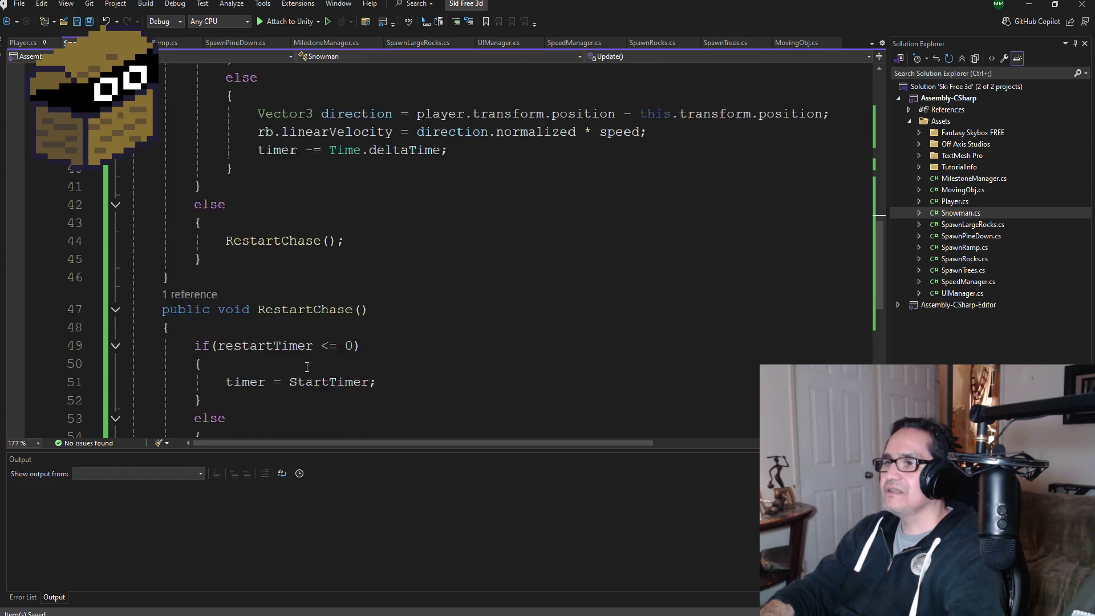
scroll(345, 369, "down", 1)
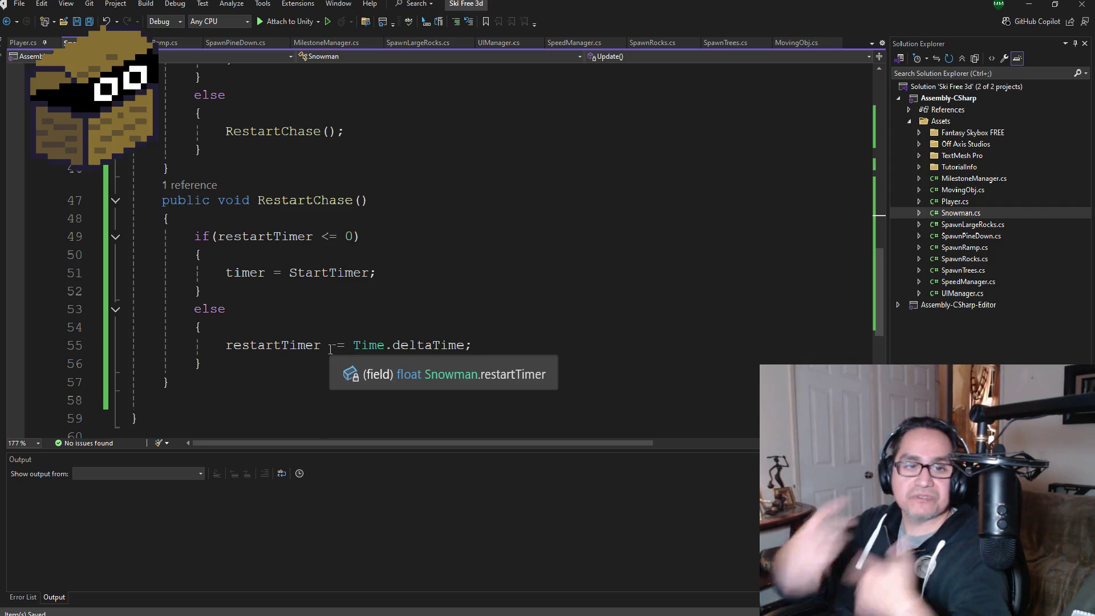
Step: Add isActive = true; after timer = StartTimer; in RestartChase's reset block, then review the class
left_click(400, 276)
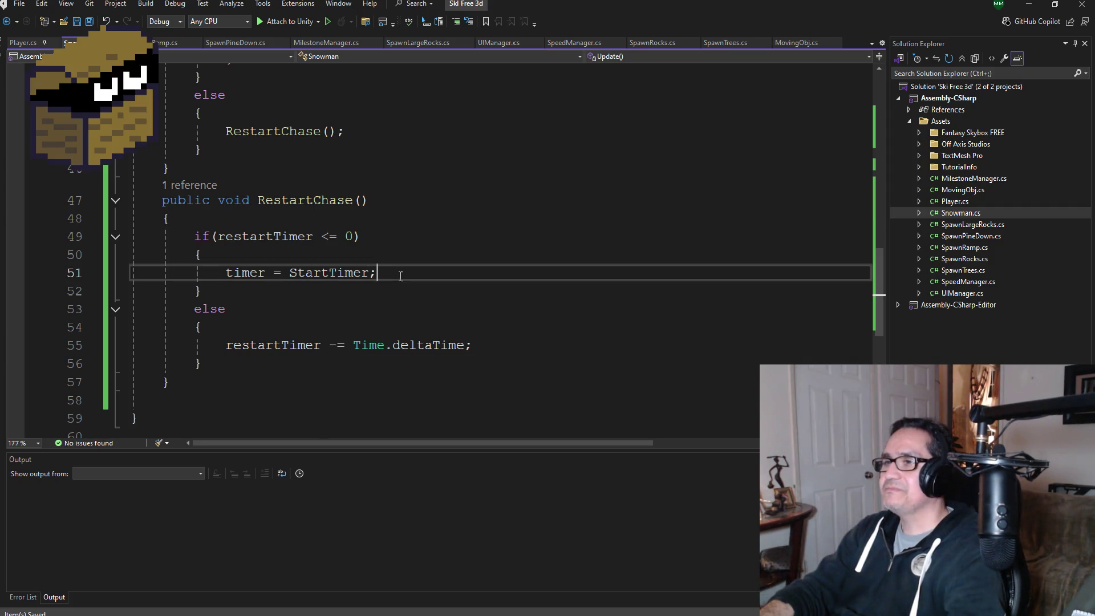
key("Return")
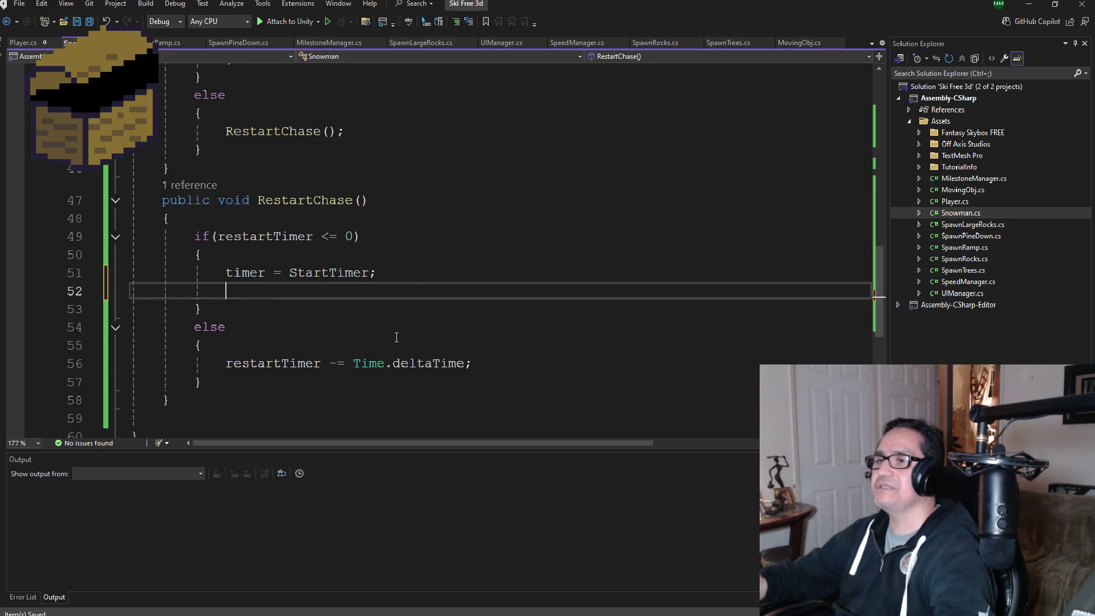
type("isActive = t")
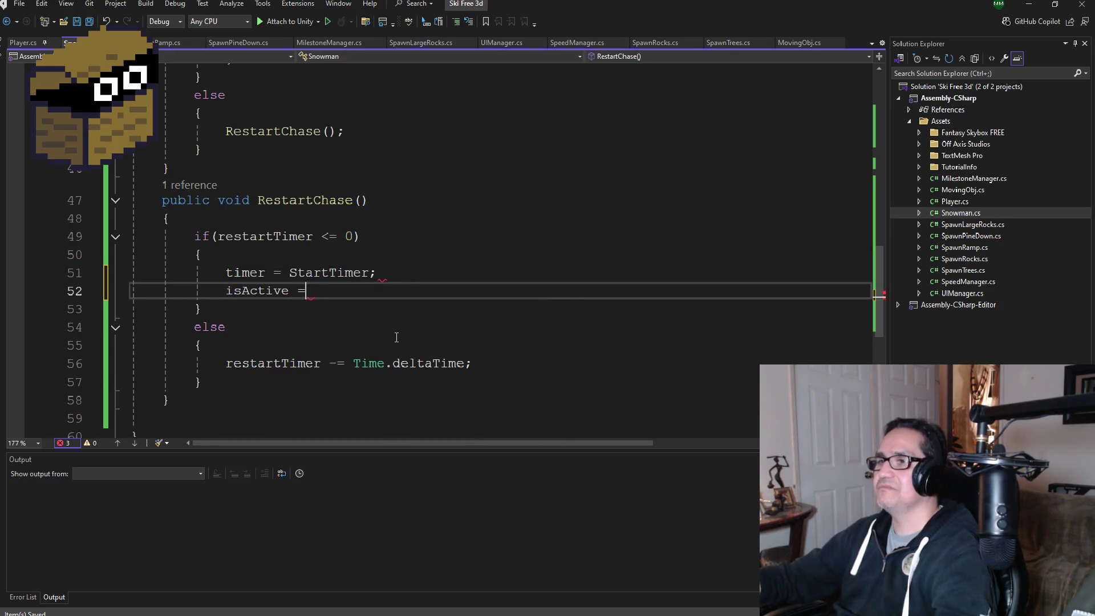
type("rue;")
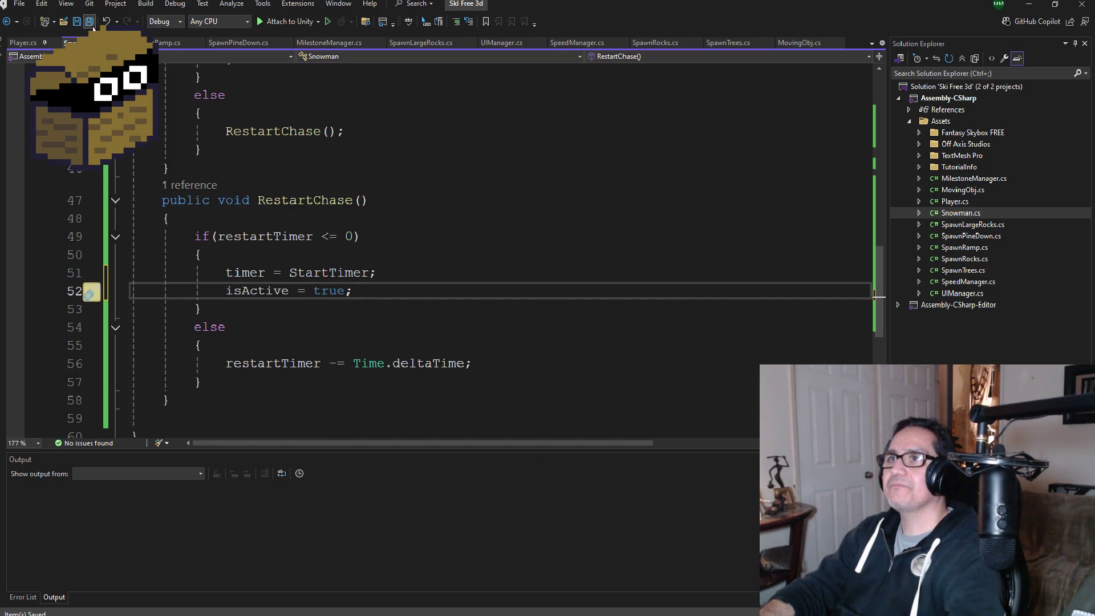
scroll(264, 252, "up", 13)
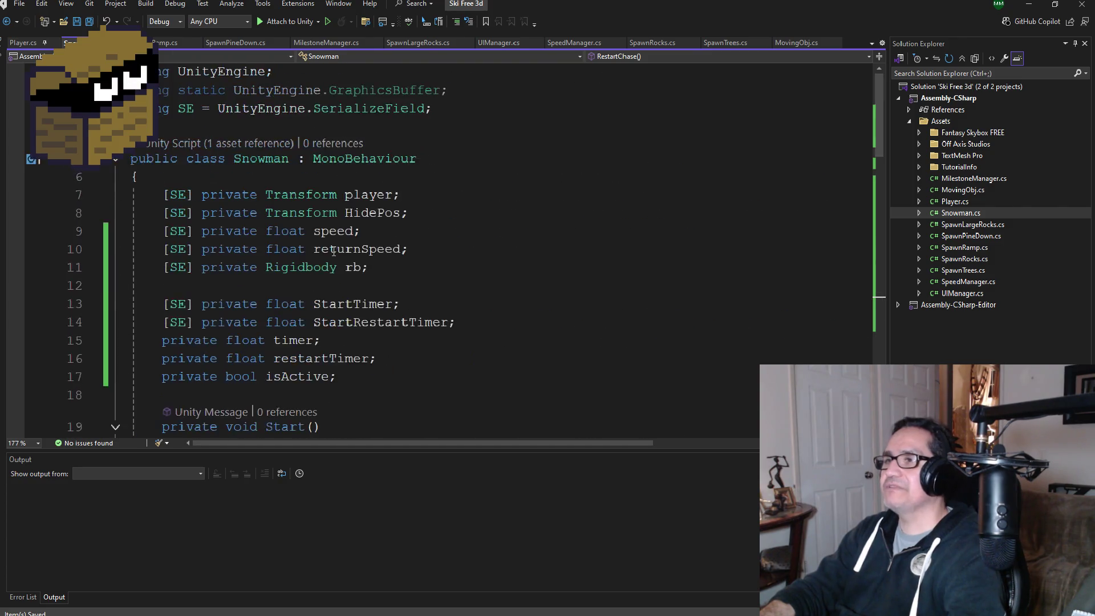
scroll(343, 267, "down", 6)
scroll(343, 267, "down", 4)
scroll(343, 267, "up", 8)
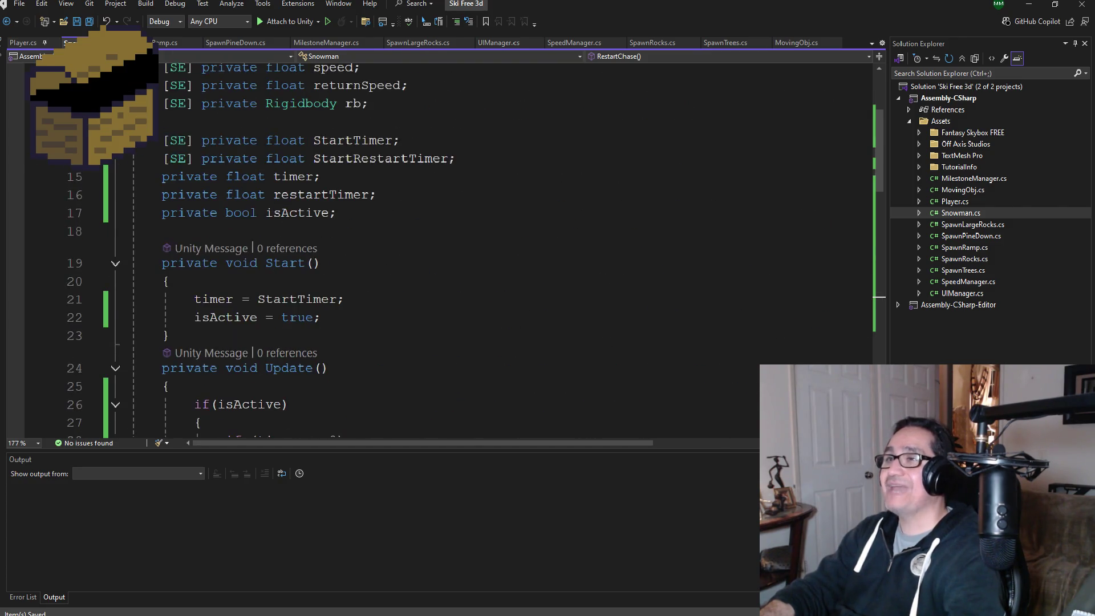
scroll(314, 293, "down", 7)
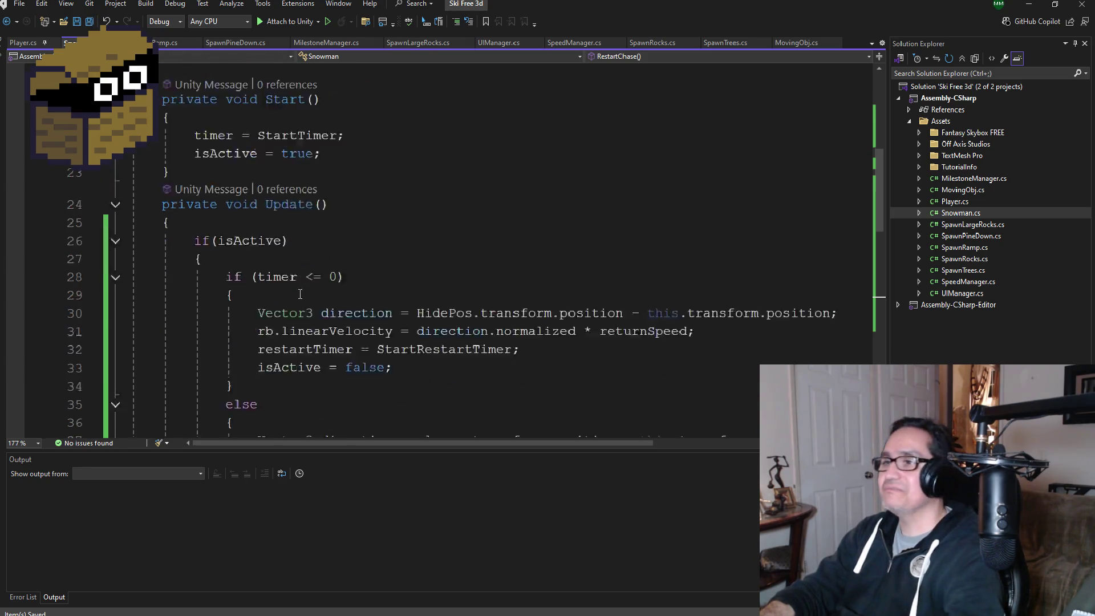
Step: Return to Unity, select MonsterSnowman, and switch to the Game view
left_click(1027, 11)
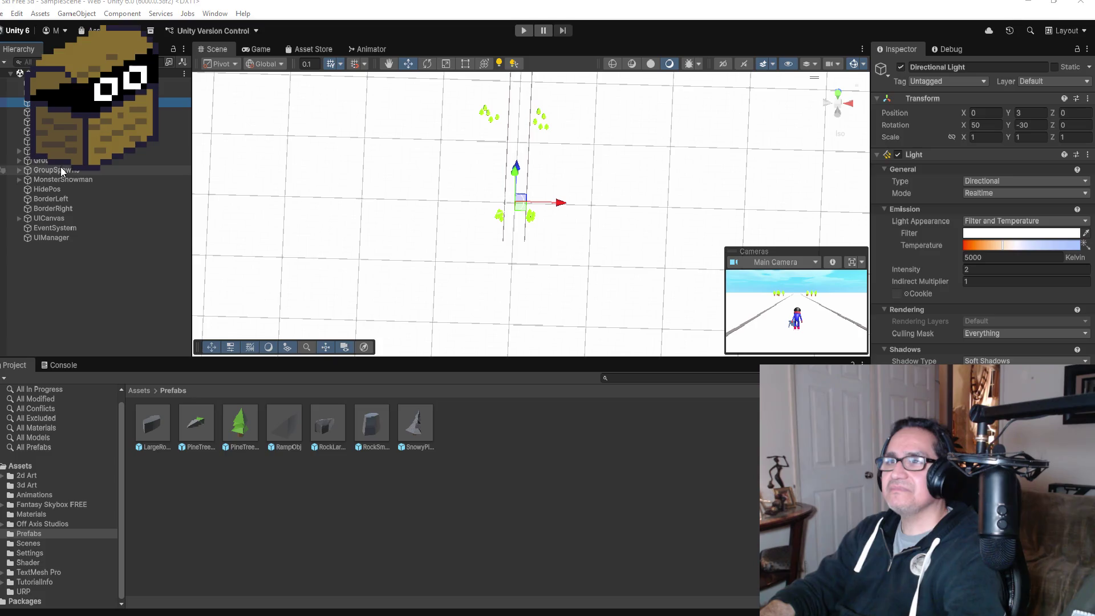
left_click(66, 181)
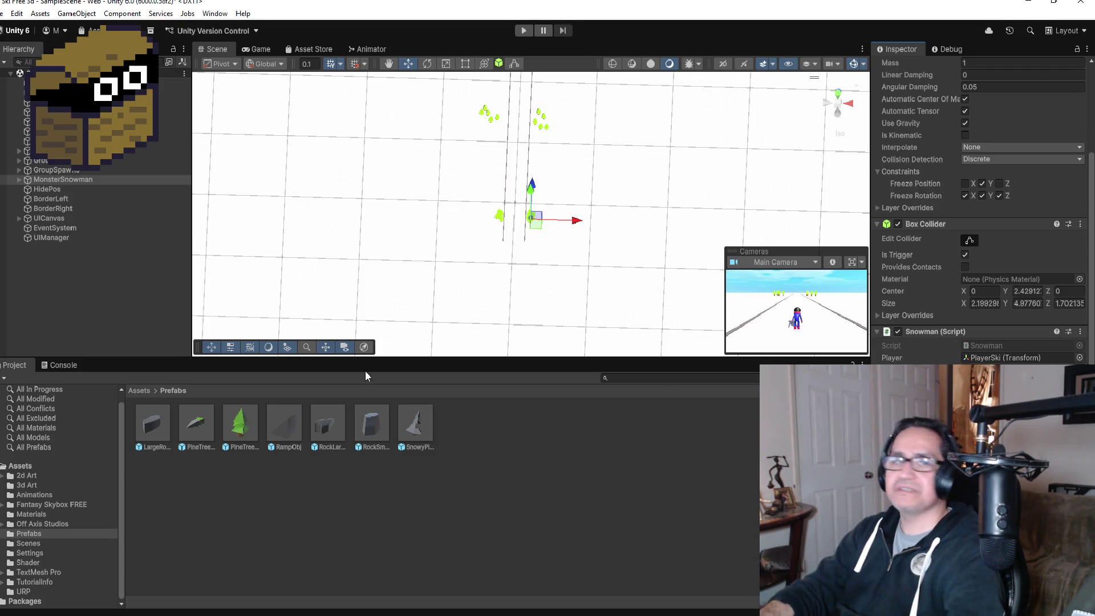
left_click(272, 53)
left_click(603, 62)
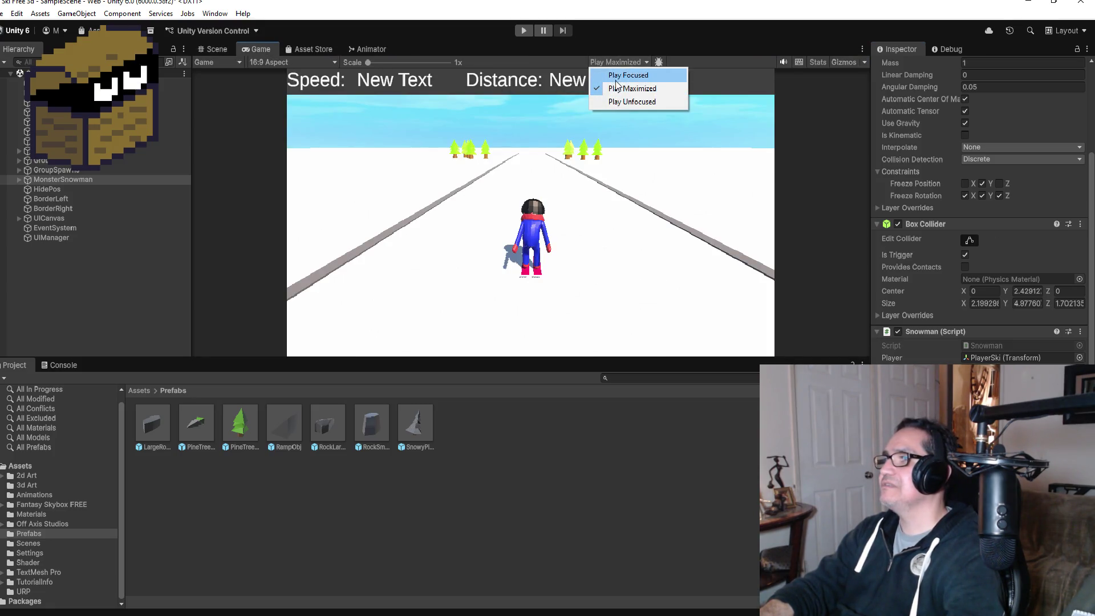
Step: Run the game in Play Focused mode and show the Snowman script's live fields in the Debug Inspector
left_click(616, 78)
left_click(520, 31)
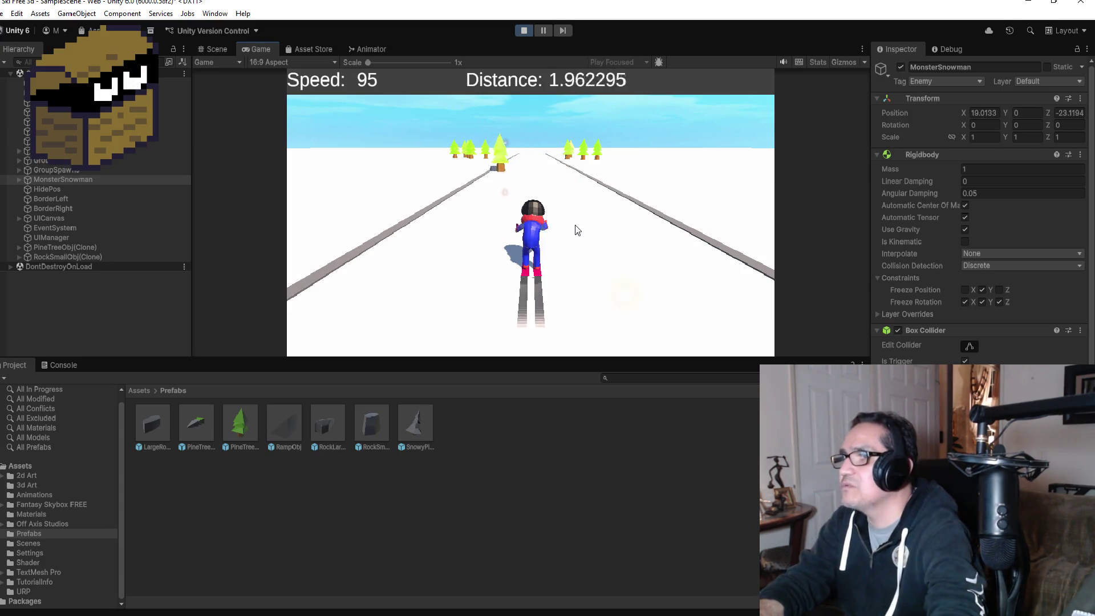
scroll(978, 217, "down", 4)
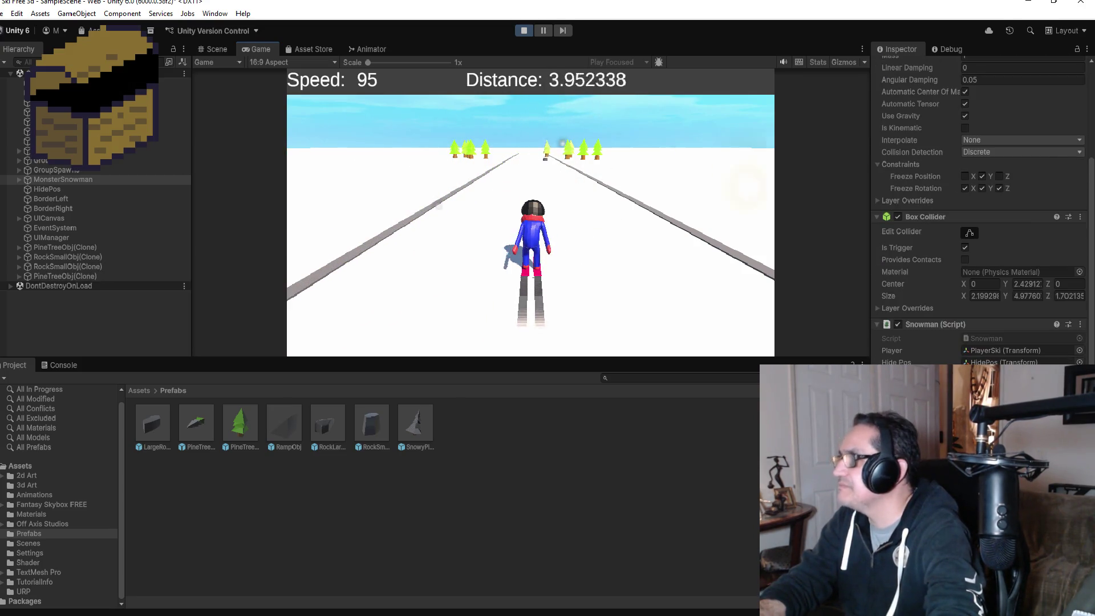
left_click(946, 49)
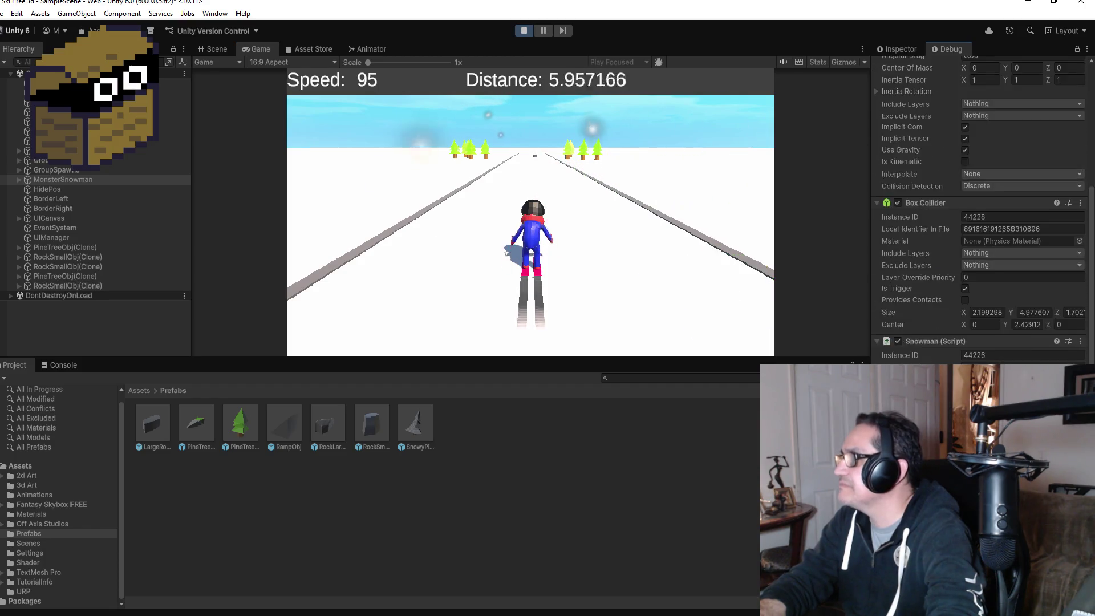
scroll(978, 216, "down", 4)
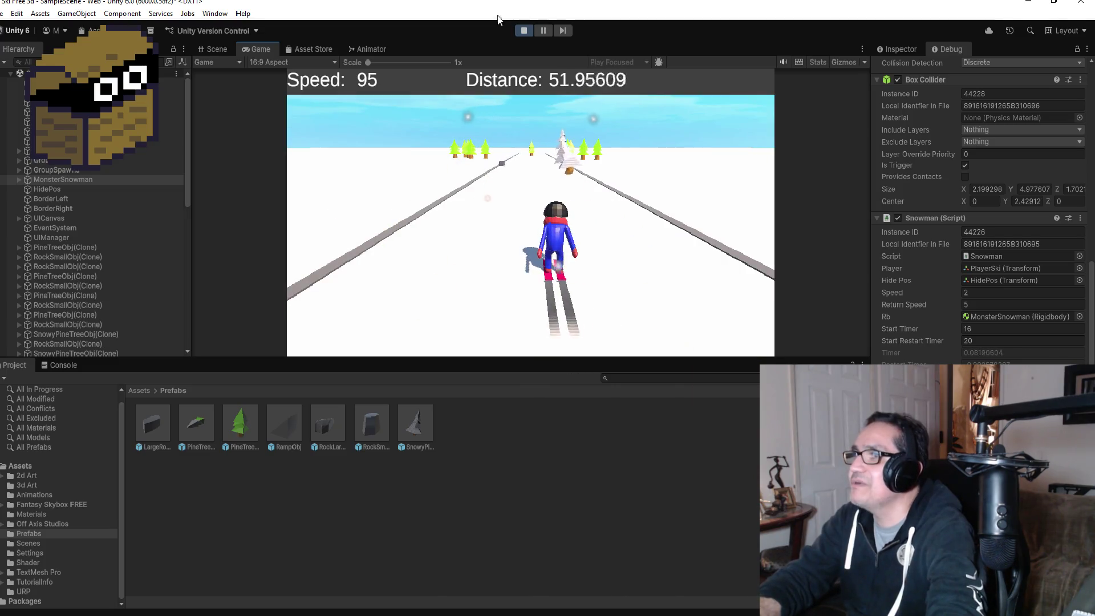
Step: Stop the test run and review Update() and RestartChase() in Snowman.cs in Visual Studio
left_click(529, 30)
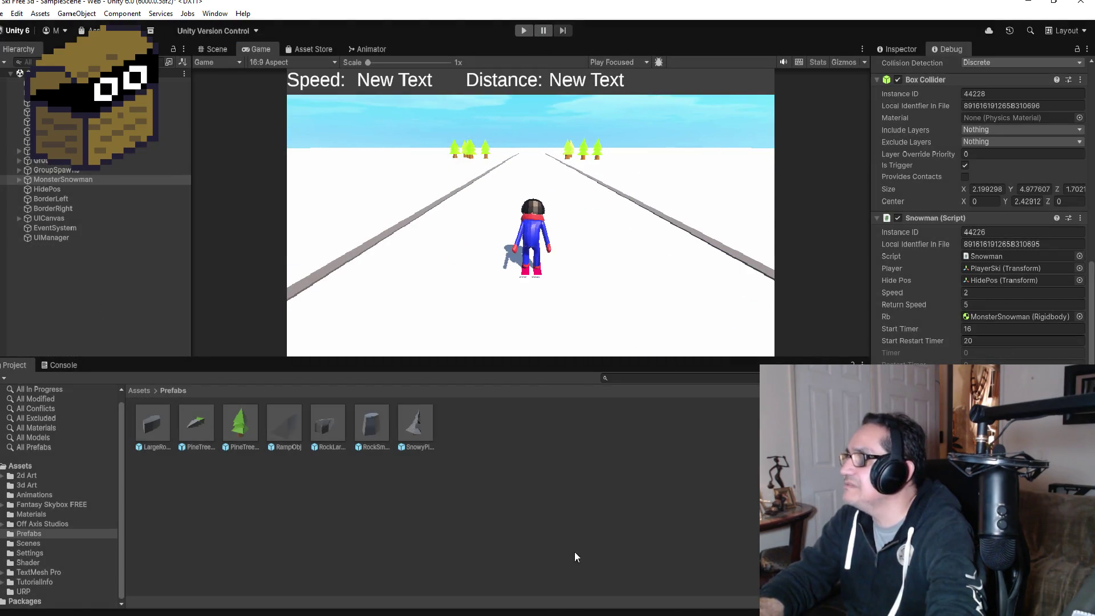
key("alt+Tab")
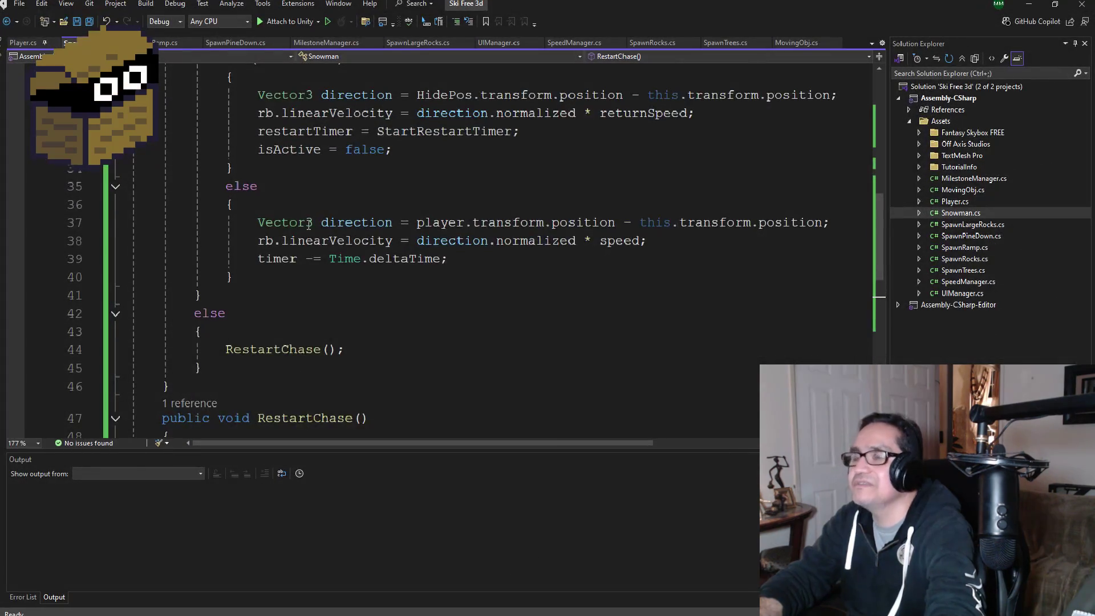
scroll(308, 224, "up", 3)
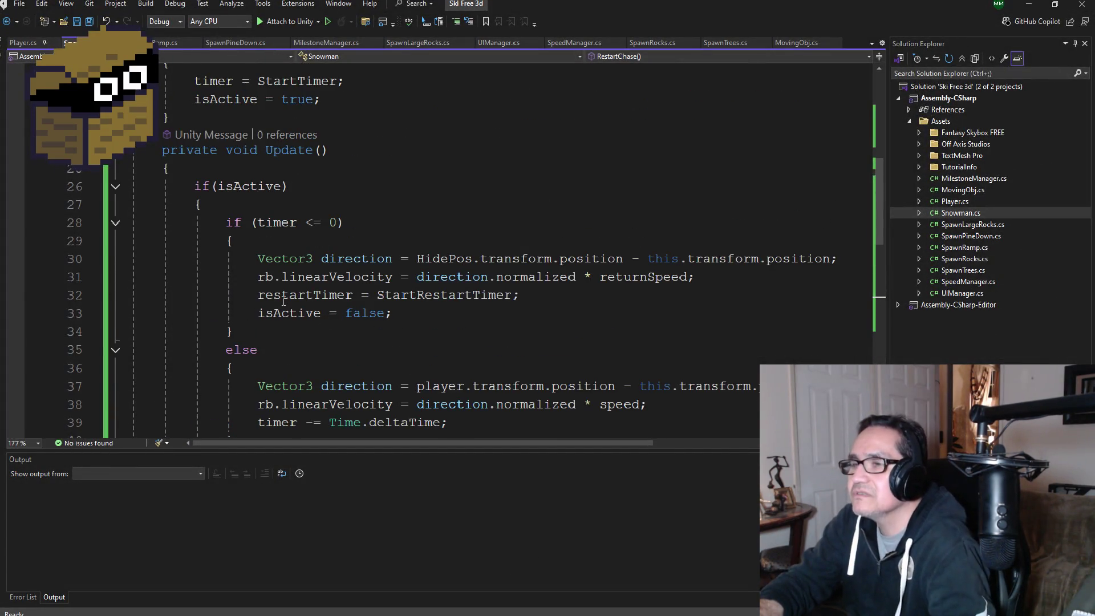
scroll(284, 301, "down", 6)
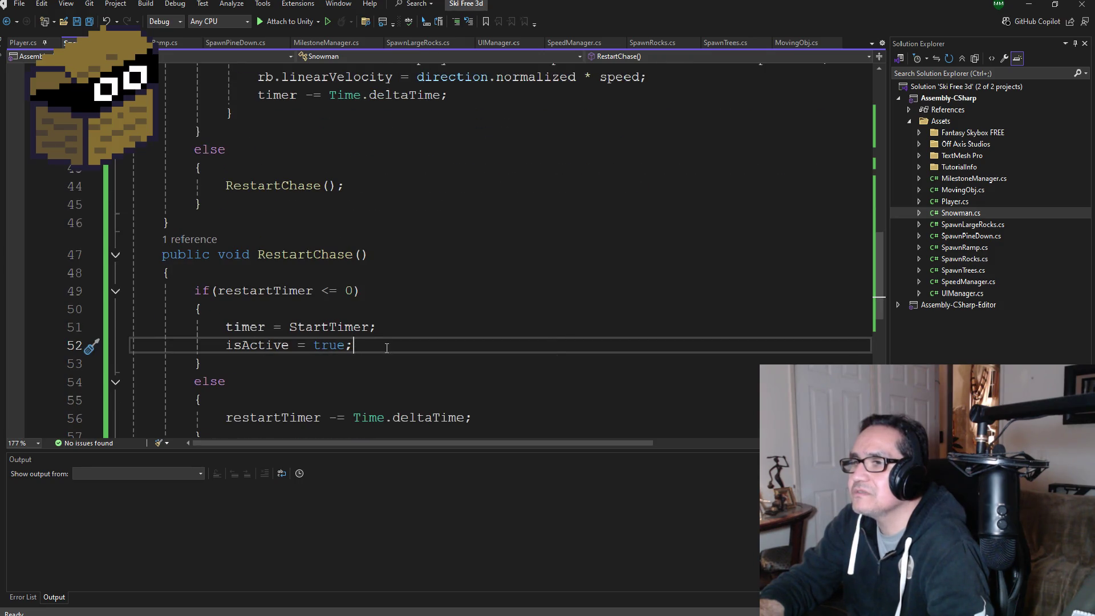
scroll(388, 348, "up", 6)
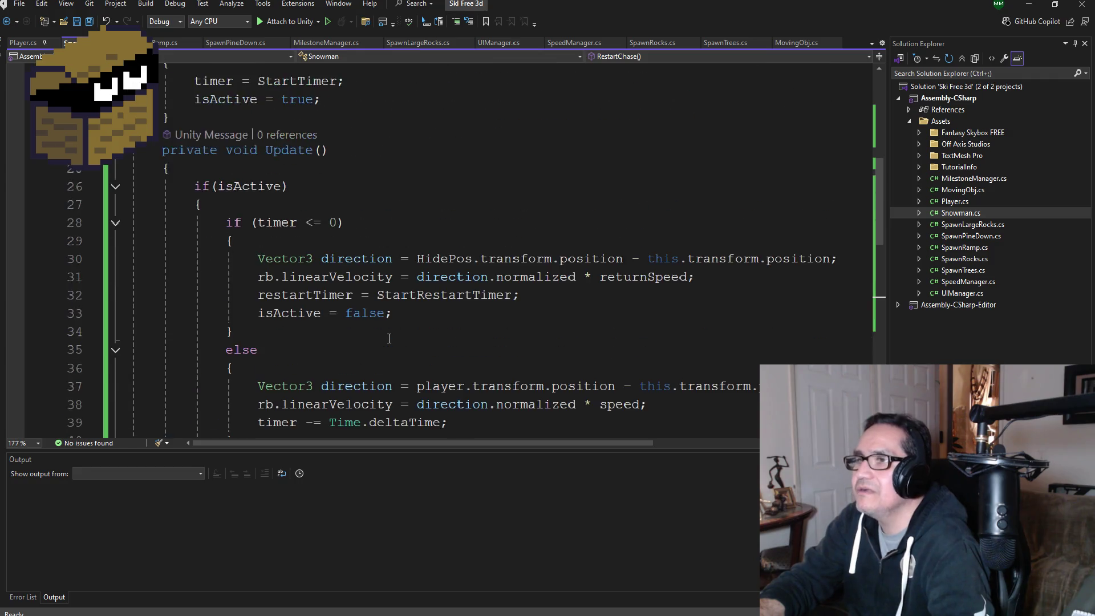
scroll(398, 353, "down", 5)
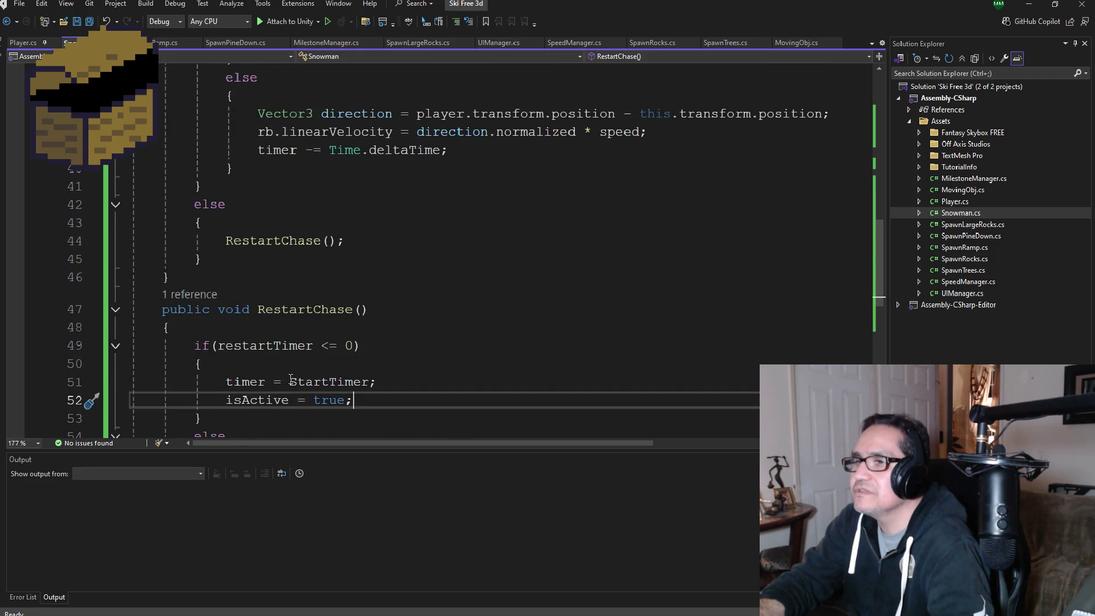
scroll(344, 324, "up", 2)
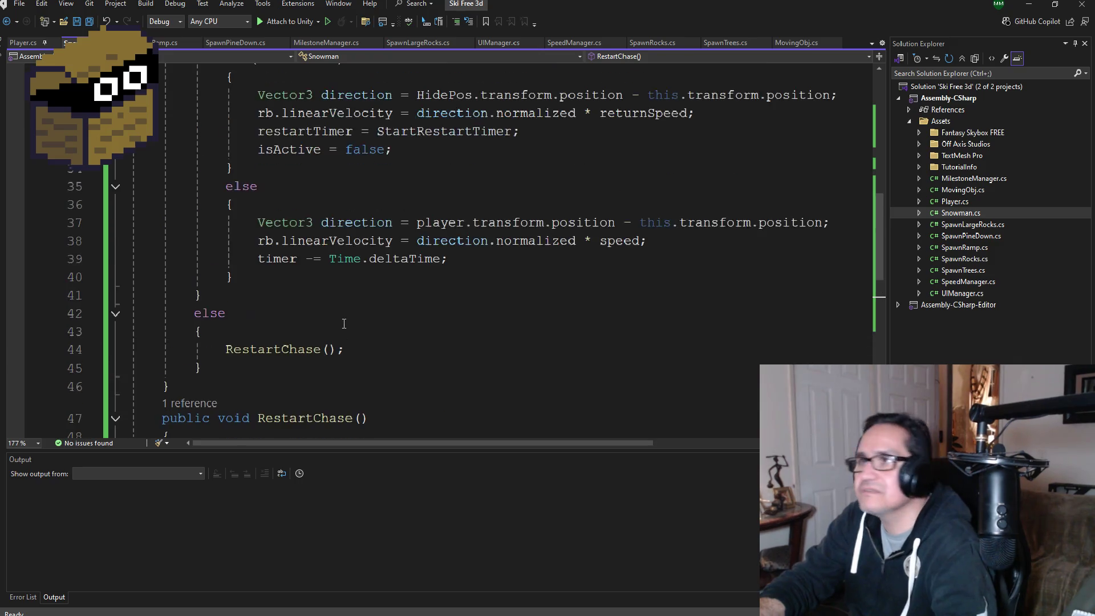
scroll(344, 317, "up", 2)
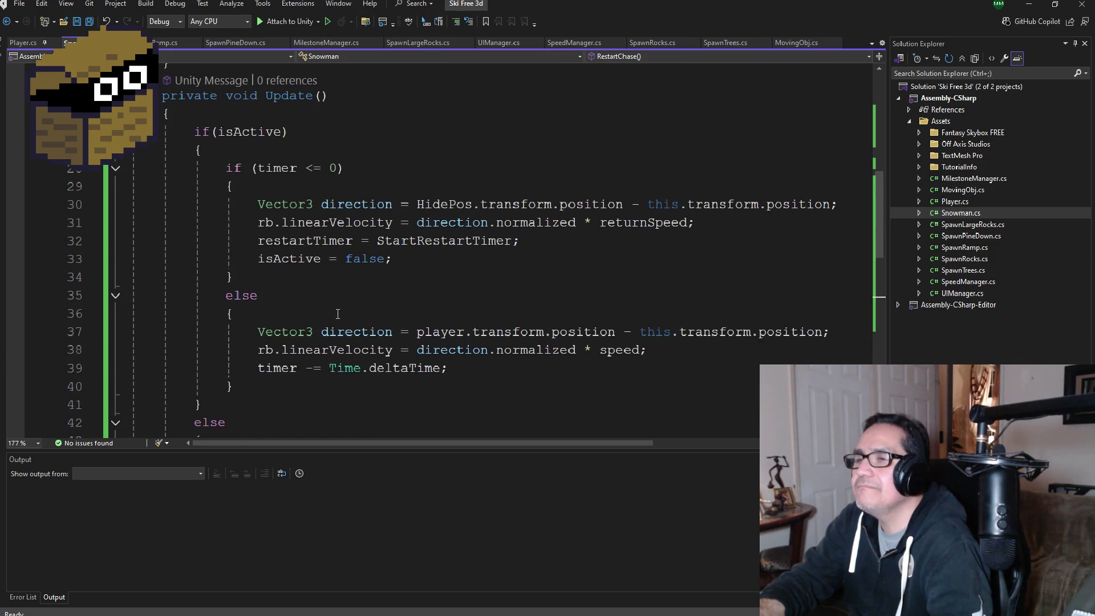
scroll(338, 315, "down", 4)
scroll(342, 307, "up", 3)
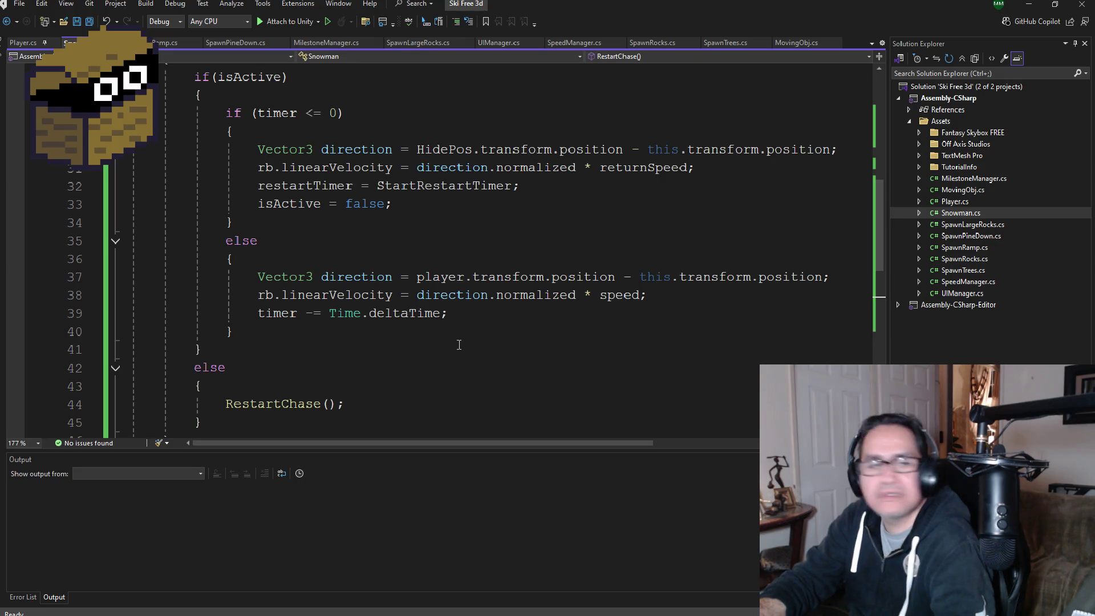
Step: Save all edited scripts and start a play-test of the snowman in Unity
left_click(90, 23)
left_click(1038, 9)
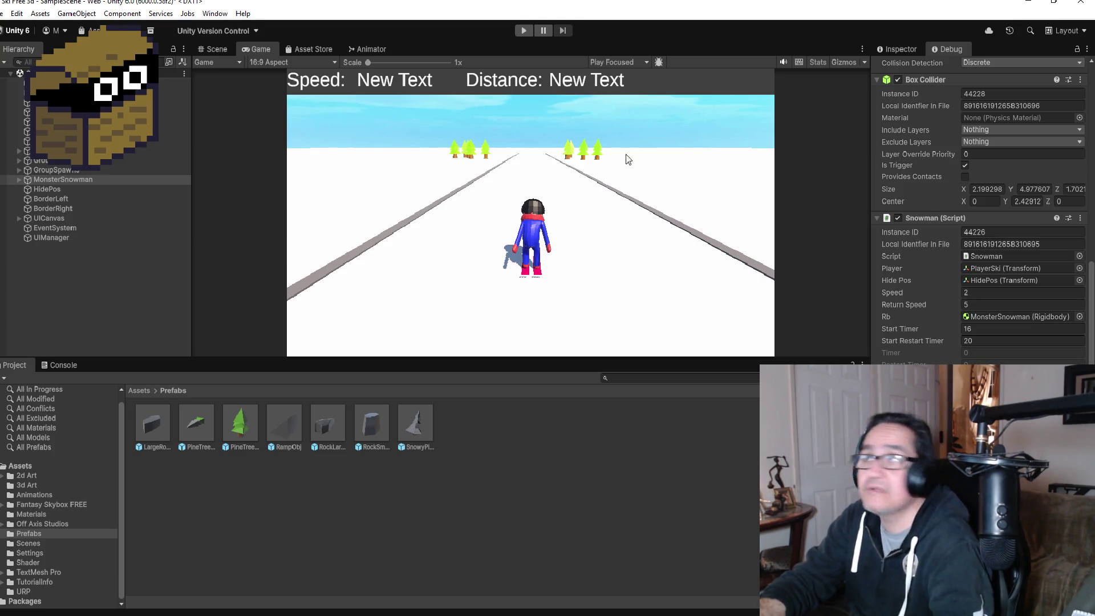
left_click(524, 32)
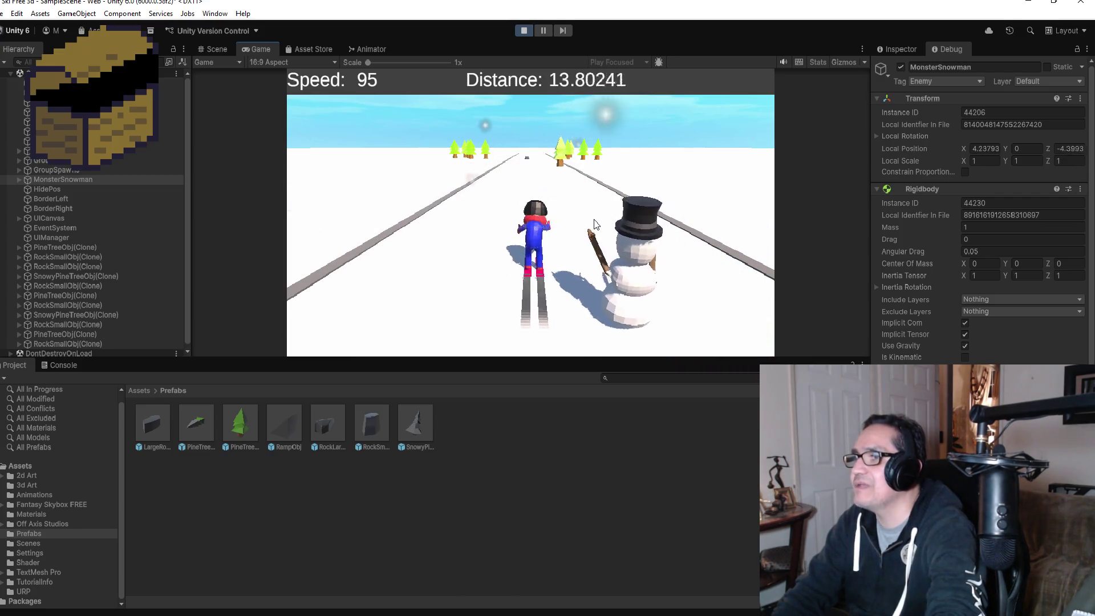
Step: Steer the skier left and right past the pine trees, then pause at distance about 54.8
key("Left")
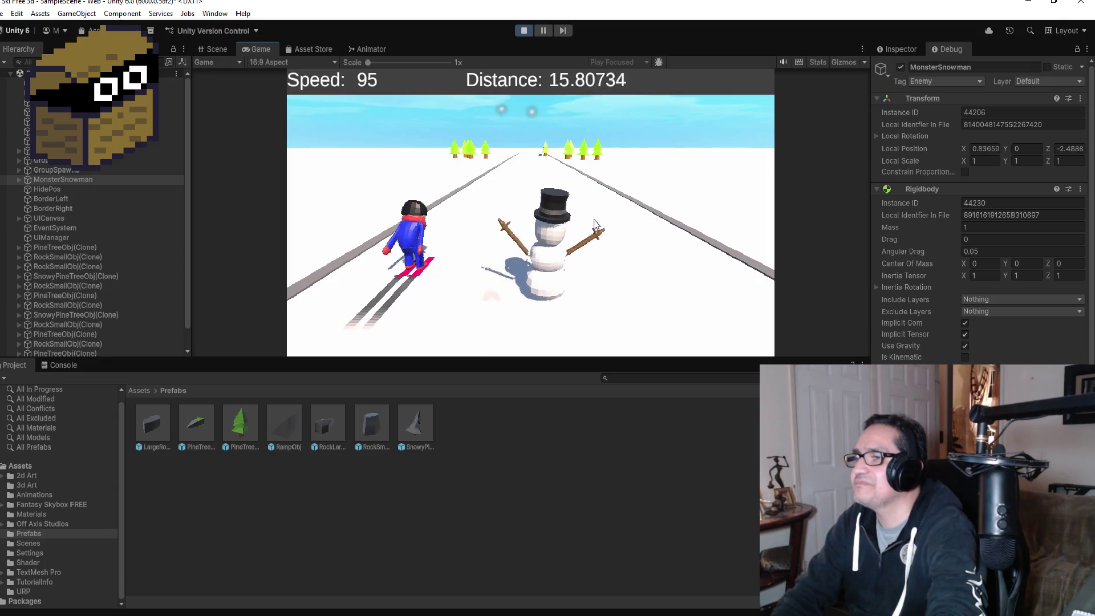
key("Right")
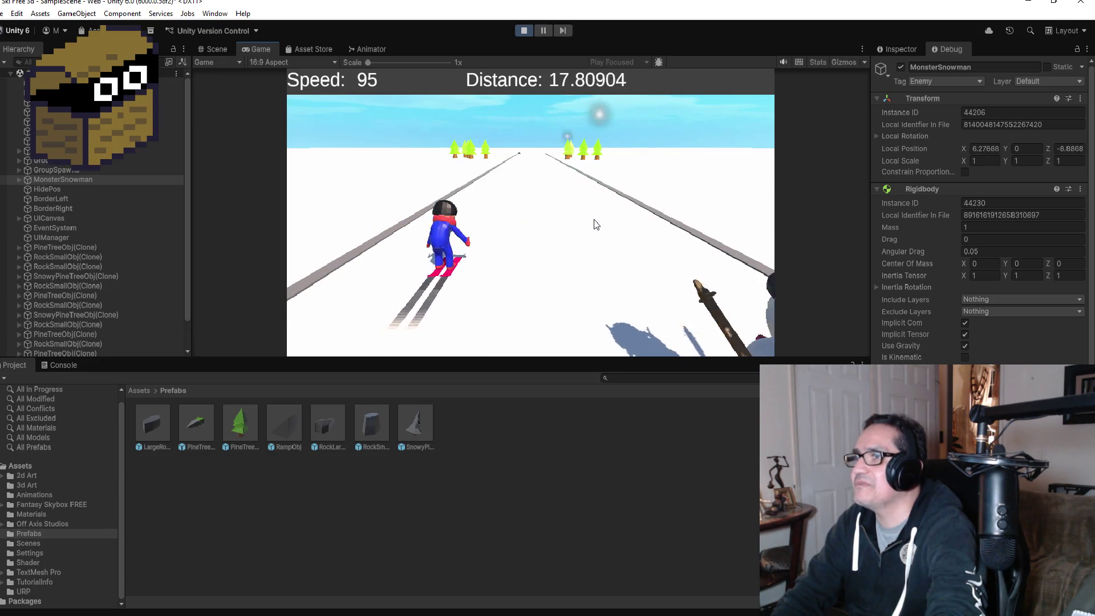
key("Left")
key("Left")
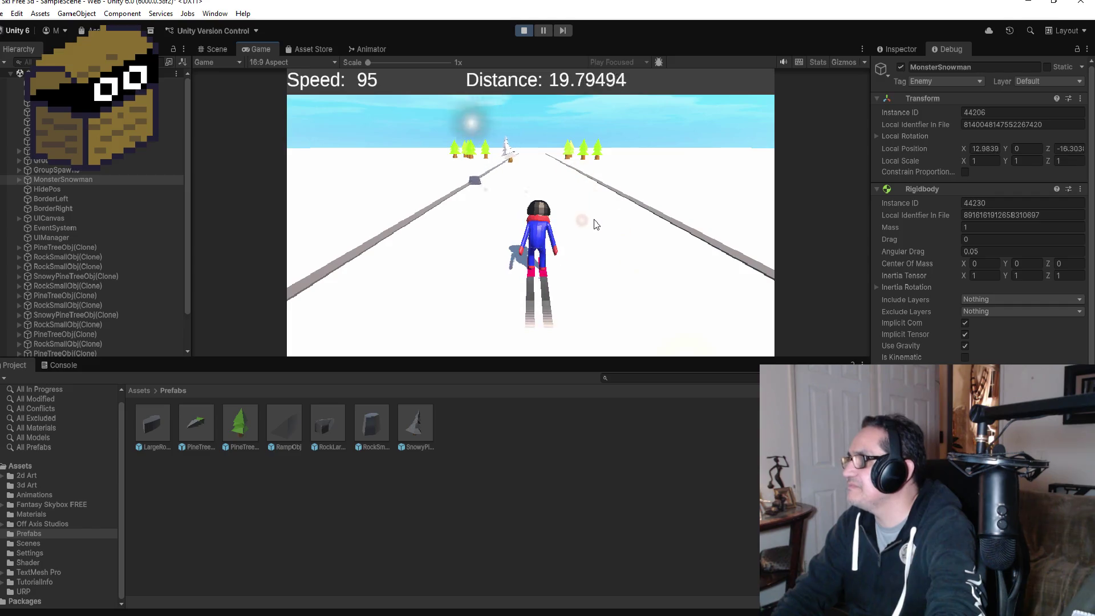
scroll(981, 228, "down", 10)
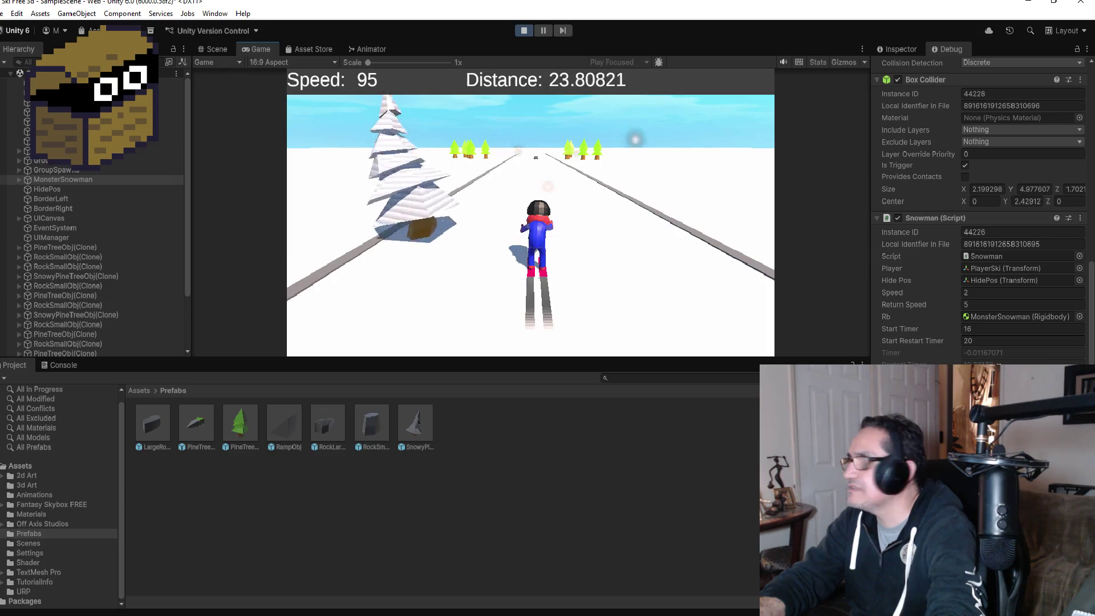
key("Left")
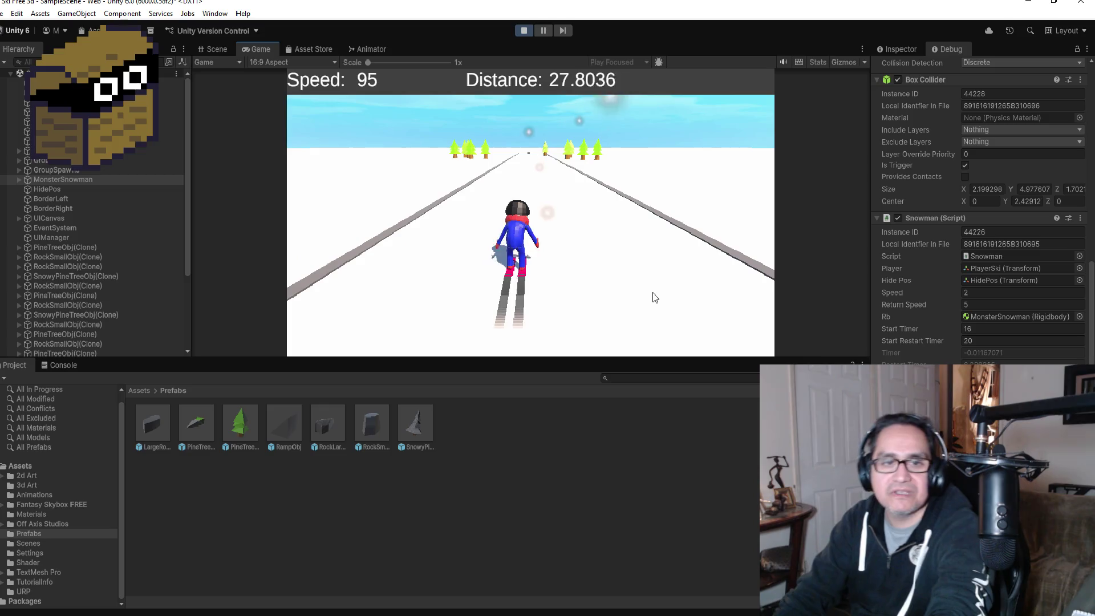
key("Right")
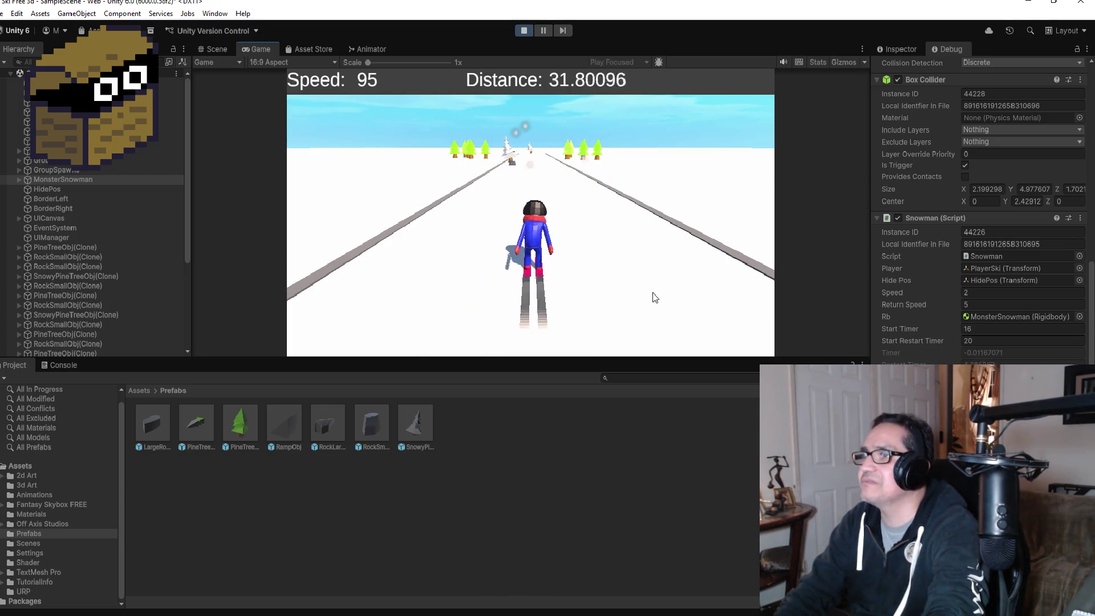
key("Right")
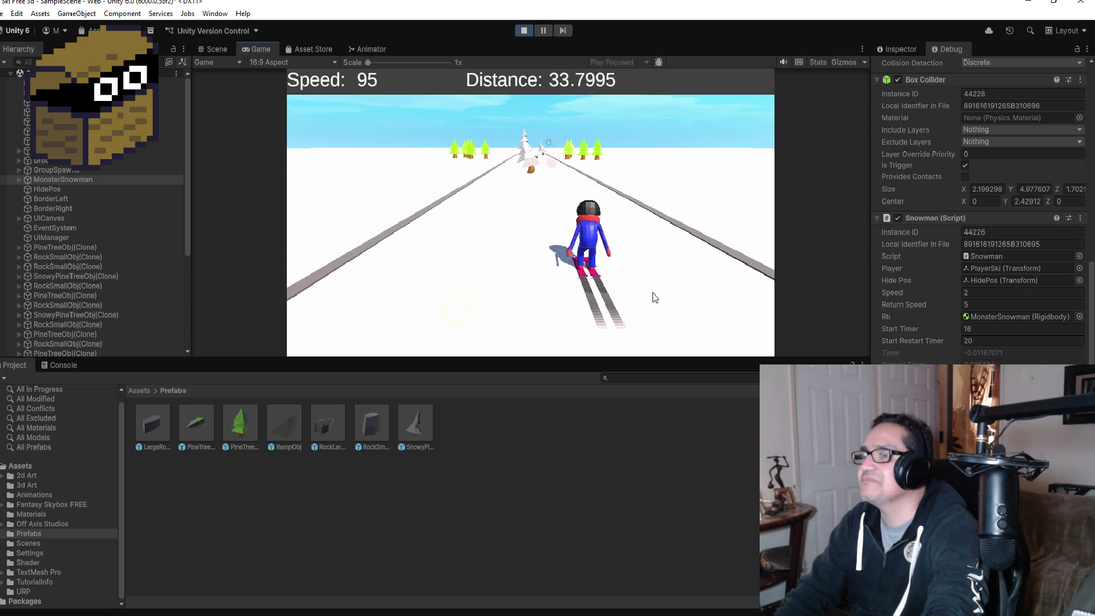
key("Right")
key("Left")
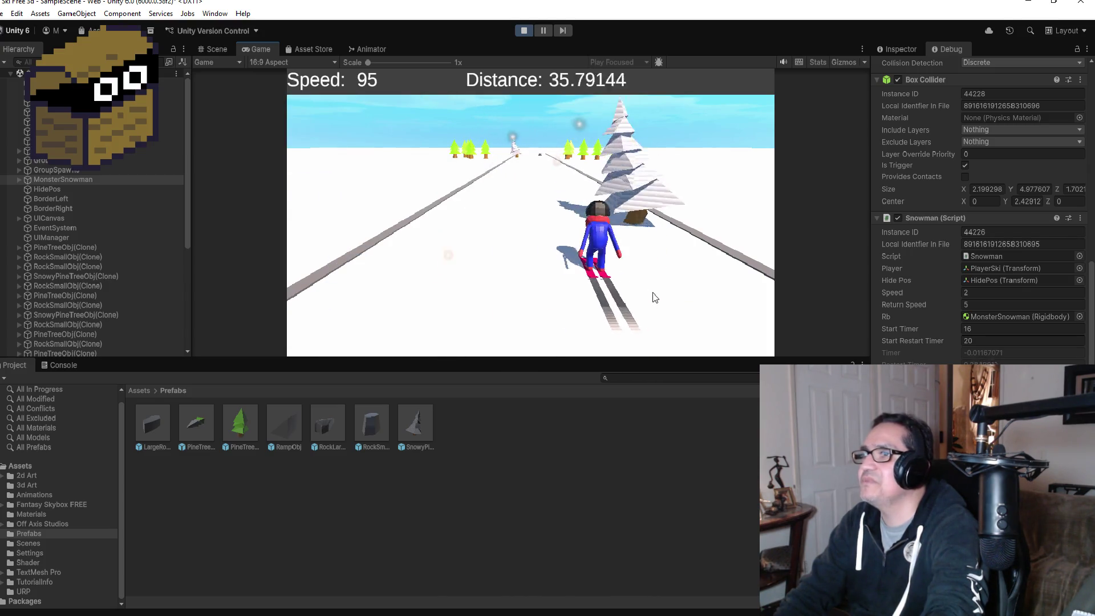
key("Left")
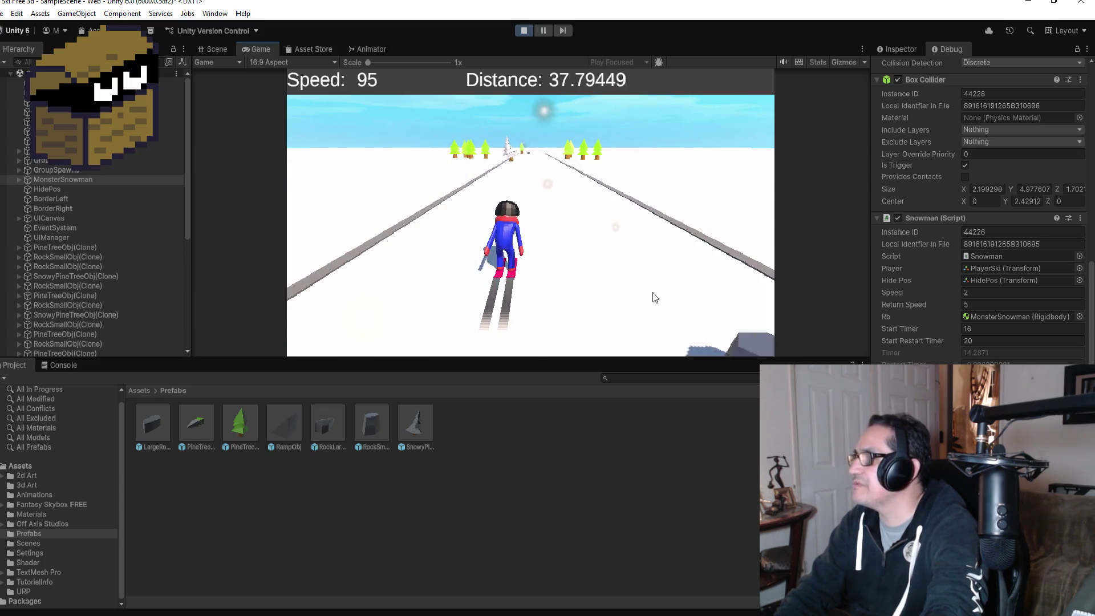
key("Right")
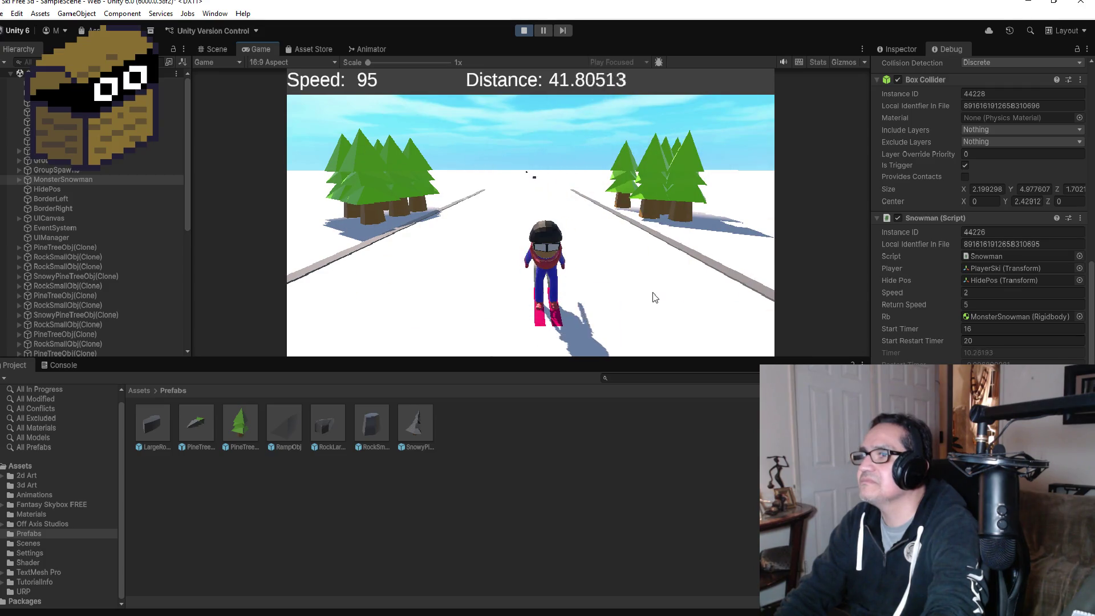
key("Left")
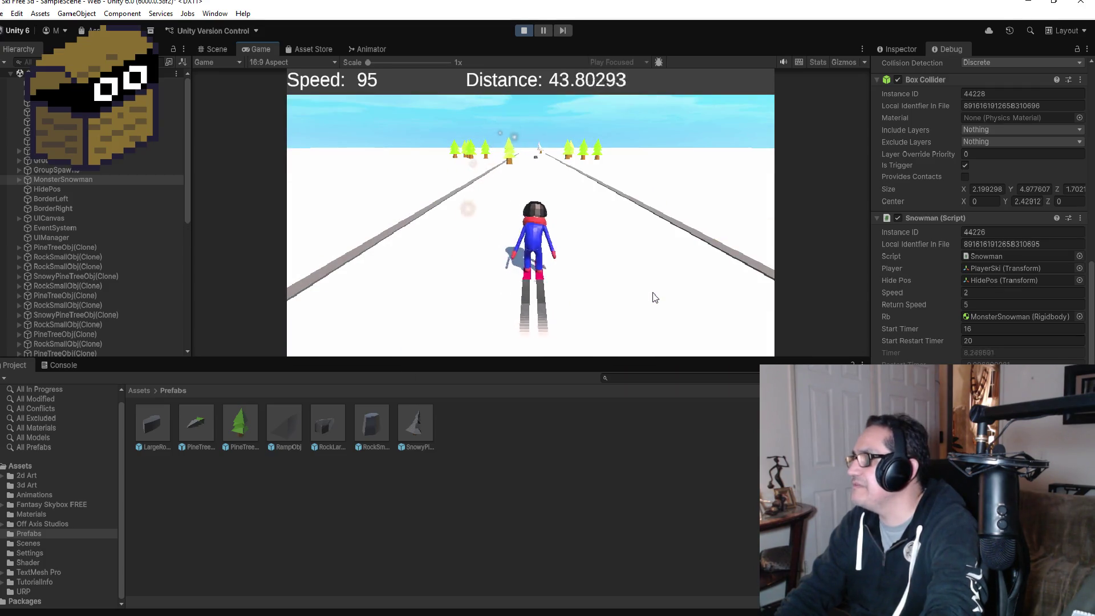
key("Right")
key("Left")
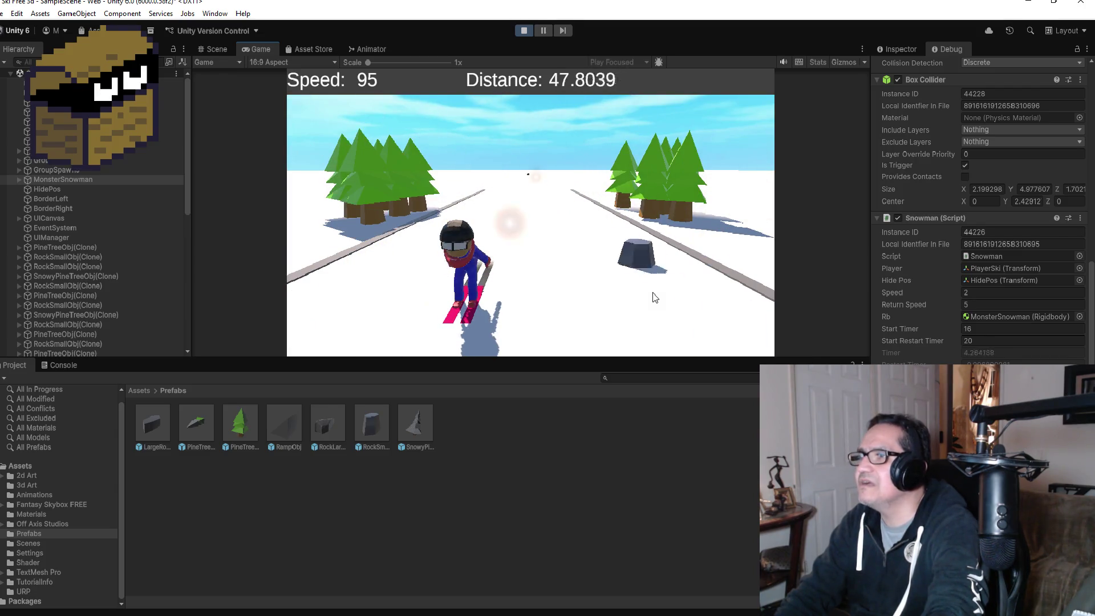
key("Right")
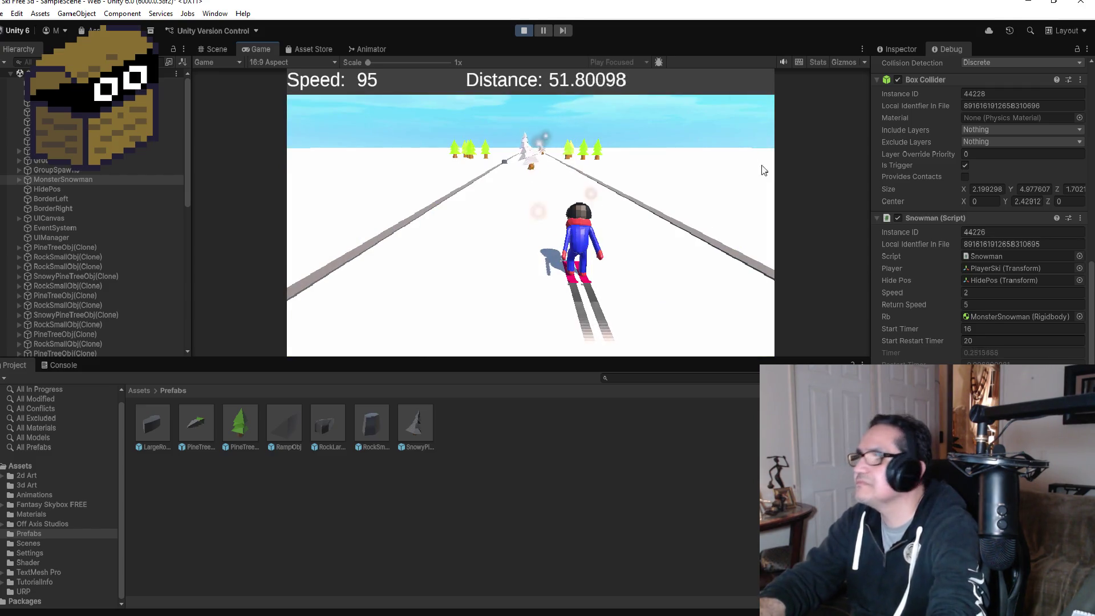
left_click(548, 35)
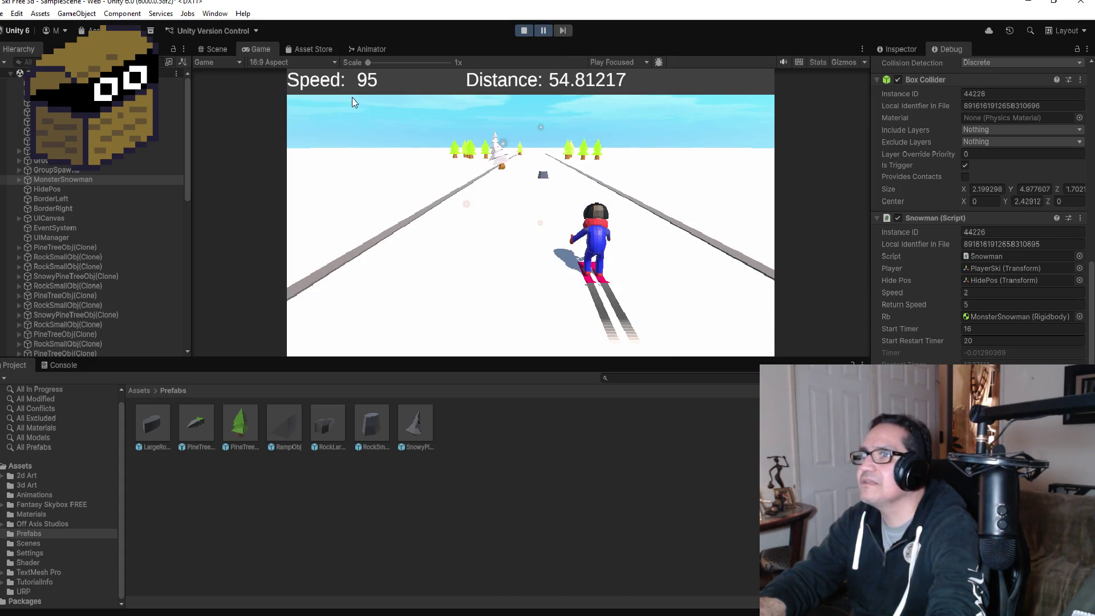
Step: Frame MonsterSnowman in the Scene view, zoom out, and stop play mode
left_click(215, 49)
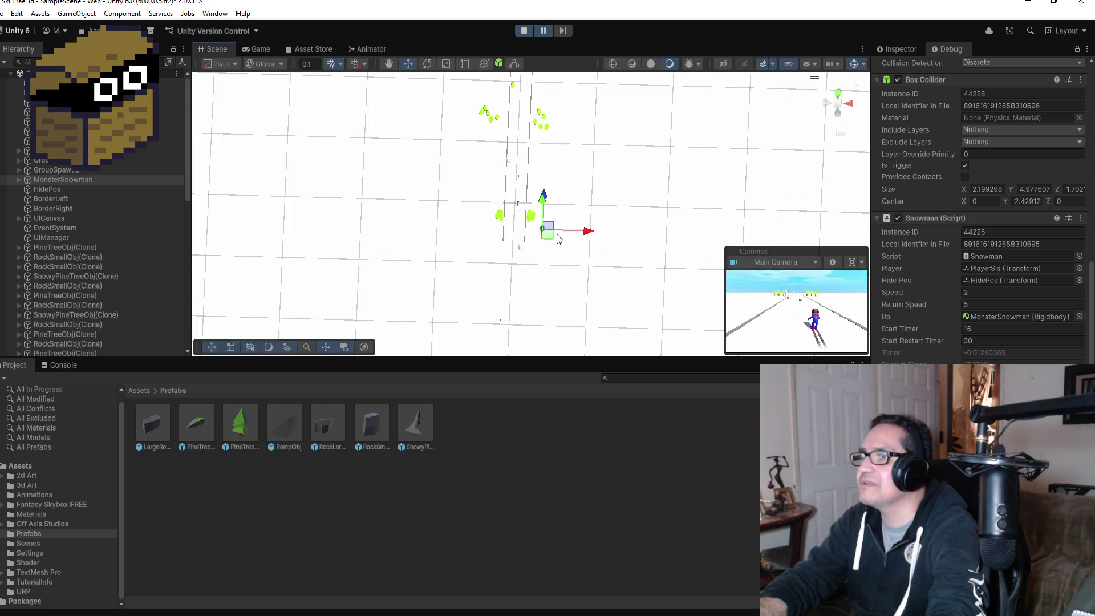
key("f")
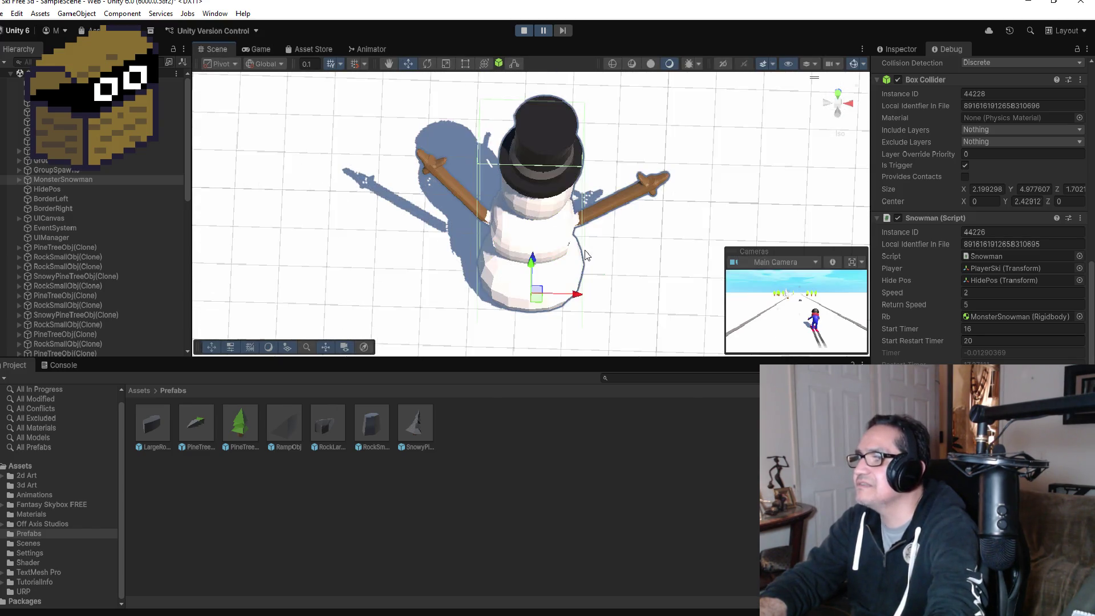
scroll(607, 258, "down", 10)
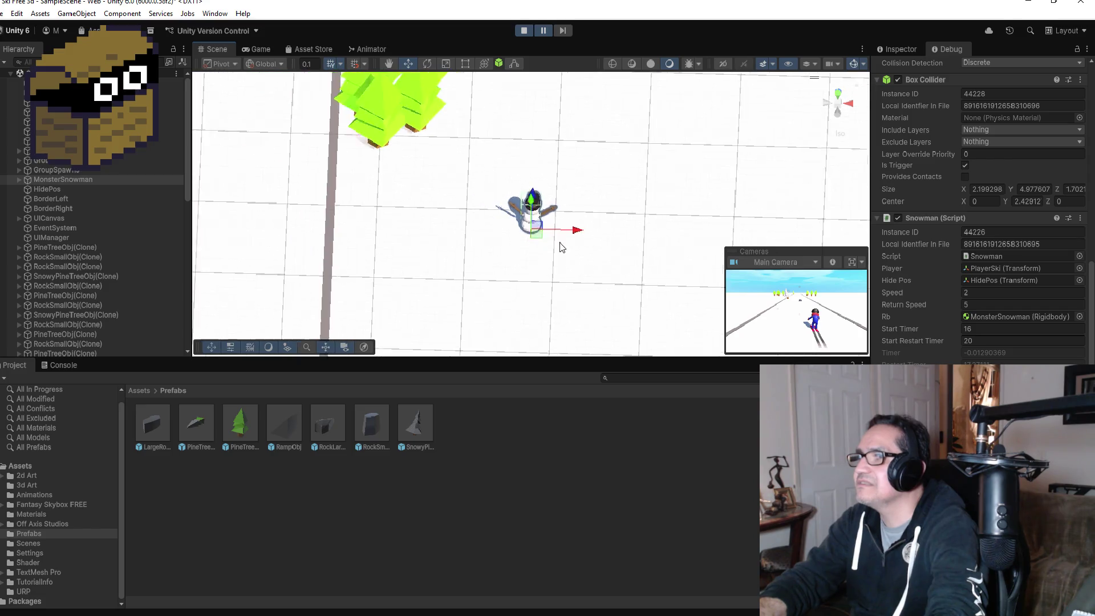
scroll(573, 242, "down", 1)
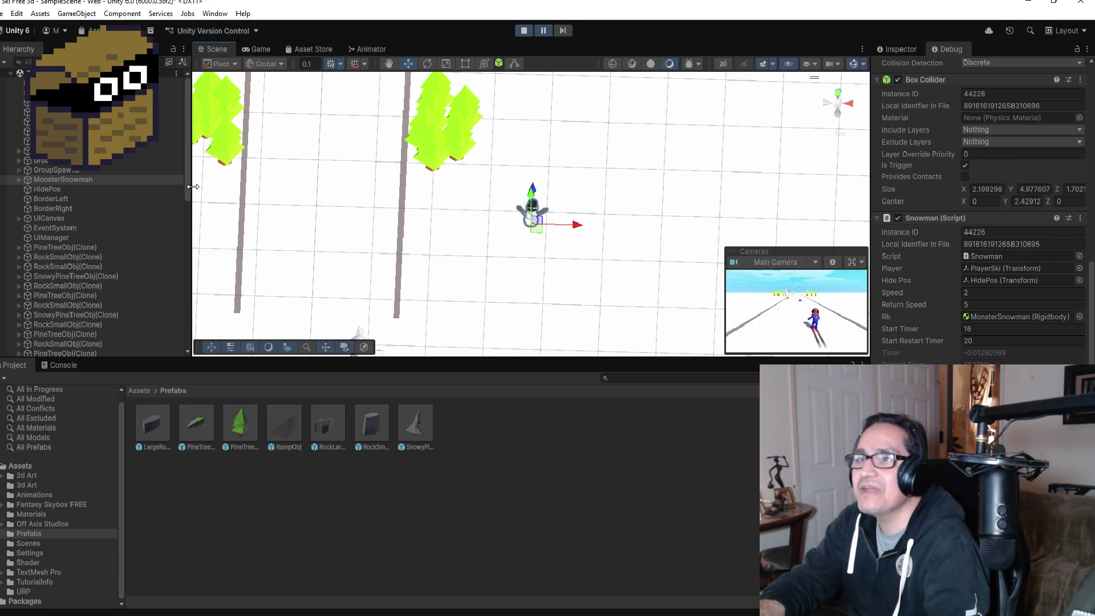
left_click(522, 31)
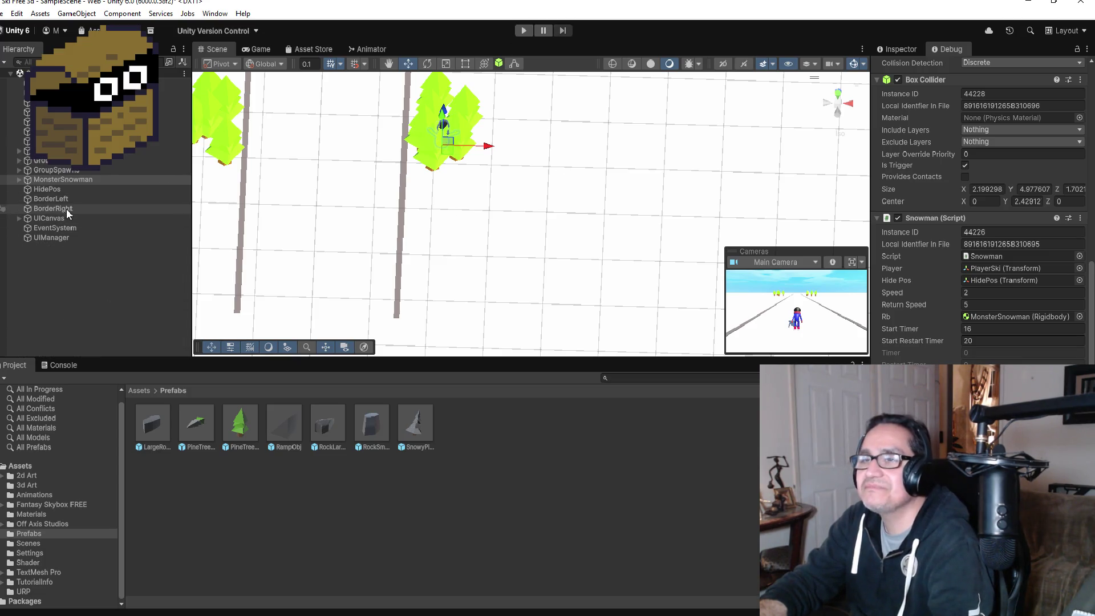
Step: Review the Snowman.cs fields, Start and Update timer logic, then minimize Visual Studio
key("alt+Tab")
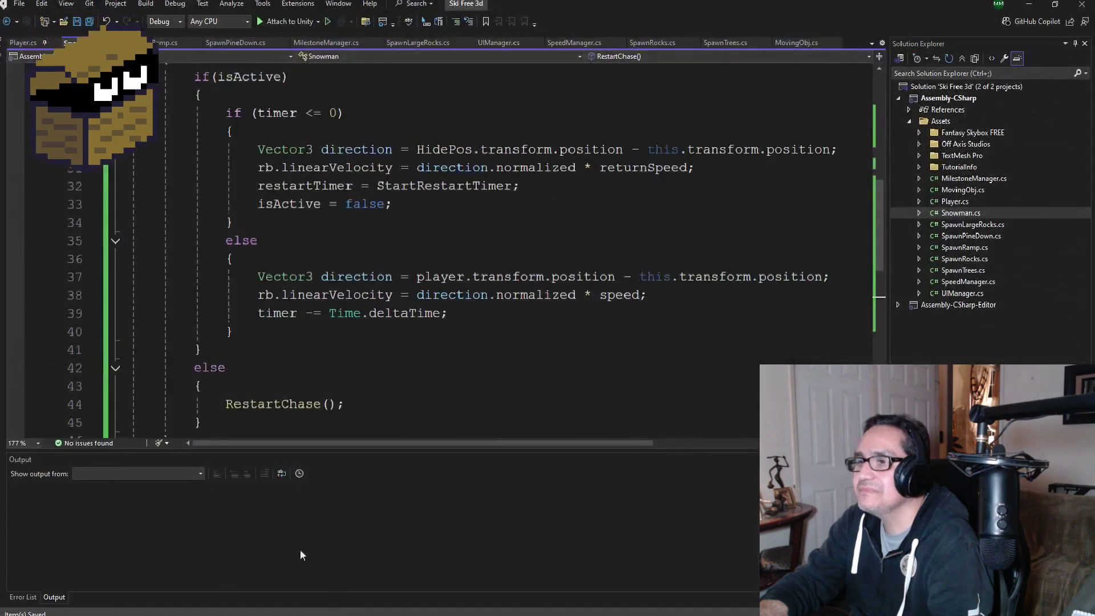
scroll(322, 252, "up", 6)
scroll(345, 318, "down", 1)
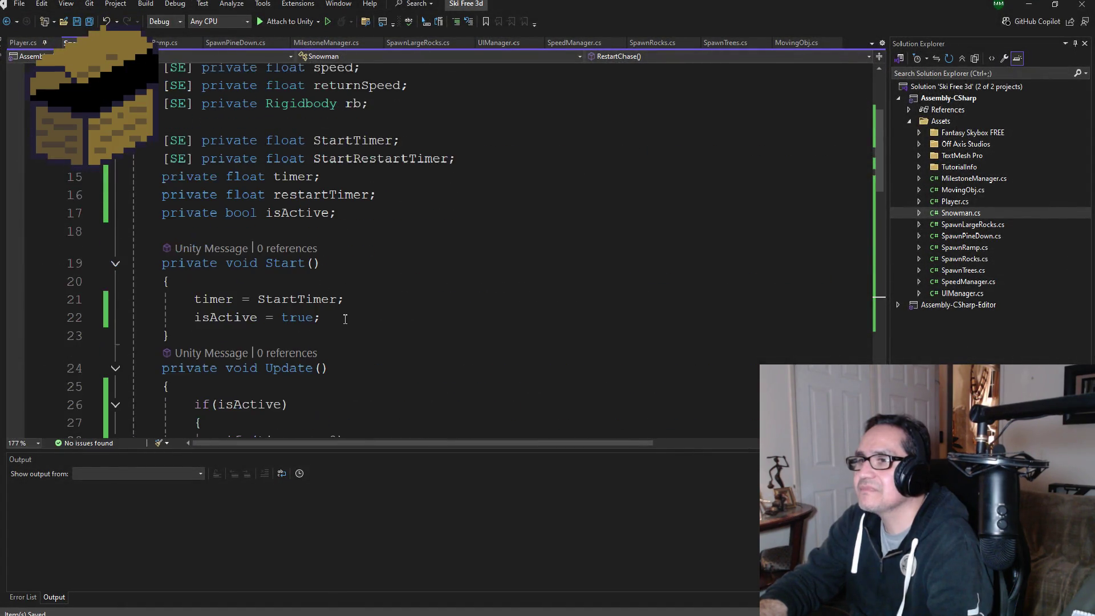
scroll(350, 328, "down", 3)
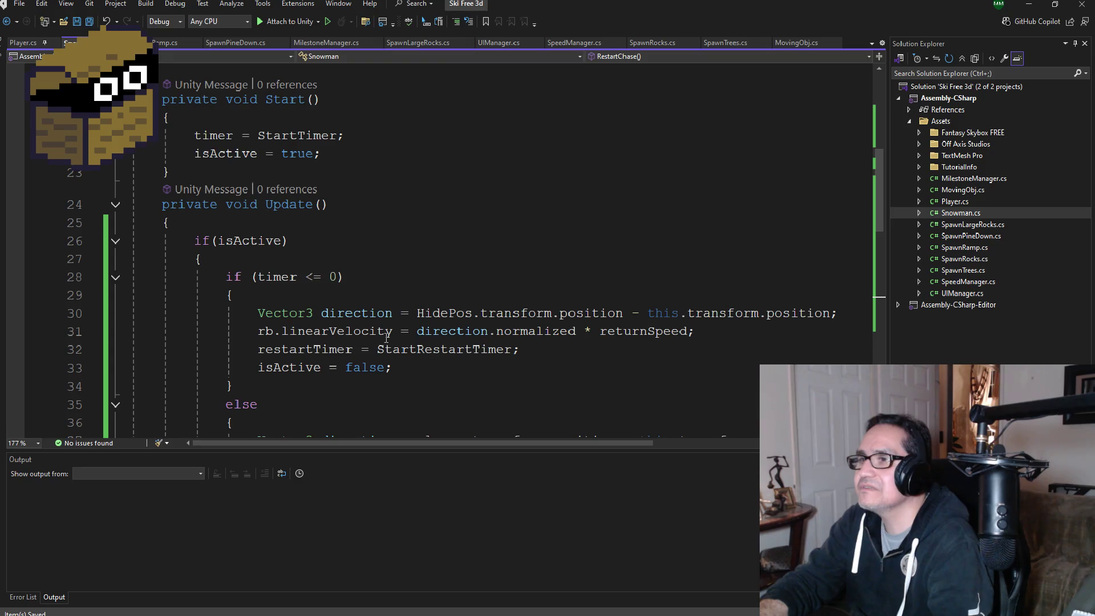
scroll(581, 344, "up", 6)
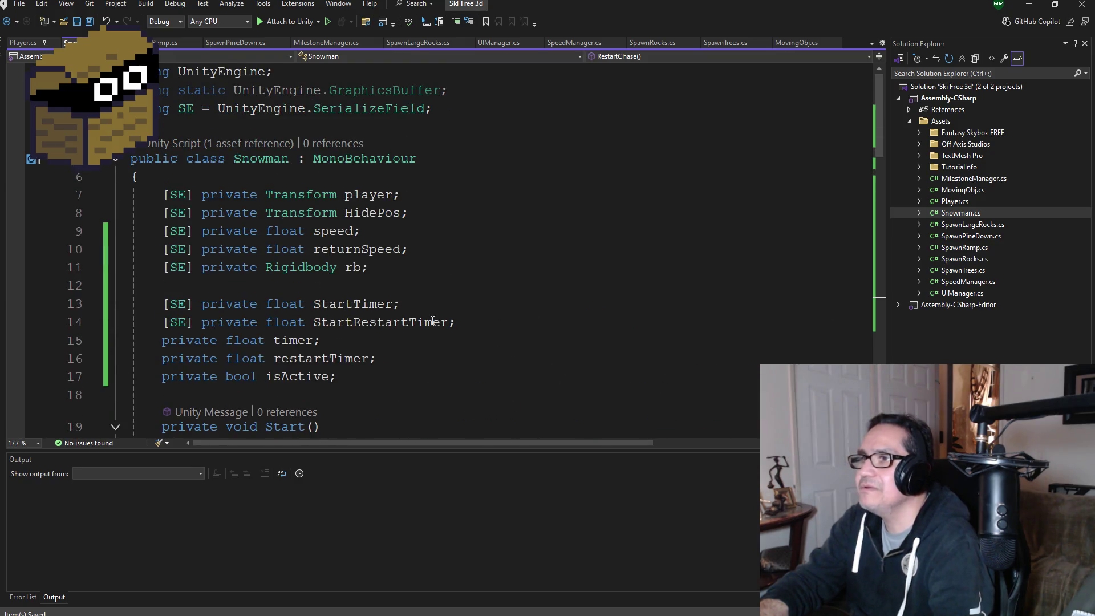
scroll(348, 213, "down", 9)
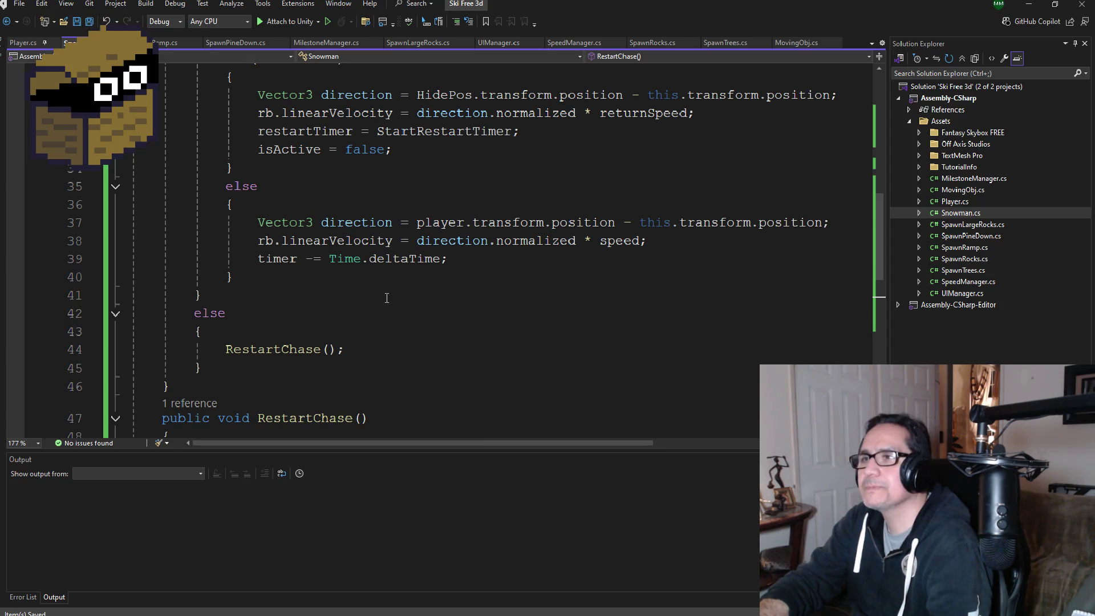
scroll(386, 298, "up", 2)
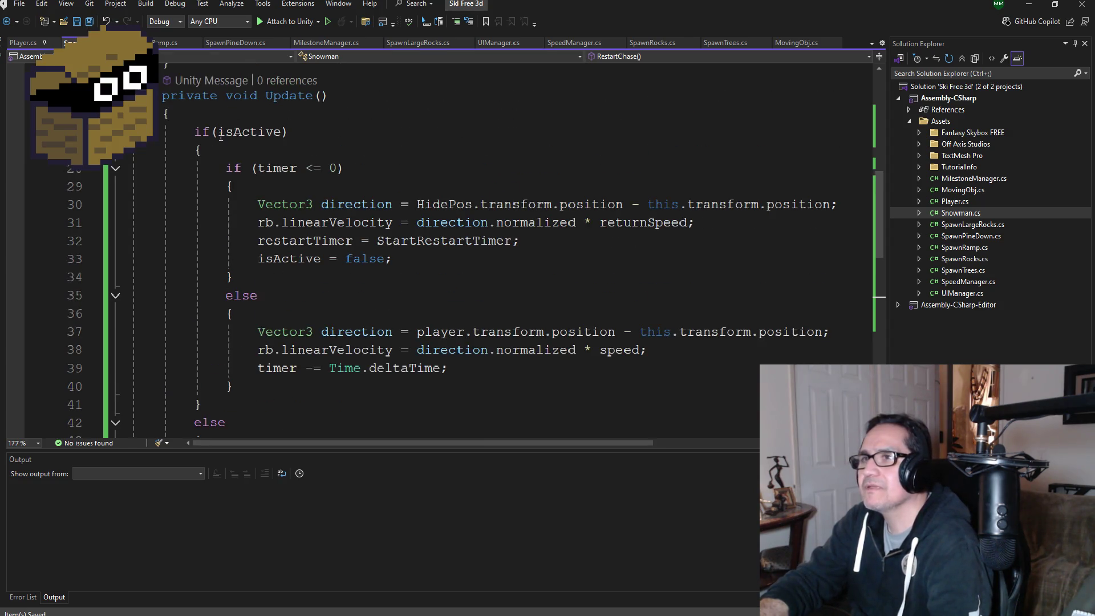
scroll(318, 310, "up", 4)
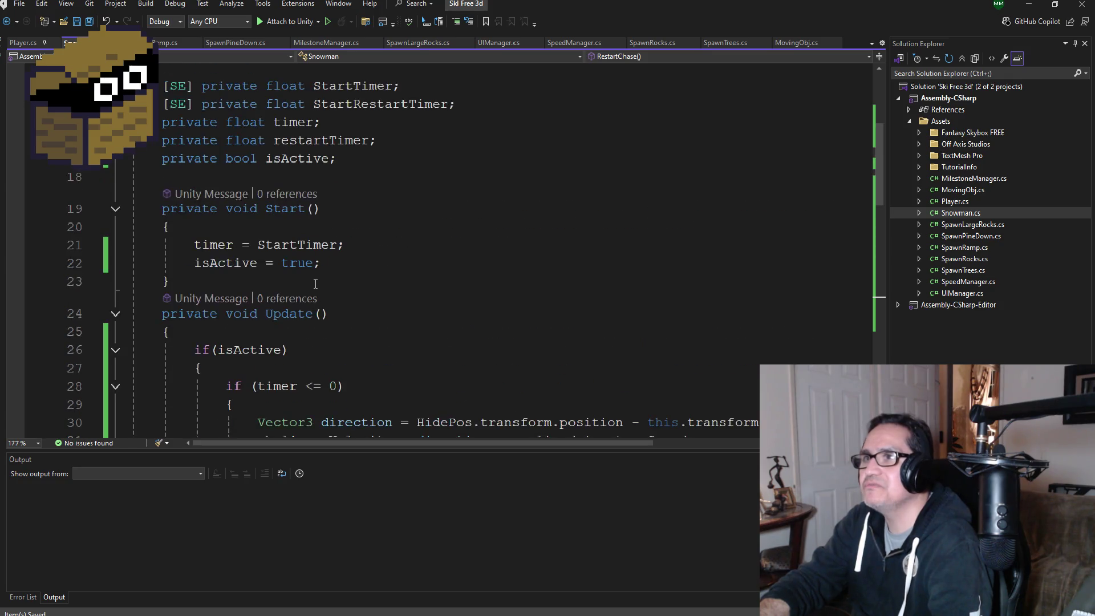
scroll(331, 304, "down", 3)
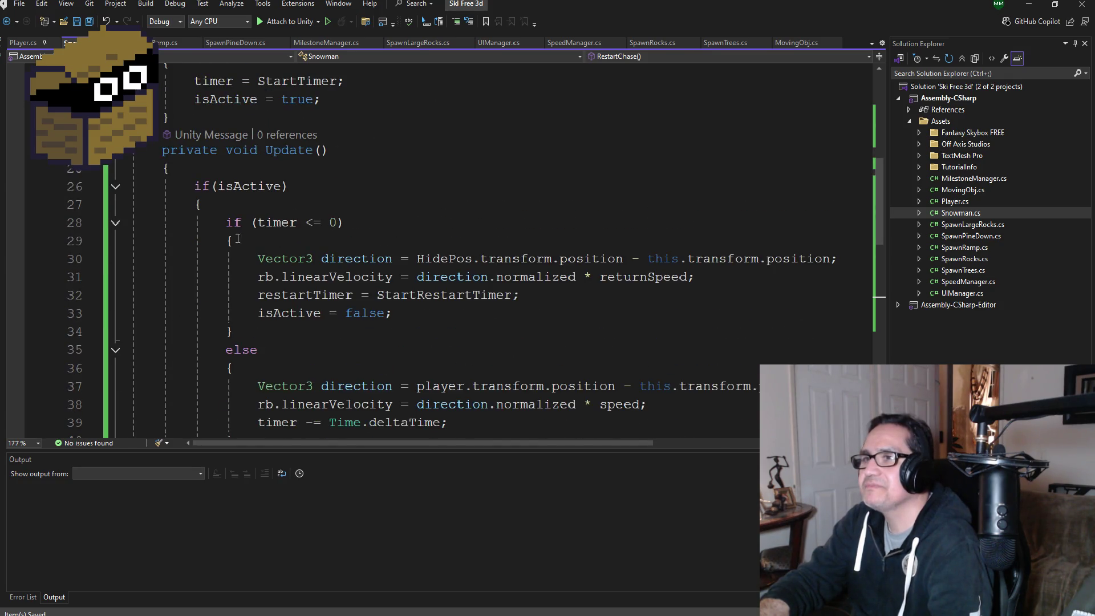
scroll(336, 256, "down", 3)
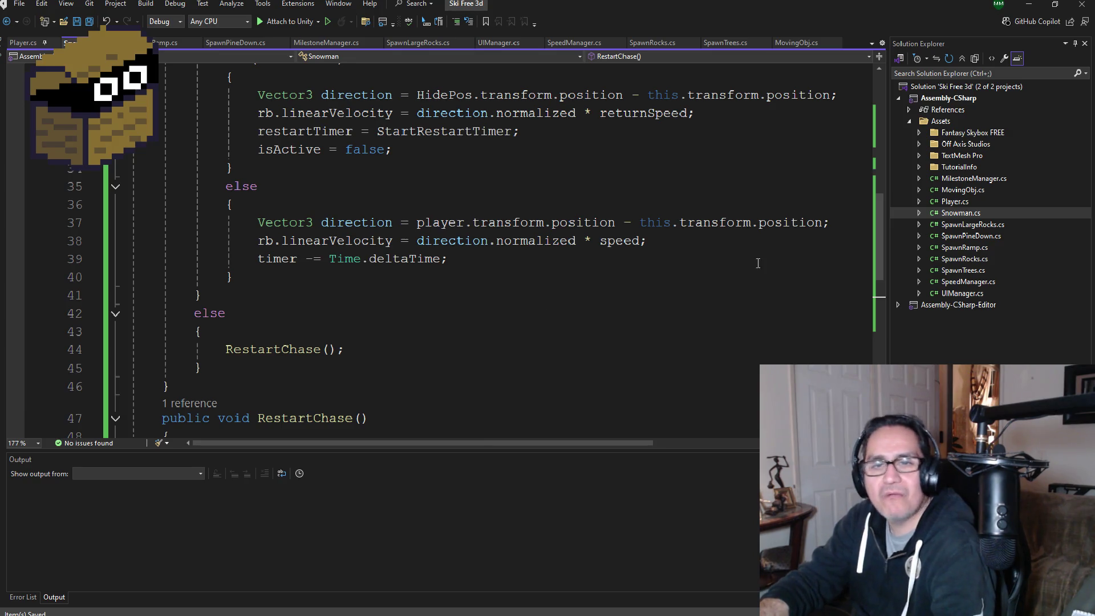
left_click(1030, 13)
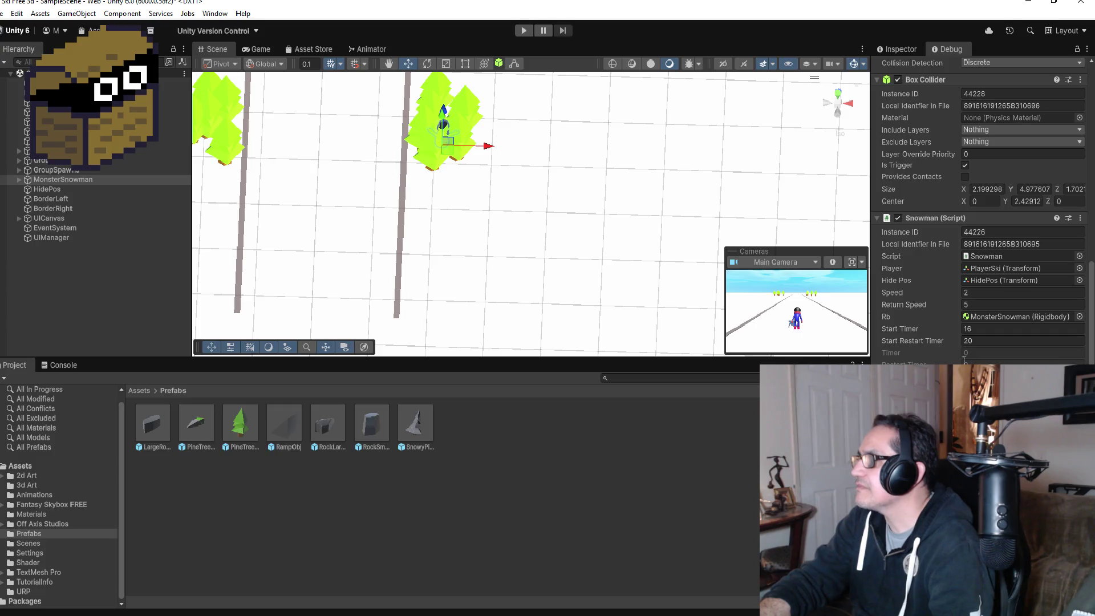
Step: Commit Start Restart Timer 20 and switch the Inspector back to Normal view
key("Return")
left_click(894, 49)
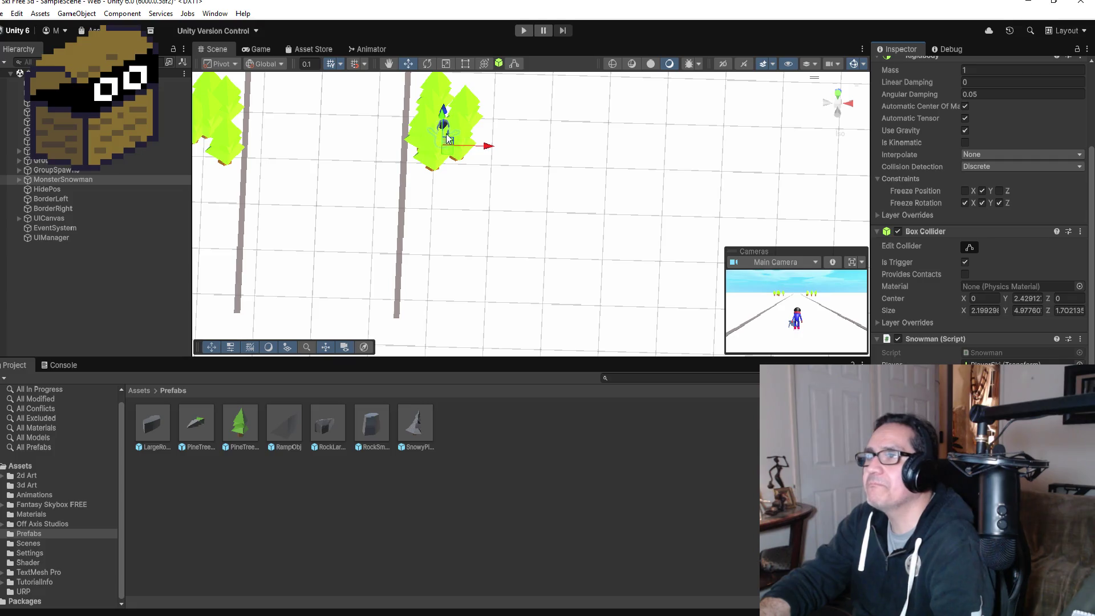
left_click(432, 149)
left_click(429, 126)
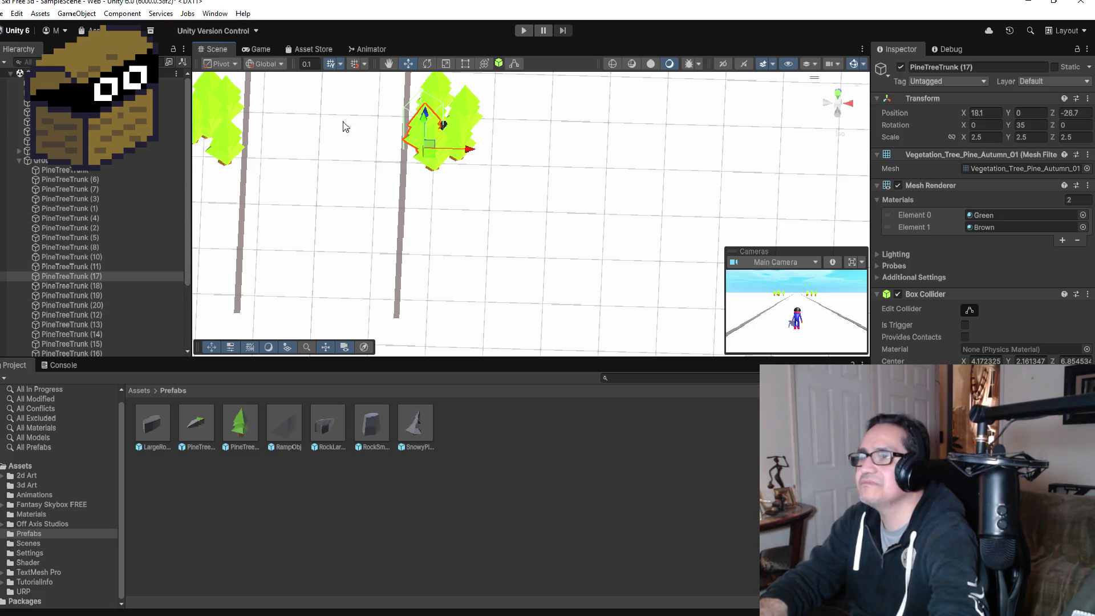
Step: Multi-select PineTreeTrunk objects (17), (10), (11), (8) and (18) in the Hierarchy
left_click(77, 172)
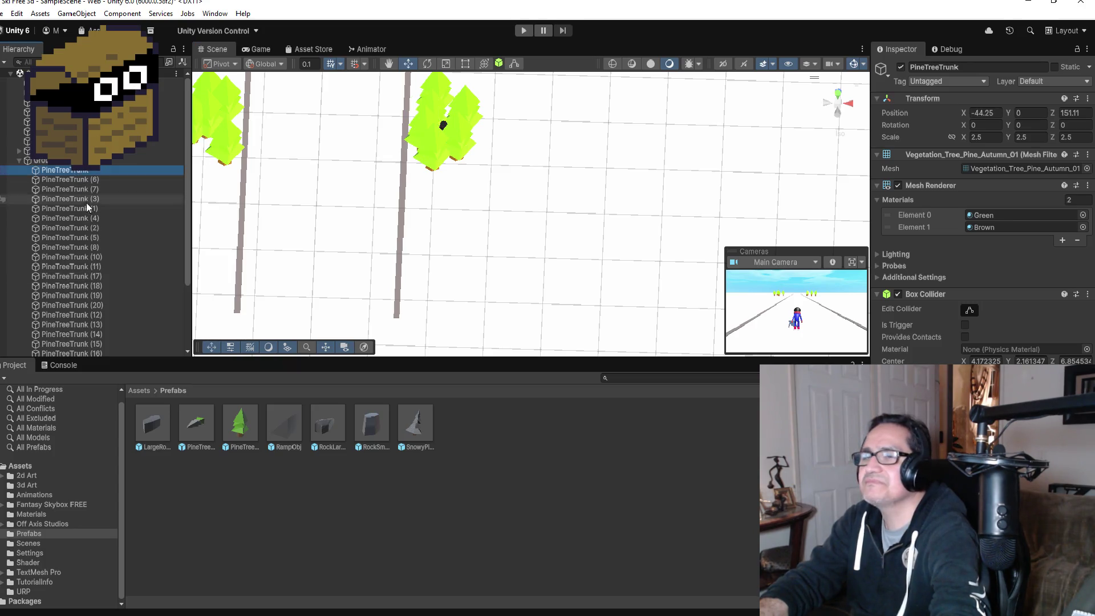
left_click(90, 276)
scroll(90, 289, "down", 3)
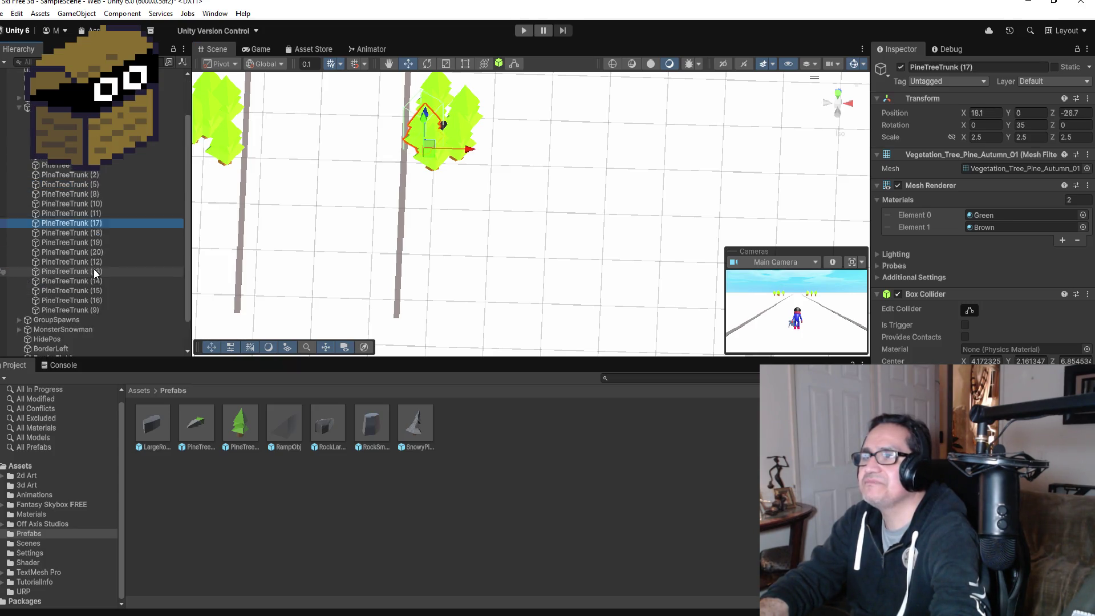
scroll(93, 271, "up", 2)
left_click(94, 250, "shift")
left_click(94, 240, "shift")
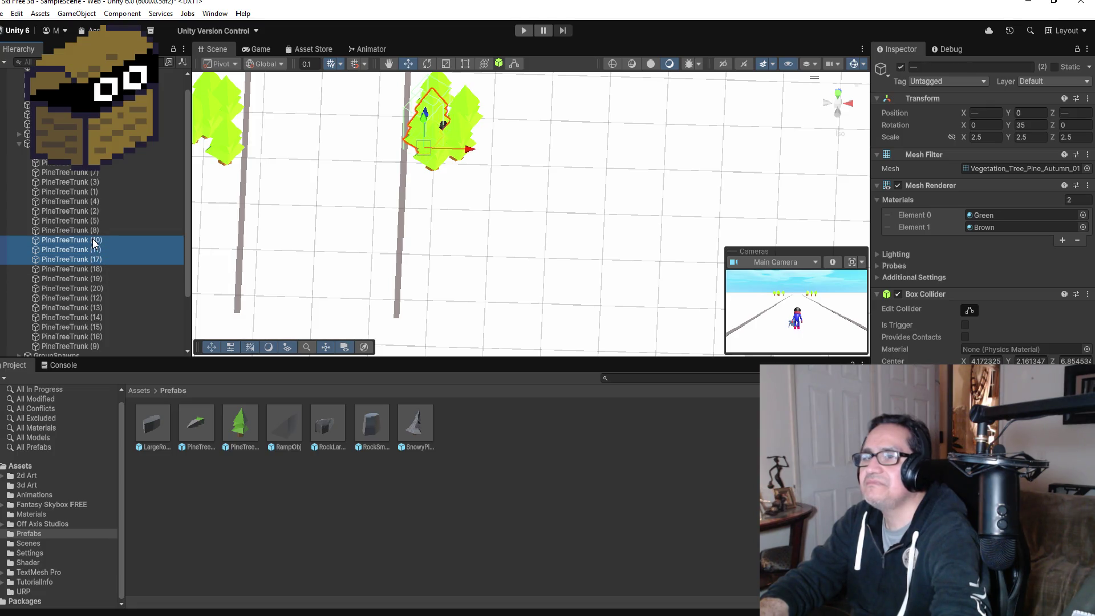
left_click(95, 231, "shift")
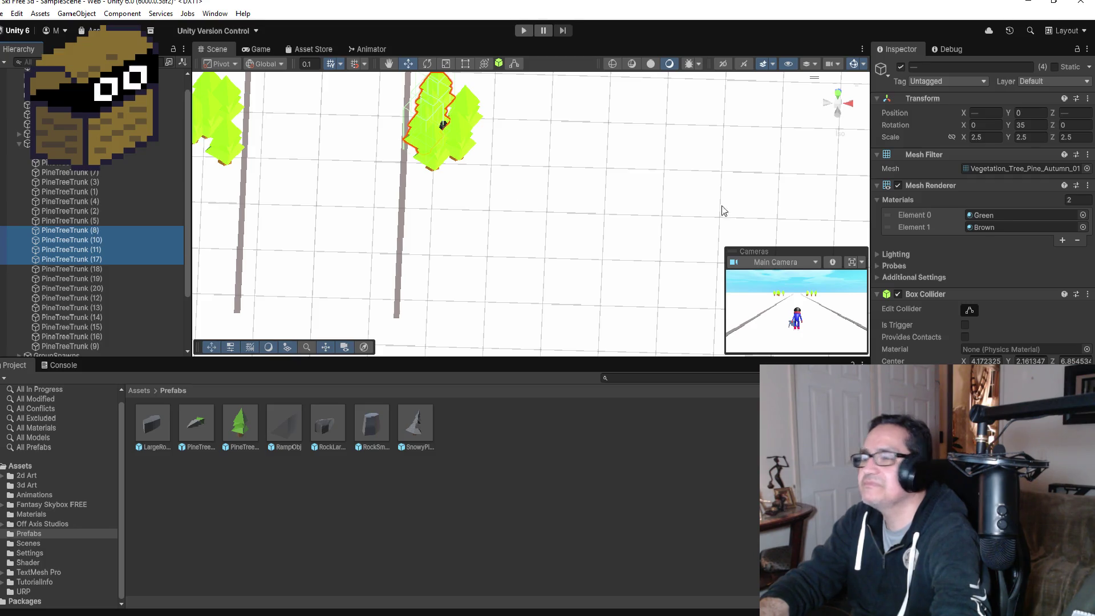
left_click(101, 270, "shift")
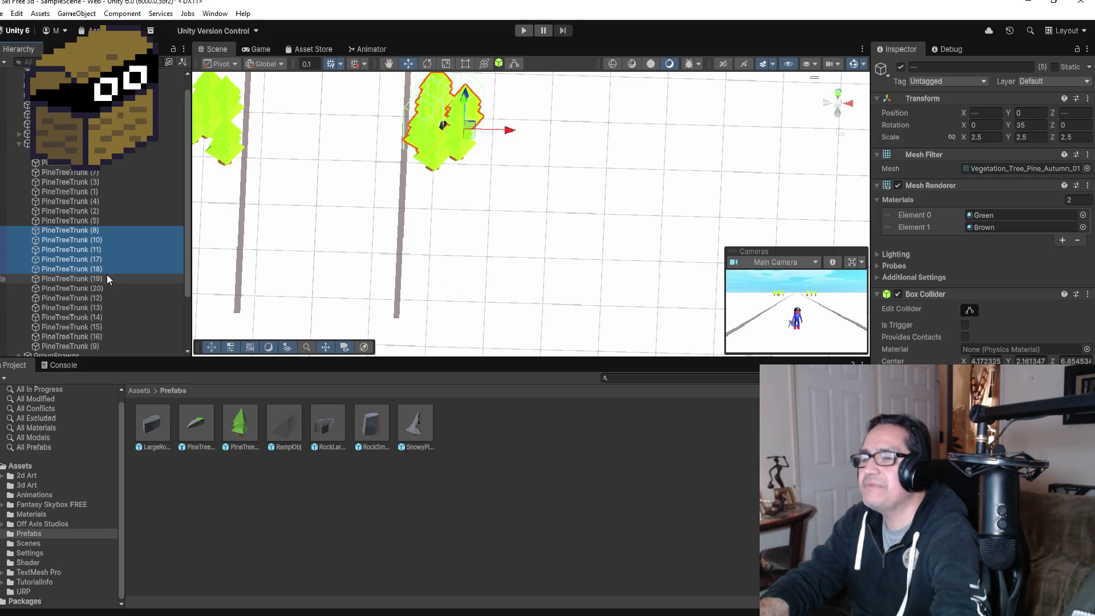
scroll(107, 275, "down", 3)
Step: Add trunks (19), (20), (14)–(16) and the rest, enable Is Trigger on their colliders, and play
left_click(90, 206, "shift")
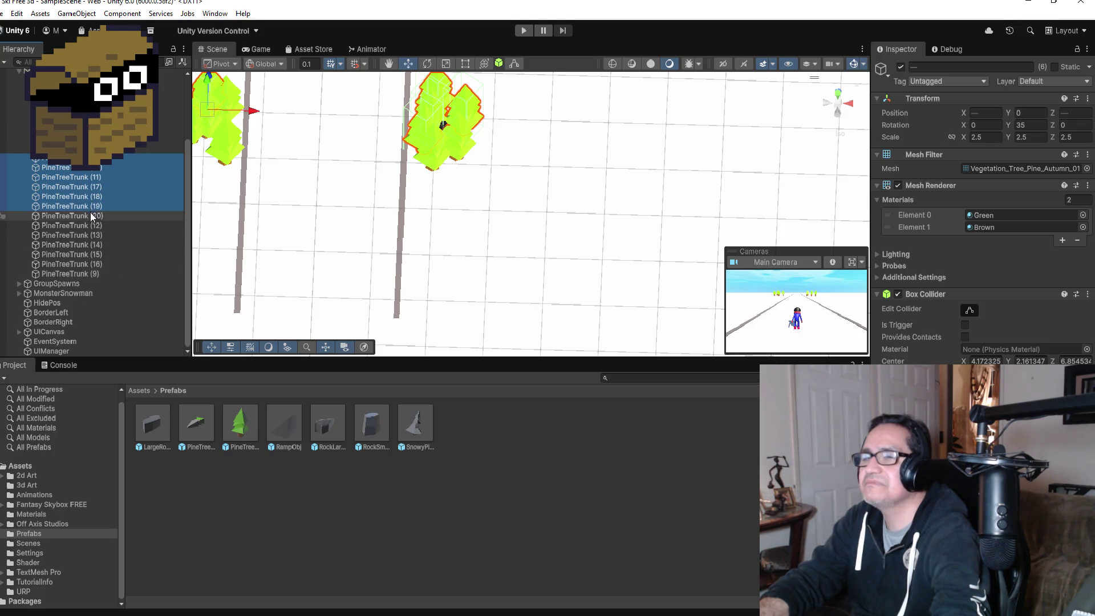
left_click(86, 218, "shift")
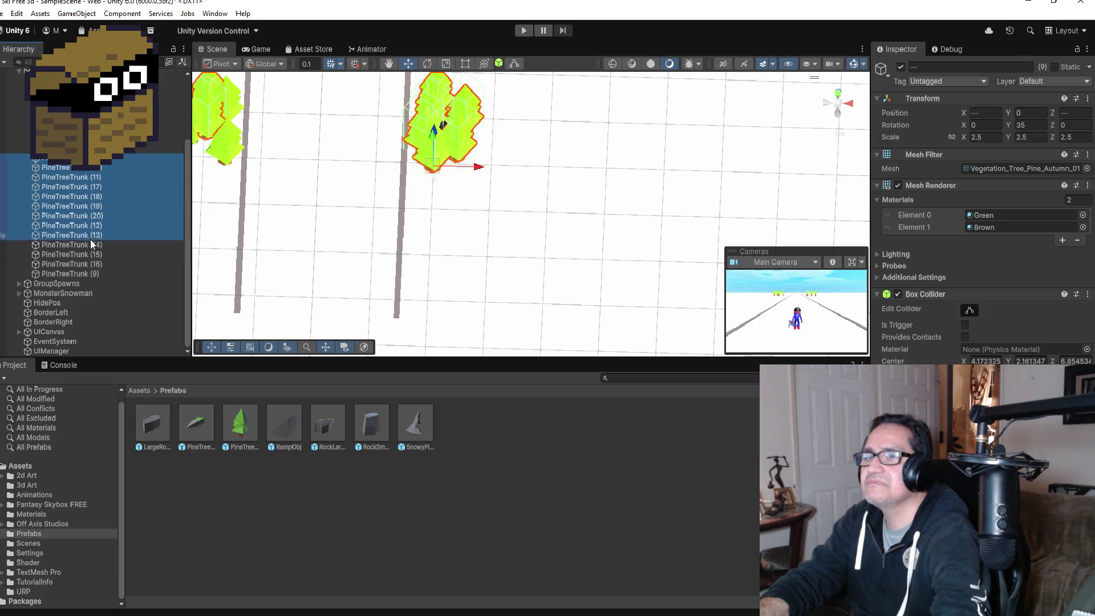
left_click(92, 245, "ctrl")
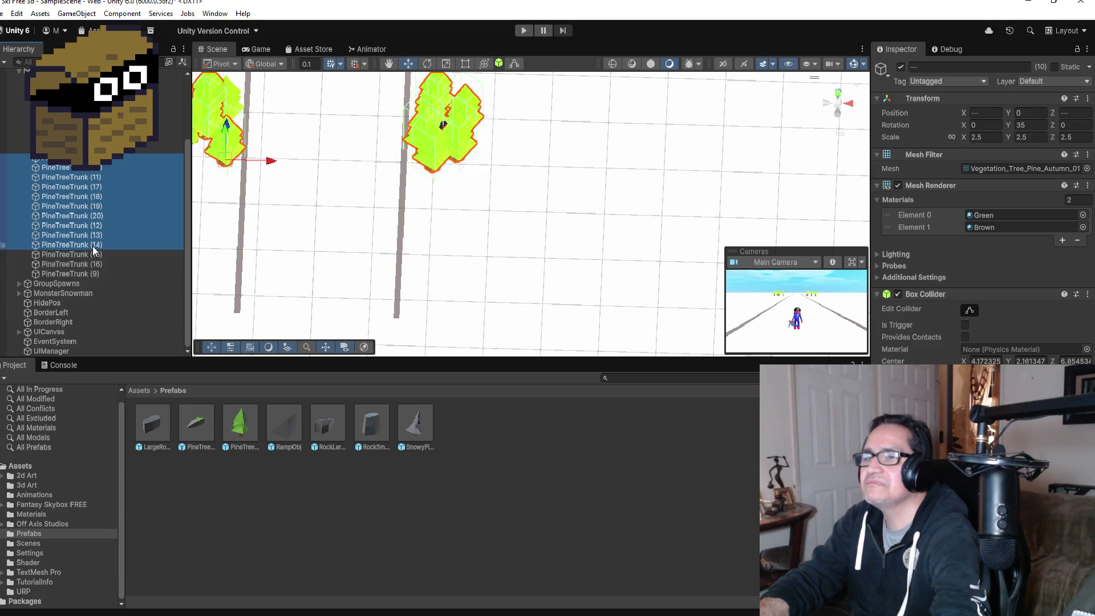
left_click(94, 257, "ctrl")
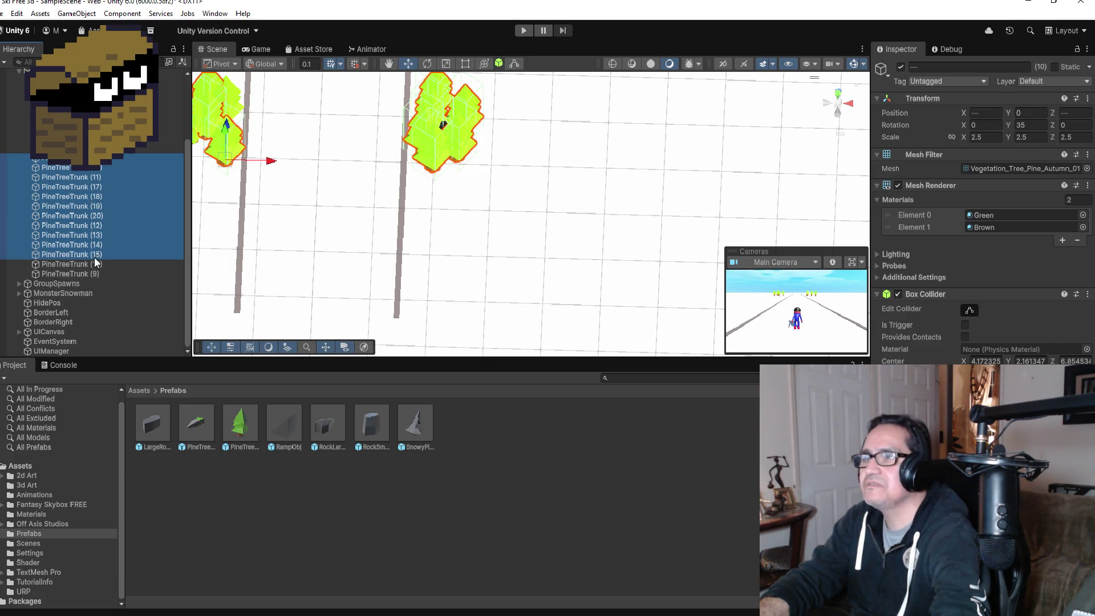
left_click(95, 265, "ctrl")
left_click(96, 273, "ctrl")
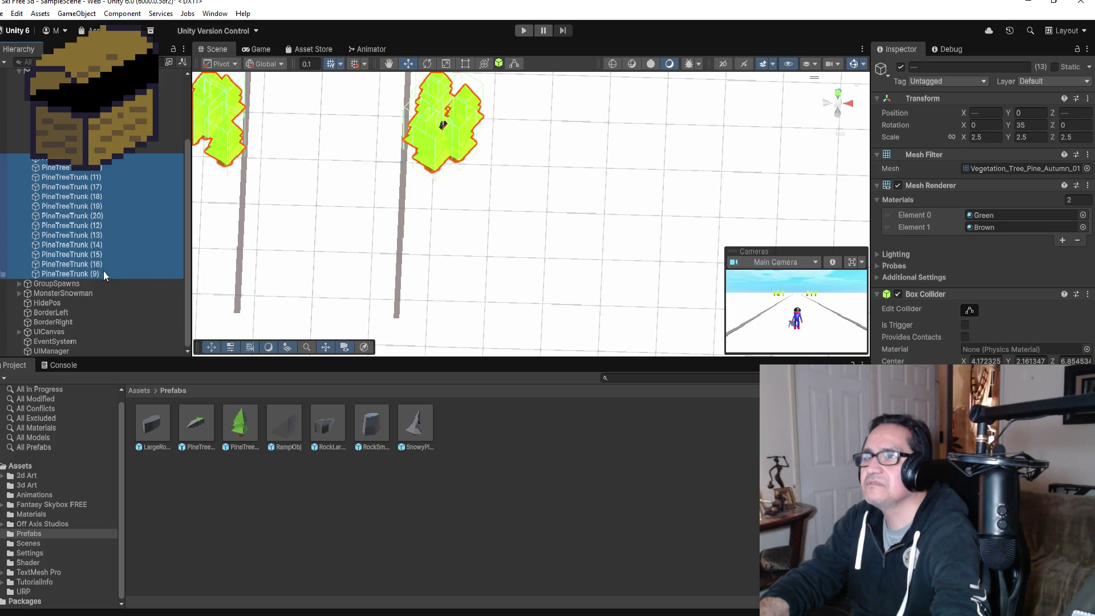
left_click(965, 325)
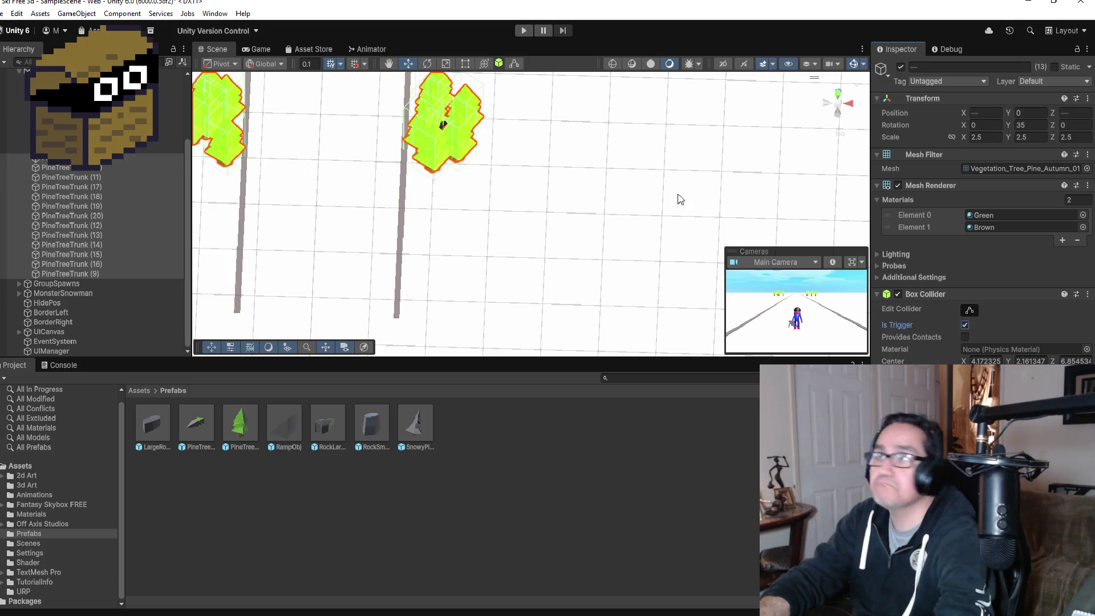
left_click(523, 31)
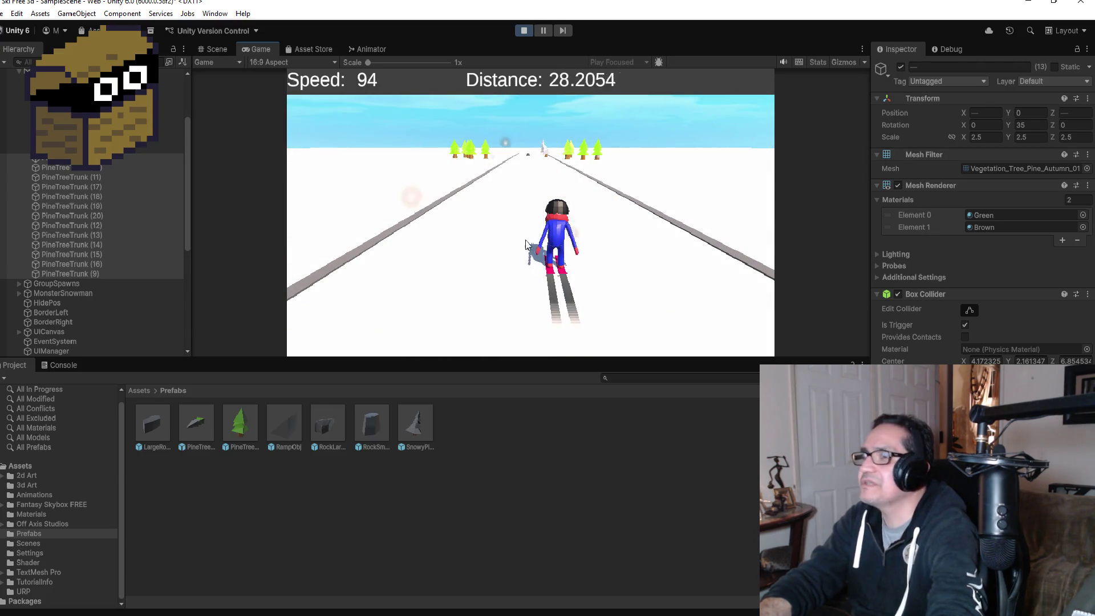
Step: Inspect MonsterSnowman's timers in Debug mode during play and pause at distance 42.179
left_click(80, 292)
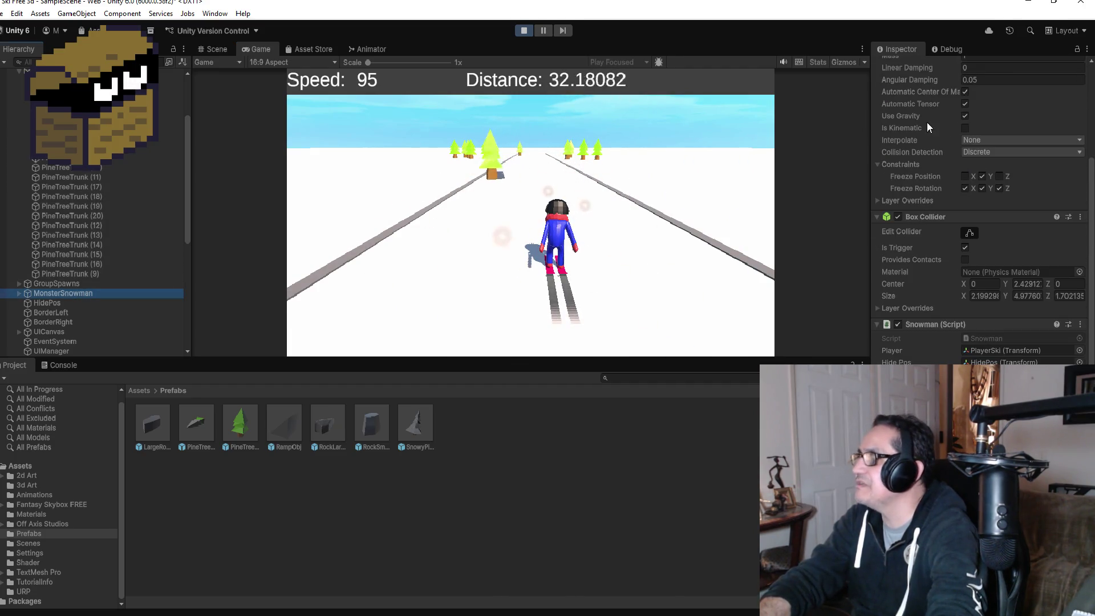
left_click(946, 50)
scroll(981, 228, "down", 3)
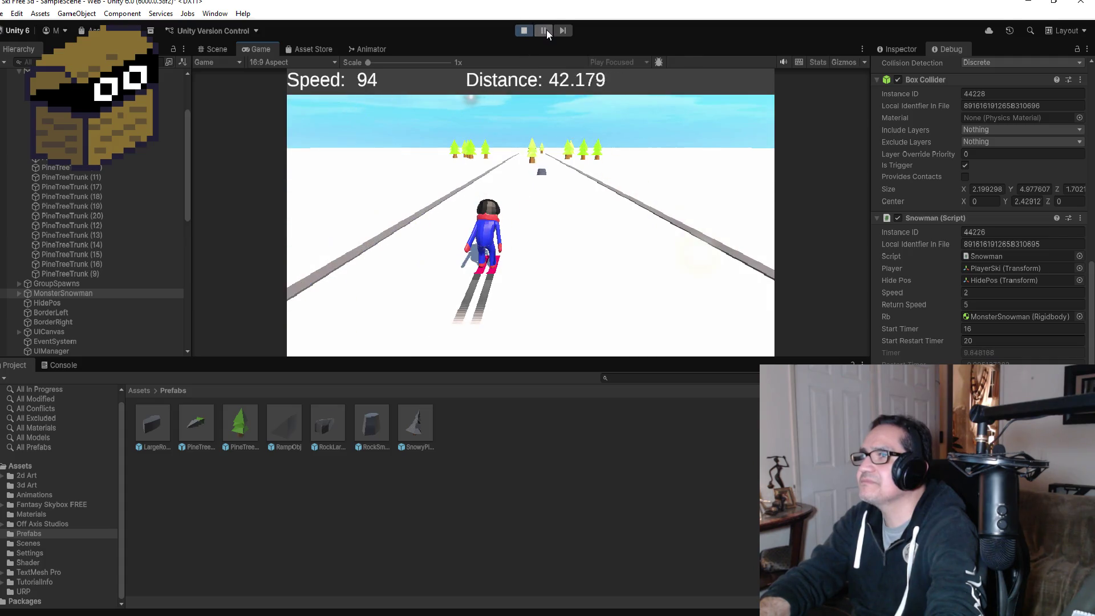
left_click(546, 30)
scroll(606, 290, "down", 2)
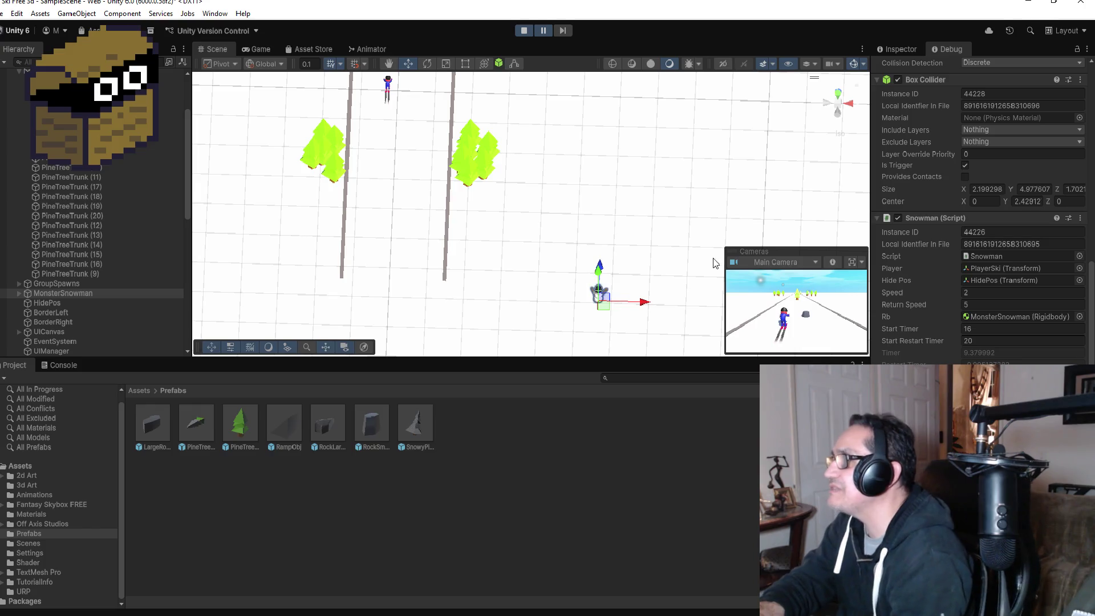
scroll(1049, 201, "up", 10)
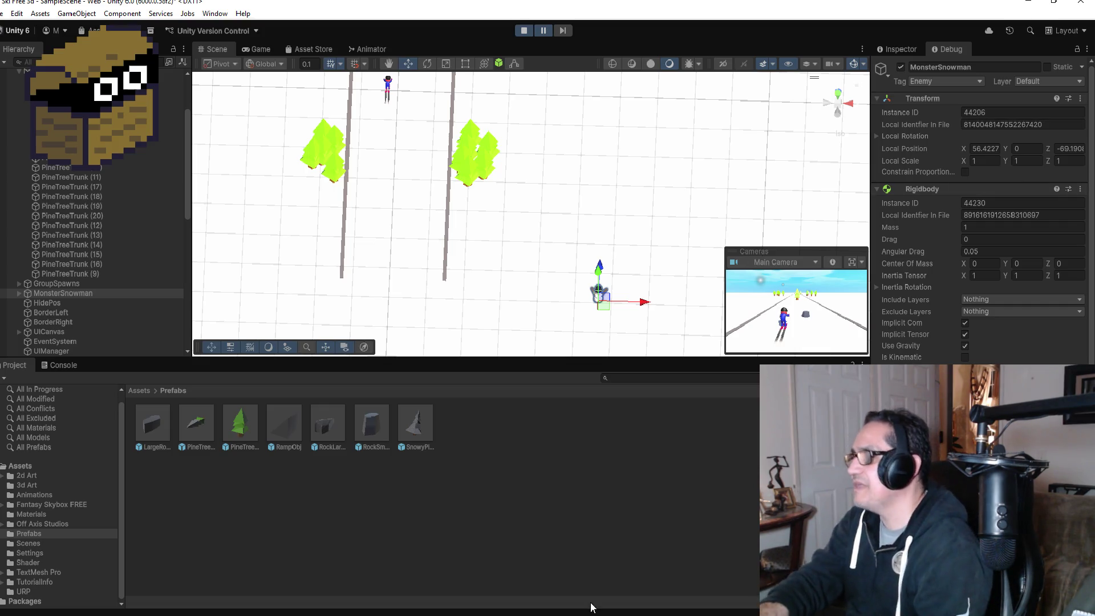
Step: Delete the restartTimer, isActive and StartRestartTimer declarations from Snowman.cs
key("alt+Tab")
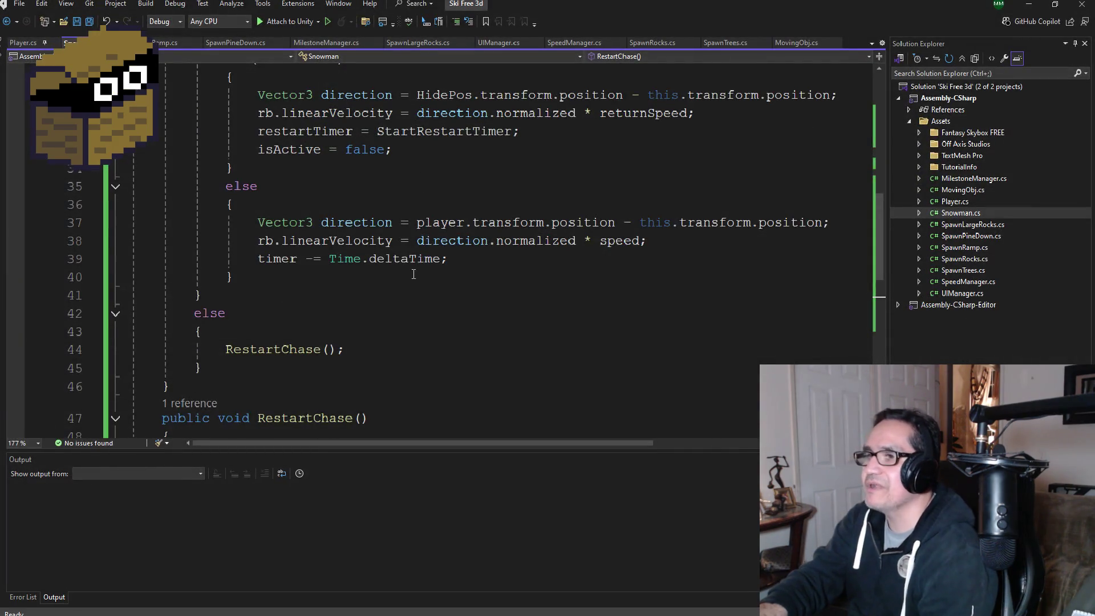
scroll(414, 274, "up", 10)
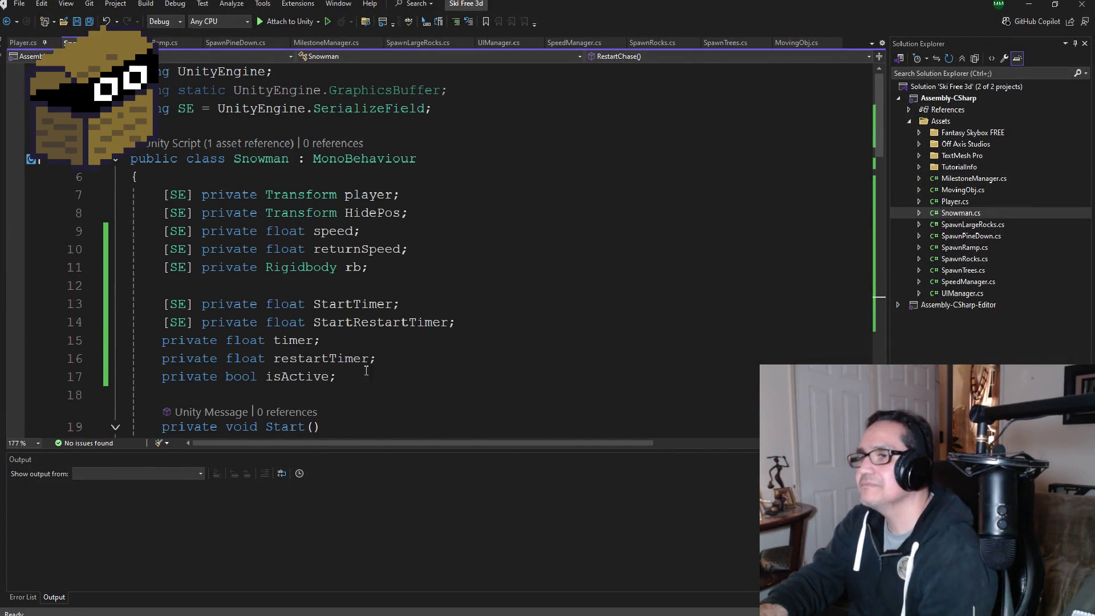
scroll(368, 367, "down", 1)
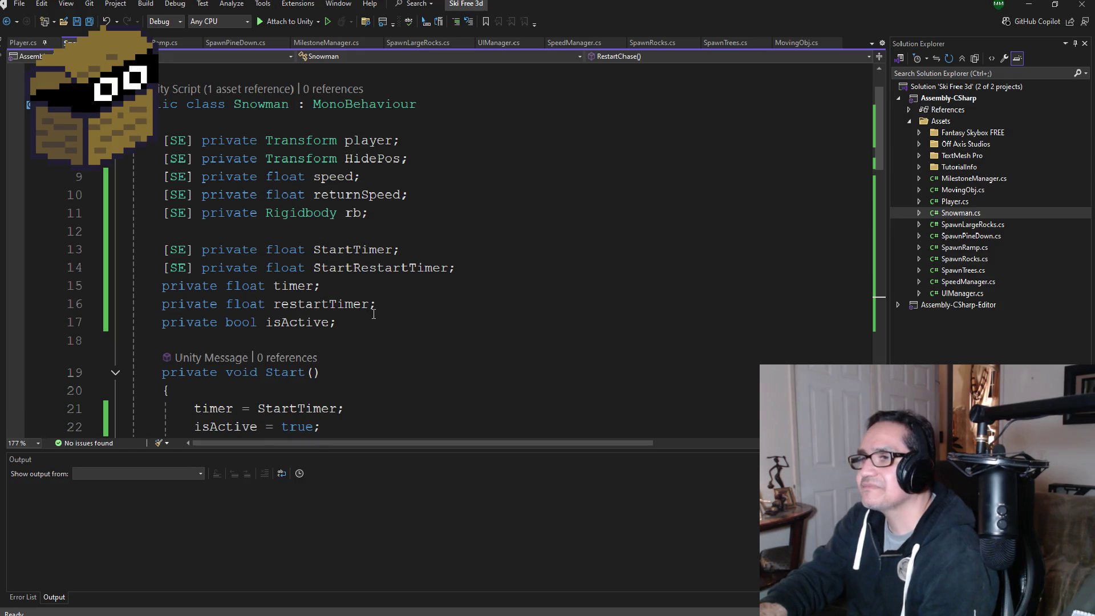
left_click_drag(392, 321, 109, 285)
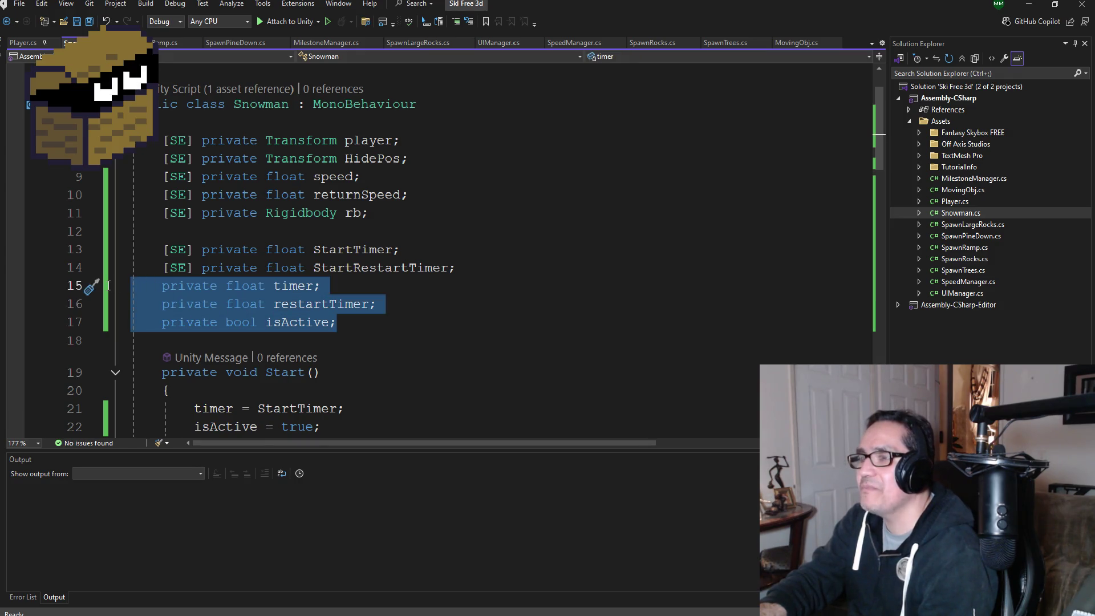
mouse_move(109, 285)
left_mouse_down()
mouse_move(108, 267)
mouse_move(111, 292)
left_mouse_up()
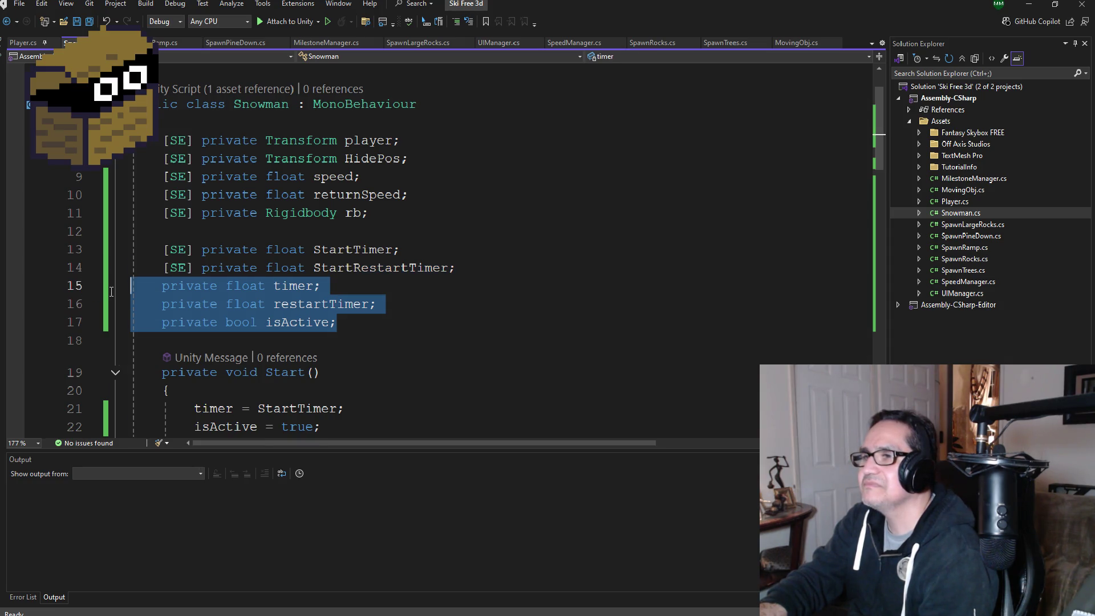
left_click_drag(360, 329, 116, 304)
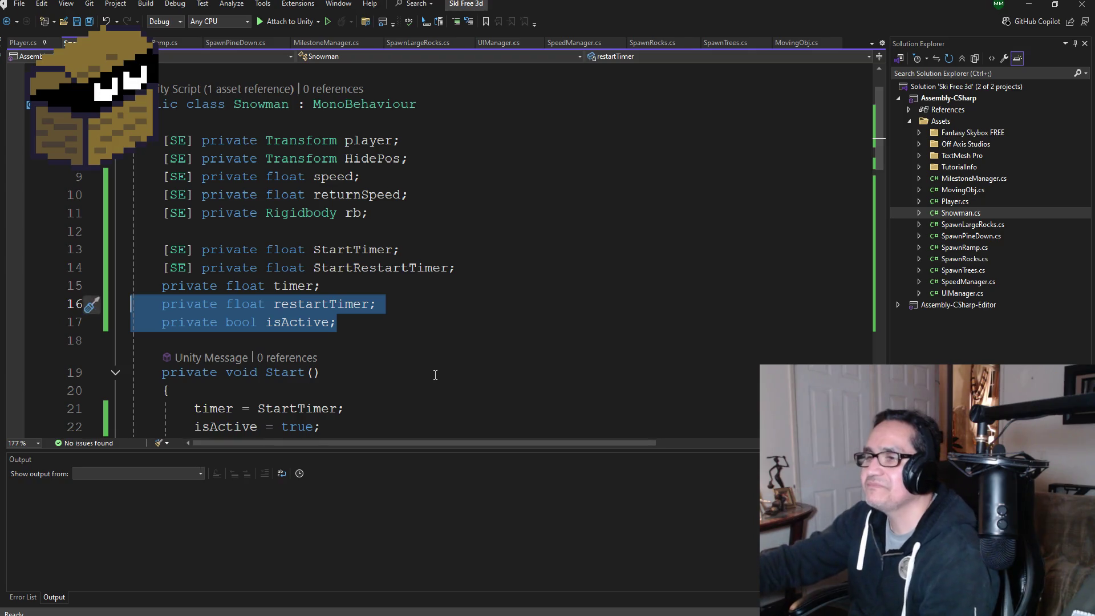
key("BackSpace")
key("BackSpace")
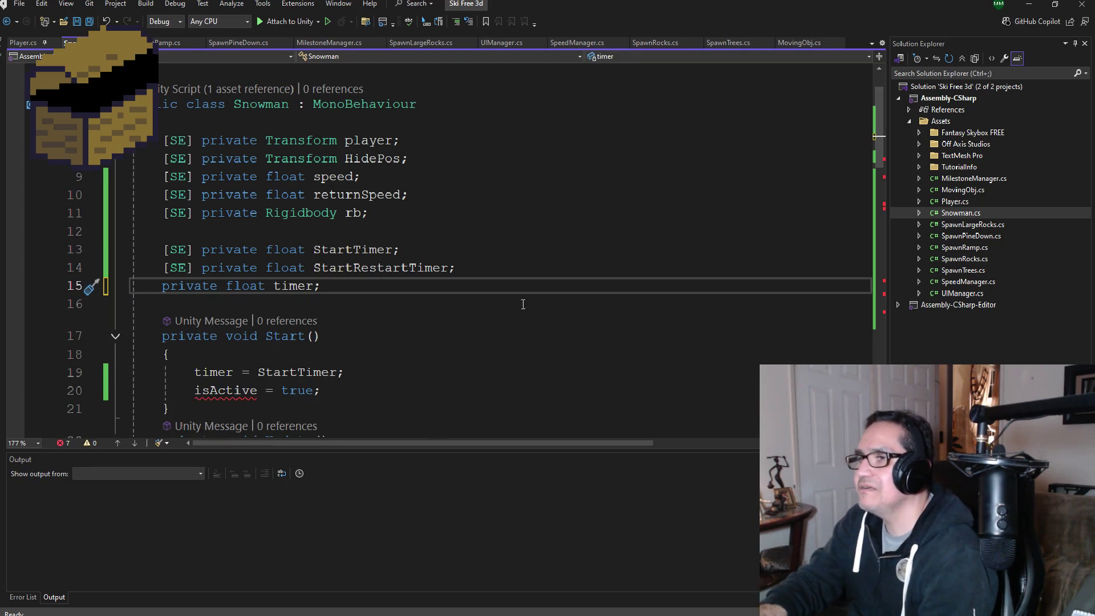
left_click_drag(456, 268, 101, 268)
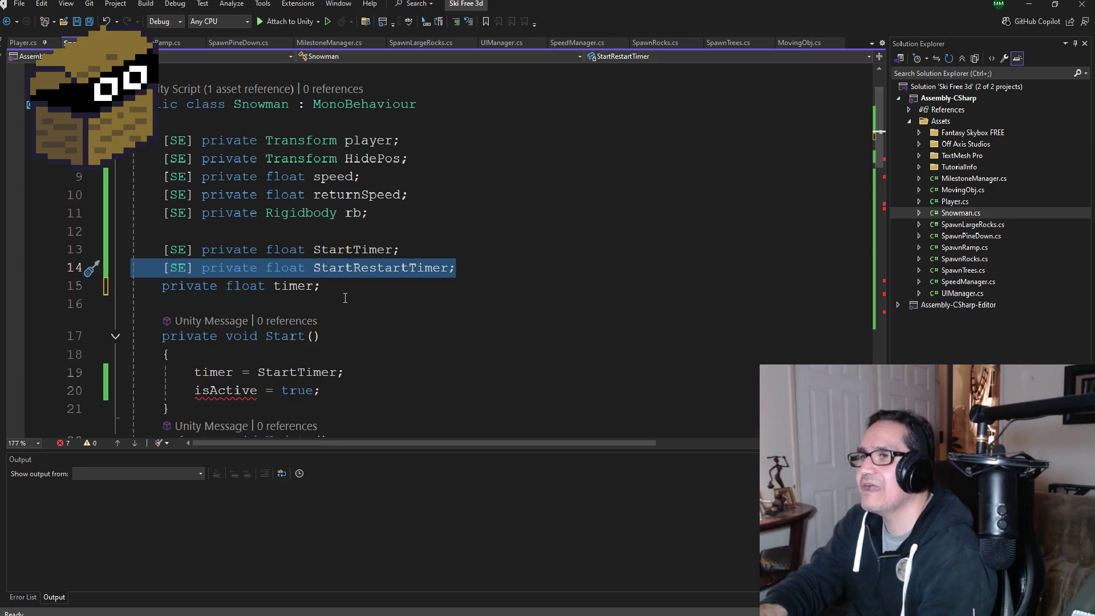
key("BackSpace")
key("BackSpace")
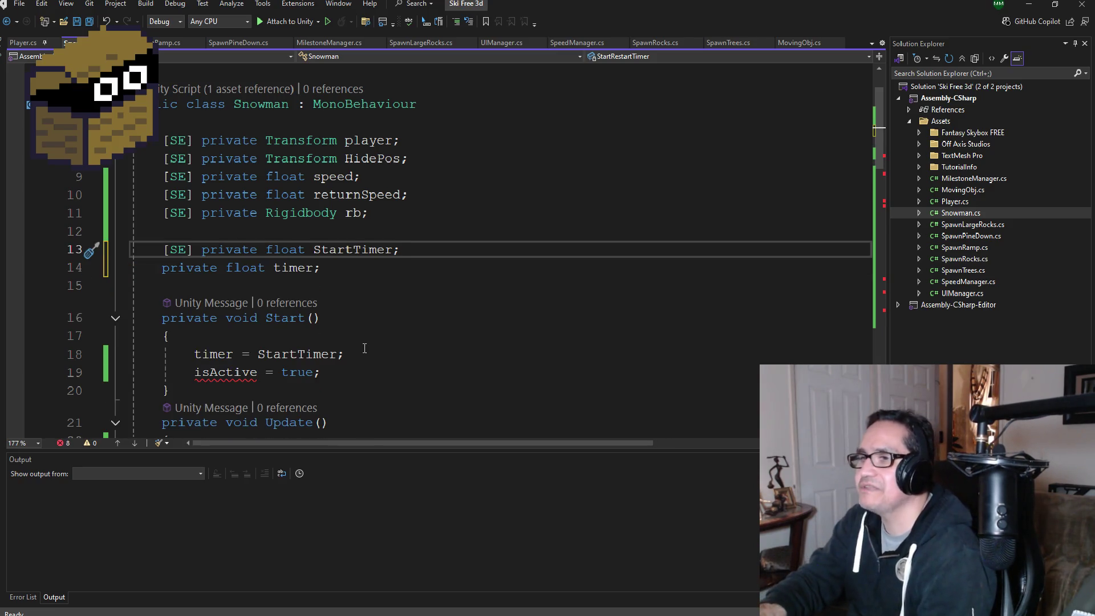
Step: Remove isActive = true from Start, the restartTimer/isActive assignments, and the outer RestartChase() if/else
left_click_drag(350, 375, 86, 372)
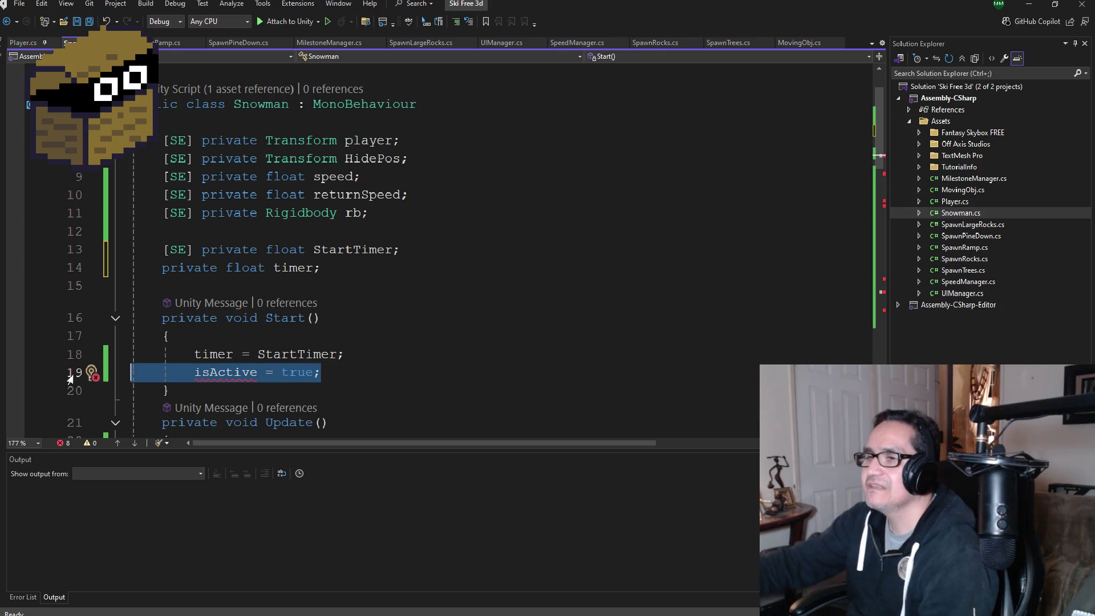
key("BackSpace")
key("BackSpace")
scroll(381, 334, "down", 4)
scroll(380, 334, "down", 3)
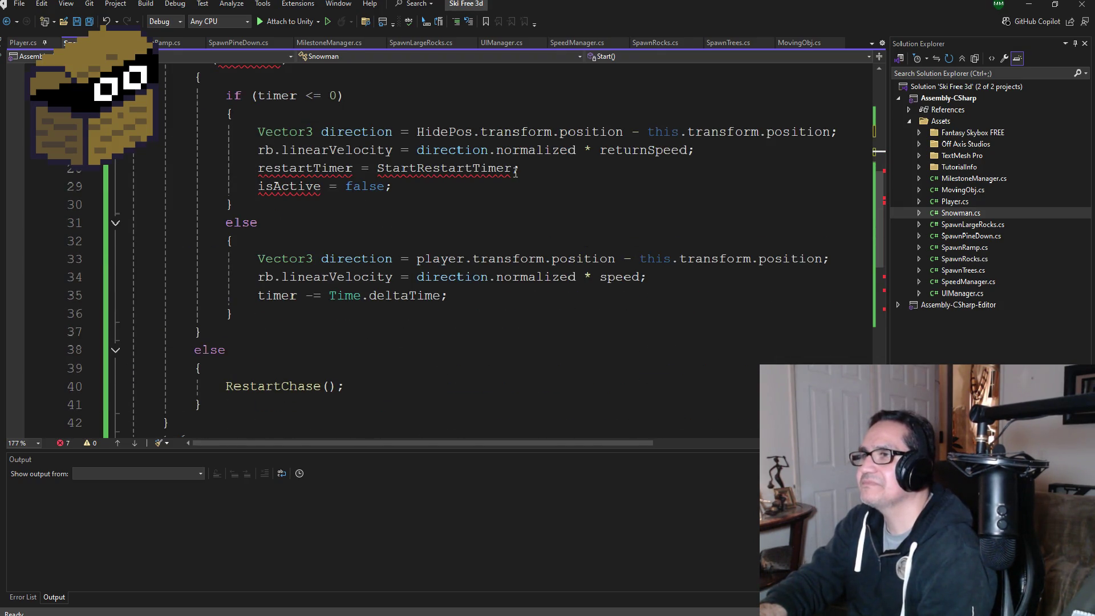
left_click_drag(515, 173, 234, 170)
left_click(393, 186)
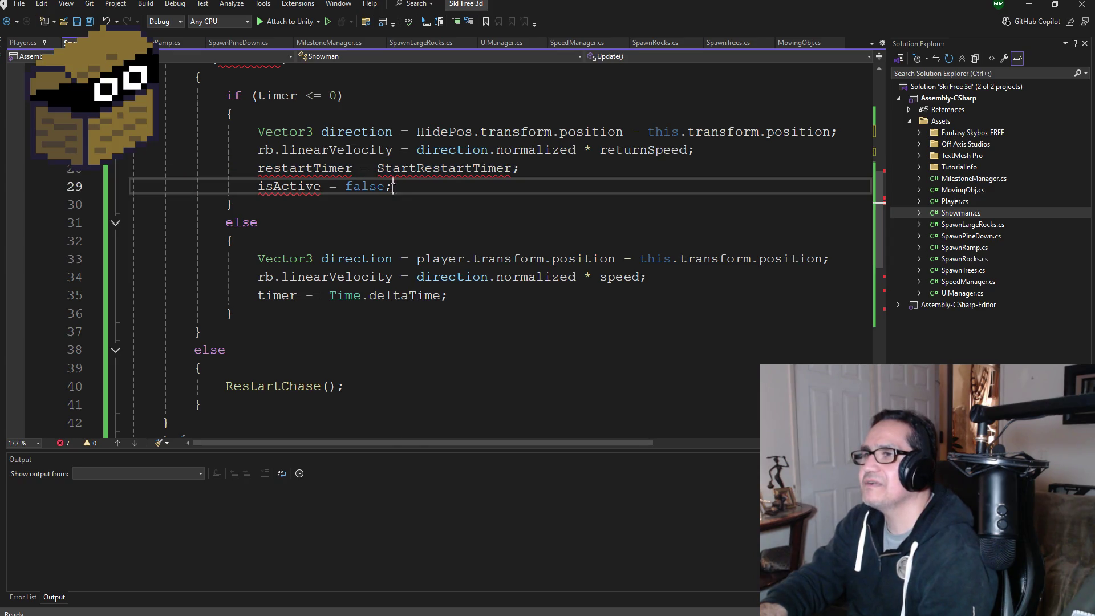
mouse_move(394, 185)
left_mouse_down()
mouse_move(34, 185)
mouse_move(34, 171)
left_mouse_up()
key("Delete")
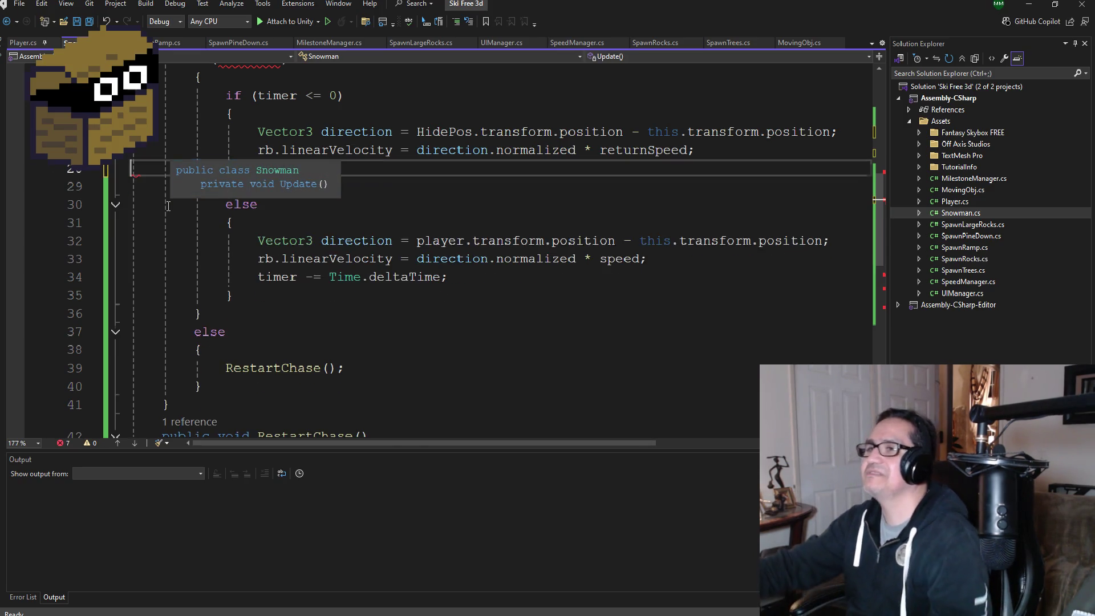
key("Up")
key("ctrl+z")
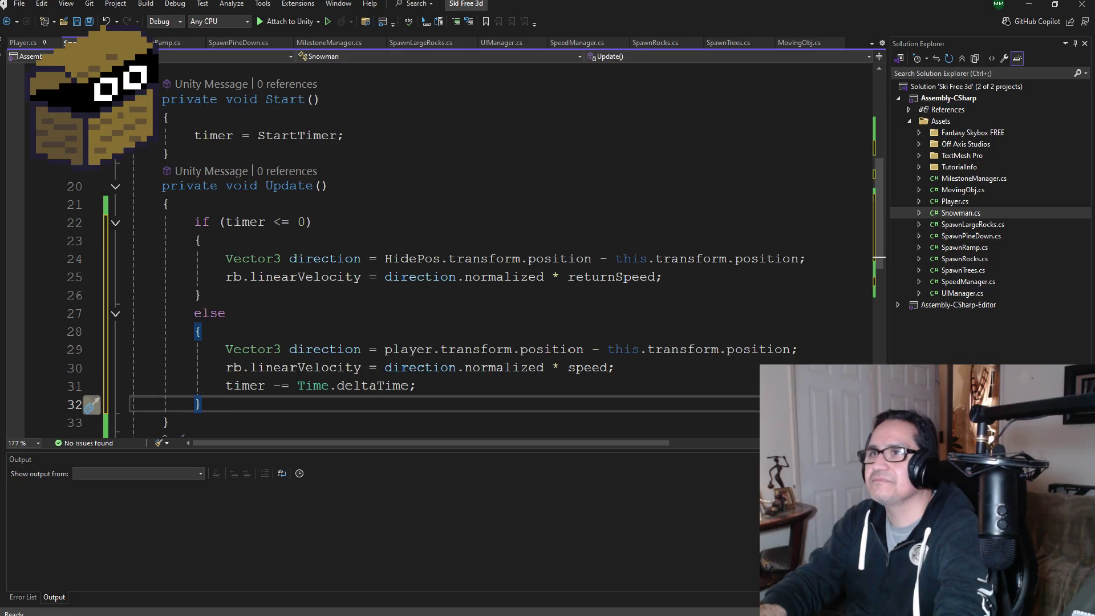
key("ctrl+s")
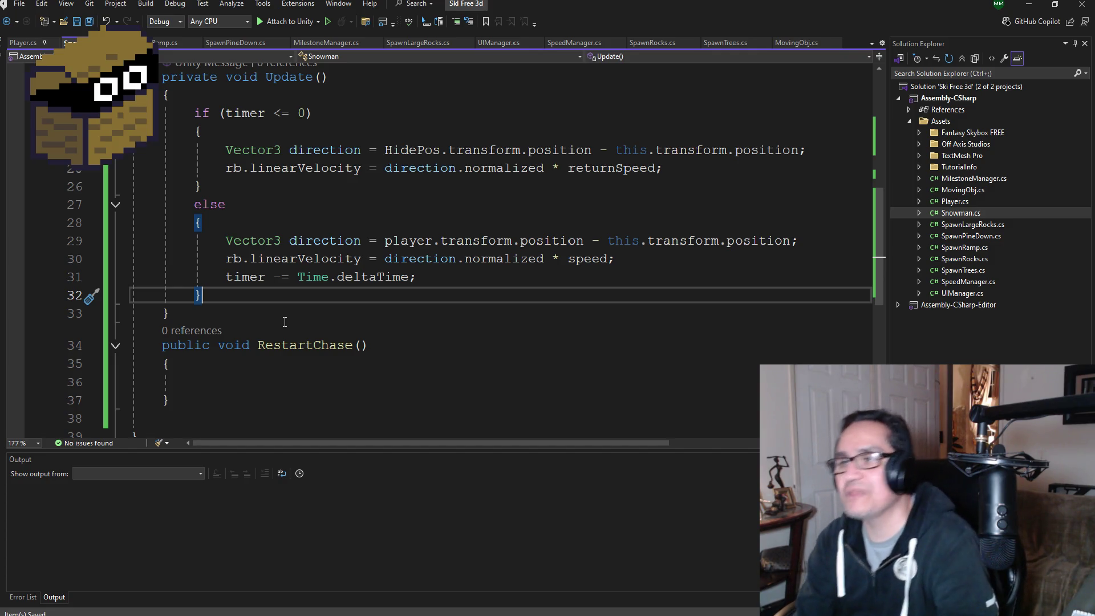
Step: Rename the empty RestartChase method to DestroyObj
scroll(285, 321, "up", 8)
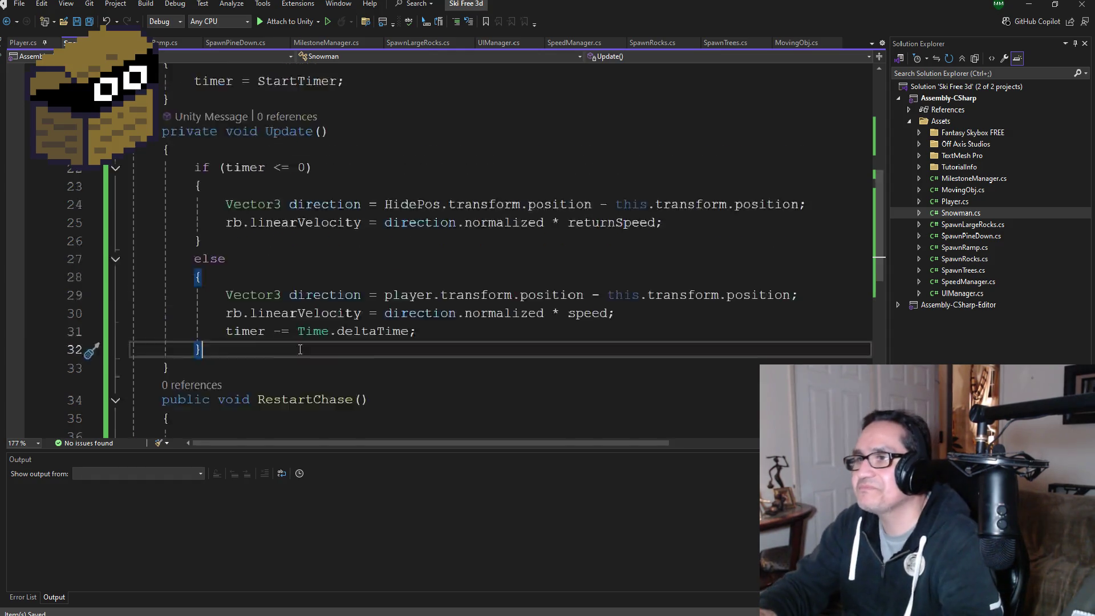
scroll(304, 342, "down", 9)
left_click(259, 305)
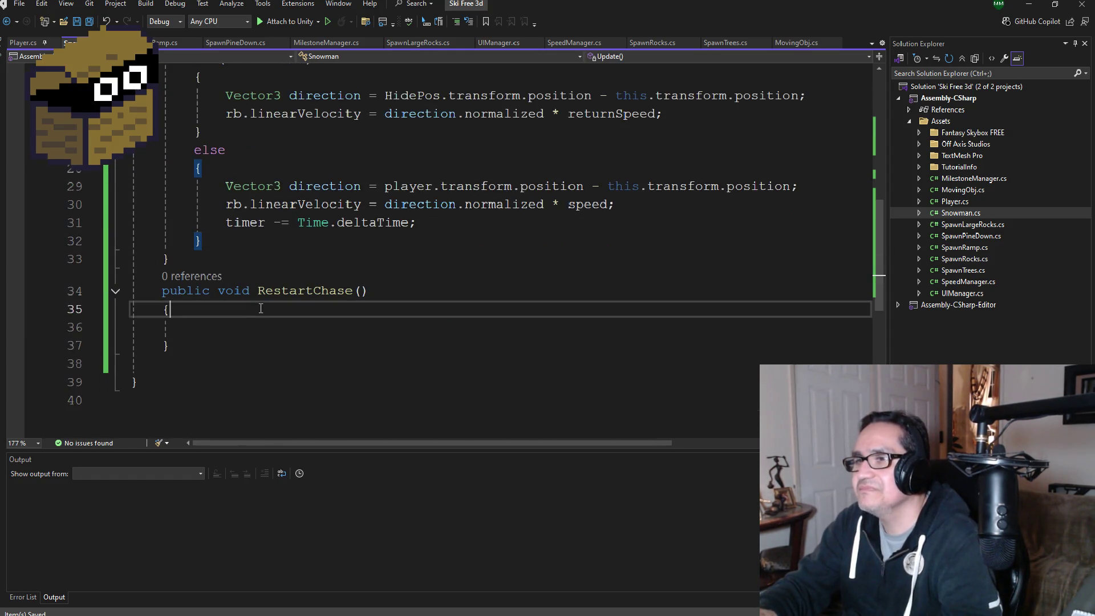
left_click(262, 324)
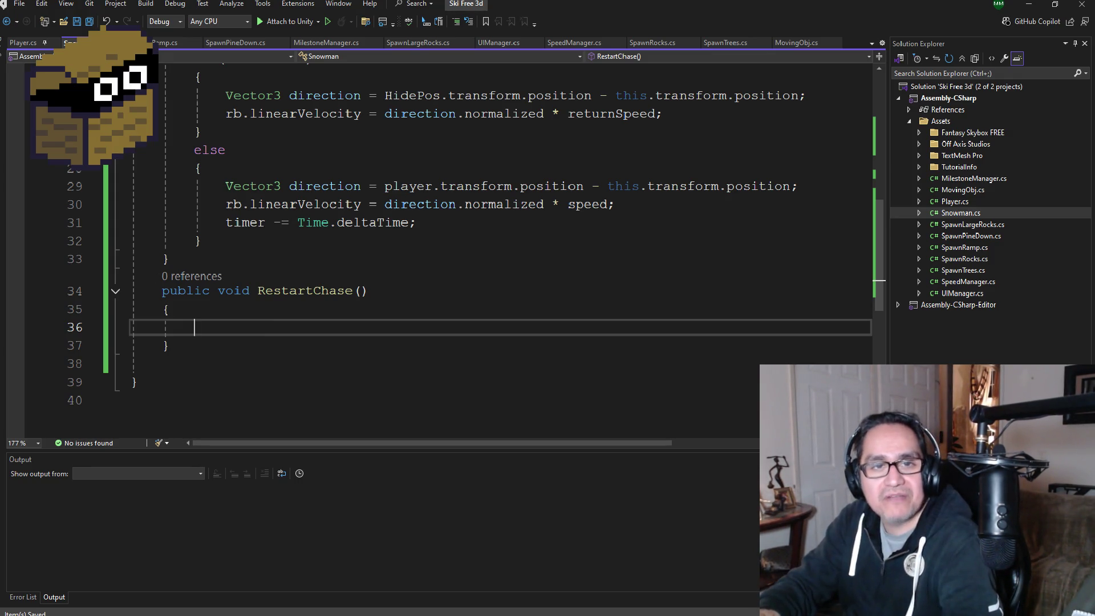
scroll(438, 326, "up", 2)
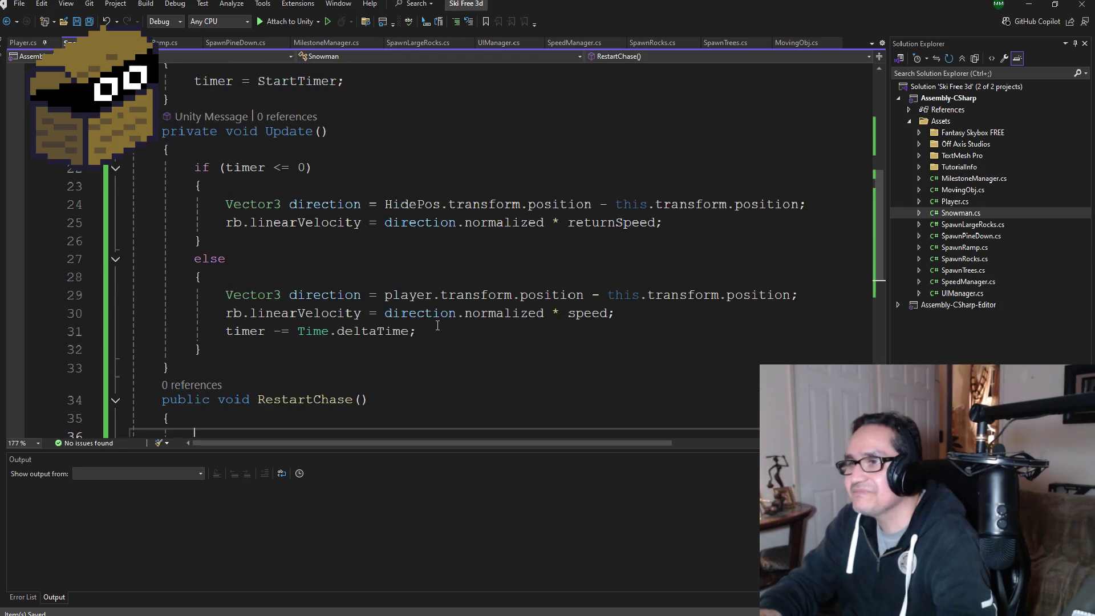
scroll(342, 342, "down", 1)
double_click(313, 345)
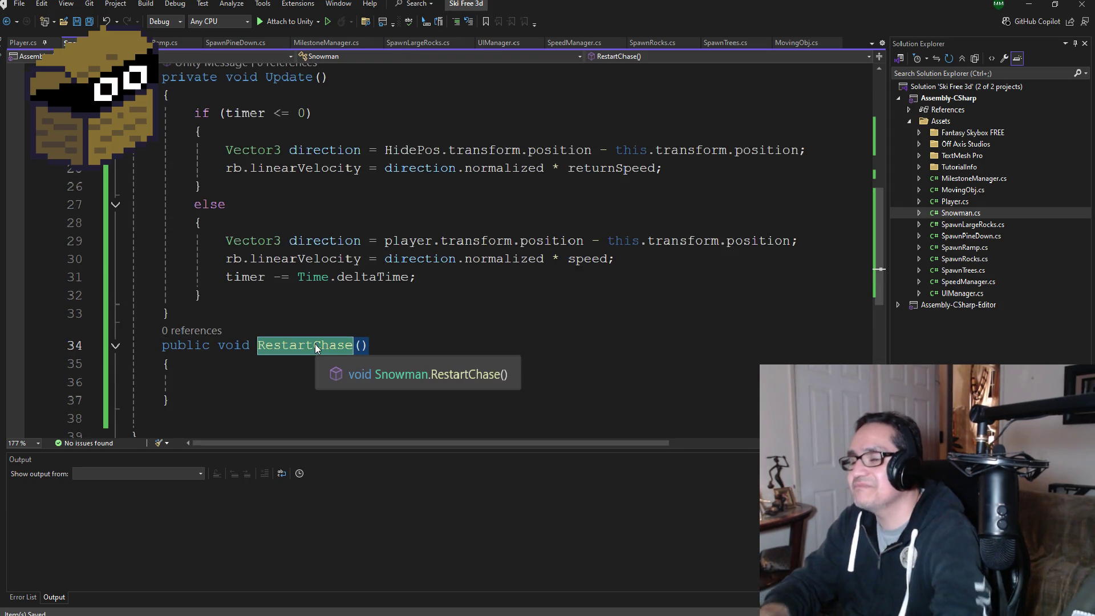
type("Dest")
type("royObj")
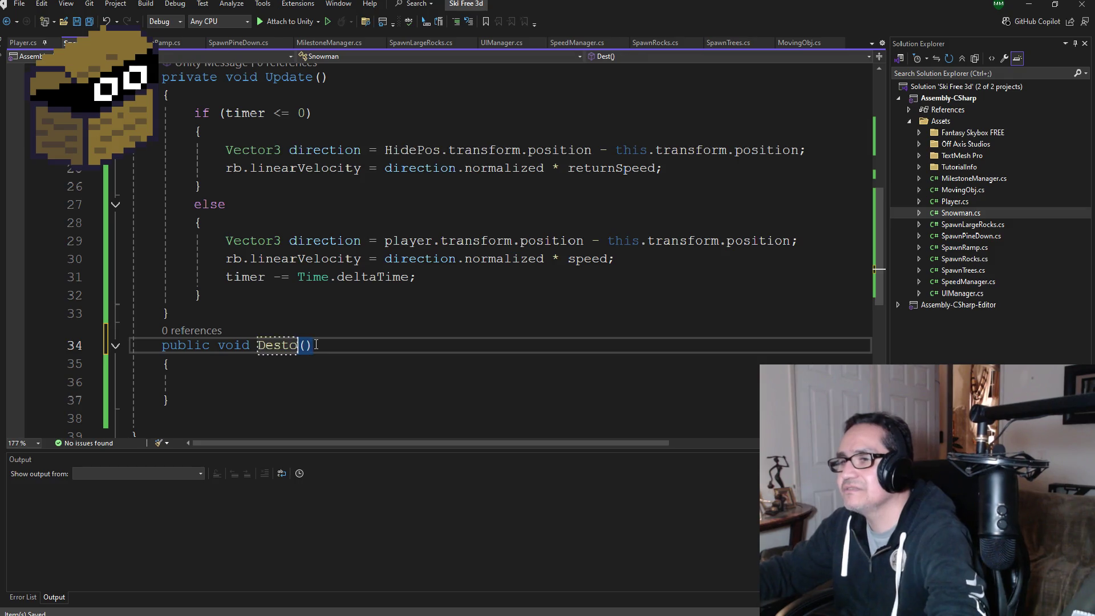
key("Return")
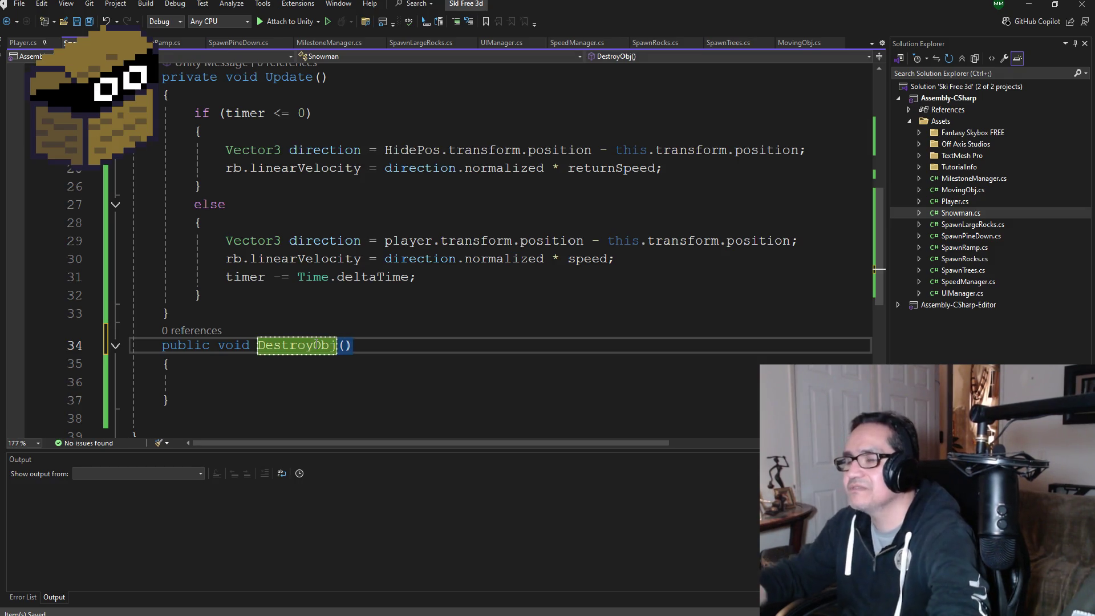
Step: Save Snowman.cs and look over the renamed DestroyObj method
scroll(434, 251, "up", 8)
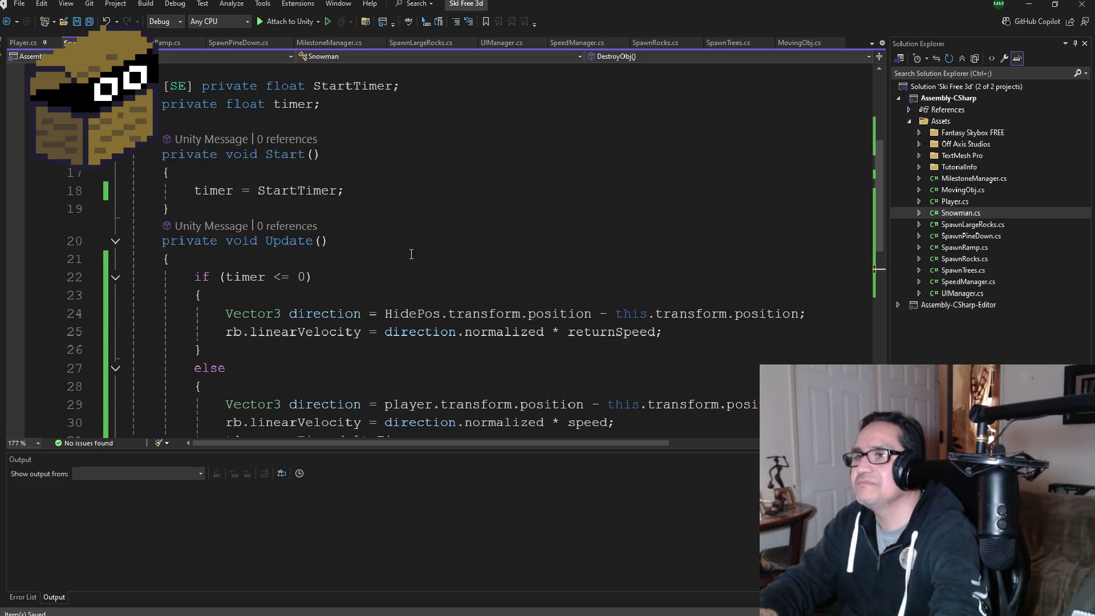
left_click(89, 22)
scroll(342, 287, "down", 3)
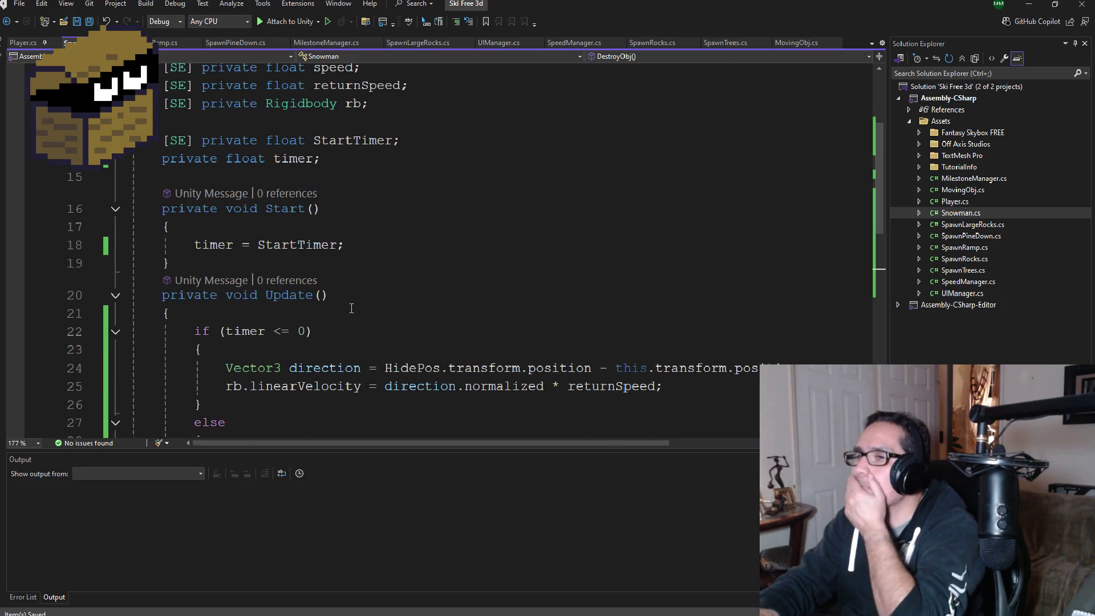
scroll(351, 308, "down", 4)
scroll(322, 267, "up", 3)
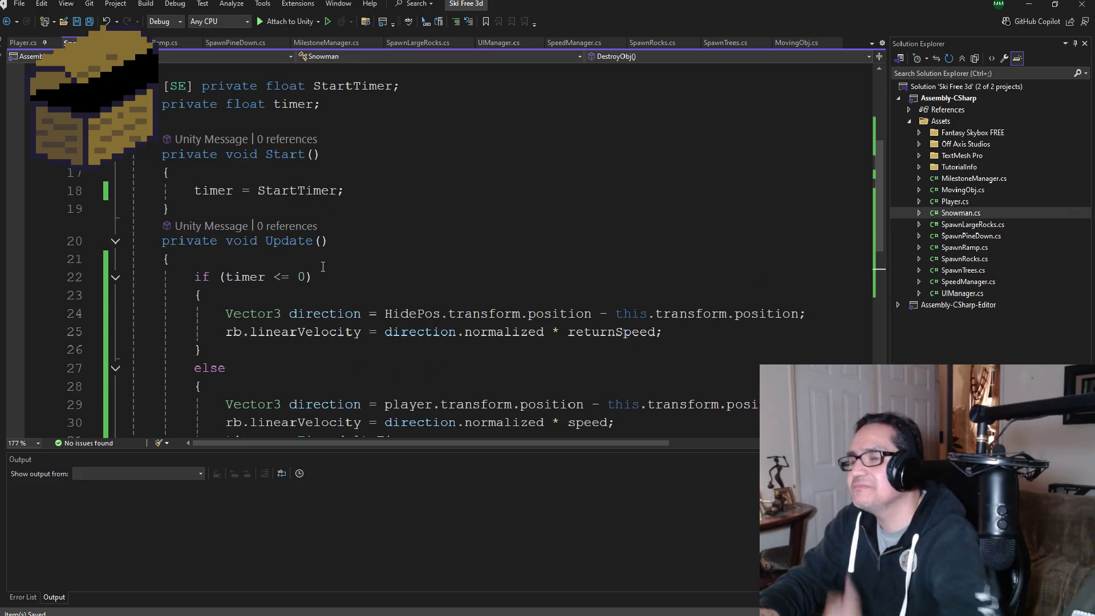
scroll(323, 267, "up", 4)
scroll(345, 281, "down", 8)
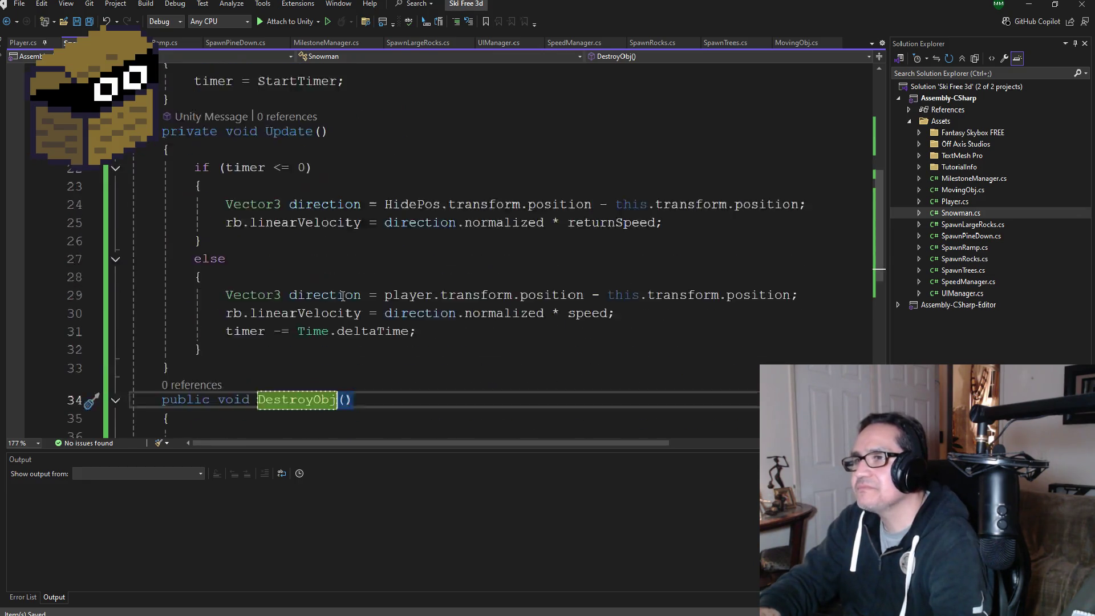
Step: In DestroyObj, write the condition if(transform.position == HidePos.position)
left_click(286, 325)
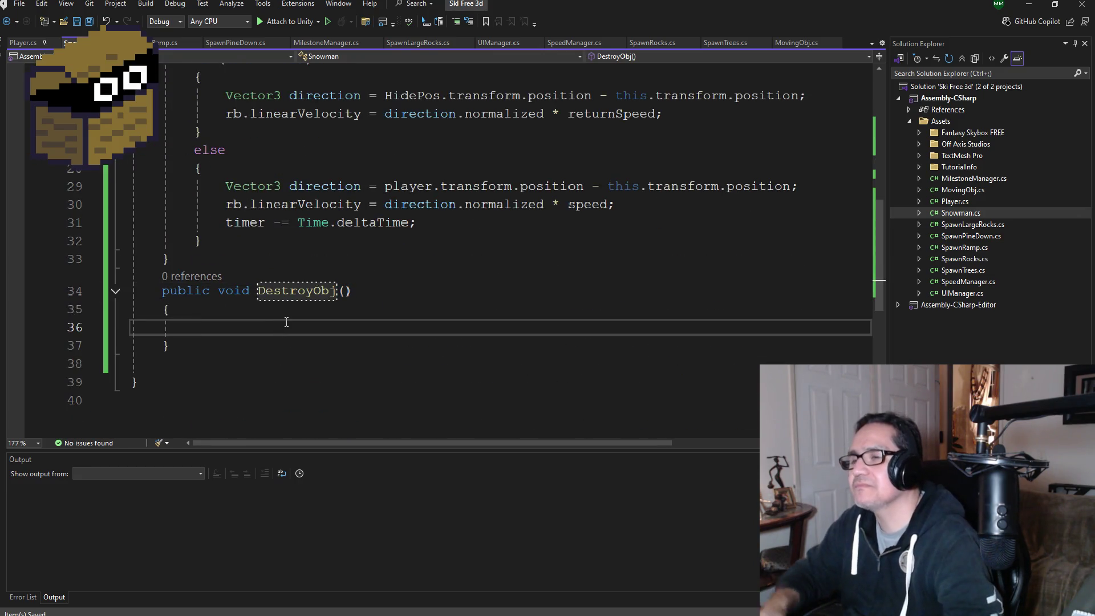
type("Des")
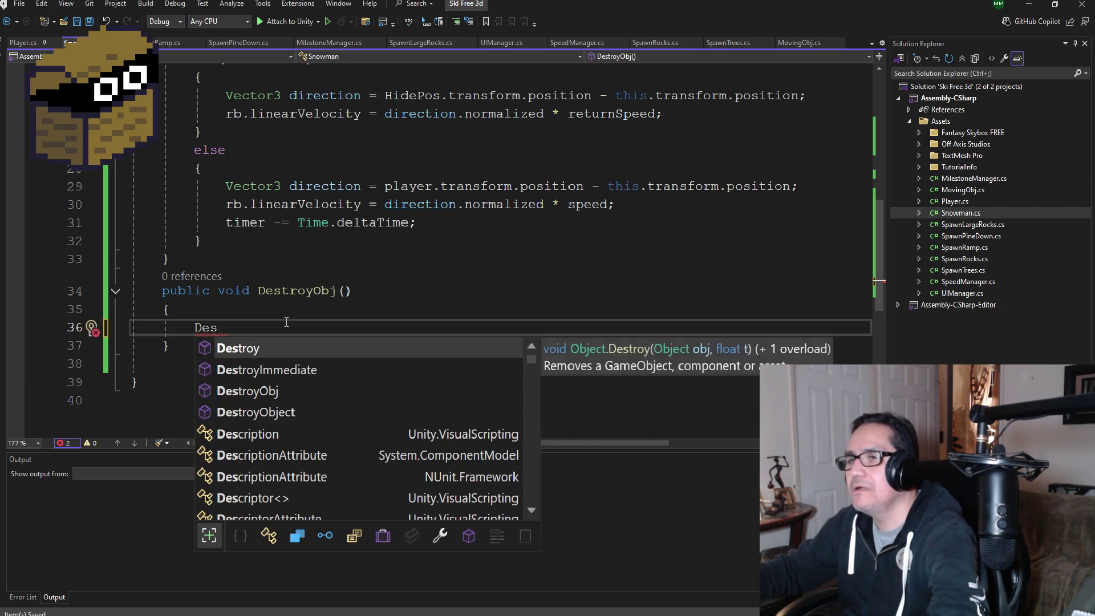
key("BackSpace")
key("BackSpace")
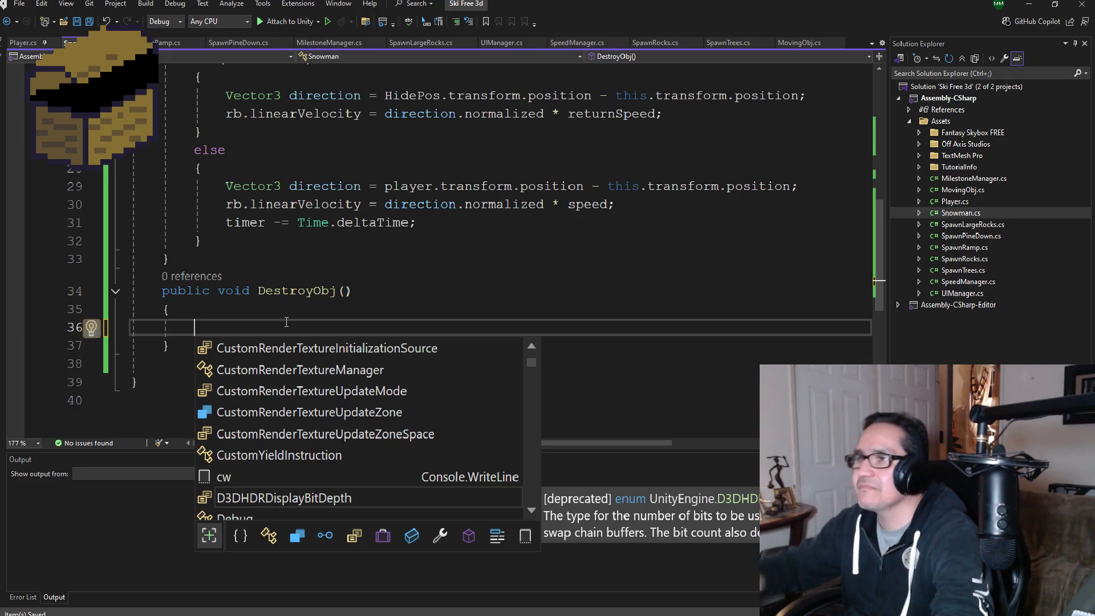
key("Escape")
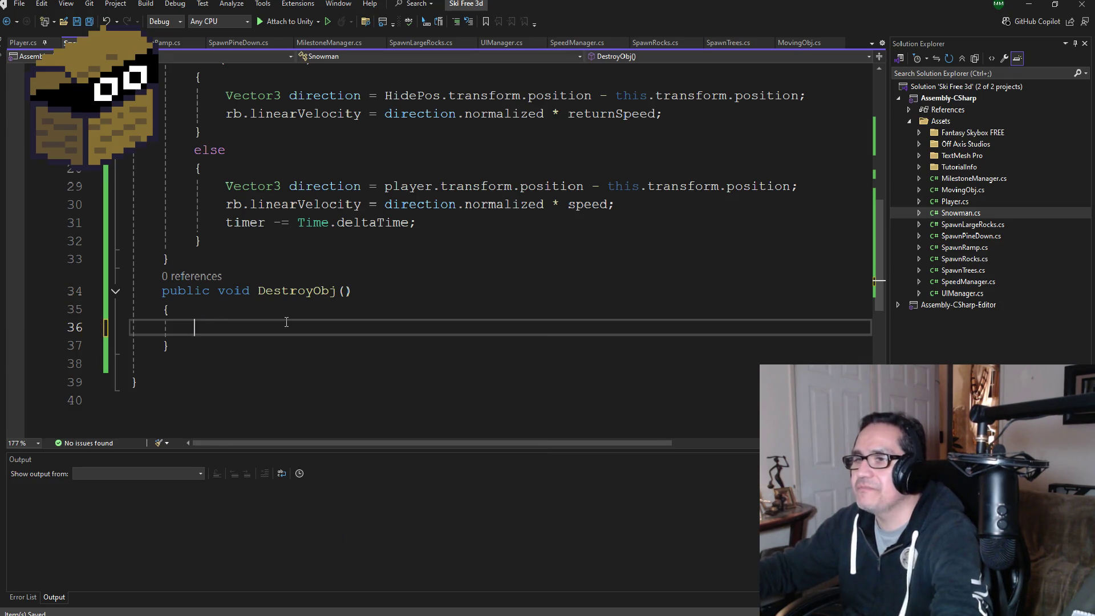
type("if")
type("(transform.position")
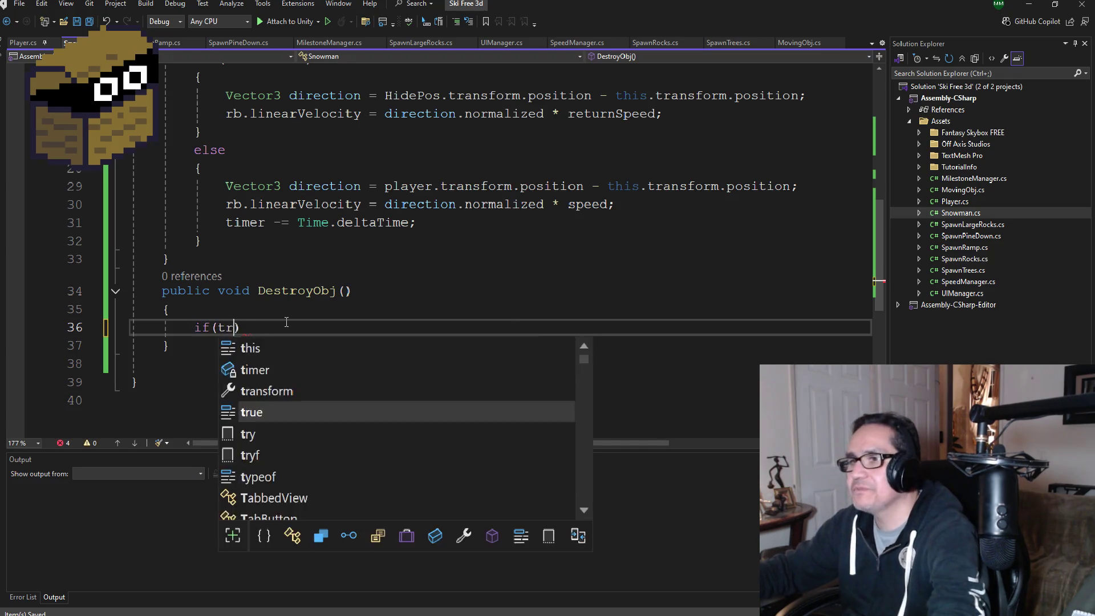
type(" ==")
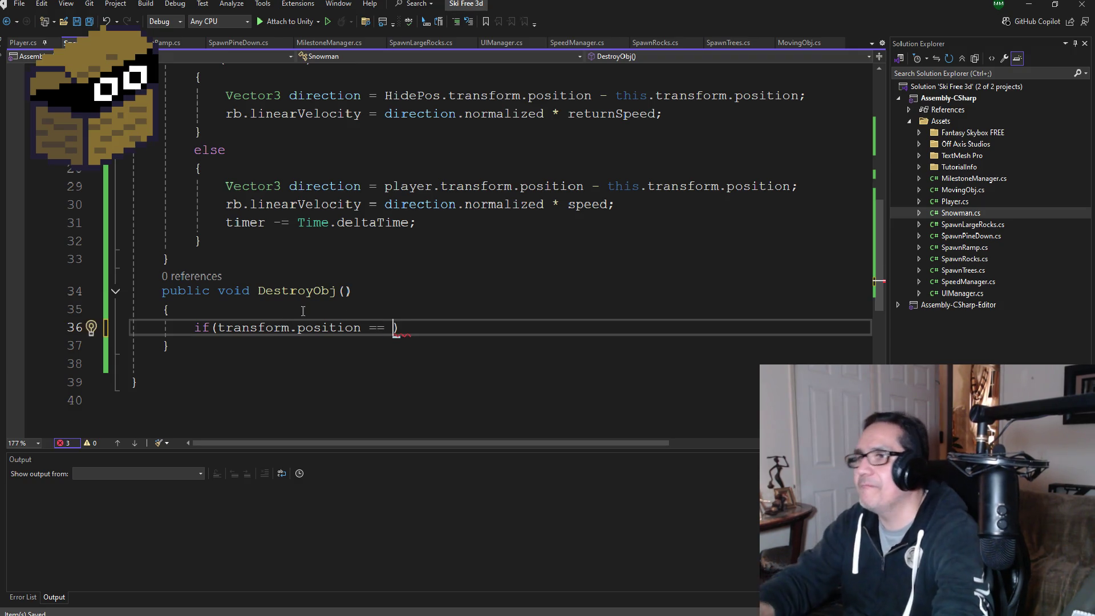
scroll(408, 286, "up", 6)
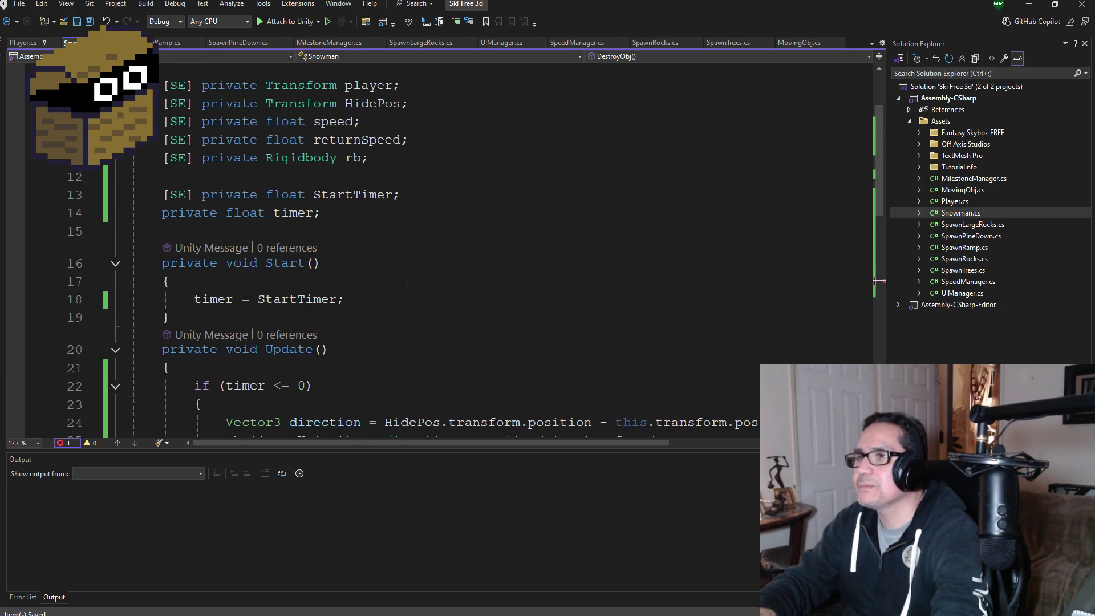
scroll(408, 286, "down", 5)
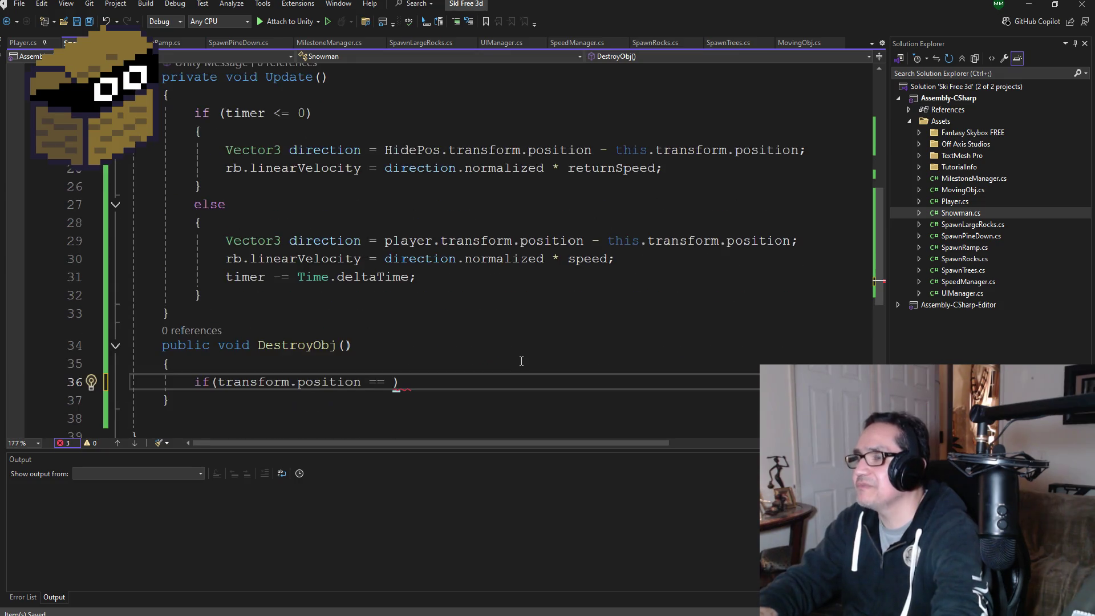
scroll(520, 358, "down", 1)
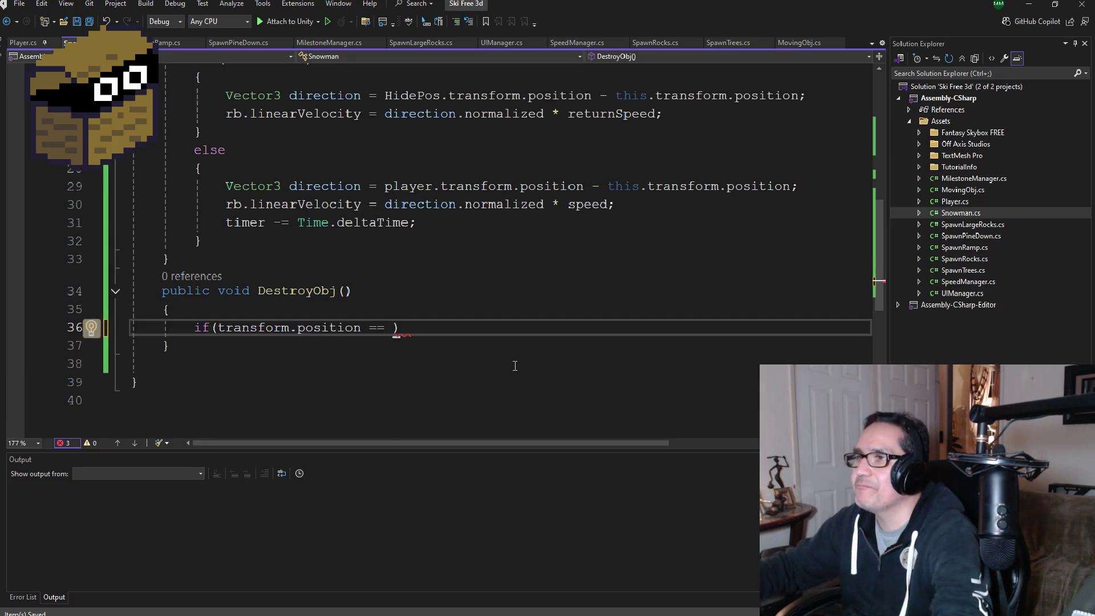
type("hid")
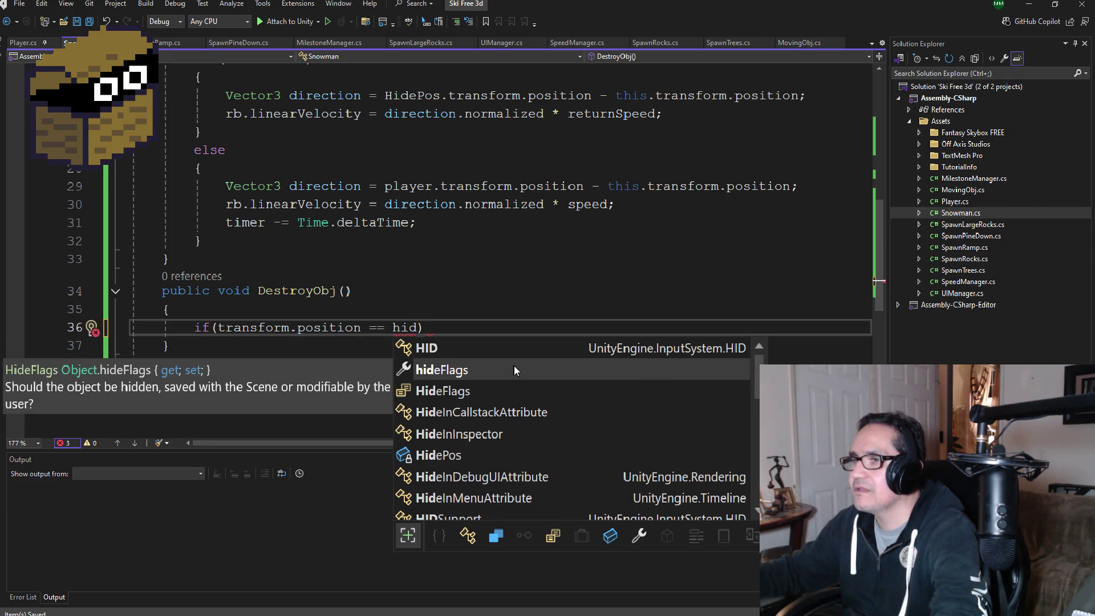
key("Down")
key("Down")
key("Down")
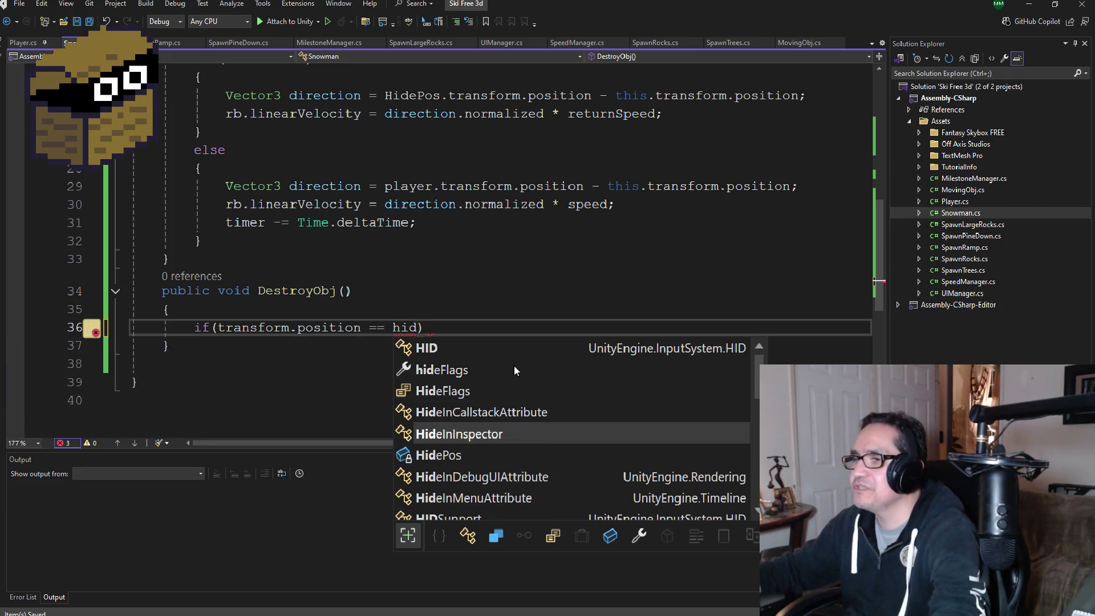
key("Tab")
type(".")
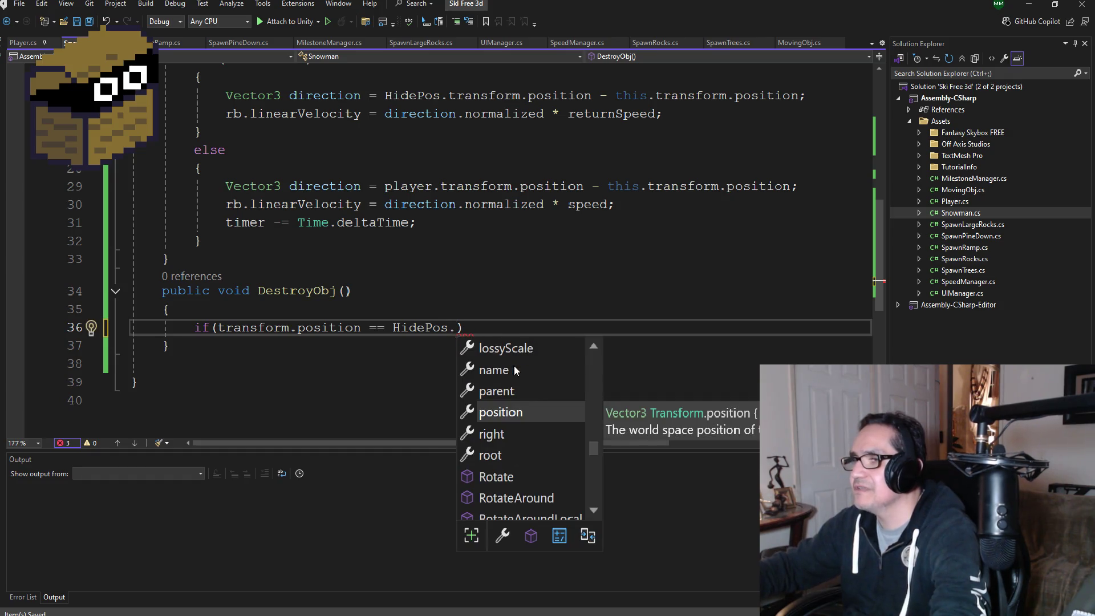
key("Tab")
key("Right")
Step: Add the body { Destroy(gameObject); } to the if statement and save the script
key("Return")
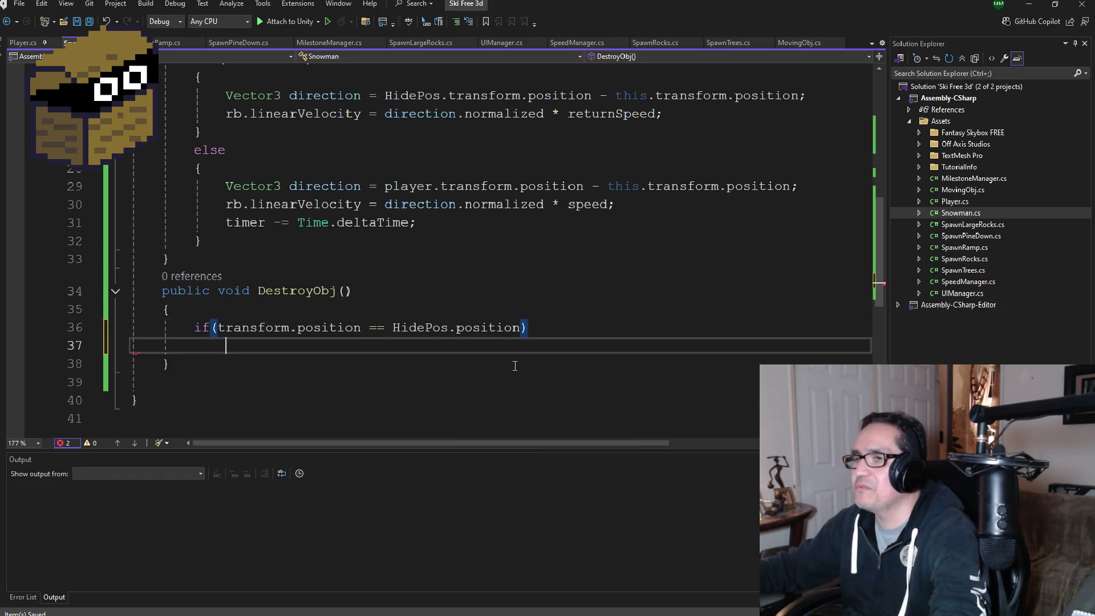
type("{")
key("Return")
type("Des")
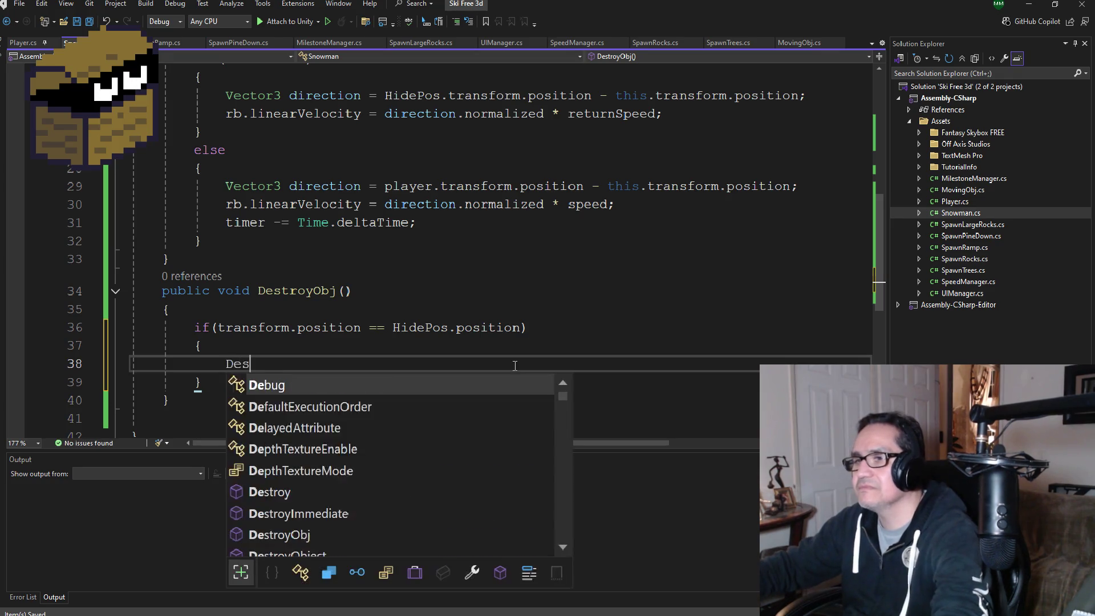
key("Tab")
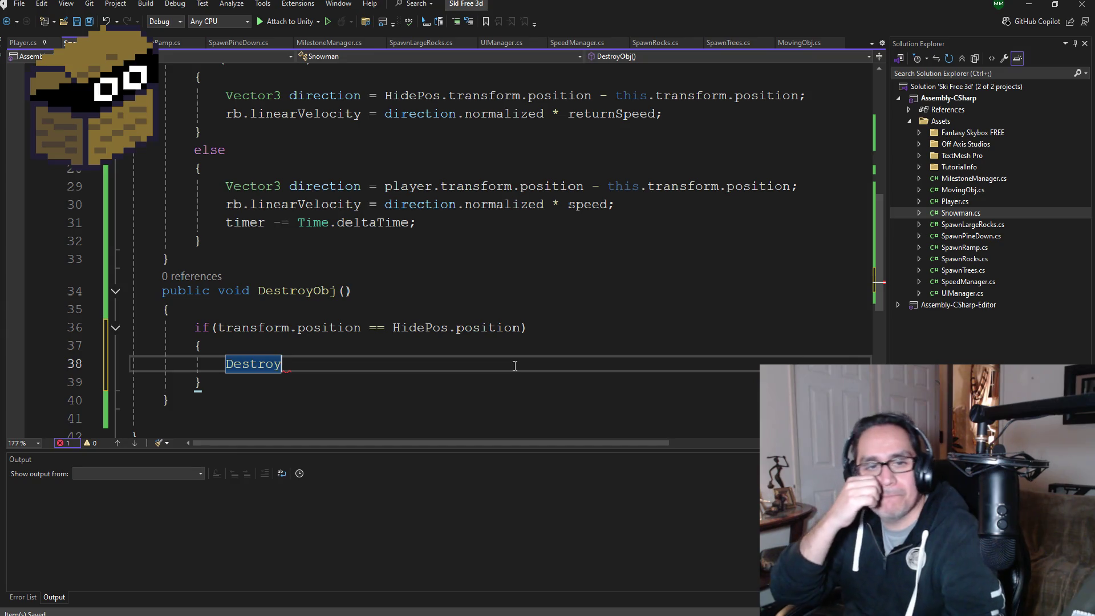
type("(")
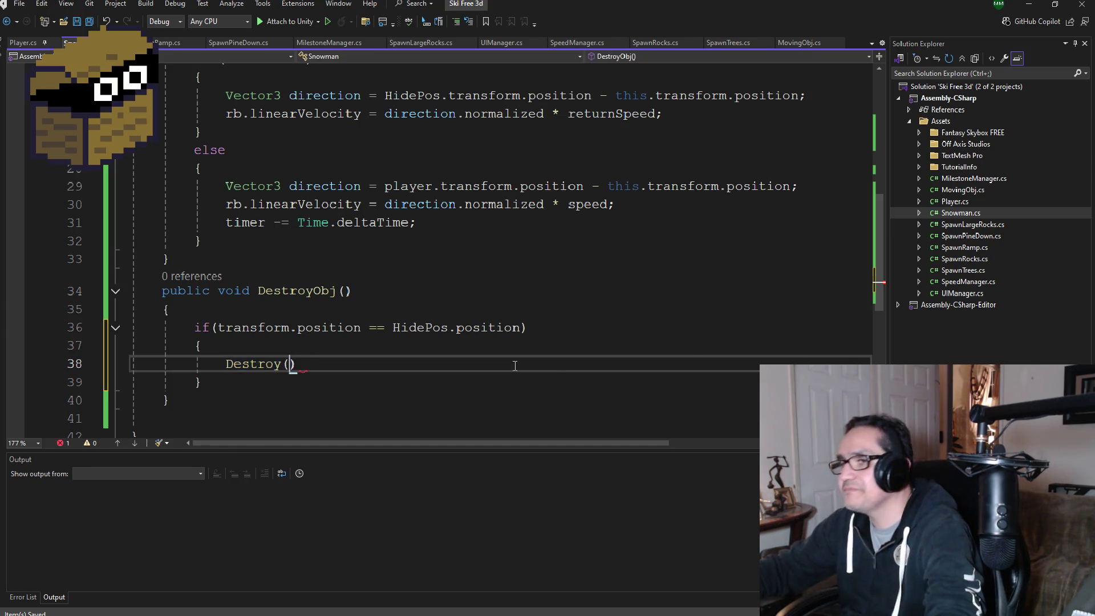
type("ga")
key("Tab")
type(");")
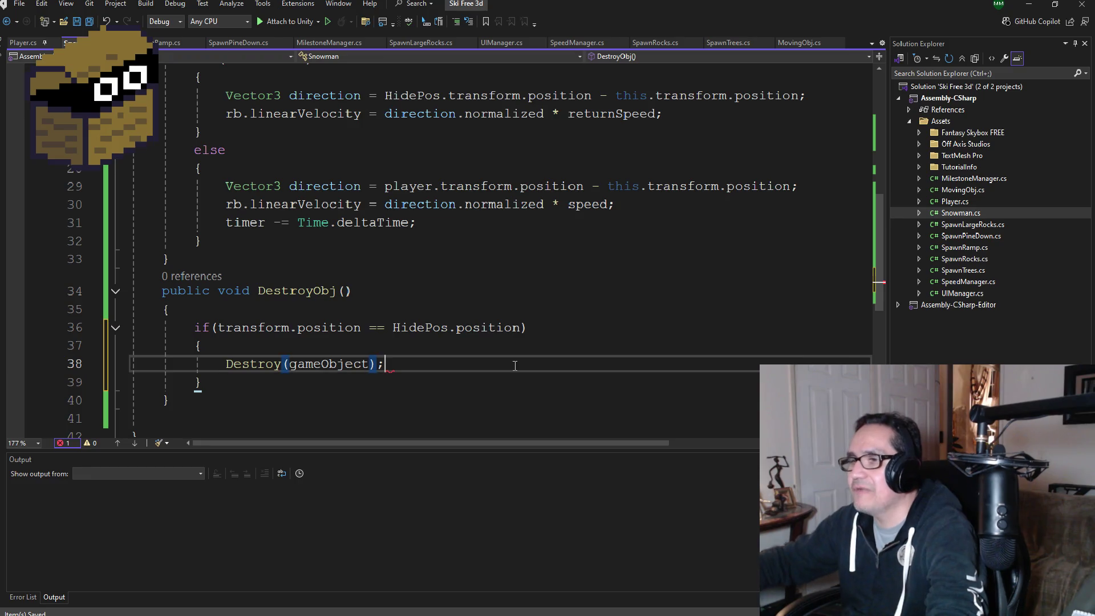
left_click(76, 21)
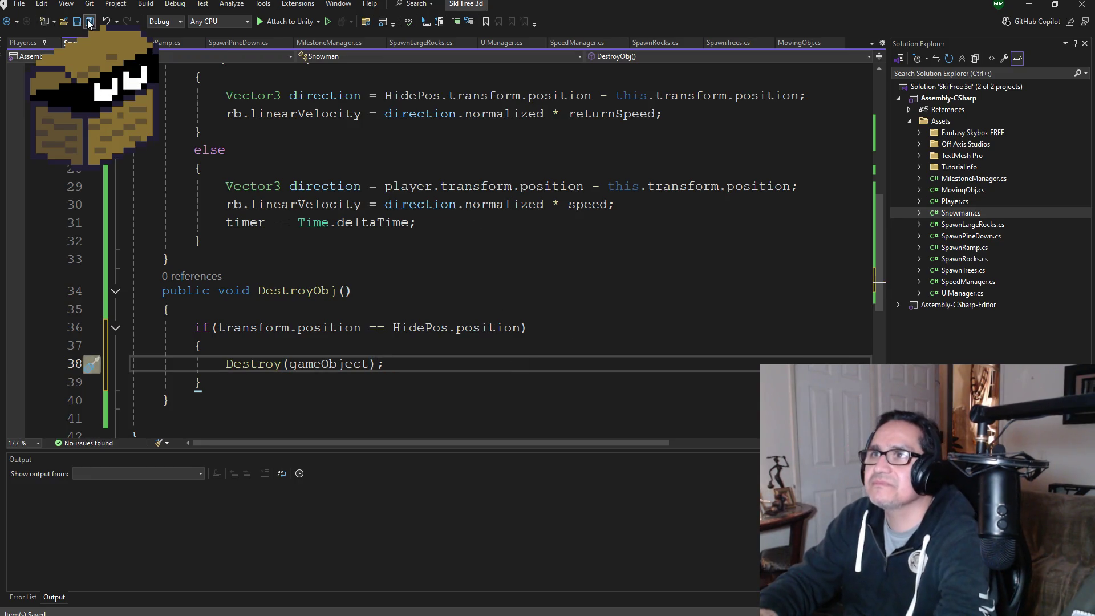
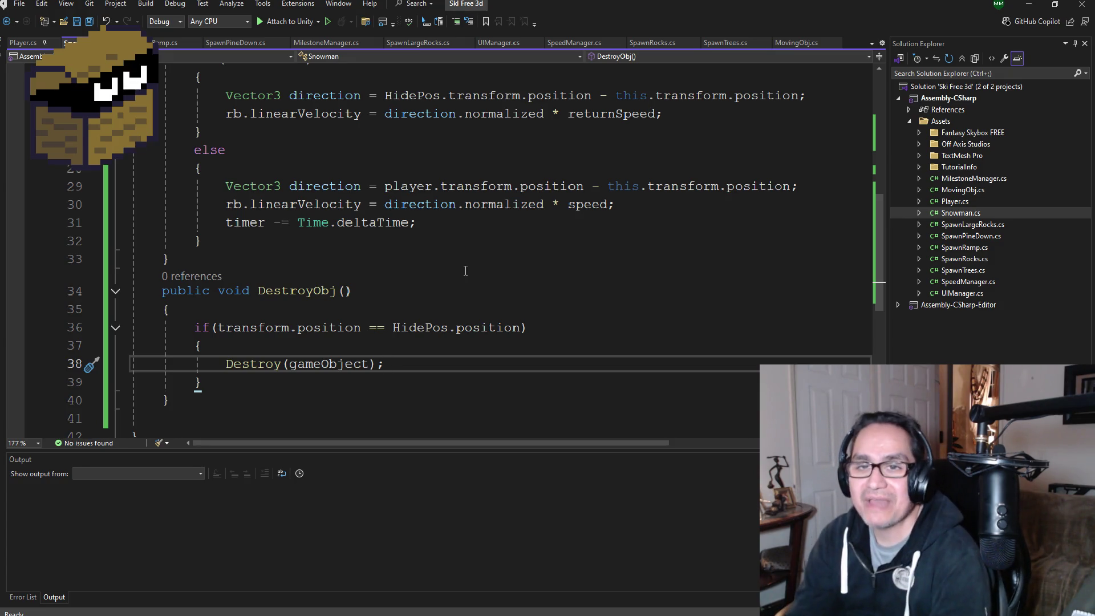
Step: Save all files, review Snowman.cs's Update() and DestroyObj() code, and minimize Visual Studio
left_click(90, 23)
scroll(373, 295, "up", 8)
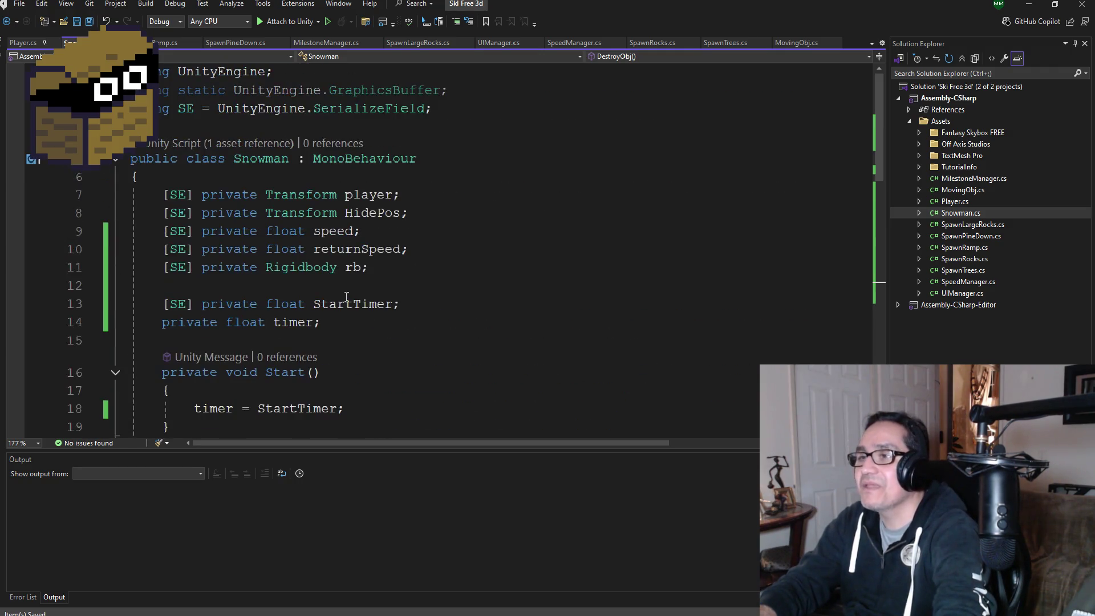
scroll(373, 295, "down", 5)
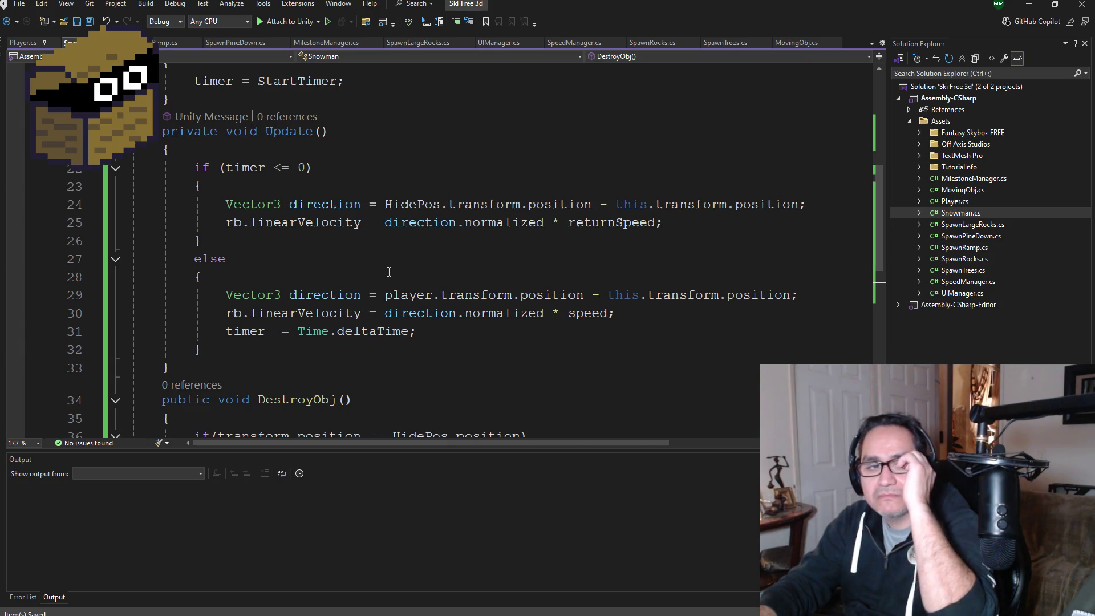
scroll(388, 296, "down", 2)
scroll(388, 296, "up", 5)
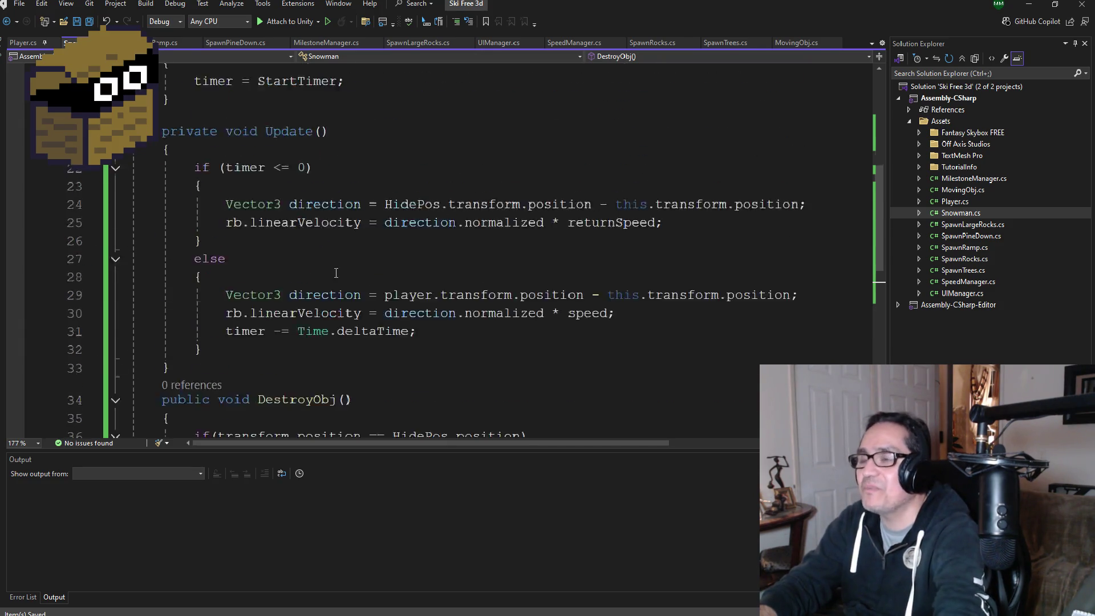
scroll(390, 276, "up", 3)
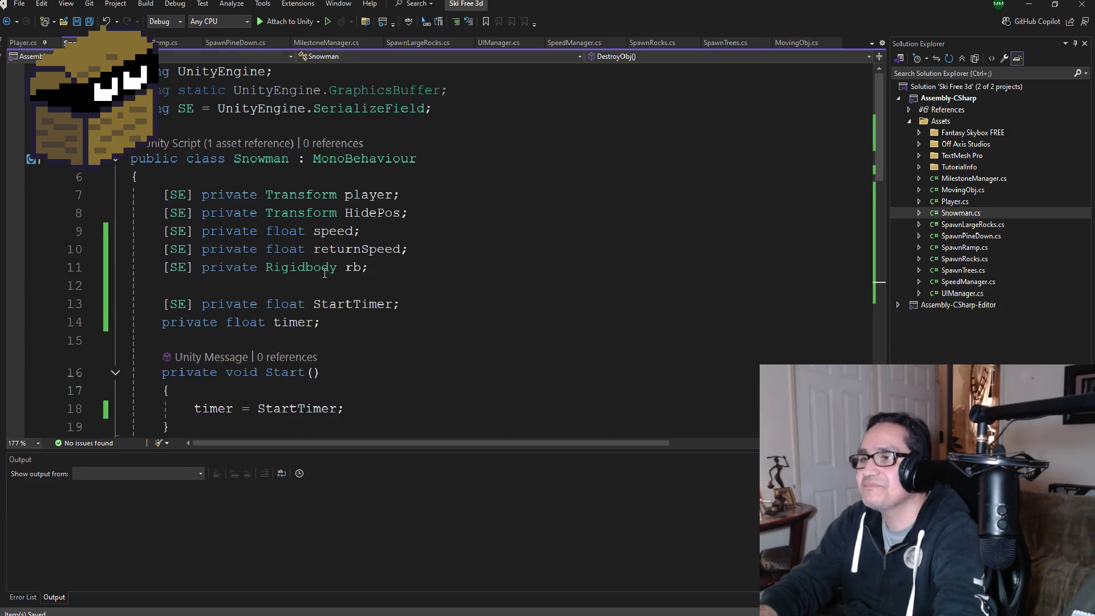
scroll(444, 296, "down", 7)
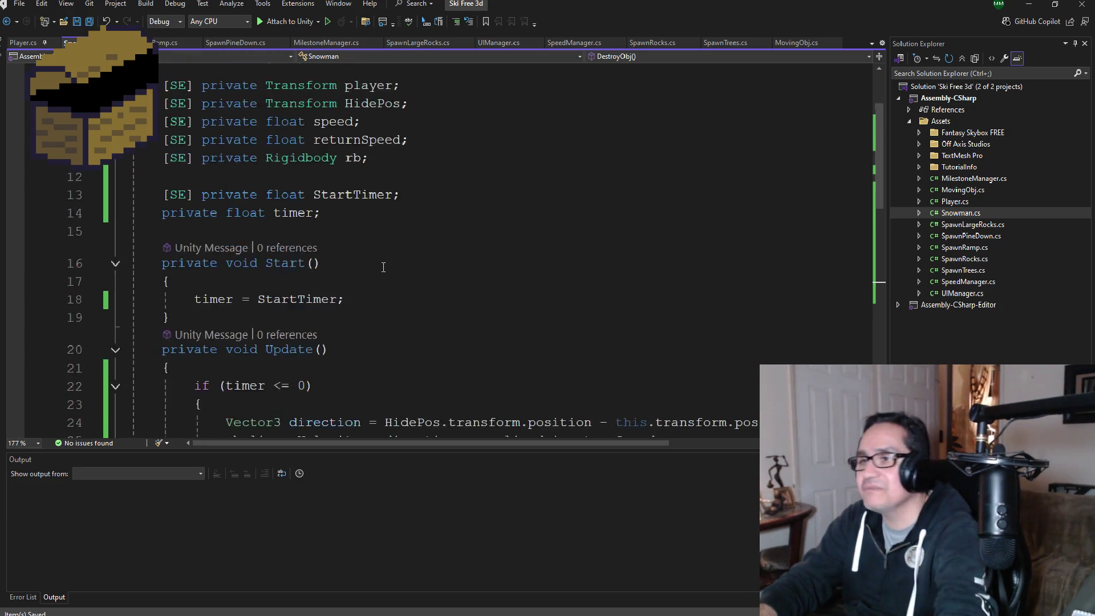
scroll(444, 296, "down", 1)
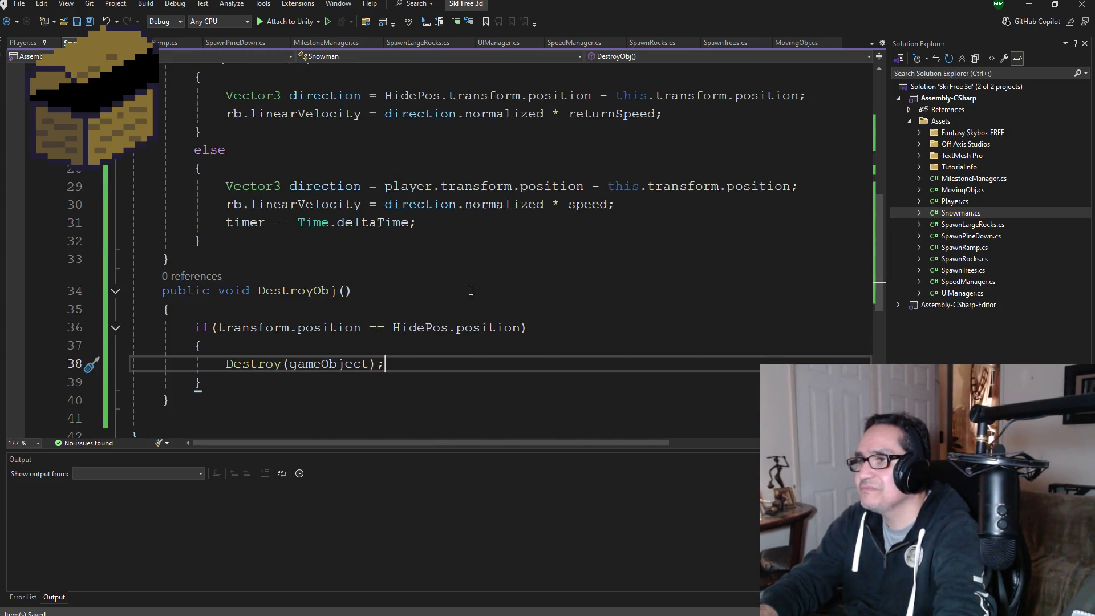
left_click(1028, 5)
scroll(1001, 195, "down", 10)
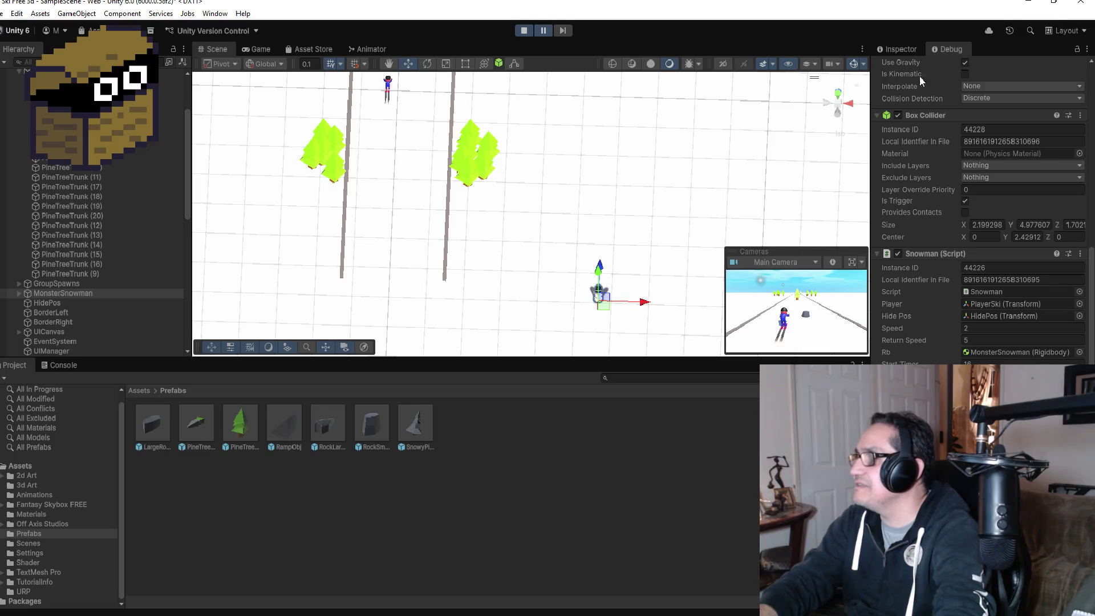
Step: Switch the Inspector from Debug to normal view on MonsterSnowman and stop play mode
left_click(900, 49)
scroll(981, 217, "down", 4)
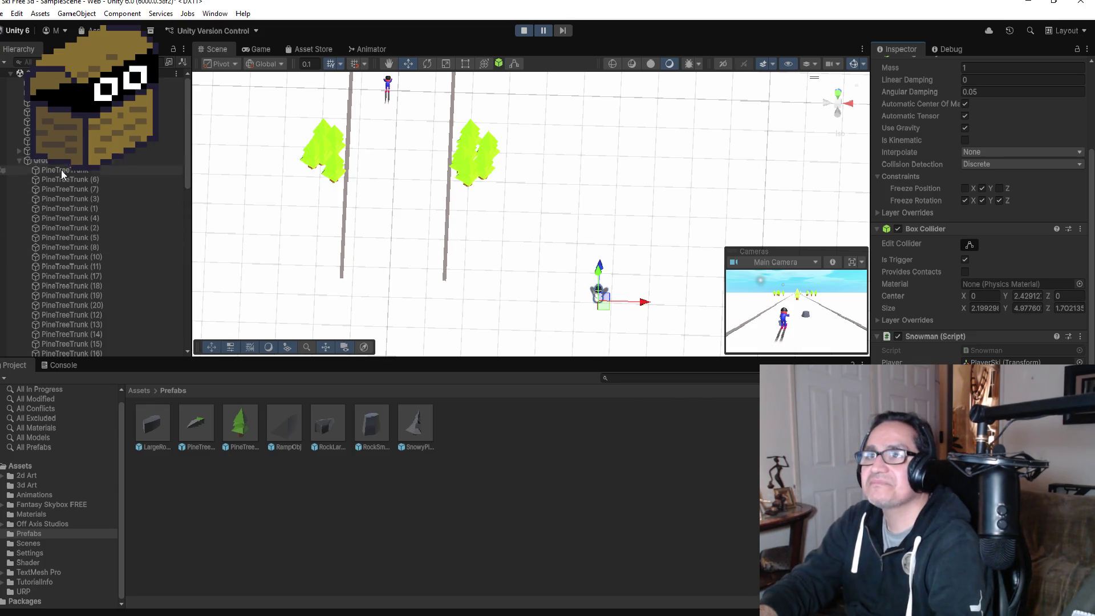
left_click(31, 180)
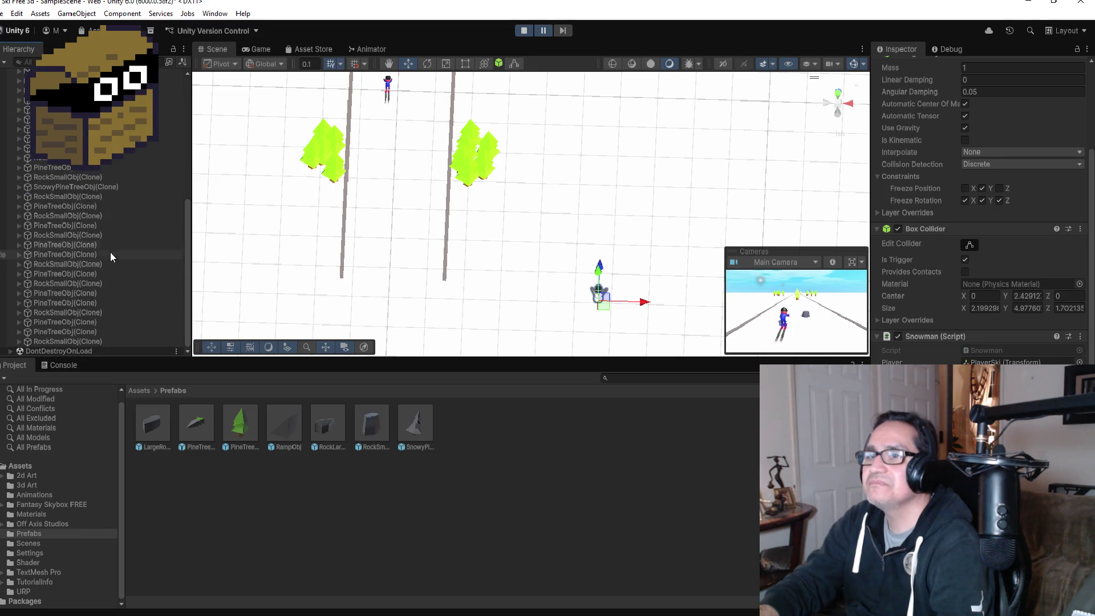
scroll(113, 254, "down", 2)
scroll(132, 234, "up", 2)
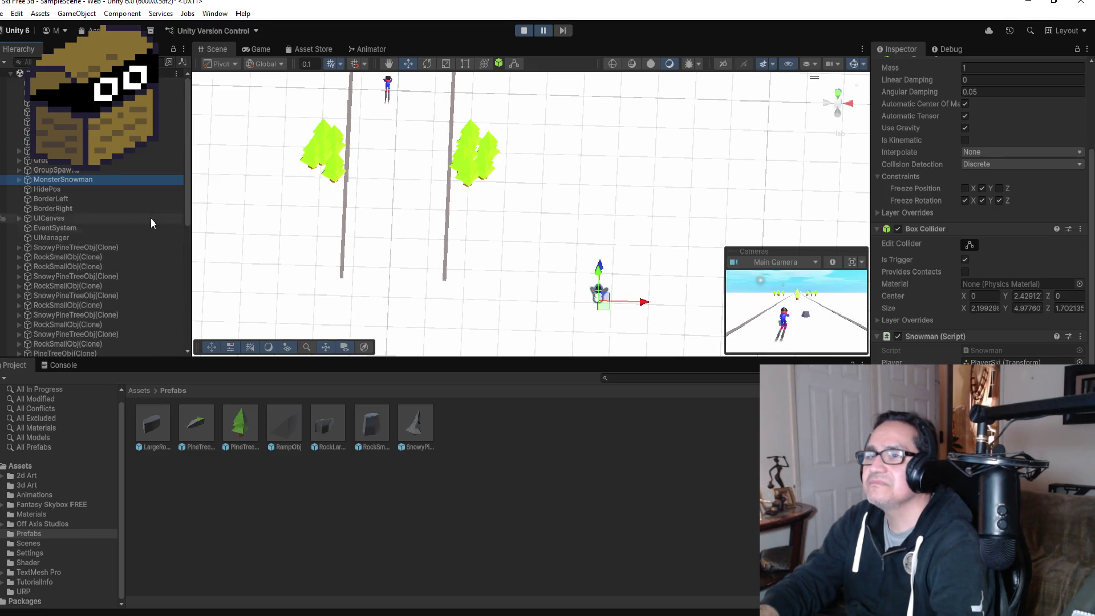
left_click(524, 32)
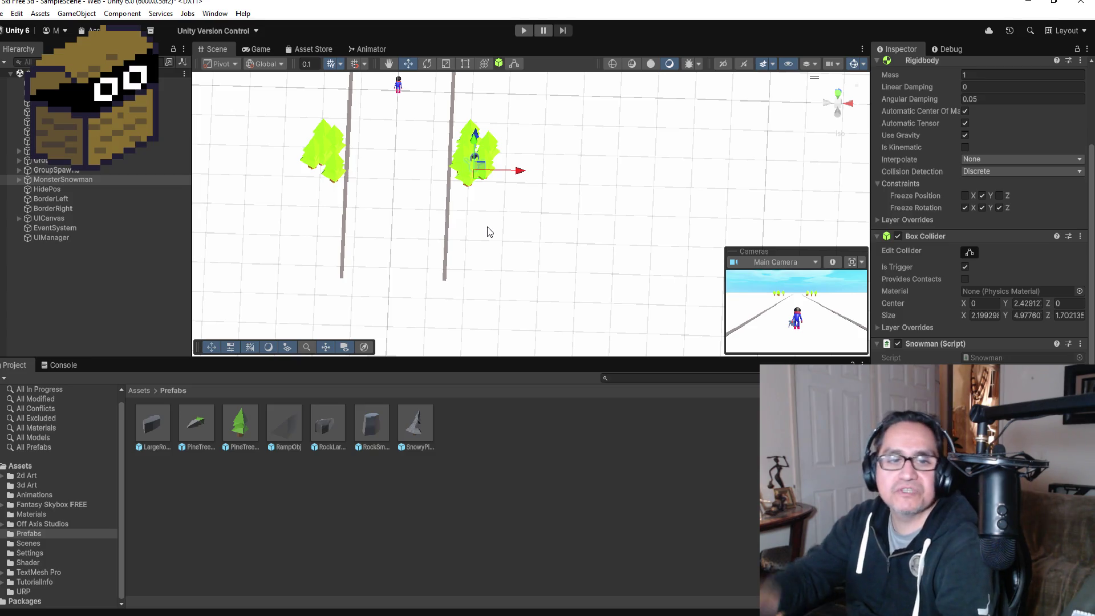
Step: Start play mode and select MonsterSnowman to watch its values during the chase
left_click(525, 30)
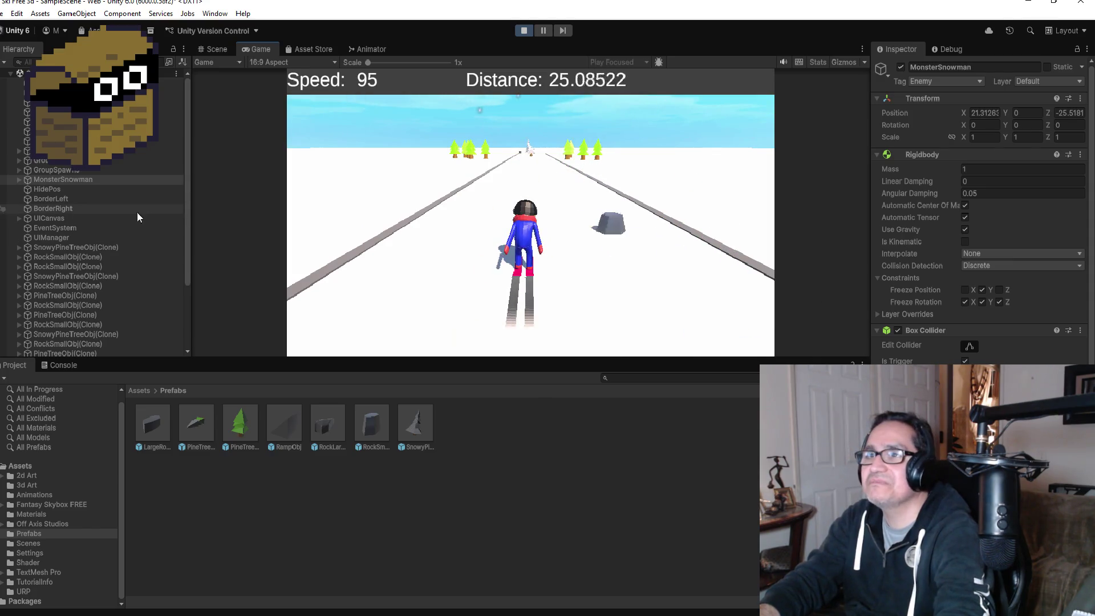
left_click(88, 200)
left_click(87, 180)
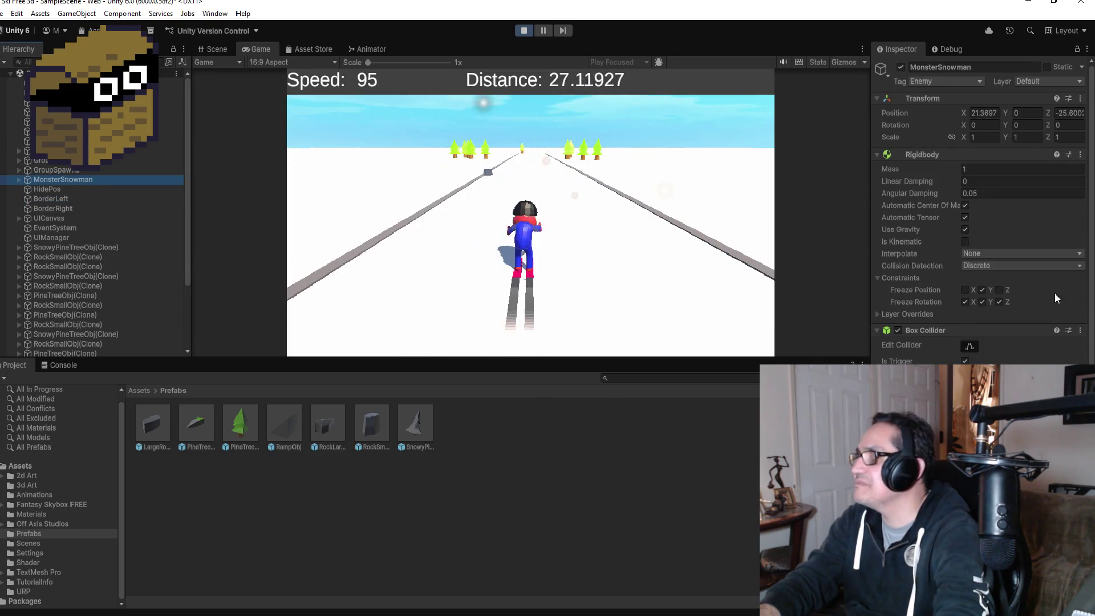
scroll(1055, 292, "down", 3)
left_click(575, 252)
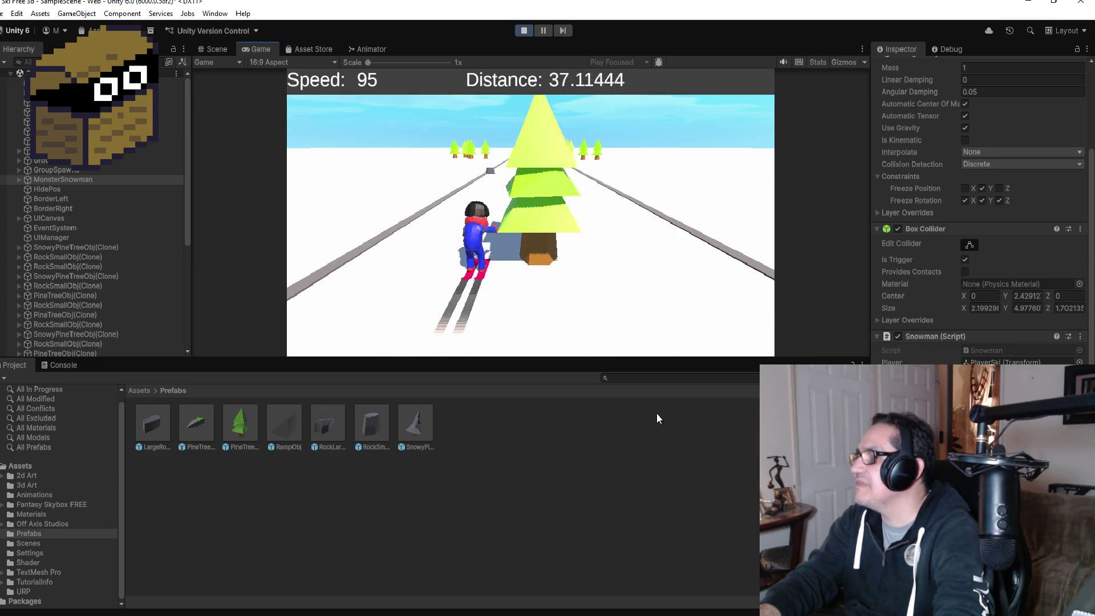
Step: Inspect UICanvas and MonsterSnowman, stop the test run, and return to Snowman.cs in Visual Studio
left_click(122, 219)
scroll(116, 228, "down", 5)
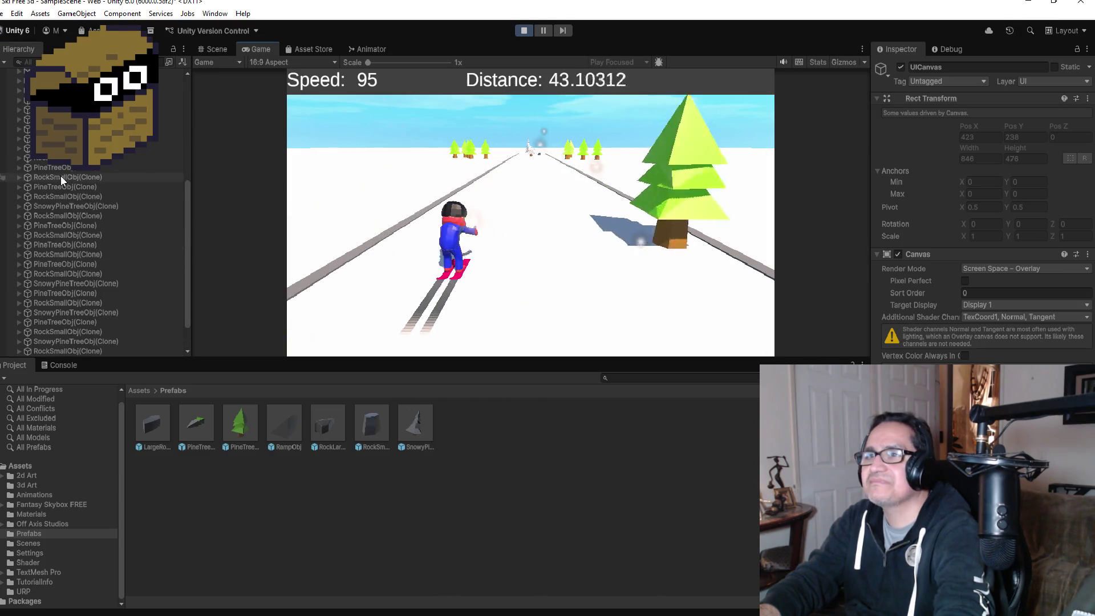
scroll(85, 188, "up", 5)
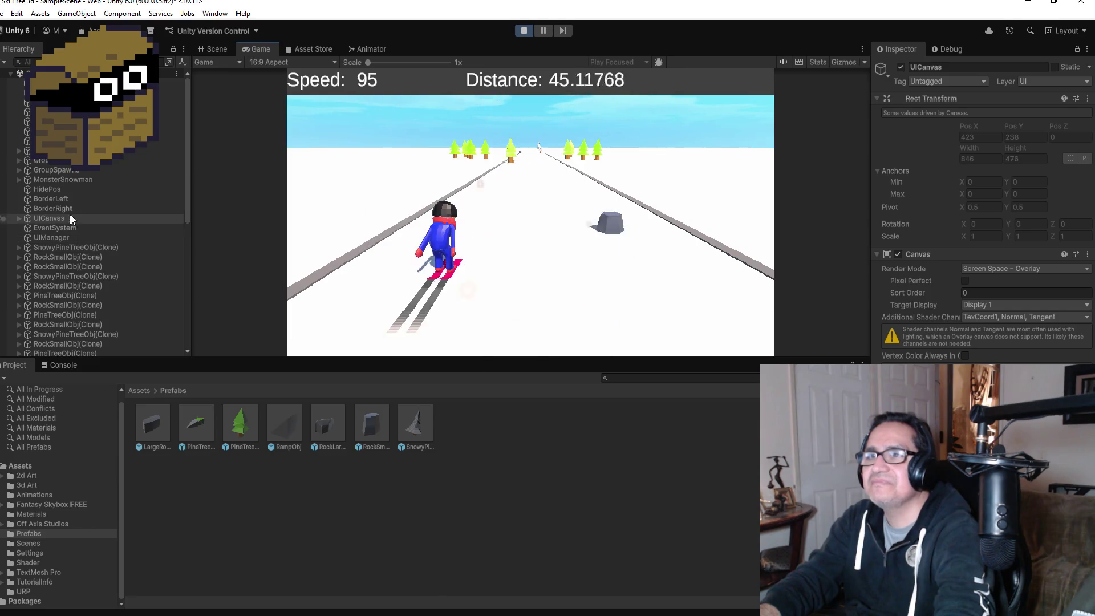
left_click(63, 180)
scroll(939, 354, "down", 3)
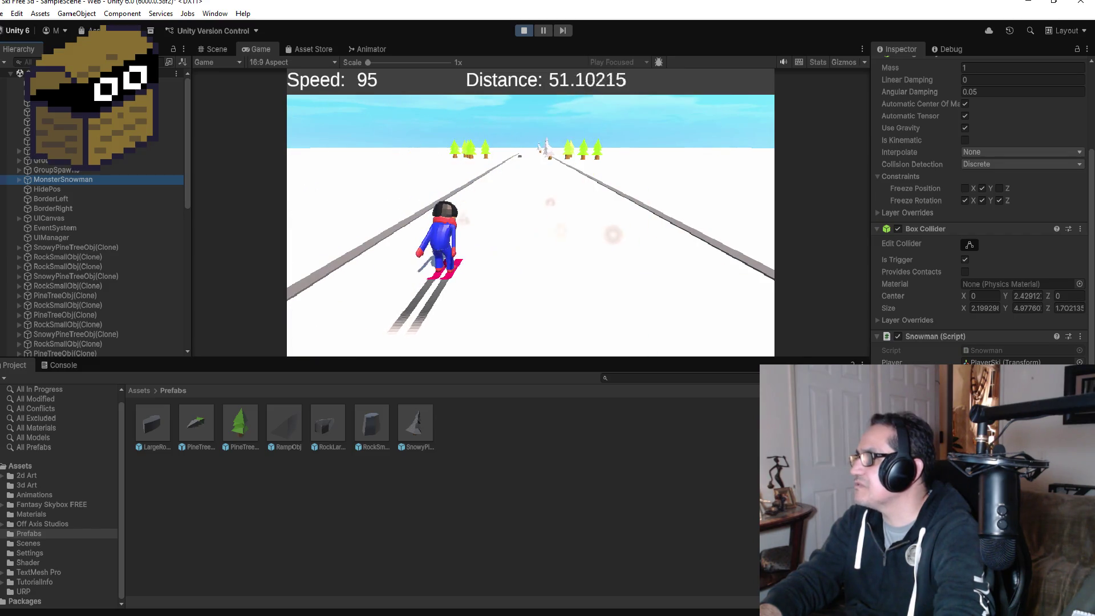
left_click(522, 31)
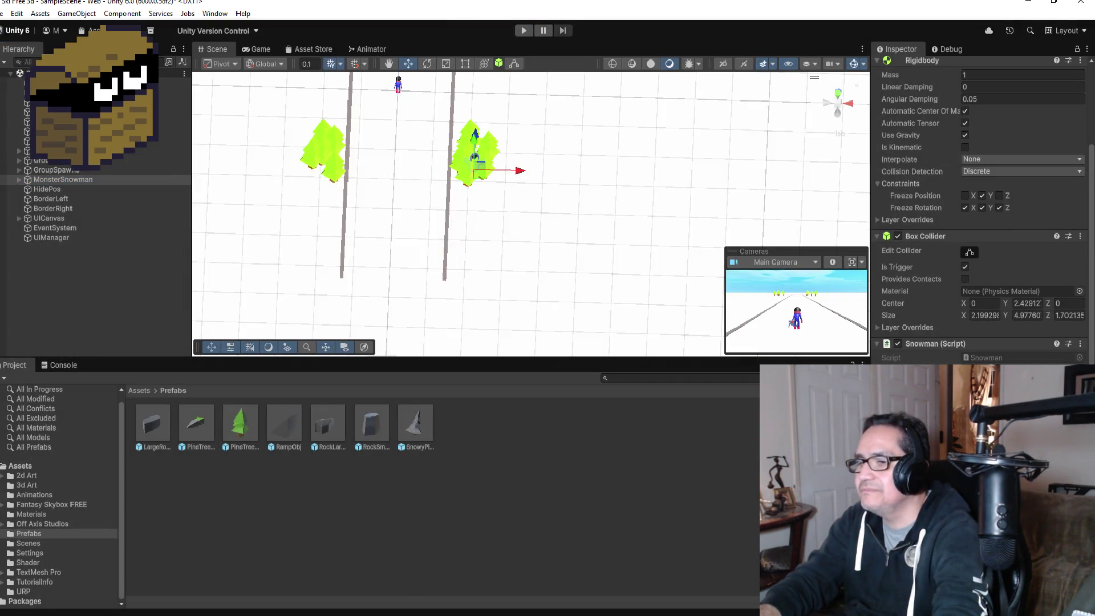
key("alt+Tab")
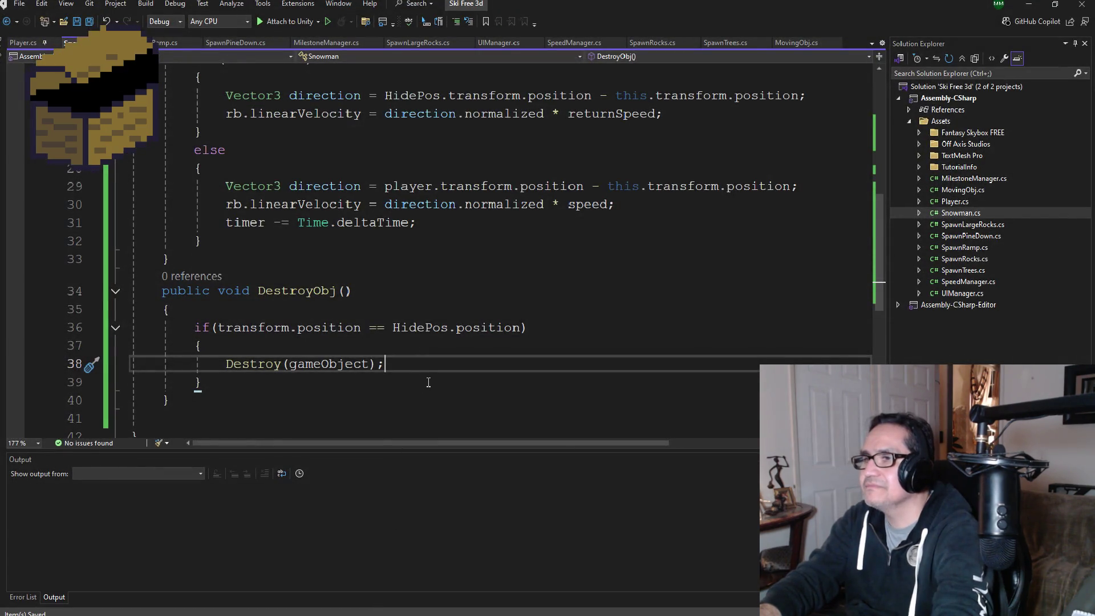
Step: Add a DestroyObj() call after the else block at the end of Update(), then return to Unity
scroll(380, 353, "up", 1)
scroll(342, 331, "up", 1)
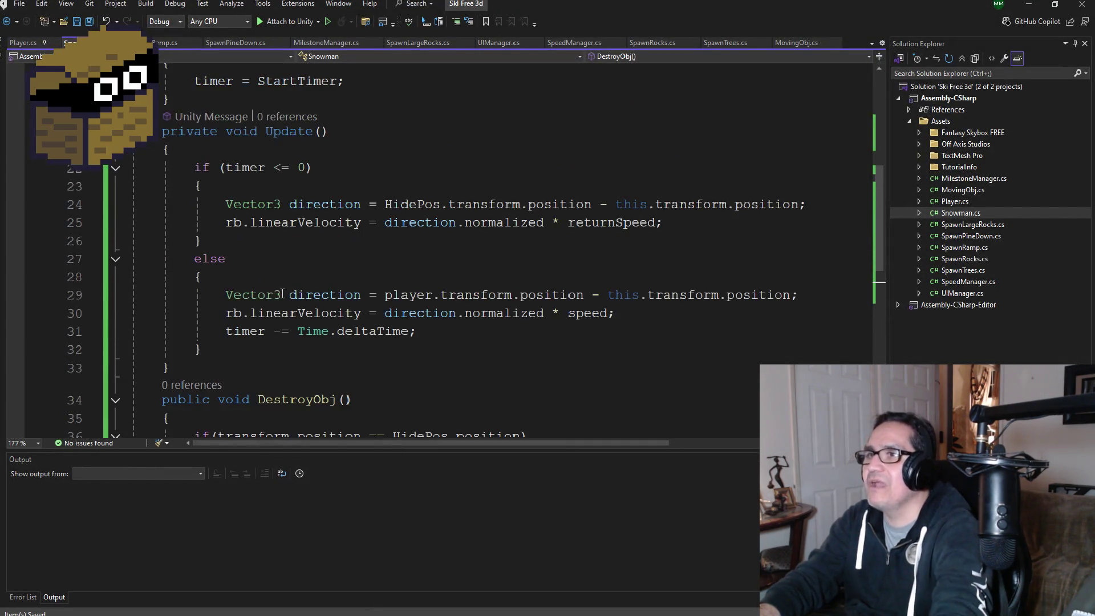
scroll(285, 308, "down", 1)
left_click(238, 296)
key("Return")
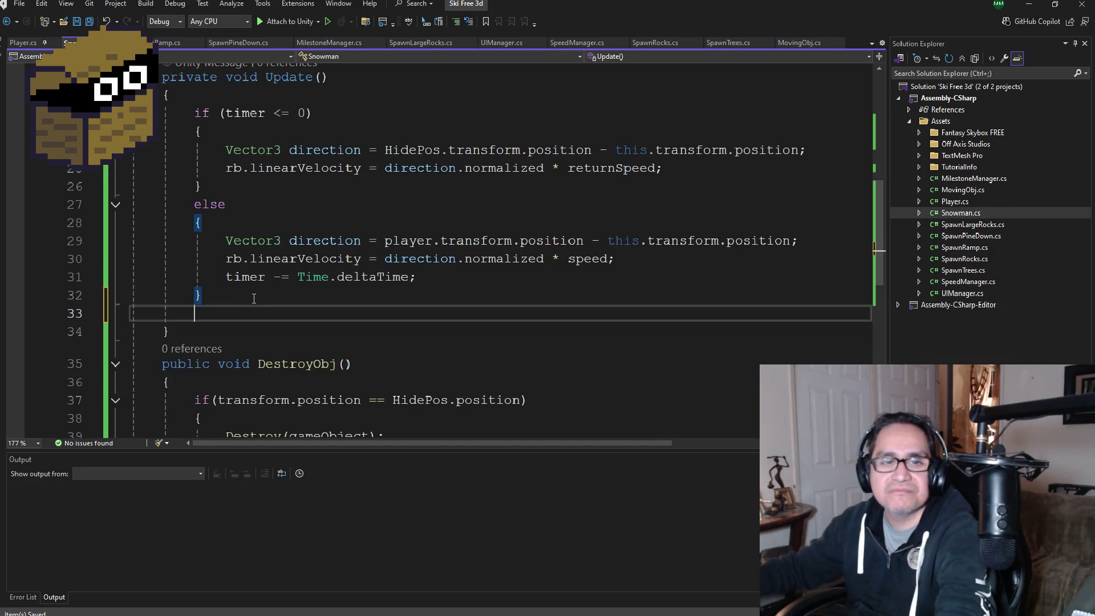
type("Des")
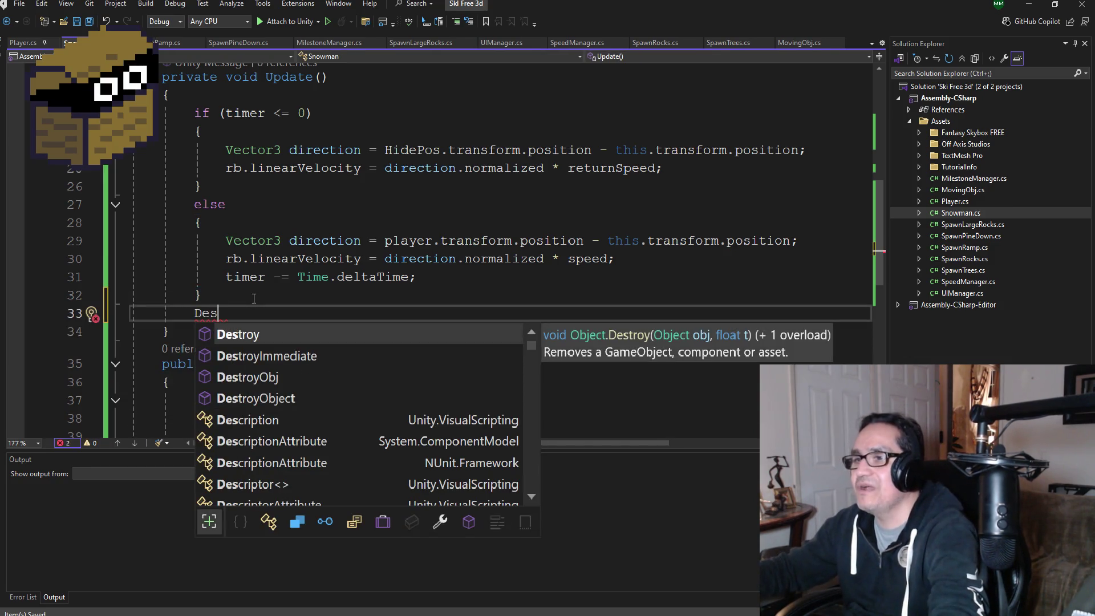
key("Down")
key("Down")
key("Tab")
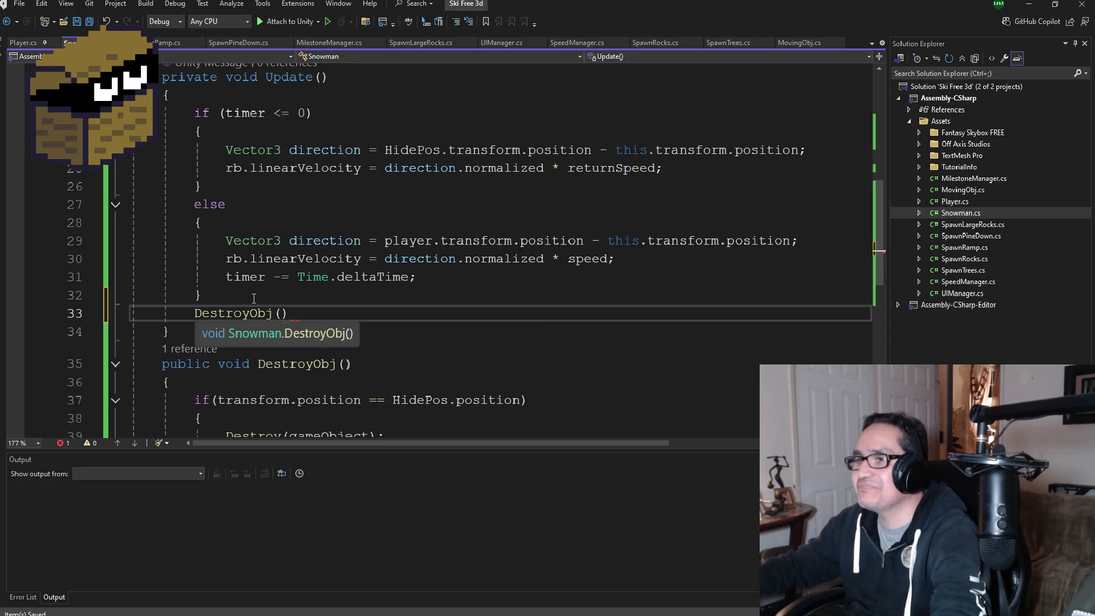
type(")")
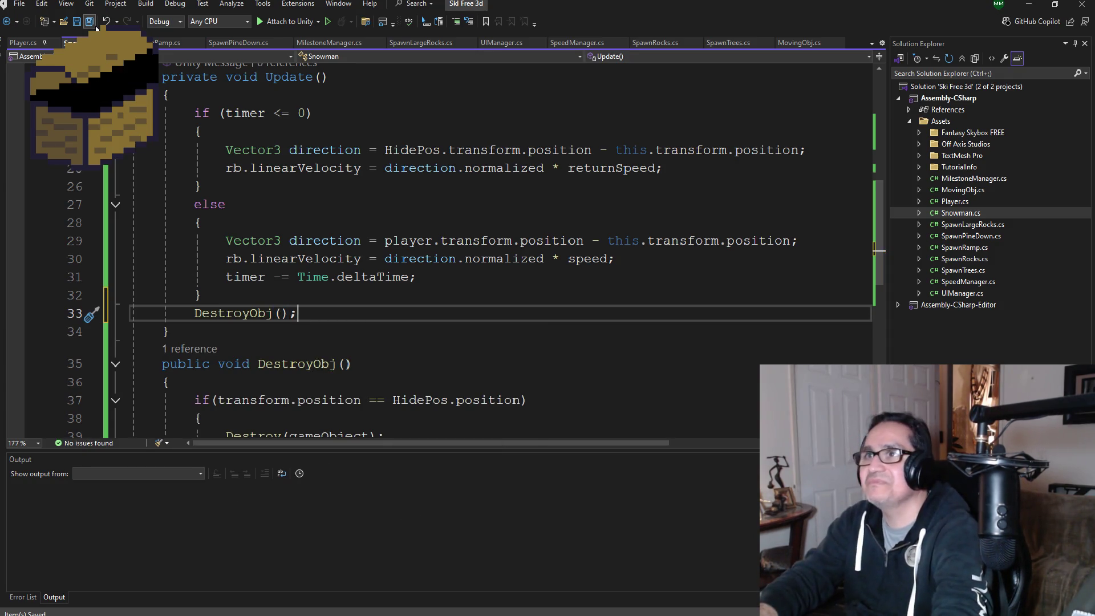
key("alt+Tab")
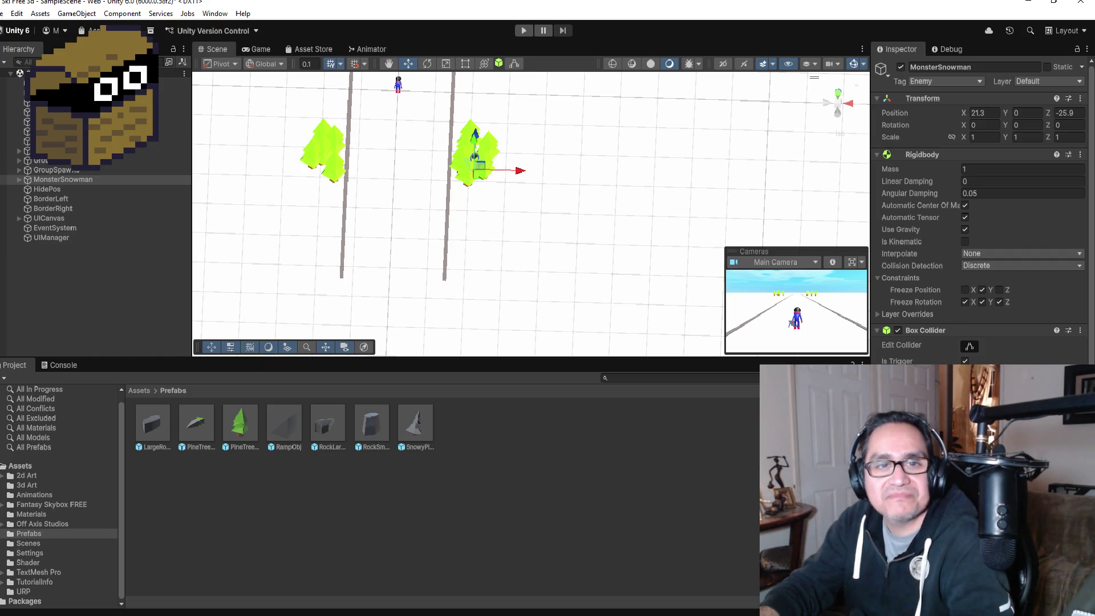
Step: Play-test the updated snowman code while watching MonsterSnowman, then stop the game
left_click(520, 31)
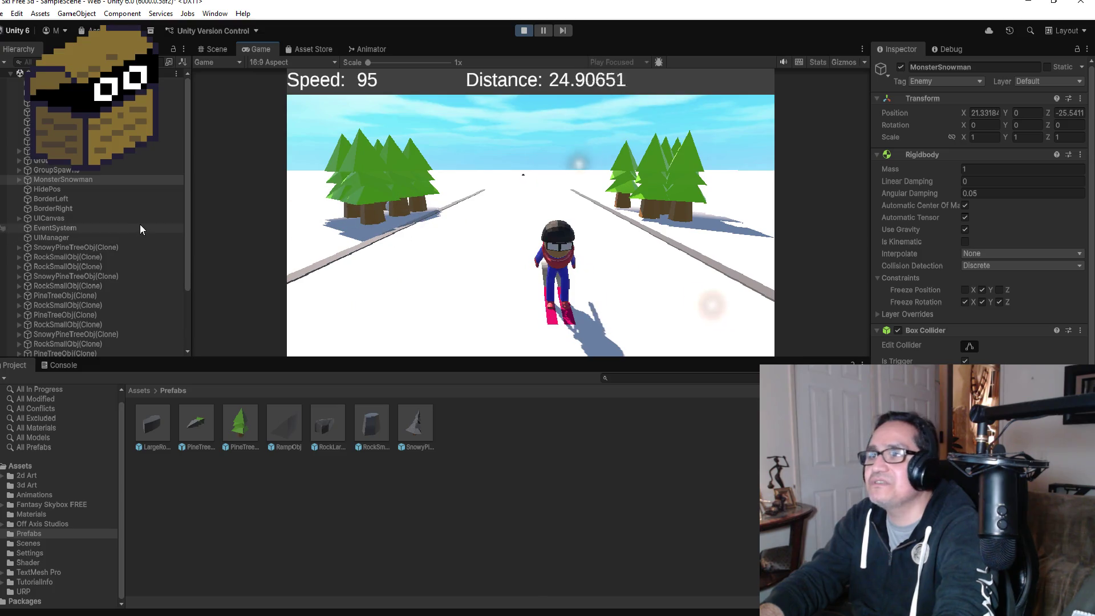
left_click(76, 180)
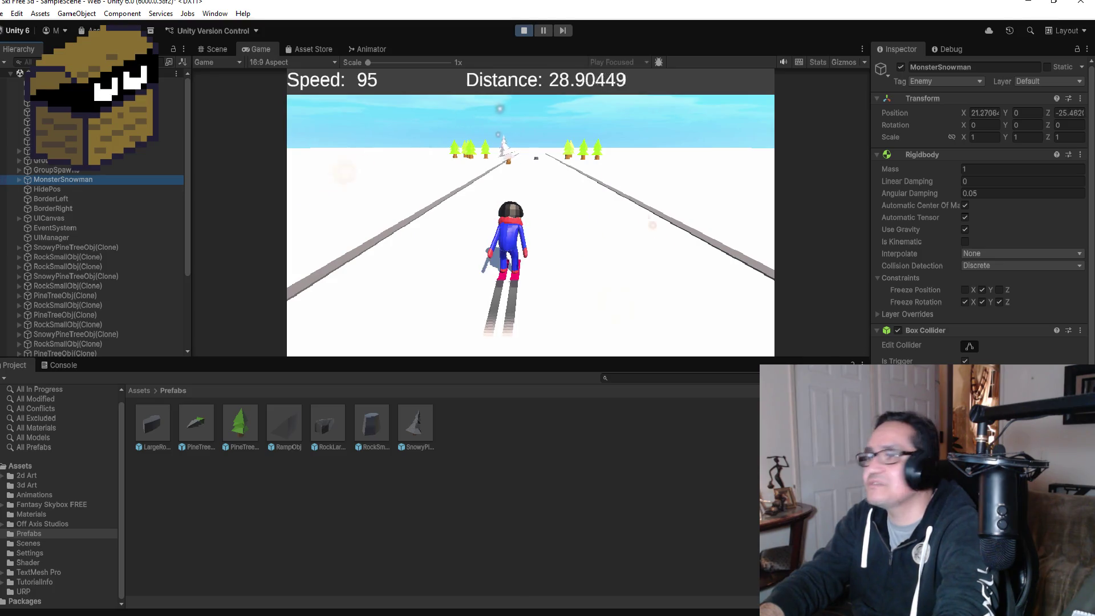
scroll(978, 211, "down", 2)
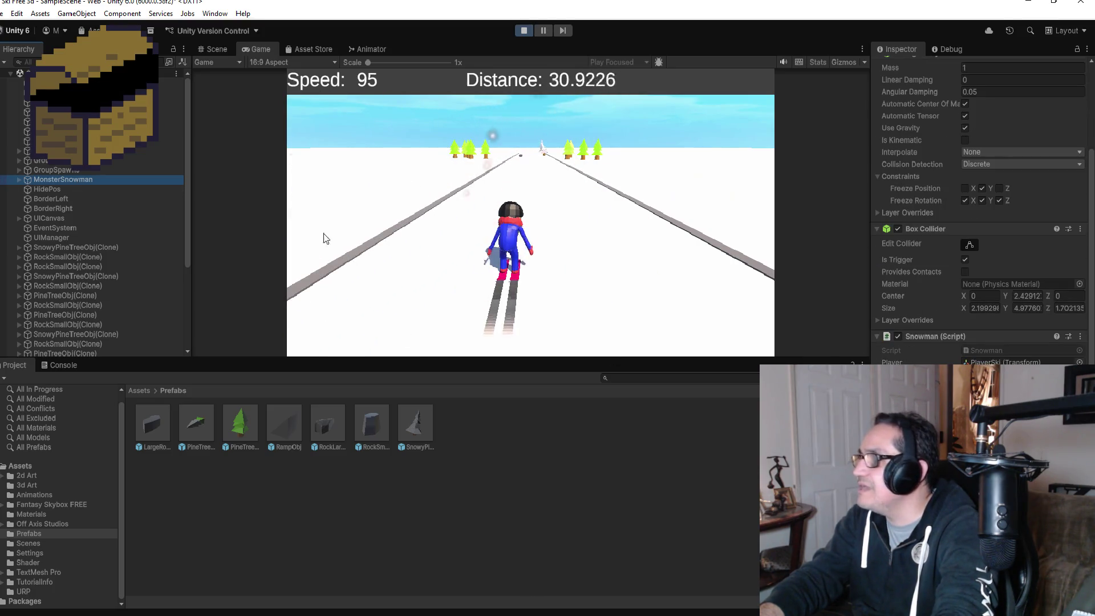
left_click(487, 238)
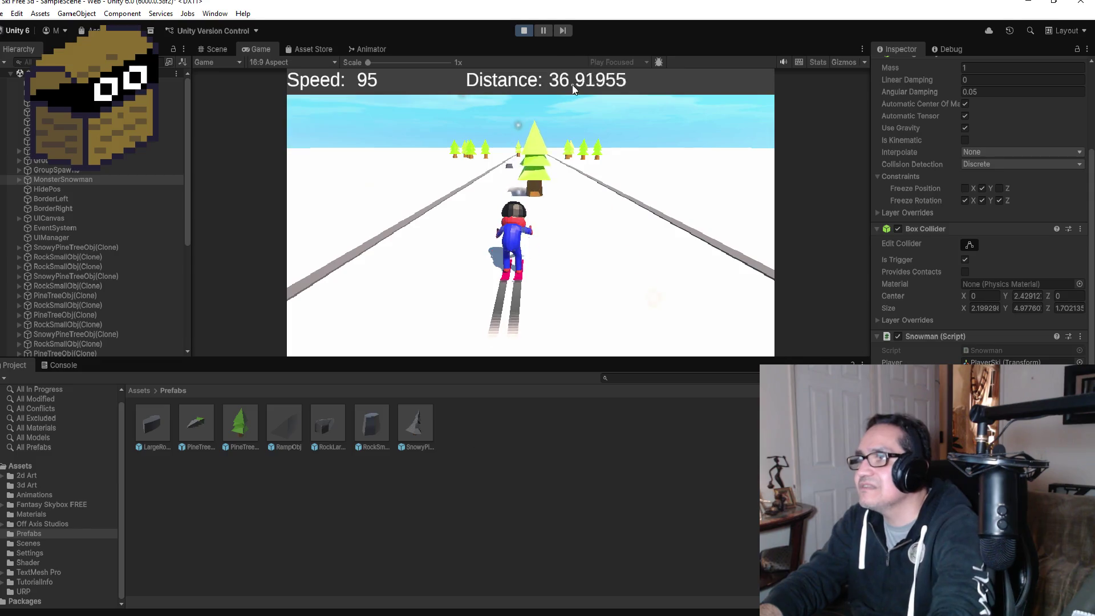
left_click(524, 31)
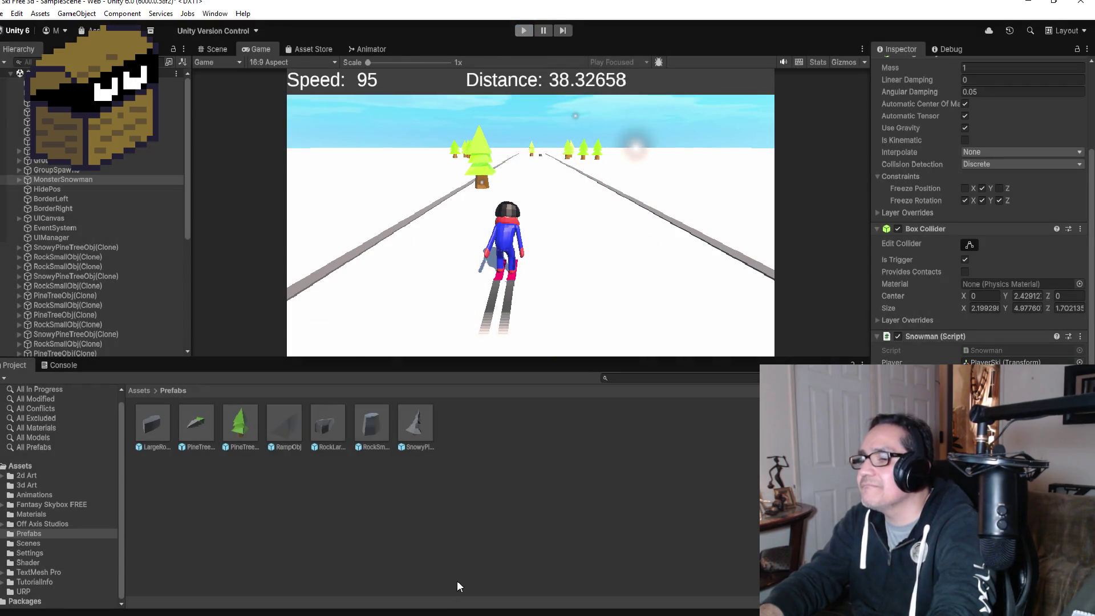
Step: Review the HidePos check in Snowman.cs's DestroyObj(), then minimize Visual Studio
key("alt+Tab")
scroll(360, 341, "down", 2)
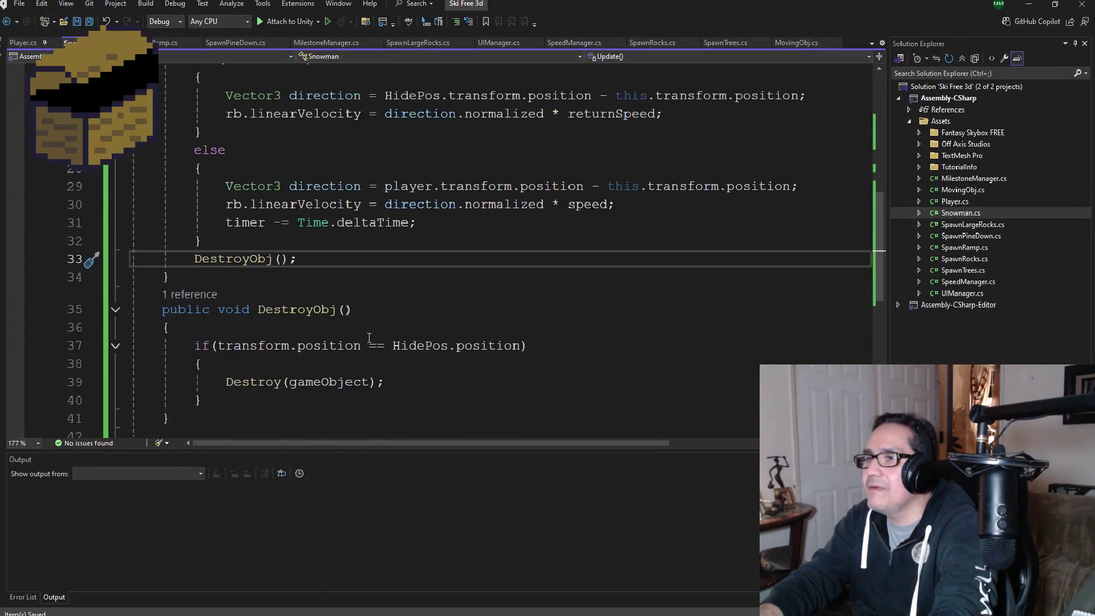
scroll(360, 340, "up", 3)
scroll(360, 341, "up", 2)
scroll(360, 341, "down", 5)
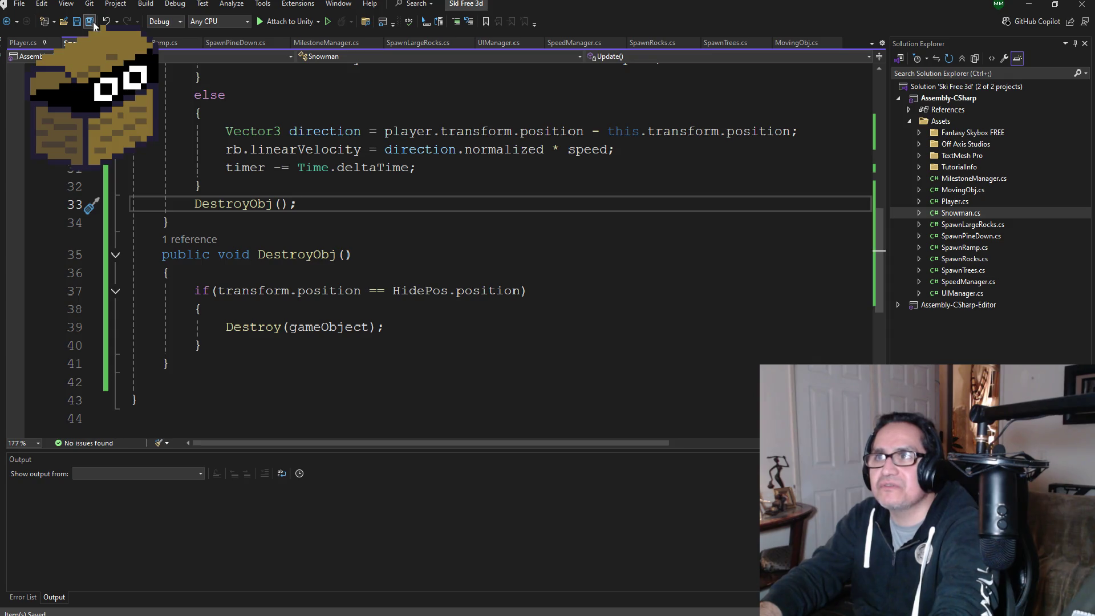
left_click(1032, 8)
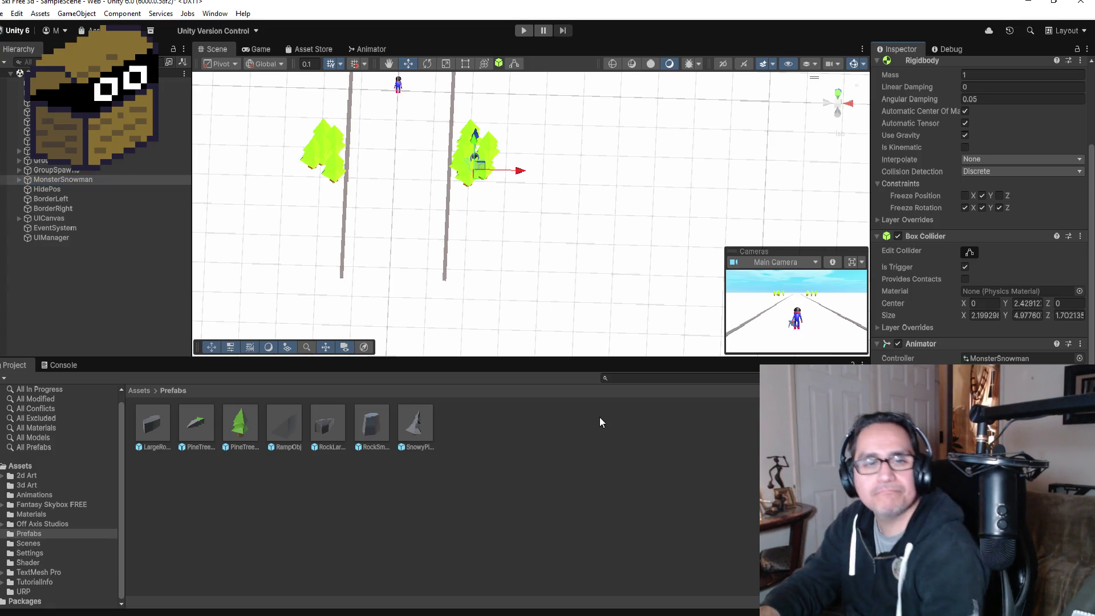
Step: Deselect MonsterSnowman in the Hierarchy and minimize the Unity editor
left_click(63, 284)
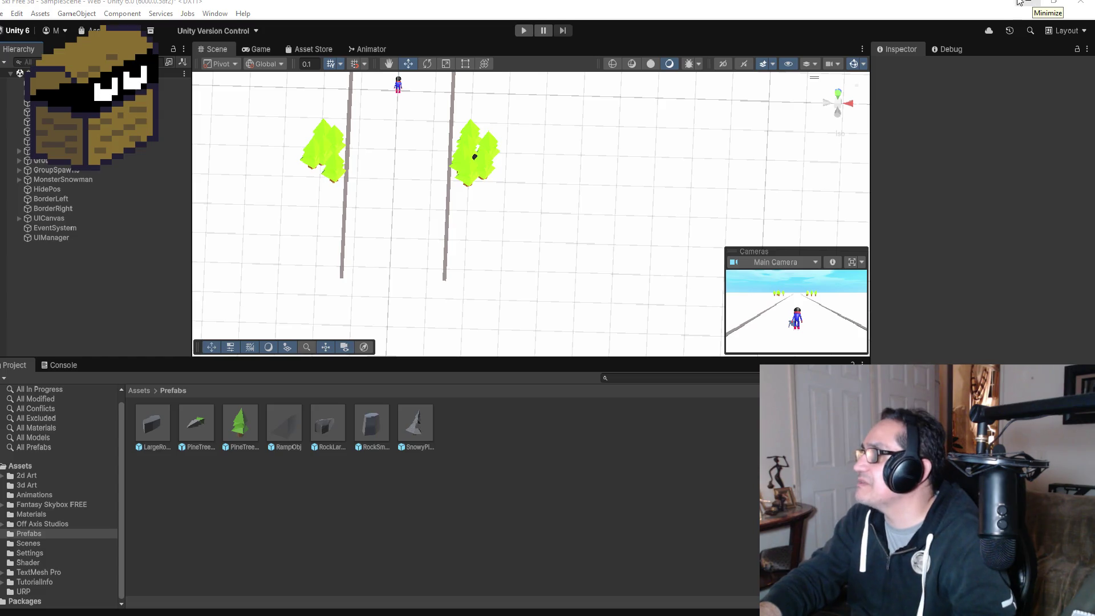
left_click(1026, 4)
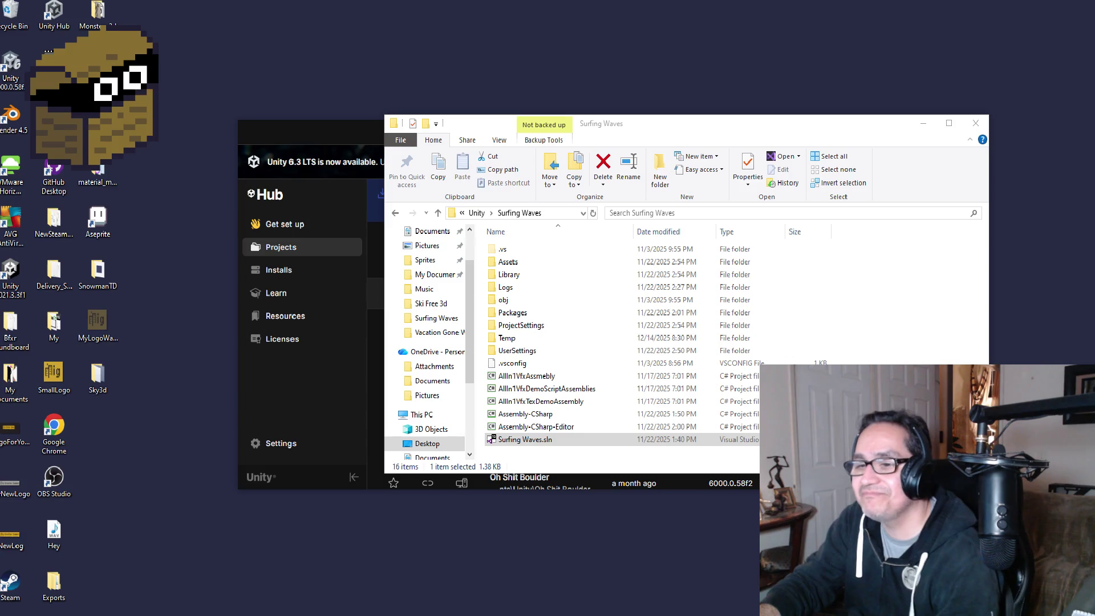
Step: Bring up the Windows Start menu's app list to launch a program
left_click(6, 612)
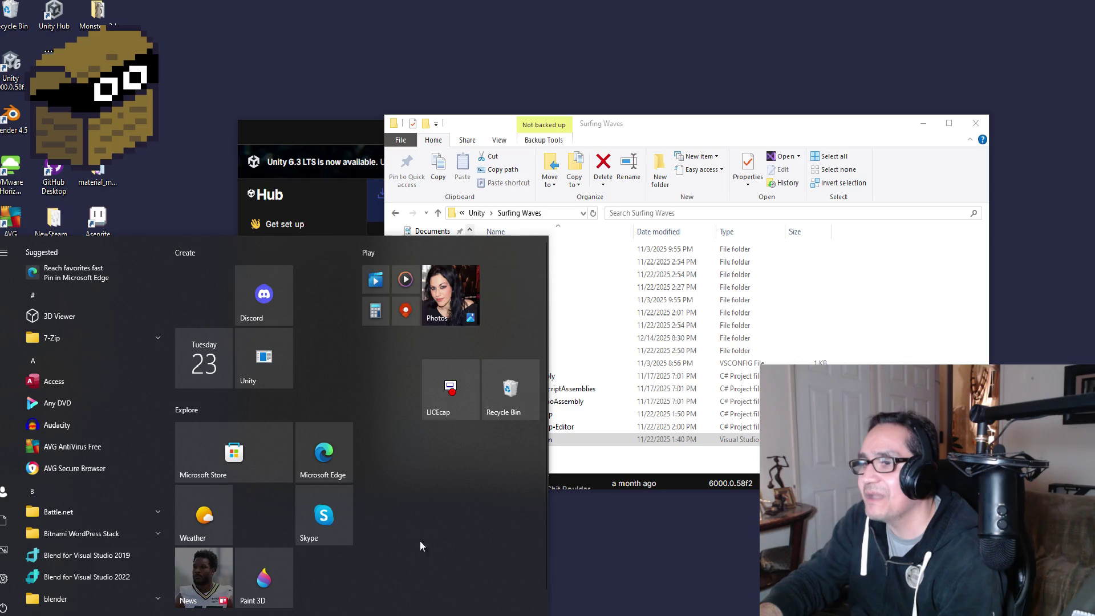
left_click(81, 406)
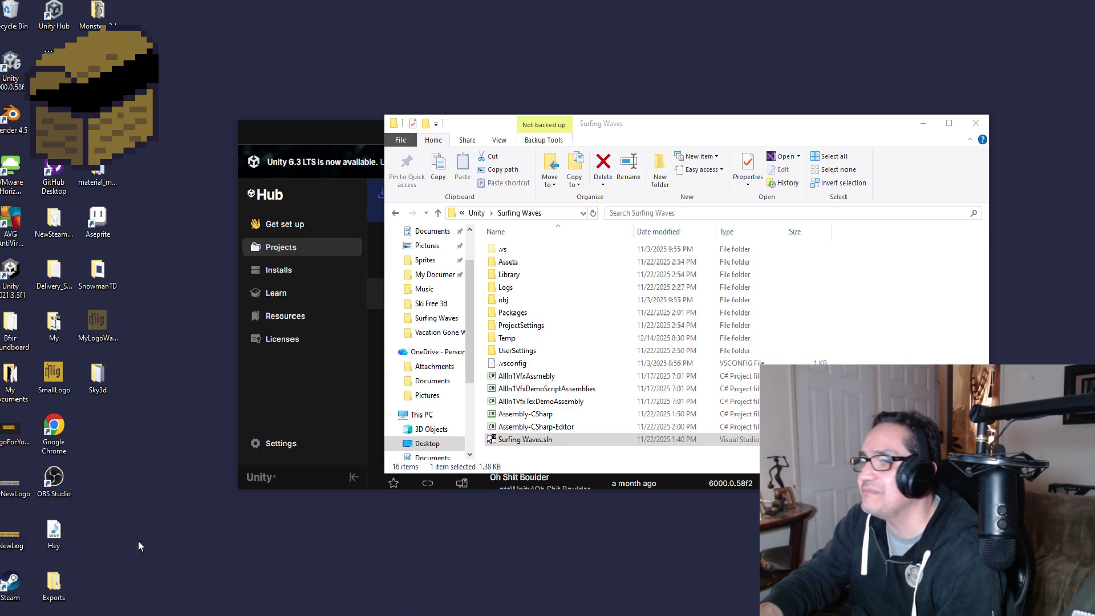
key("super")
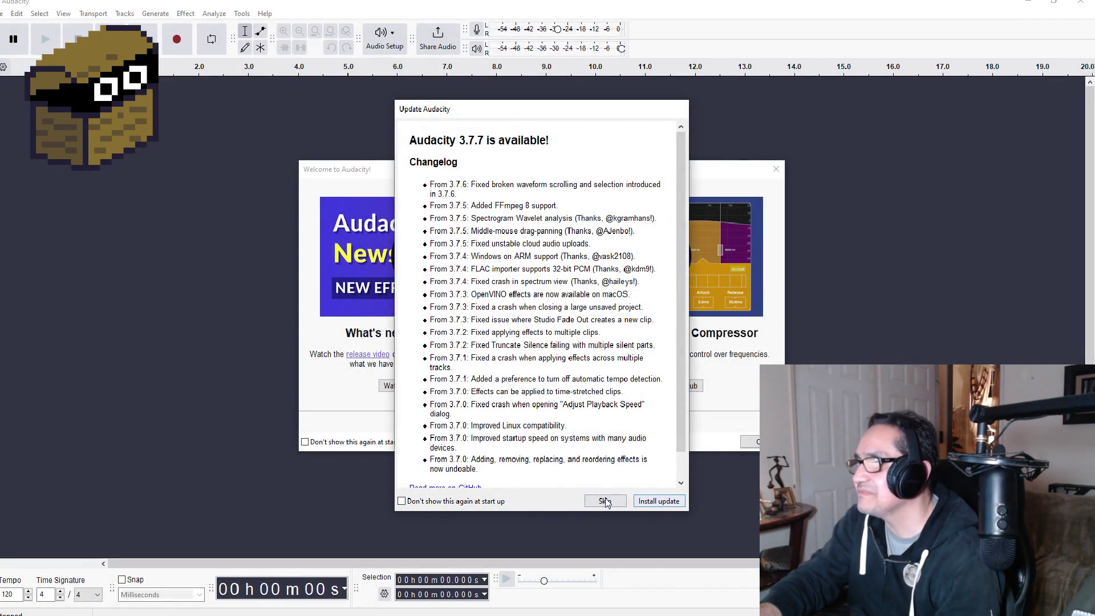
Step: Skip the Audacity update, dismiss its Welcome notice, and close the Any DVD offer and player
left_click(604, 501)
left_click(749, 443)
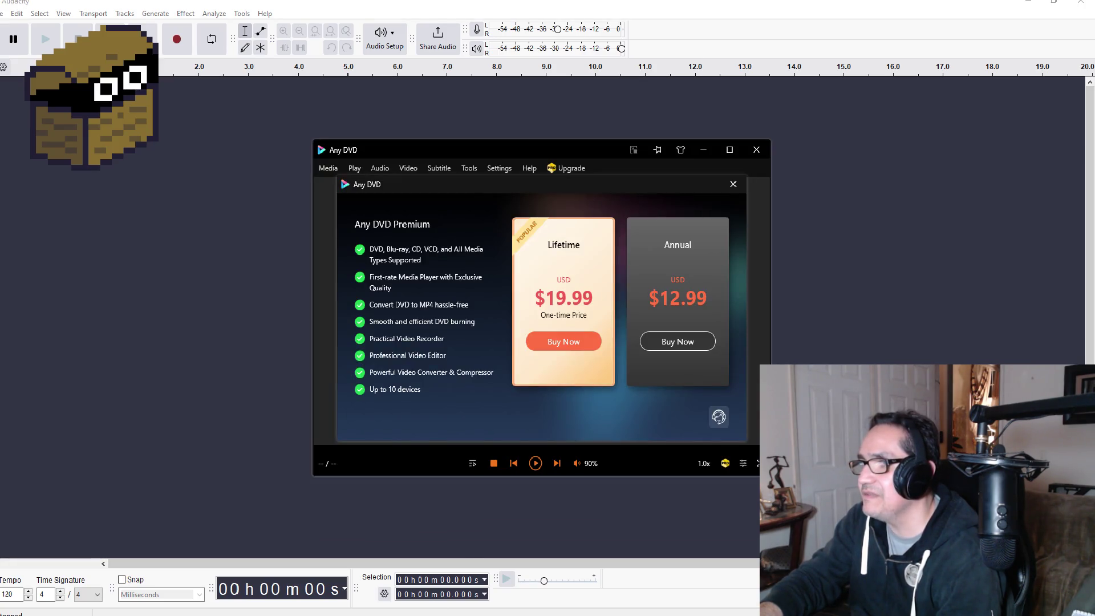
right_click(377, 613)
left_click(392, 610)
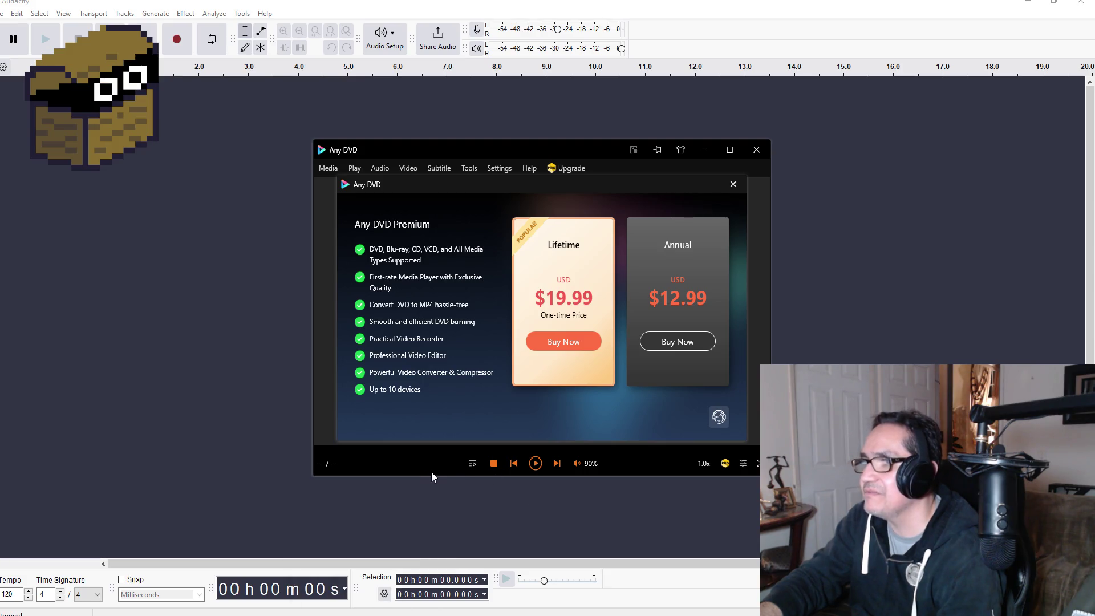
left_click(733, 185)
left_click(757, 150)
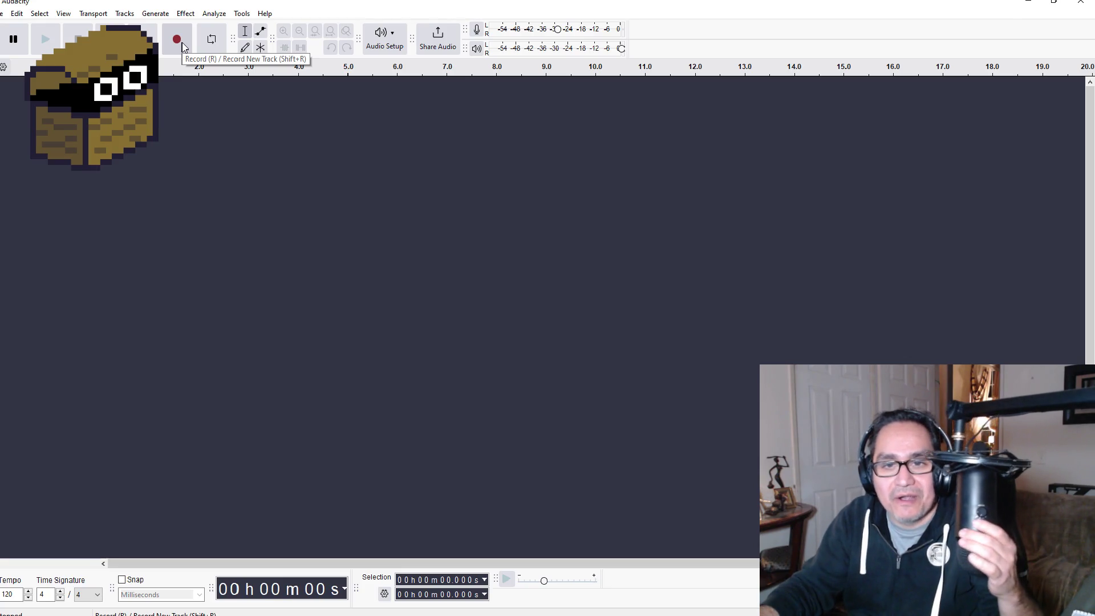
Step: Record a short voice clip onto a new Audacity track and play it back
left_click(182, 49)
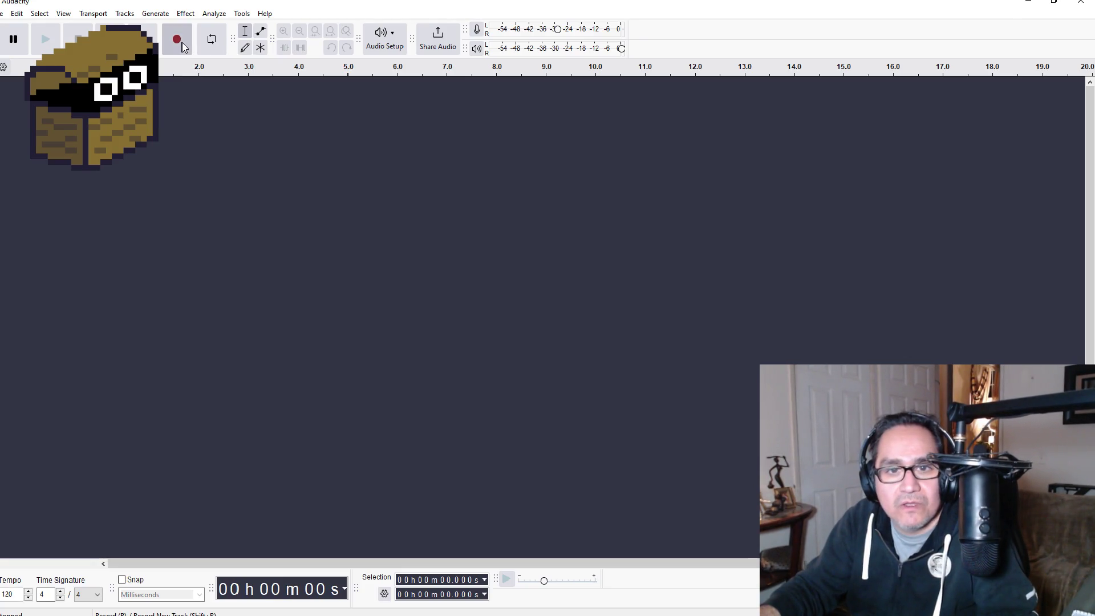
left_click(78, 39)
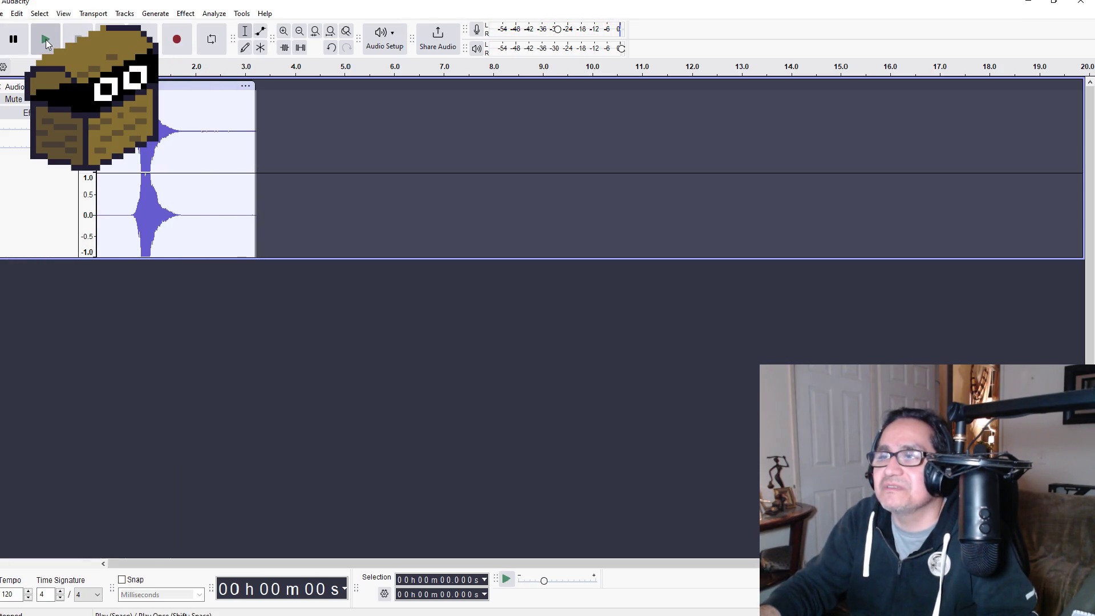
left_click(46, 39)
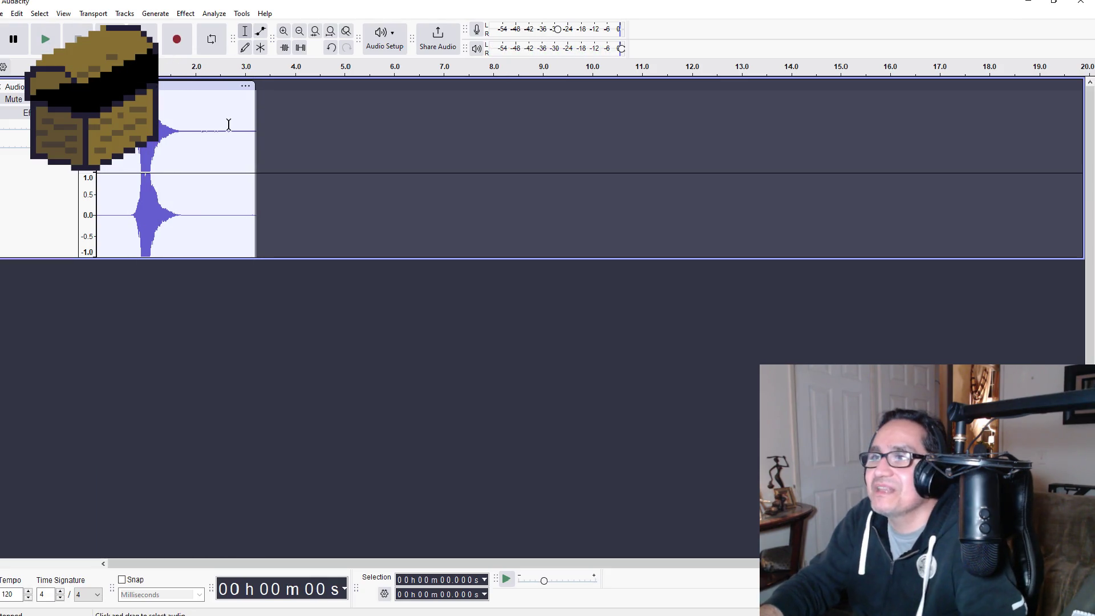
Step: Delete the clip's silent tail after 2.46 s, then reselect from the clip start to about 2.58 s
left_click_drag(219, 91, 291, 100)
key("Delete")
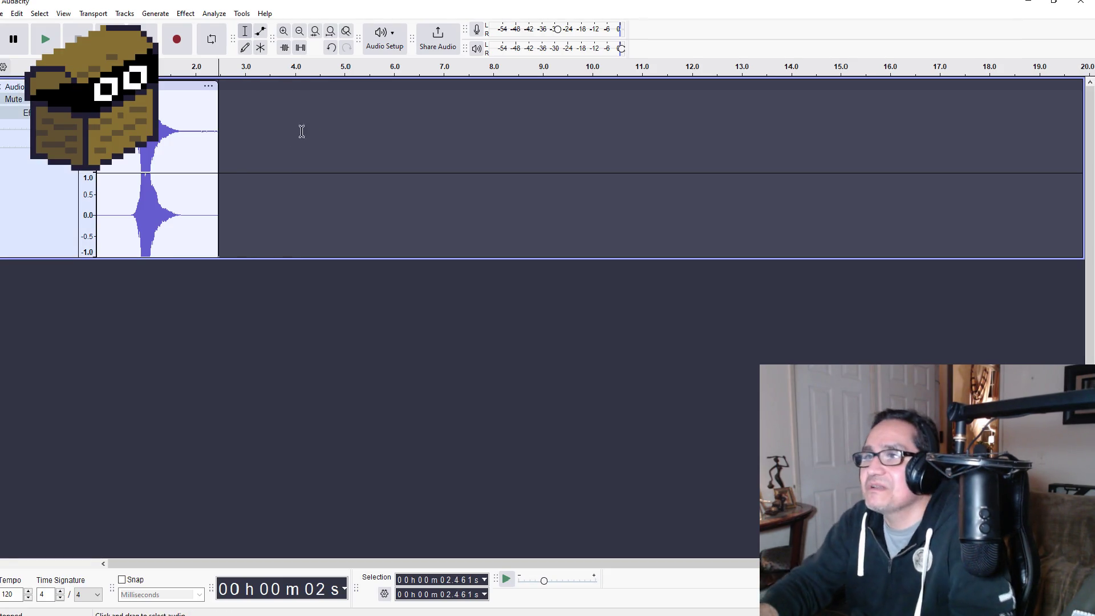
mouse_move(225, 101)
left_mouse_down()
mouse_move(97, 103)
mouse_move(180, 104)
left_mouse_up()
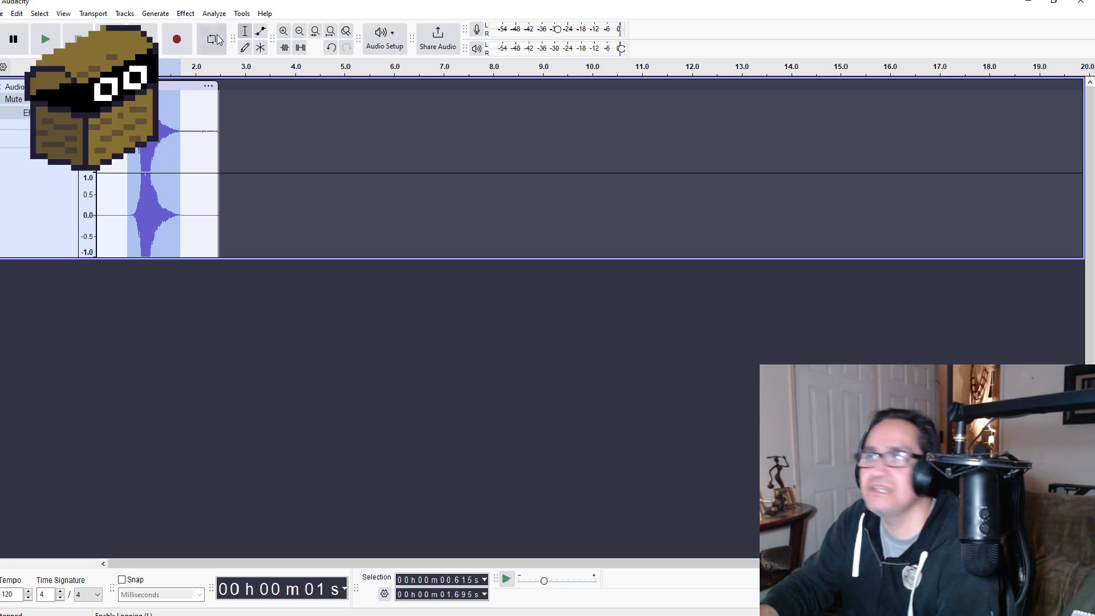
Step: Open the Change Pitch effect from Pitch and Tempo and glance at its presets
left_click(186, 13)
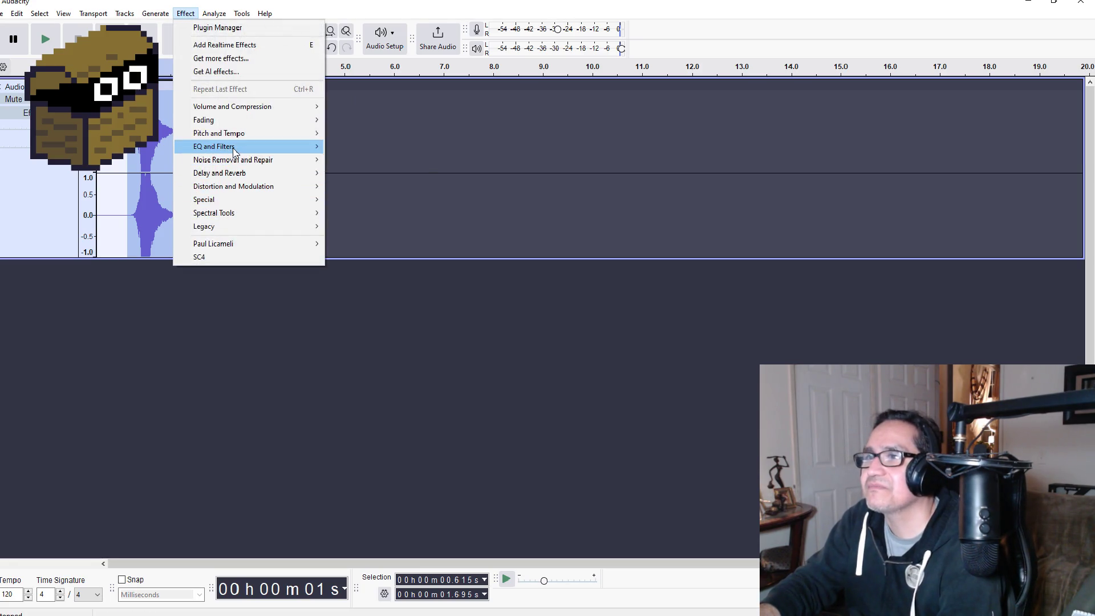
mouse_move(238, 151)
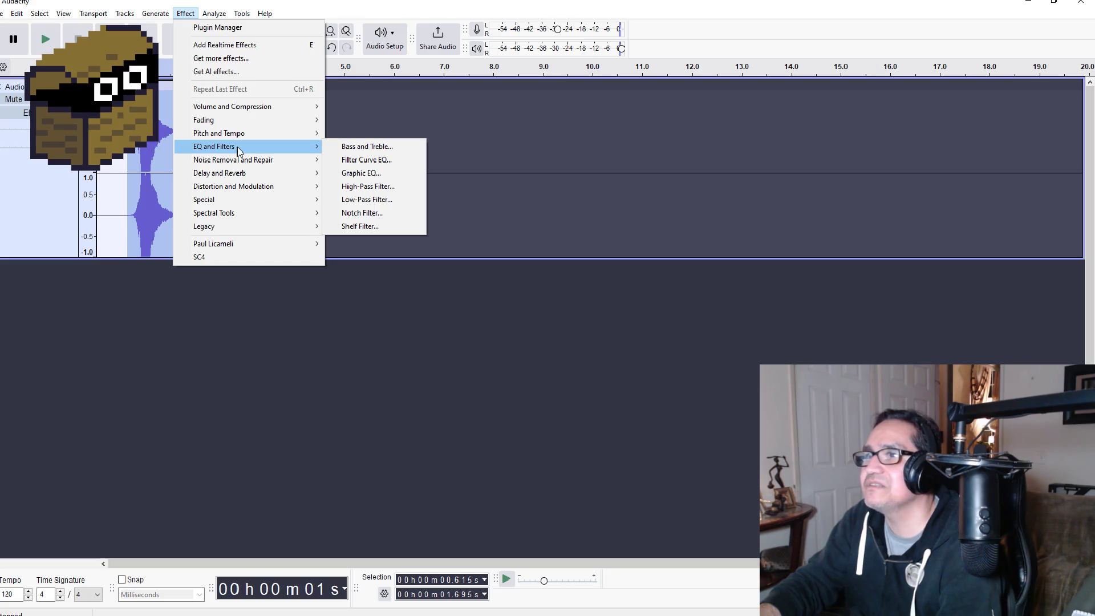
mouse_move(240, 132)
left_click(359, 133)
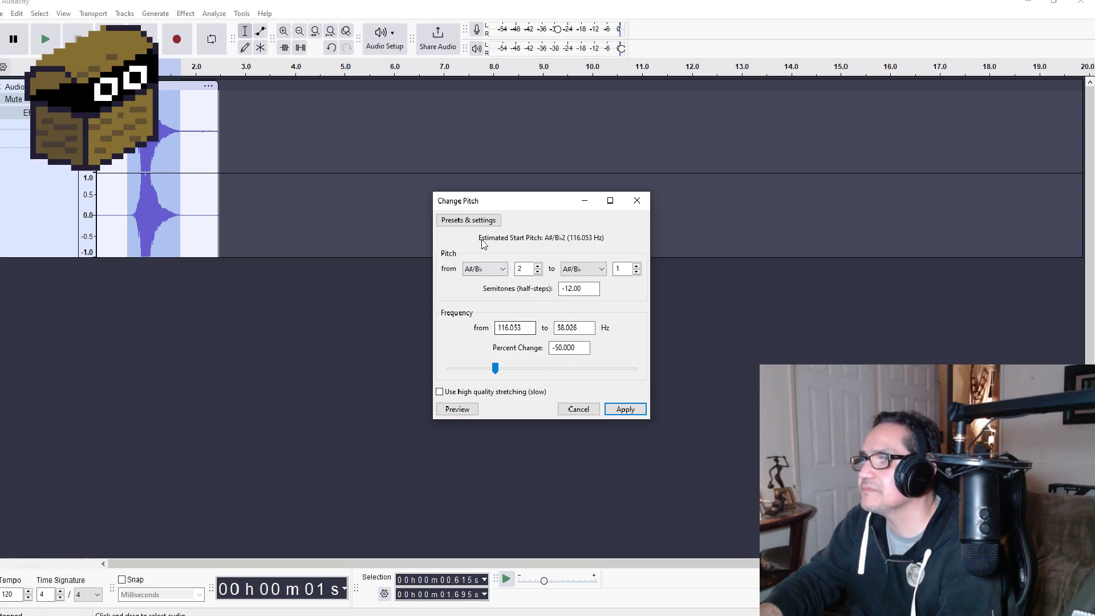
left_click(468, 221)
left_click(549, 216)
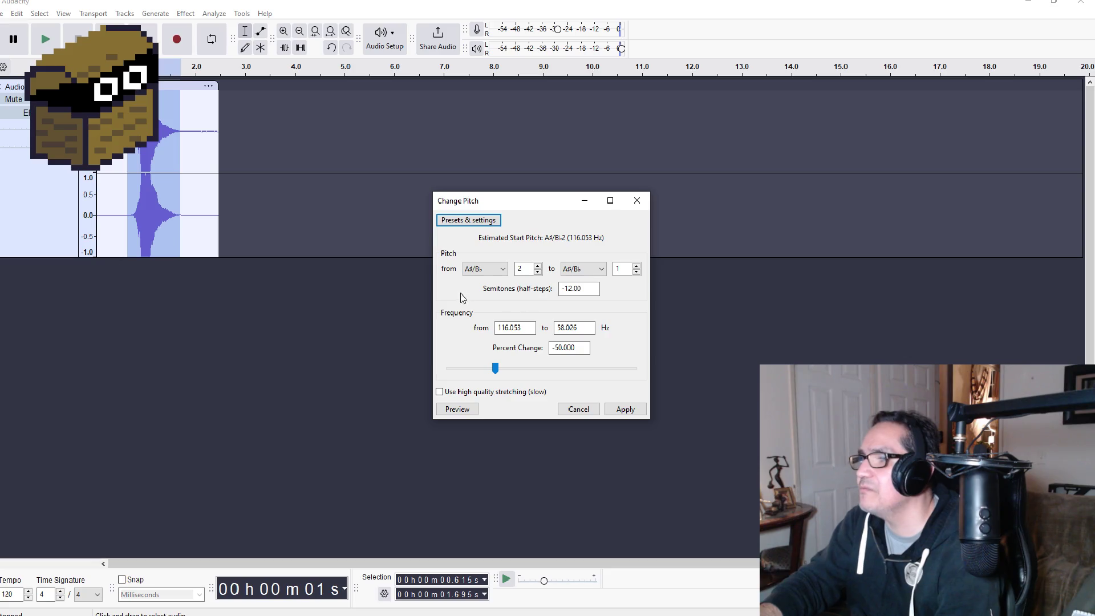
Step: Preview the pitch drop with the starting note set to D, then F
left_click(505, 271)
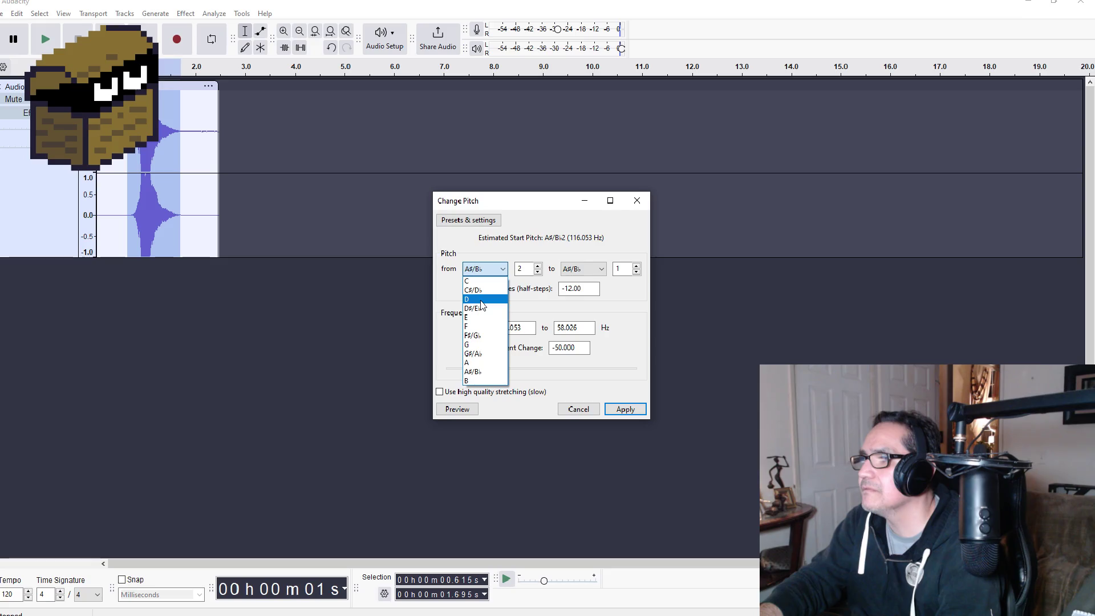
left_click(482, 300)
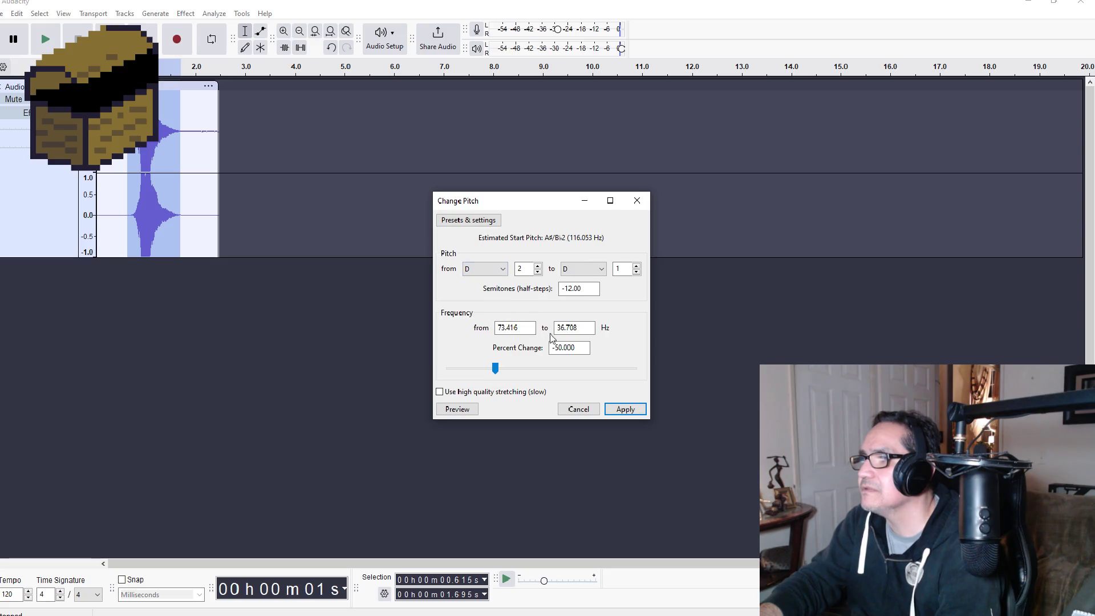
left_click(465, 410)
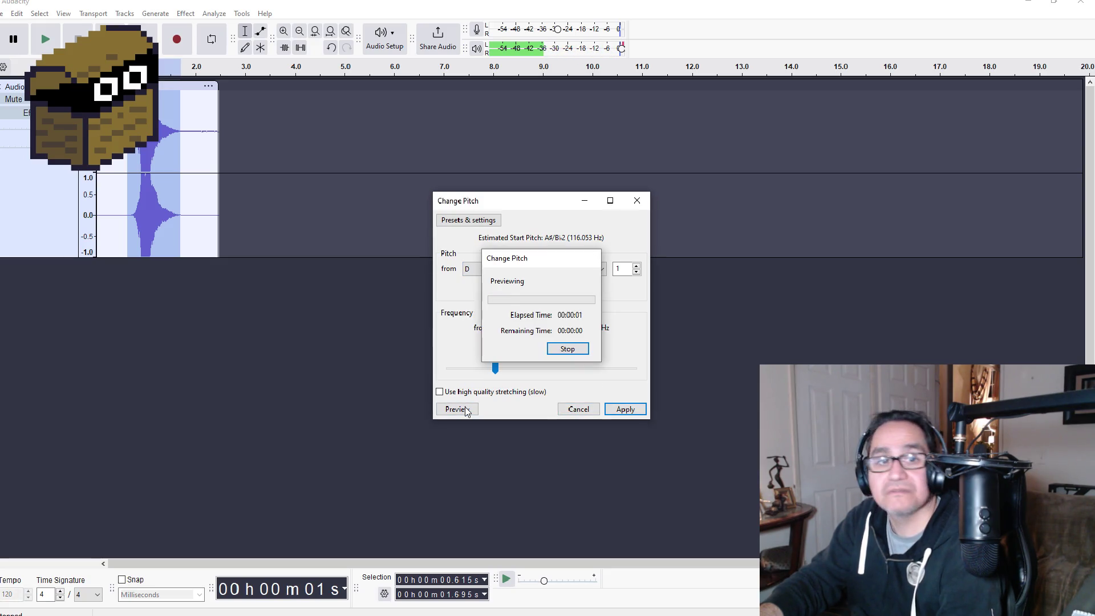
left_click(489, 274)
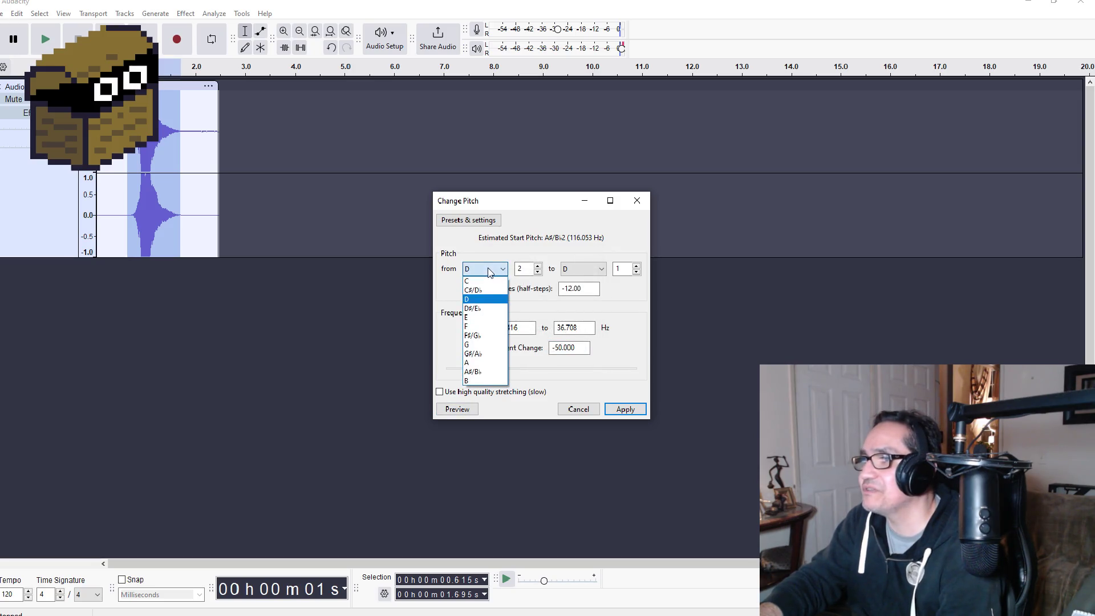
left_click(484, 325)
left_click(471, 406)
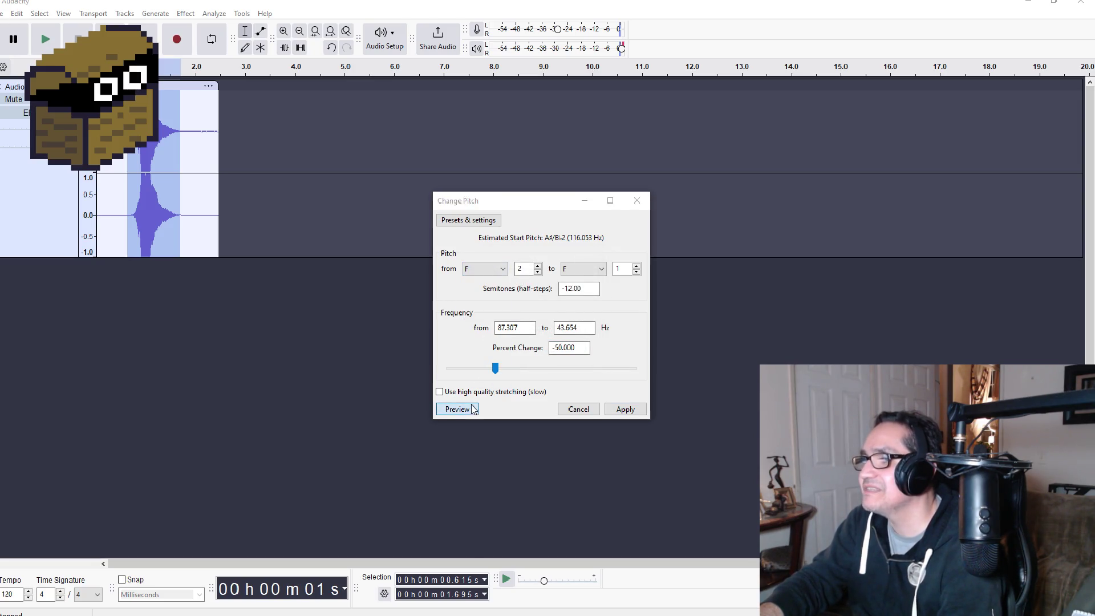
Step: Preview from G#/Ab, then settle on C, giving C2 to C1 (−12 semitones)
left_click(485, 268)
left_click(485, 355)
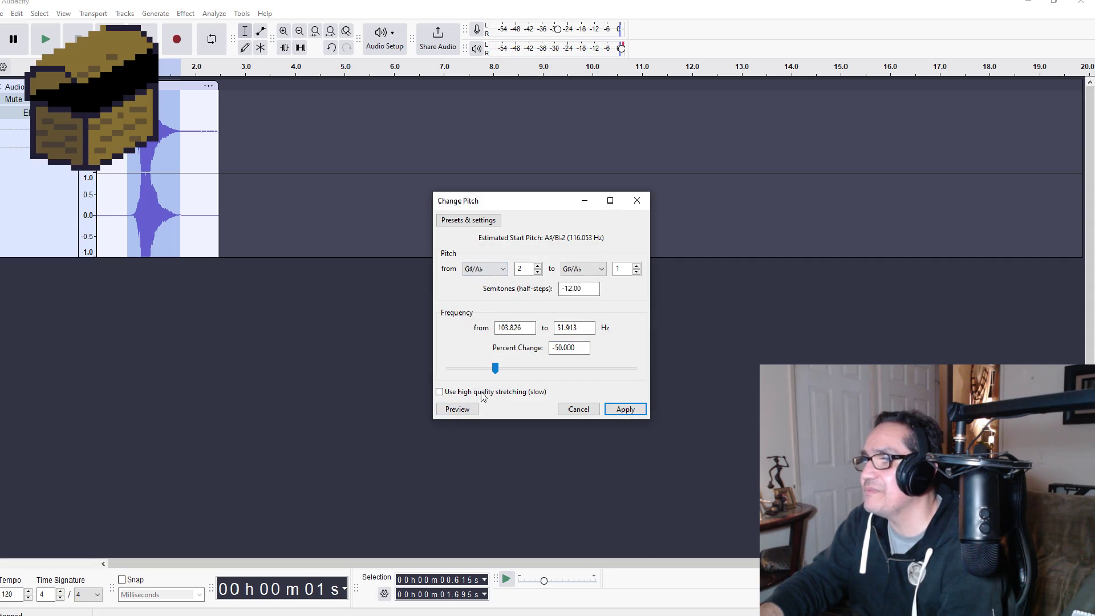
left_click(468, 411)
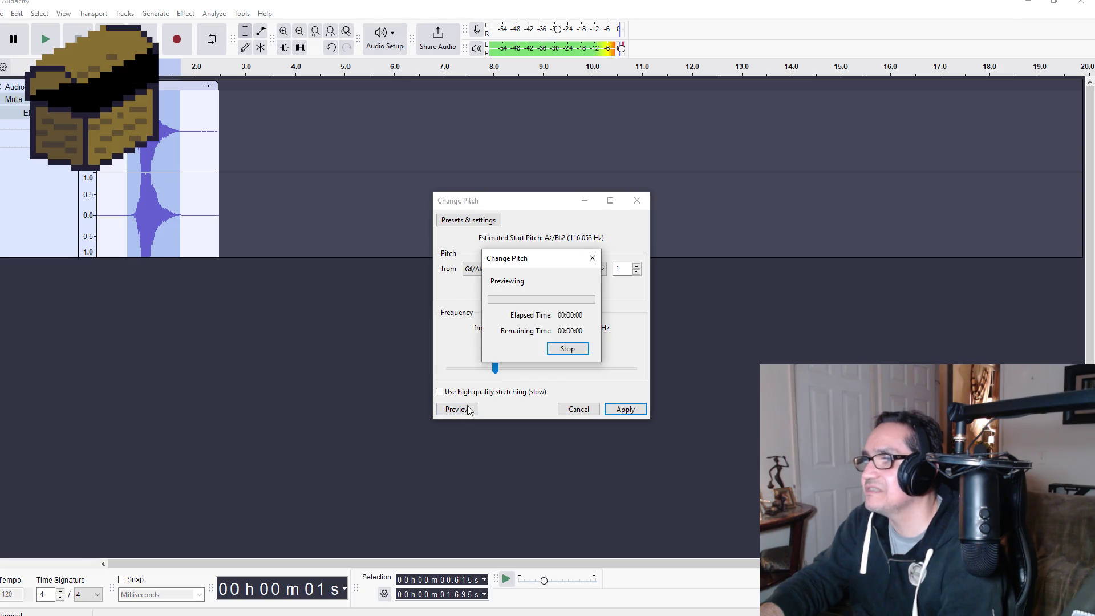
left_click(483, 270)
left_click(483, 283)
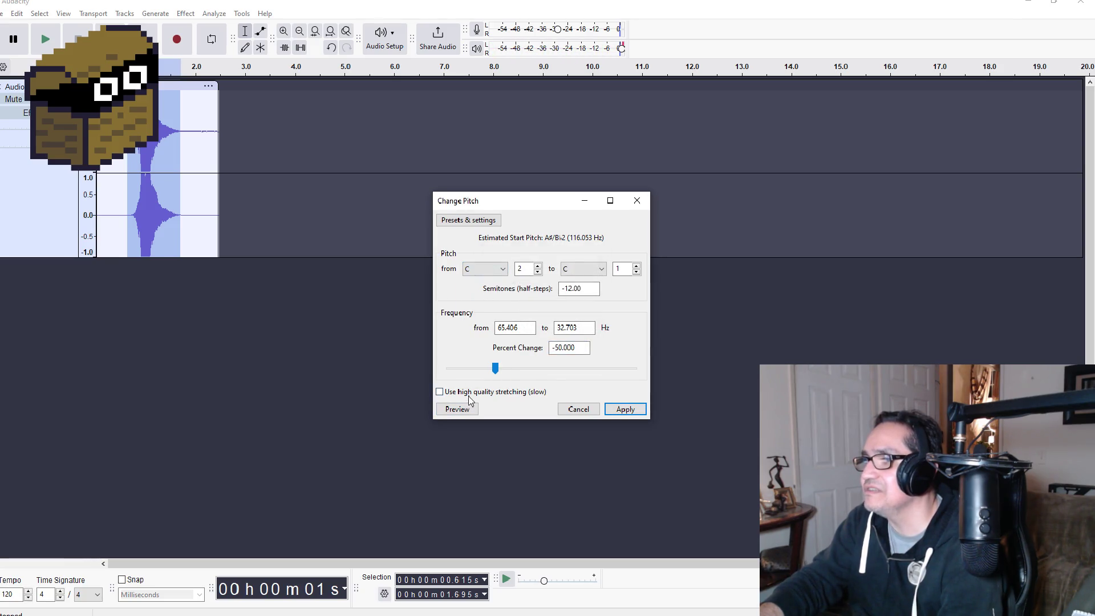
left_click(462, 415)
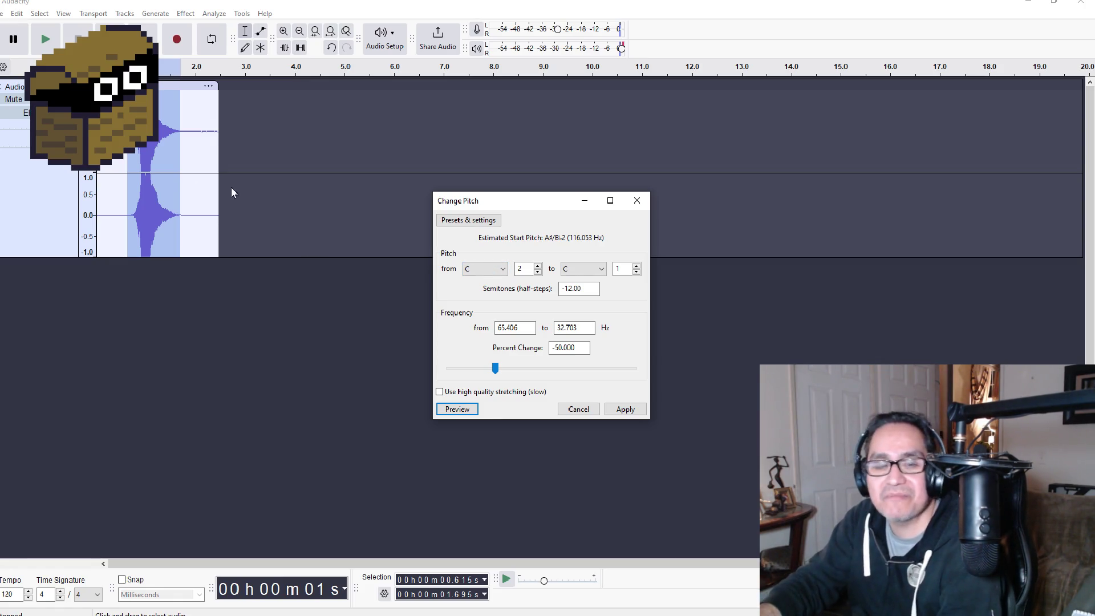
Step: Preview the pitch change with starting note B, then with target note E
left_click(484, 269)
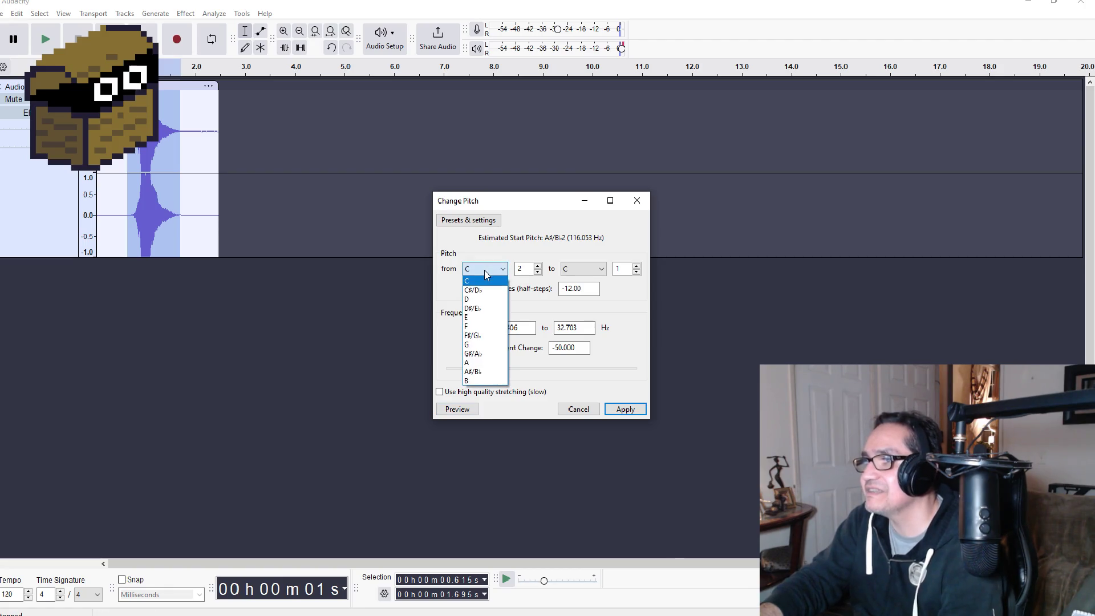
left_click(479, 380)
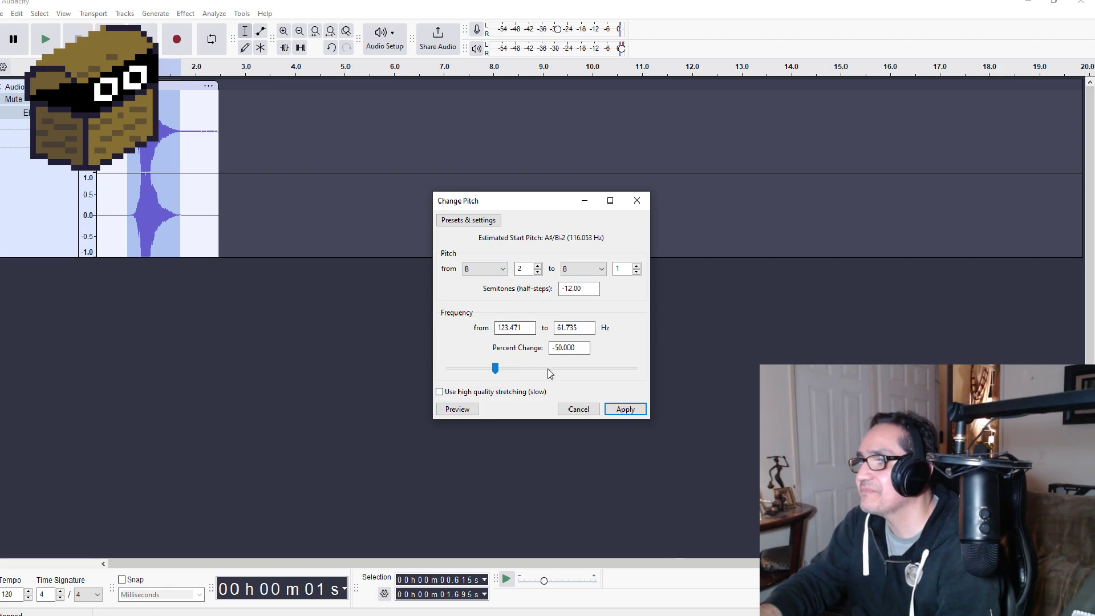
left_click(458, 409)
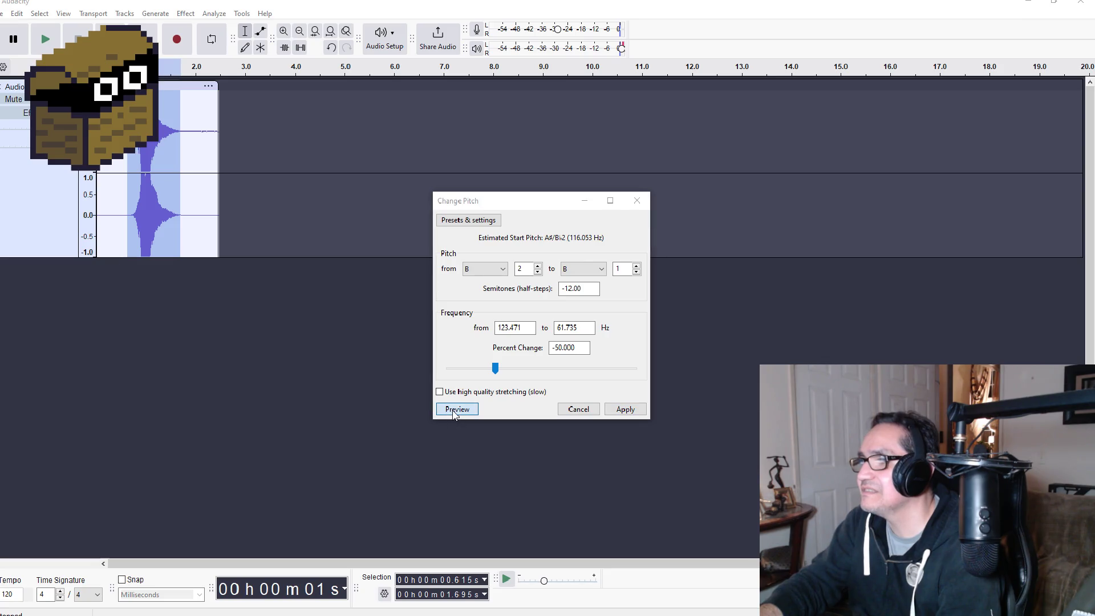
left_click(582, 268)
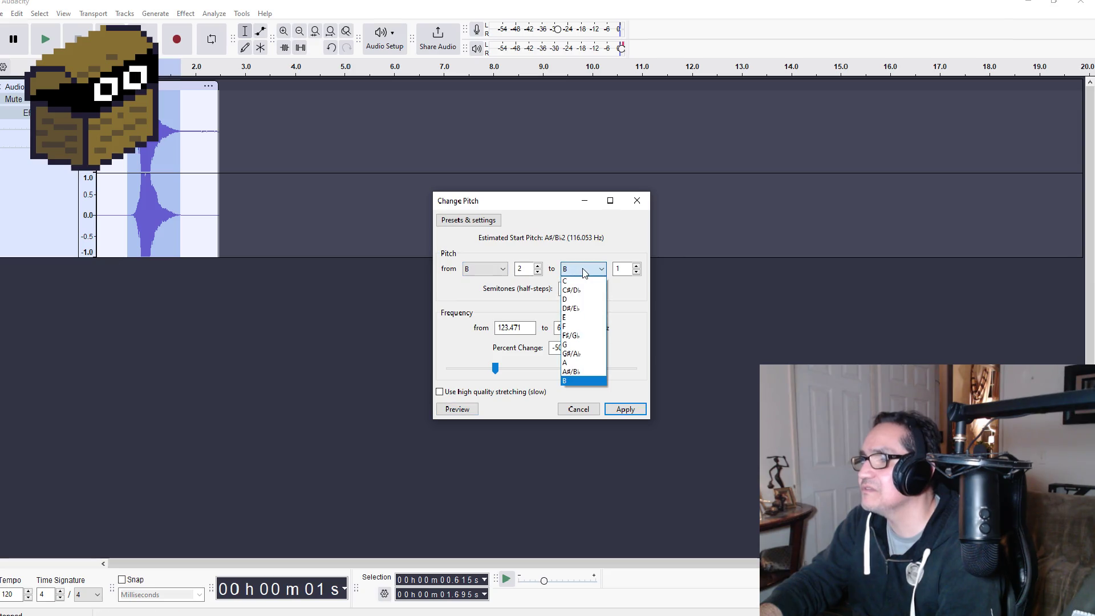
left_click(576, 317)
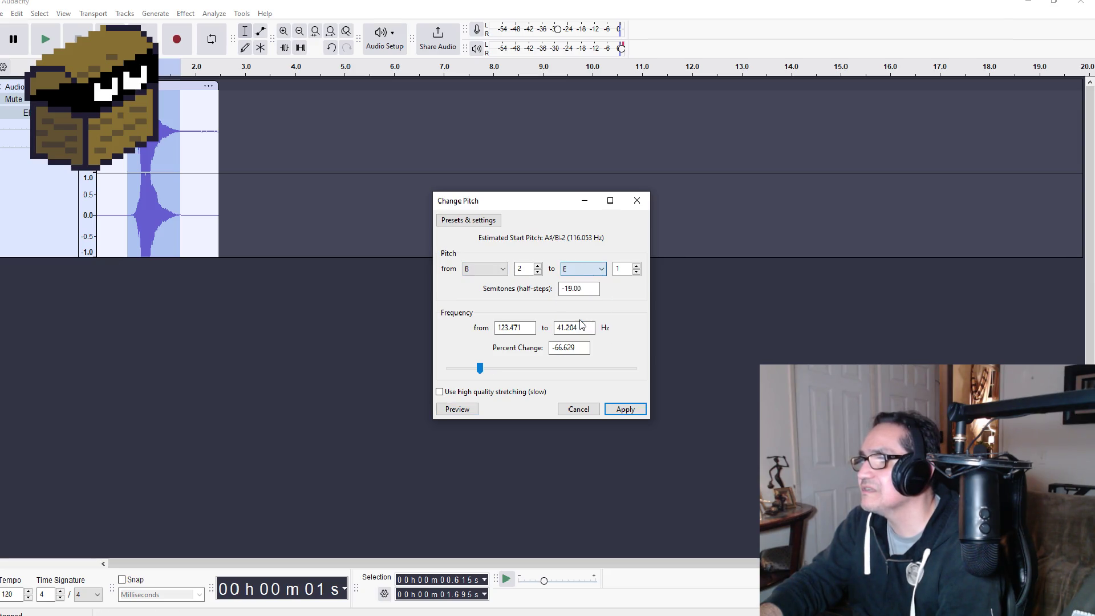
left_click(458, 409)
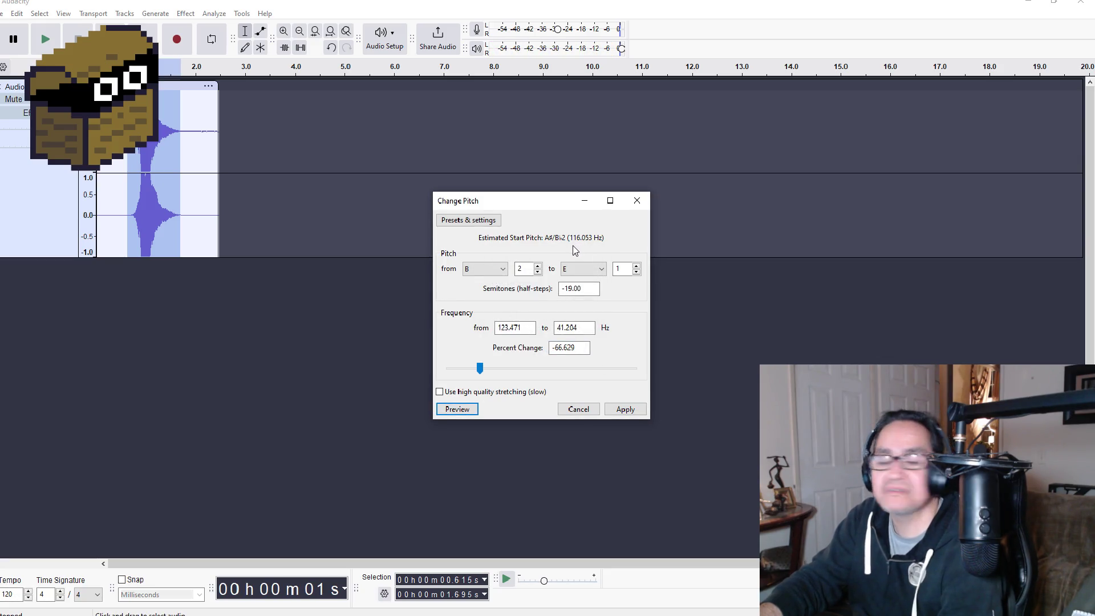
Step: Set the starting note back to C and preview targets C#/Db and G#/Ab
left_click(496, 274)
left_click(473, 280)
left_click(596, 269)
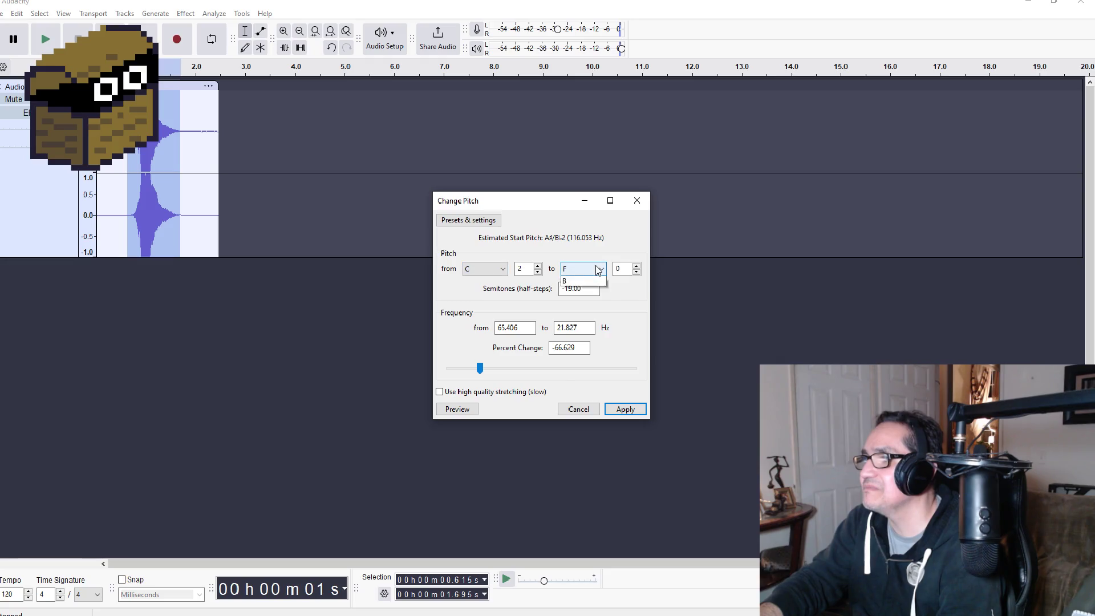
left_click(584, 291)
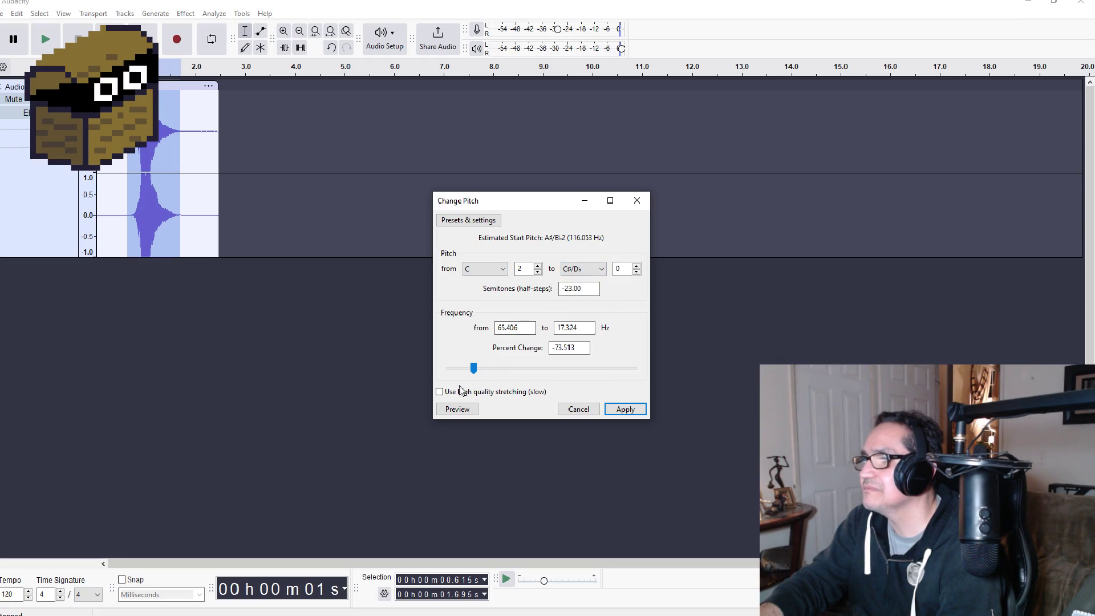
left_click(459, 409)
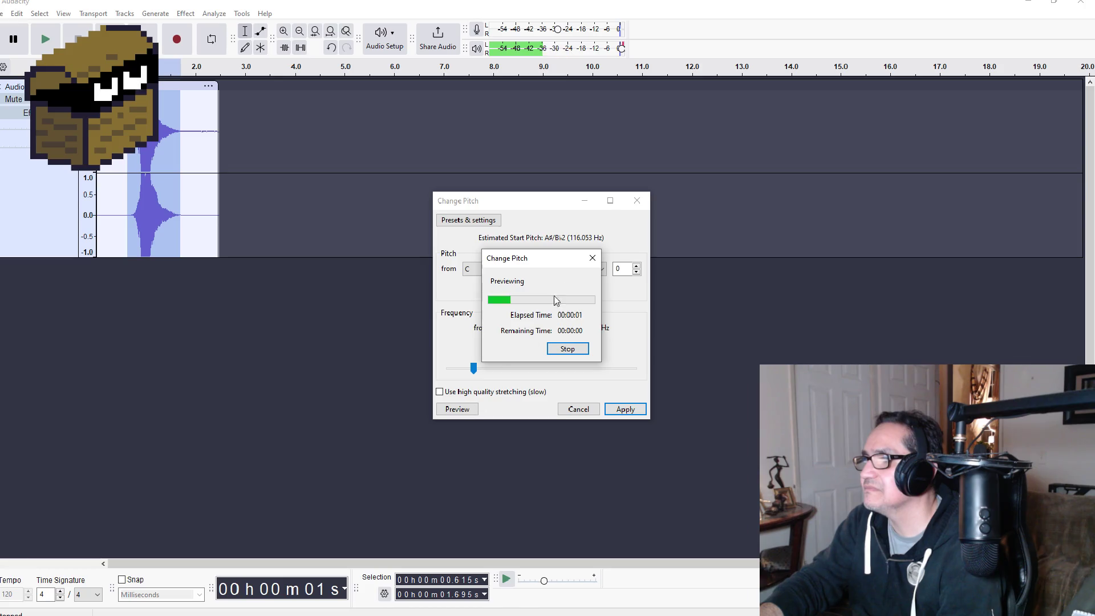
left_click(587, 269)
left_click(572, 354)
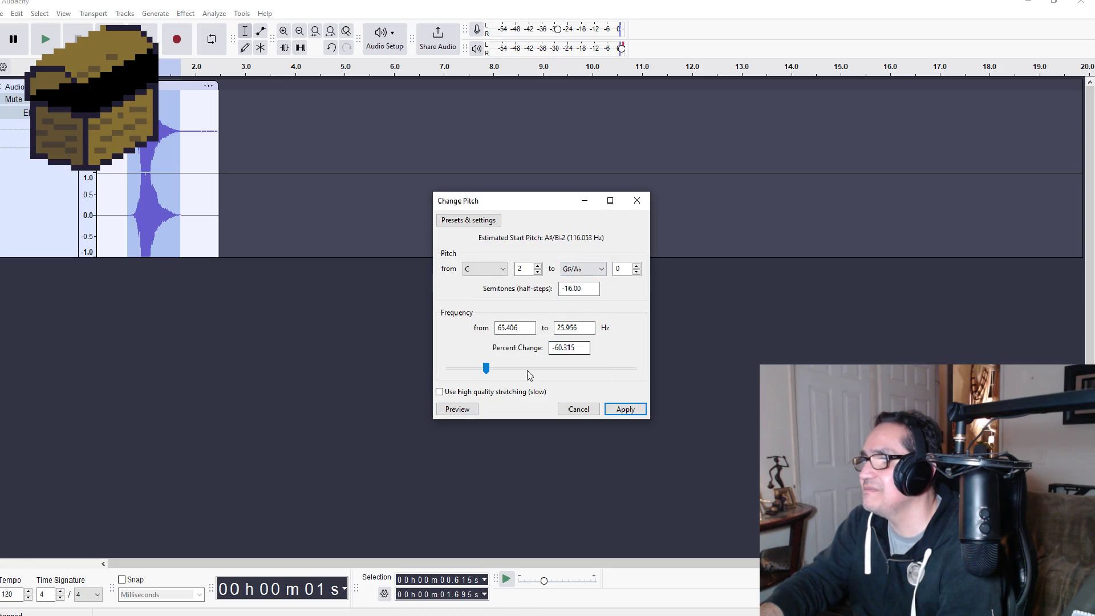
left_click(466, 411)
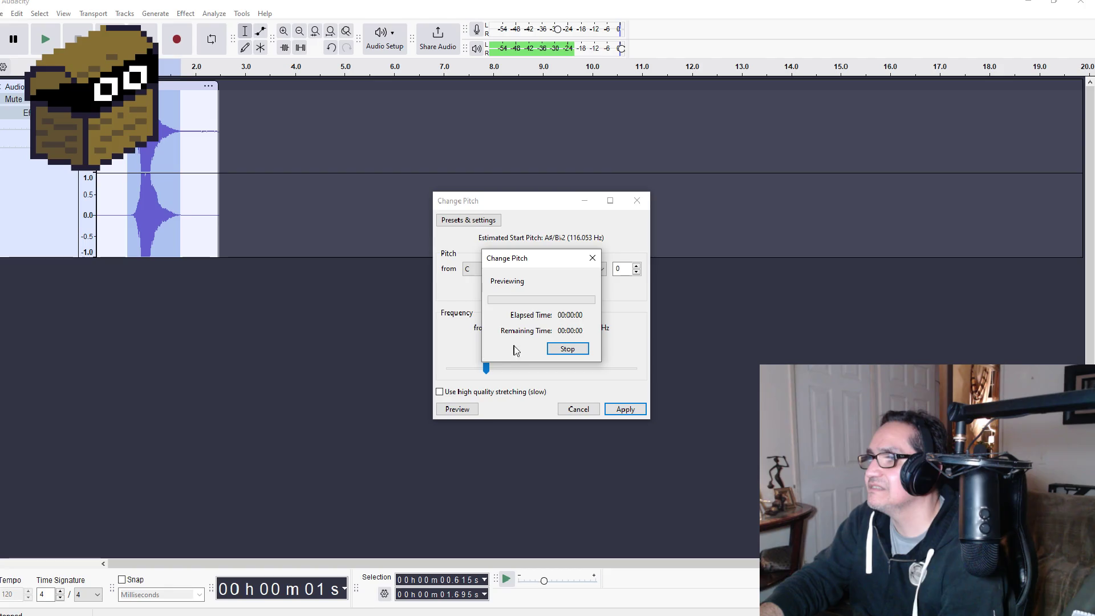
left_click(456, 409)
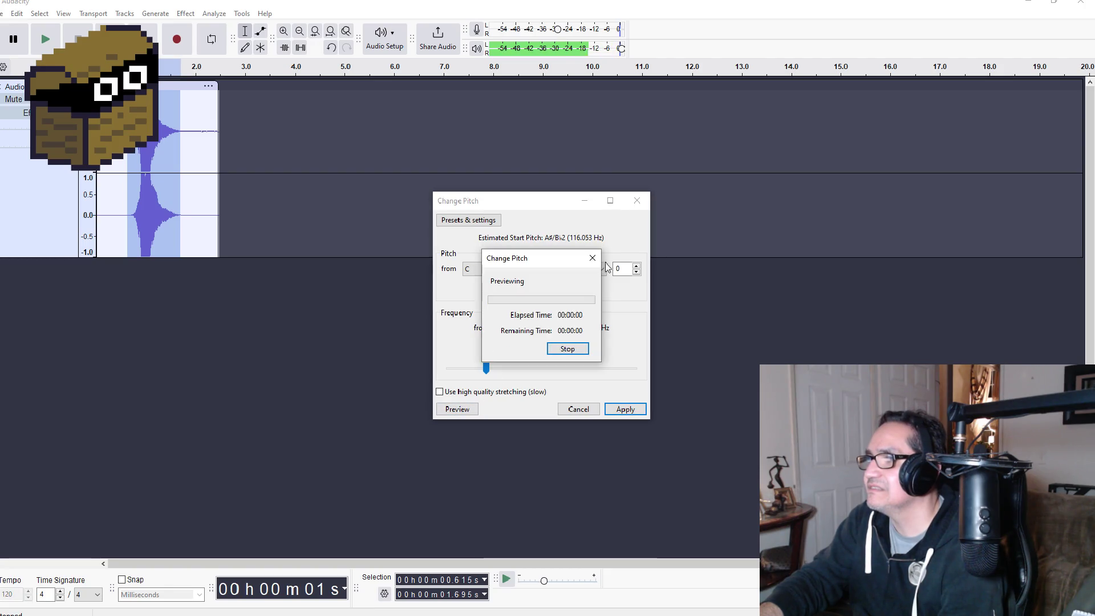
Step: Preview the drop to target A twice, then to target F
left_click(600, 269)
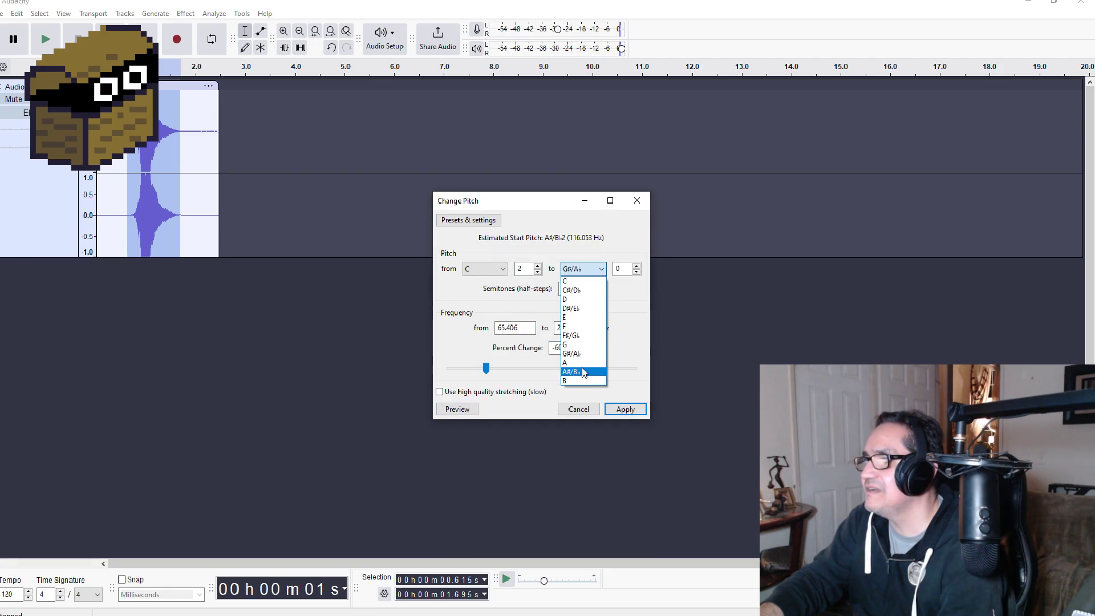
left_click(576, 373)
left_click(462, 410)
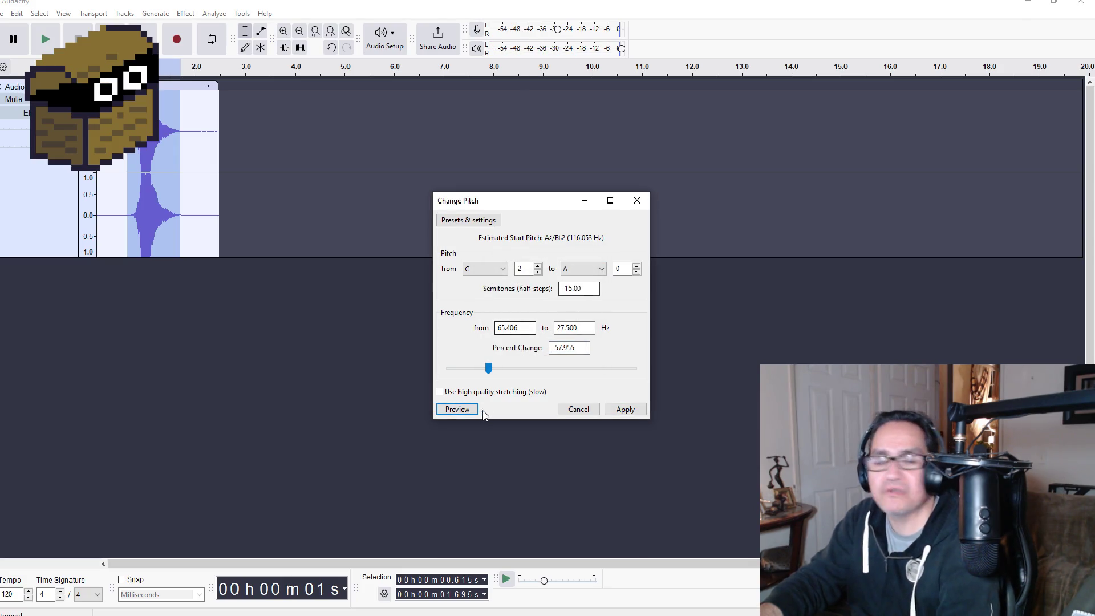
left_click(457, 409)
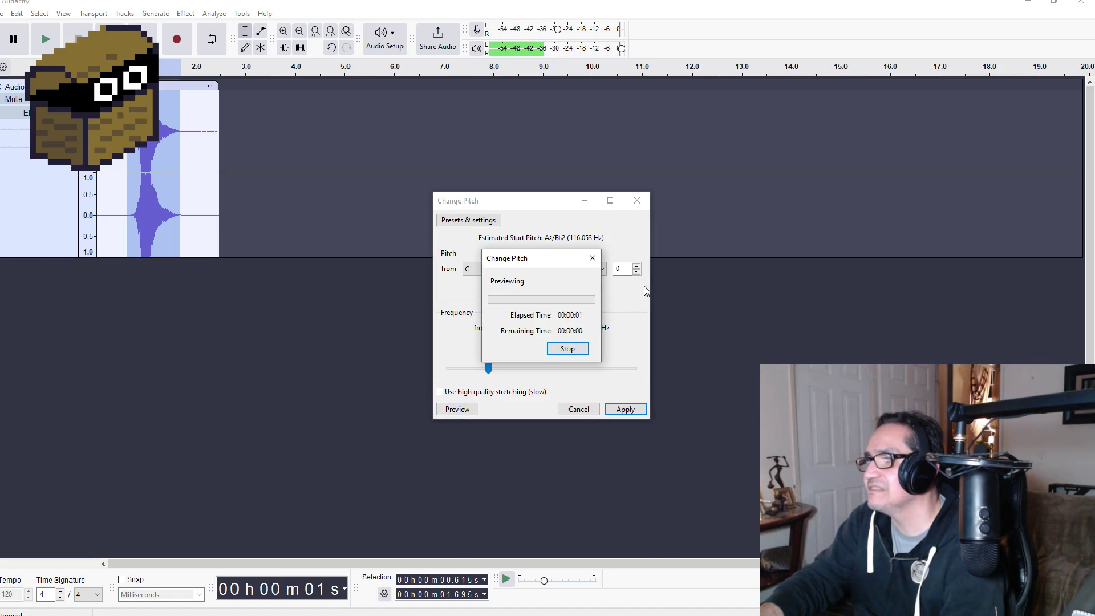
left_click(593, 274)
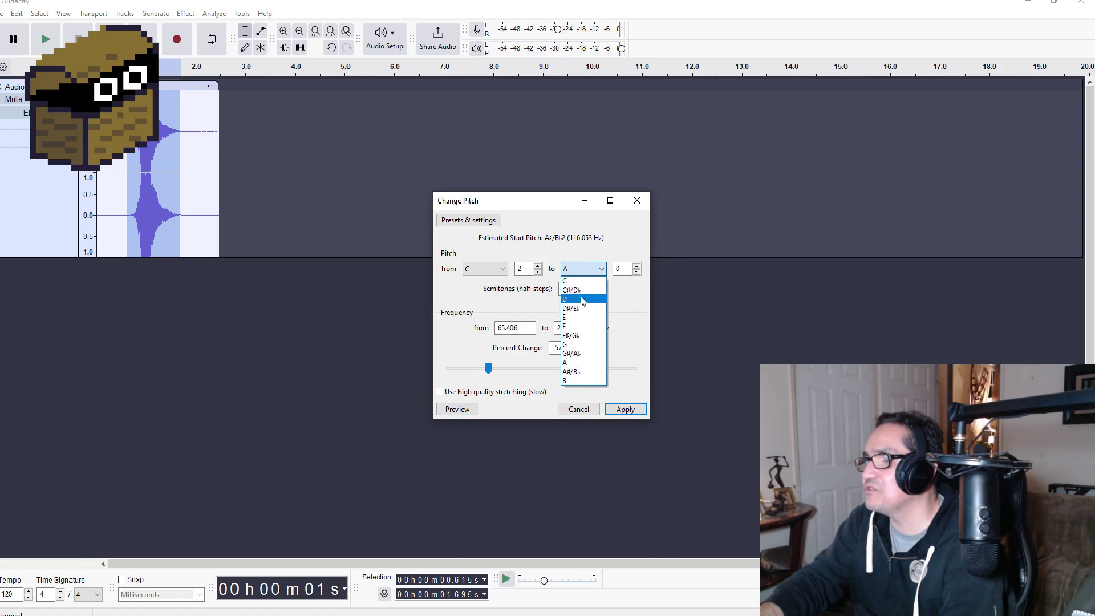
left_click(576, 328)
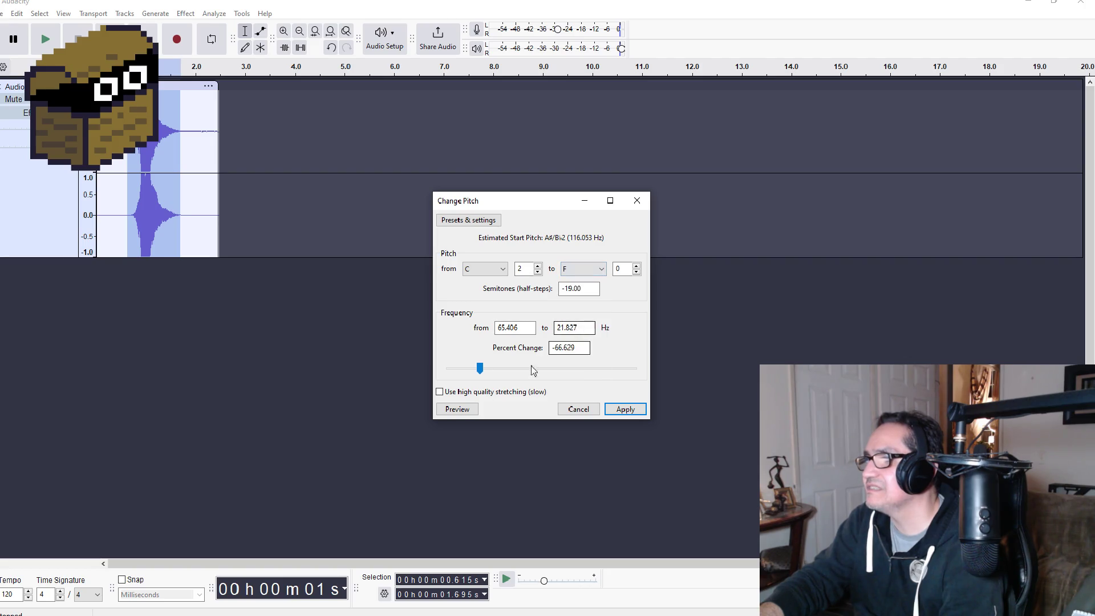
left_click(463, 411)
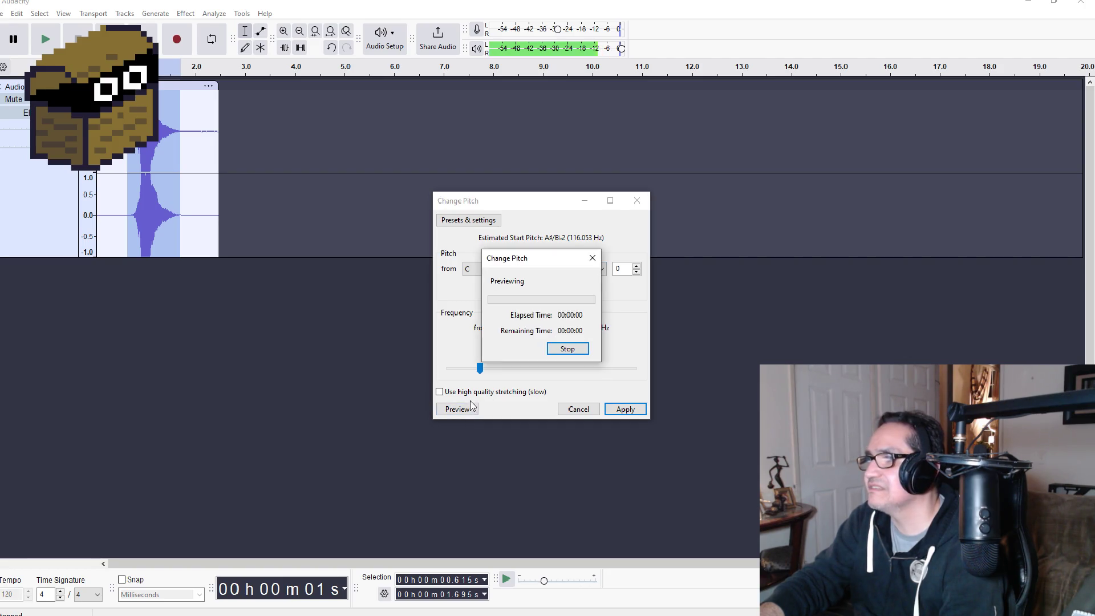
Step: Tune the Percent Change slider to about −22% (4.30 semitones), previewing repeatedly
left_click_drag(482, 371, 529, 375)
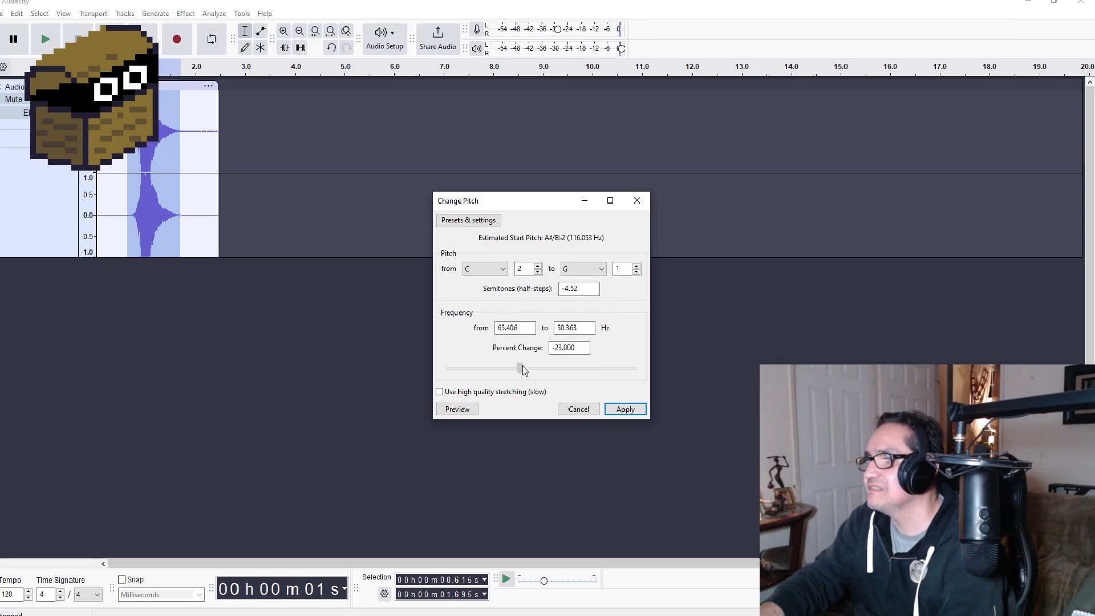
left_click(455, 414)
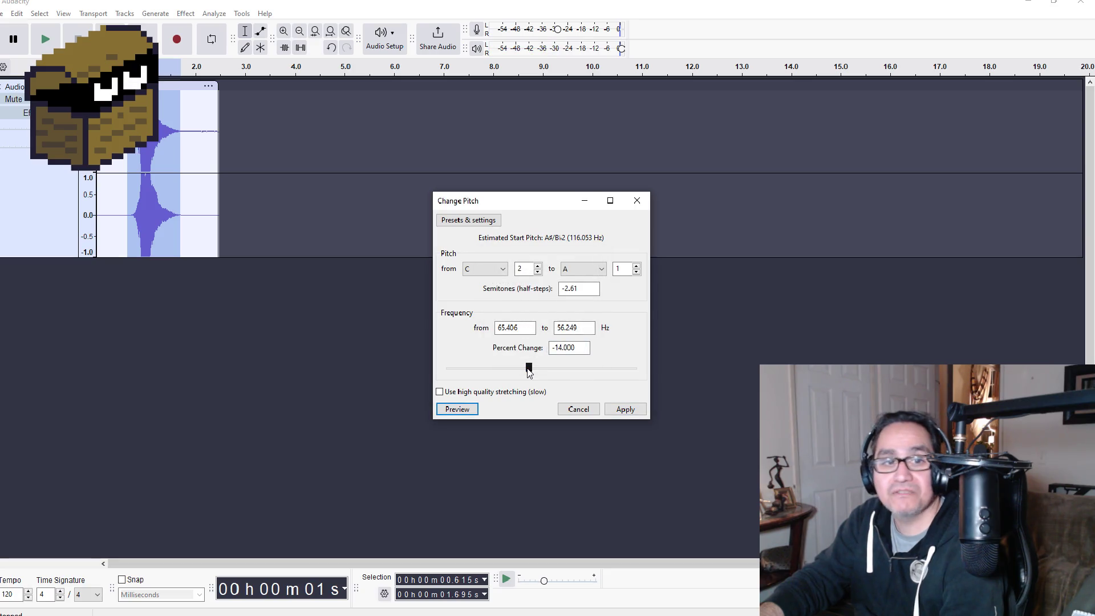
left_click_drag(529, 372, 527, 373)
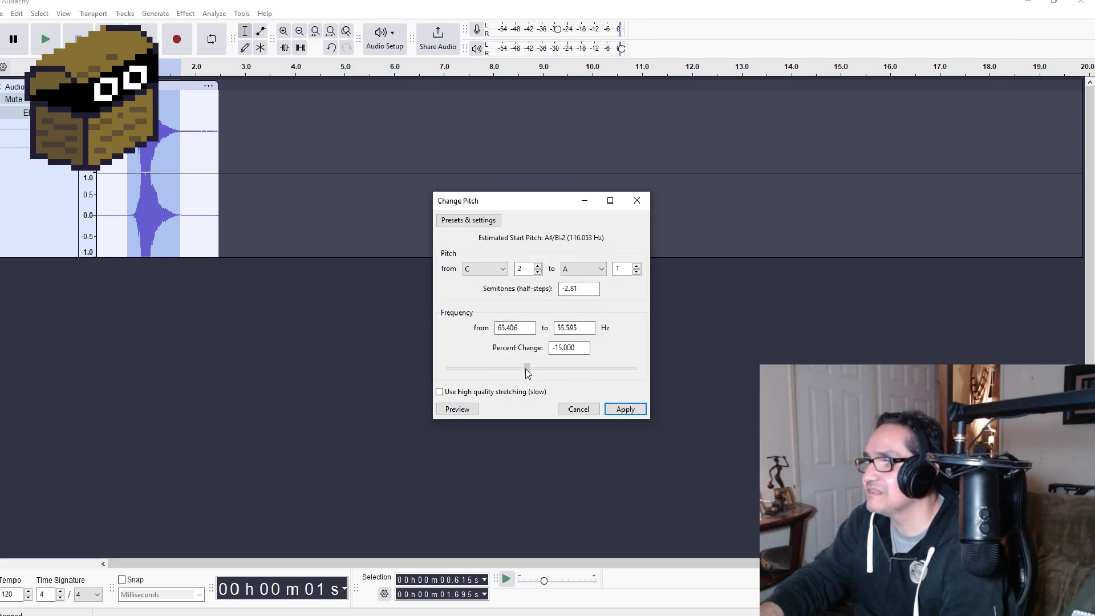
left_click(446, 414)
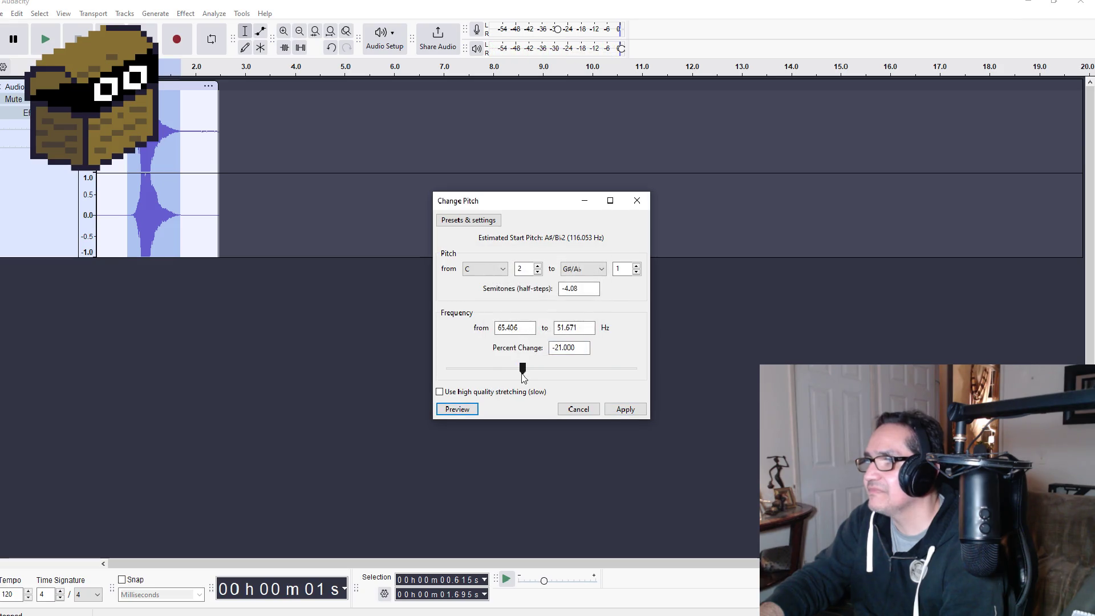
left_click_drag(524, 373, 526, 374)
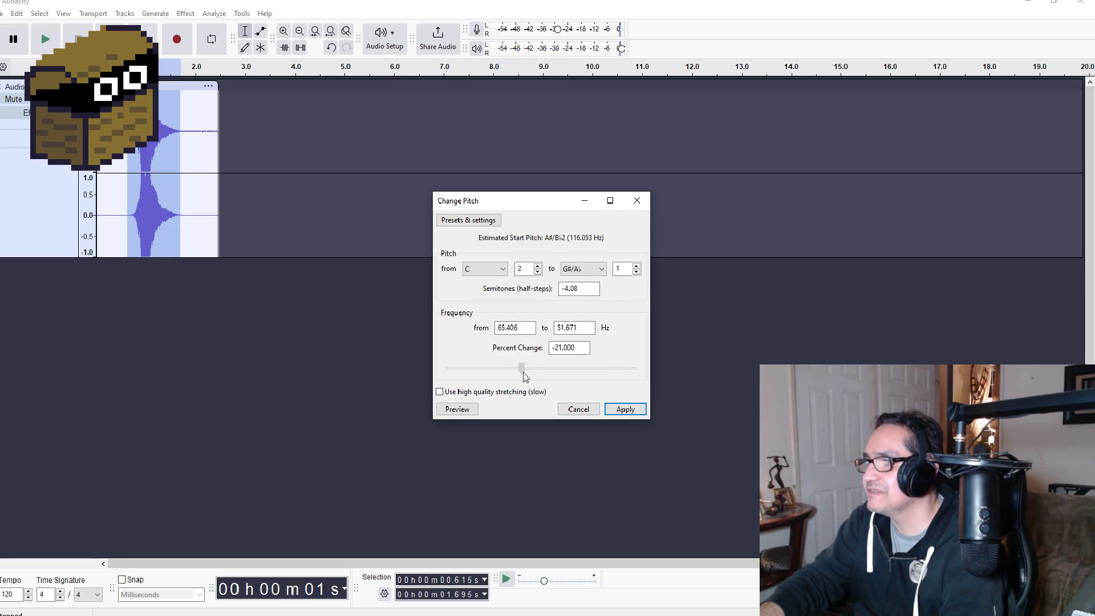
left_click(469, 410)
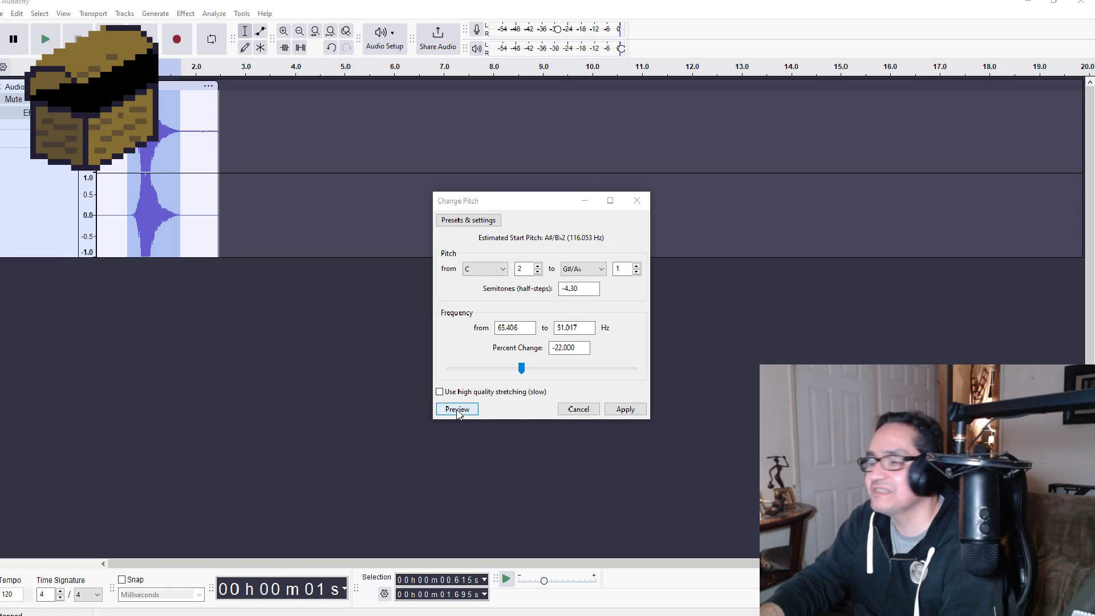
left_click(459, 411)
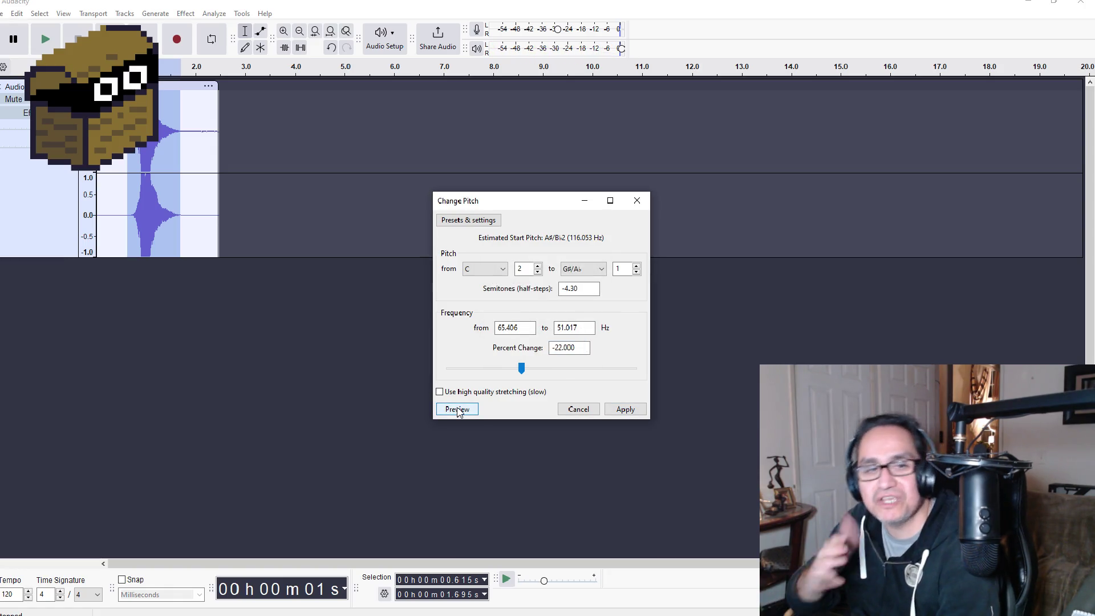
left_click(459, 411)
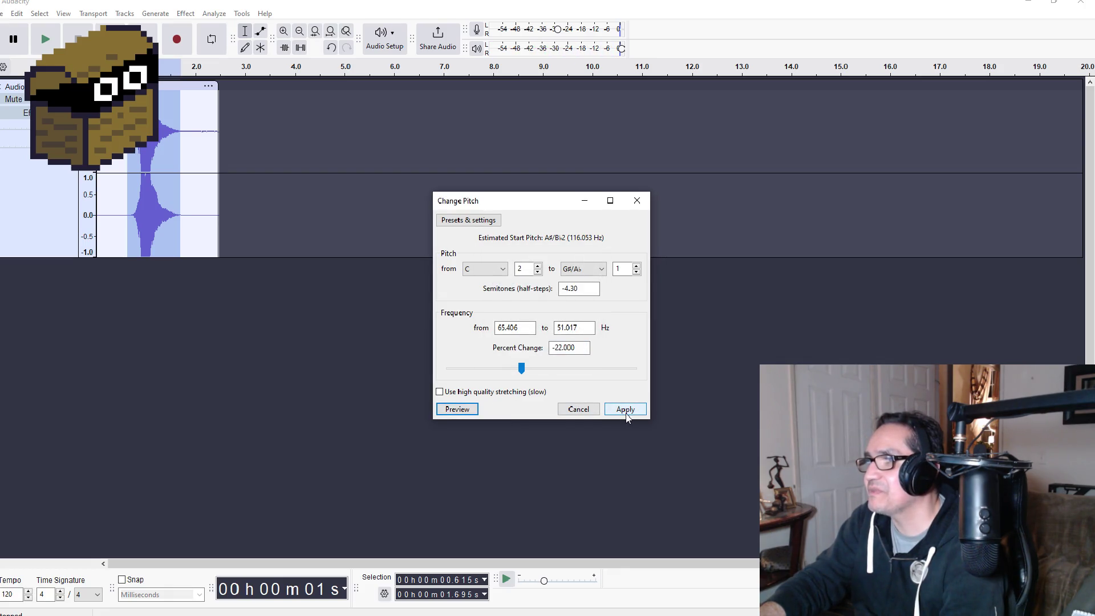
Step: Apply the −22% pitch change, then select the audio from 1.405 to 1.846 s
left_click(626, 410)
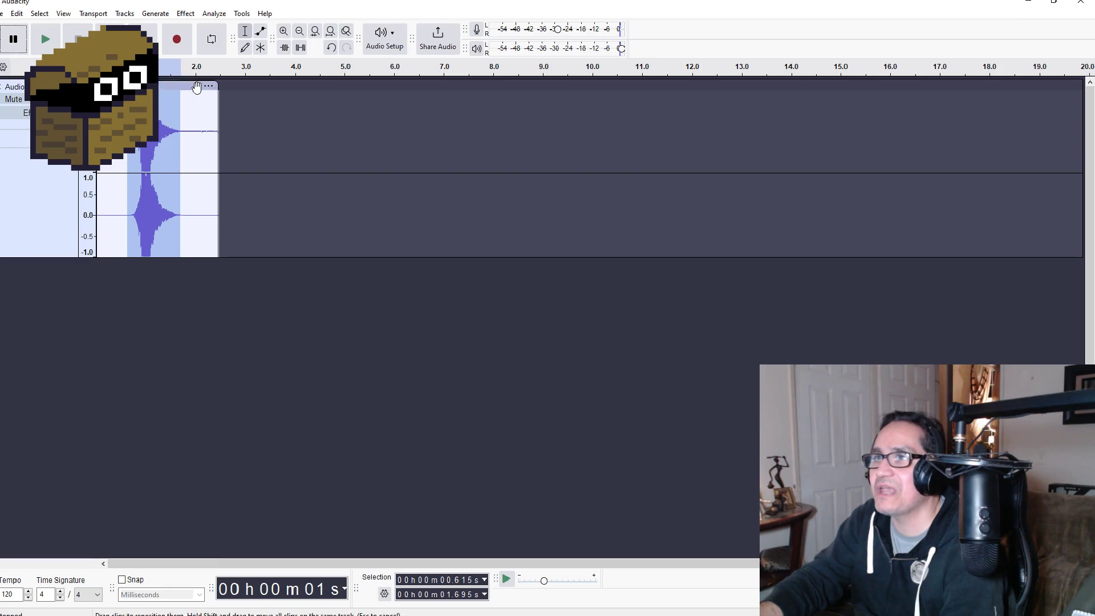
left_click(203, 111)
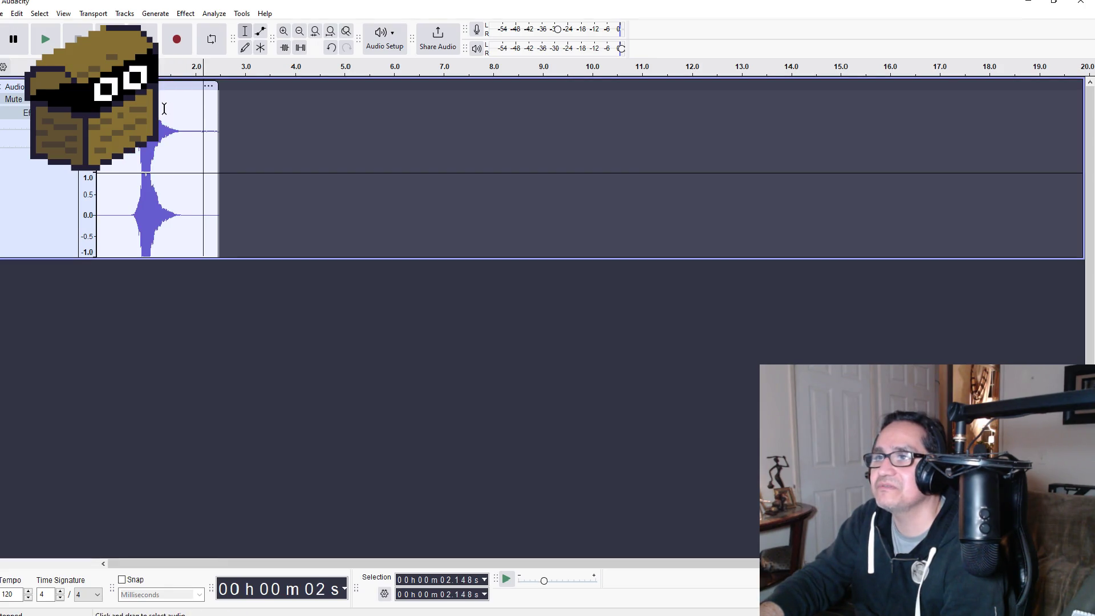
left_click_drag(166, 106, 188, 108)
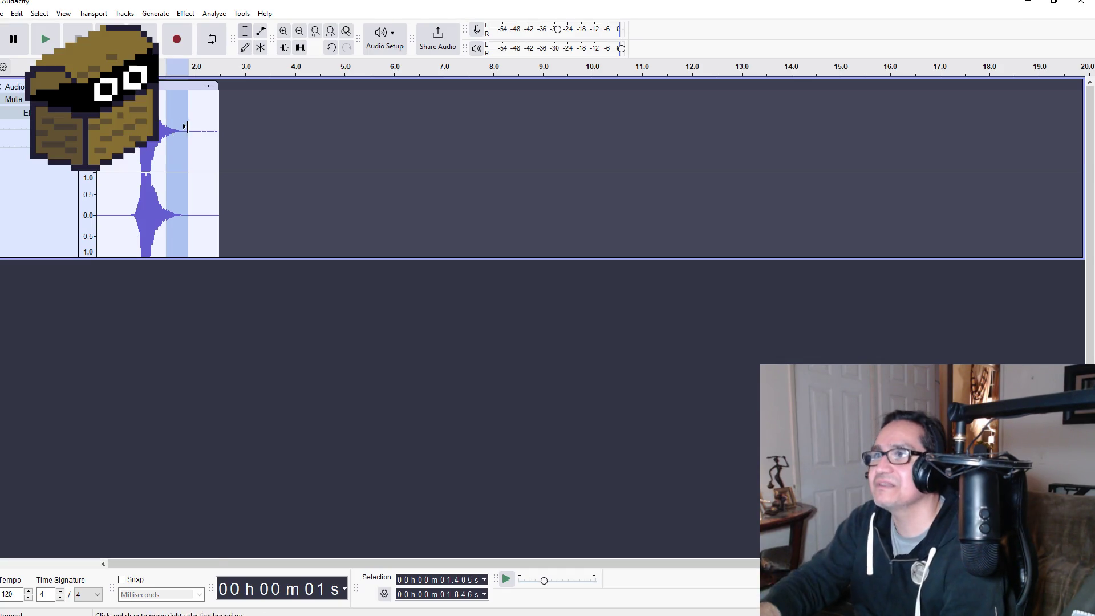
Step: Apply an Adjustable Fade Down with mid-fade adjust 8.0, then play it back from 0.488 s
left_click(185, 13)
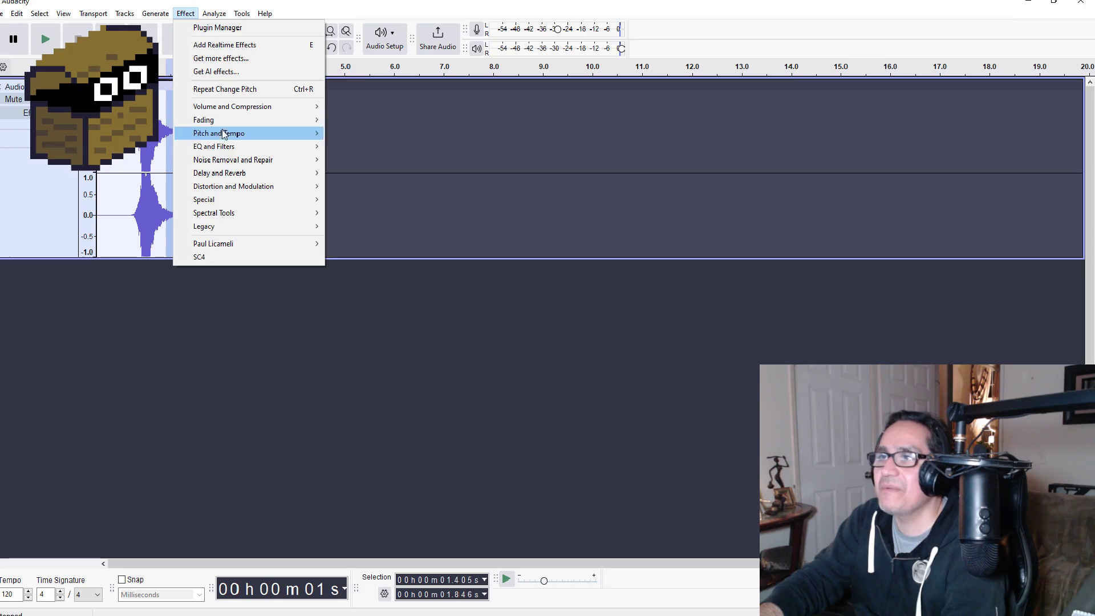
mouse_move(240, 140)
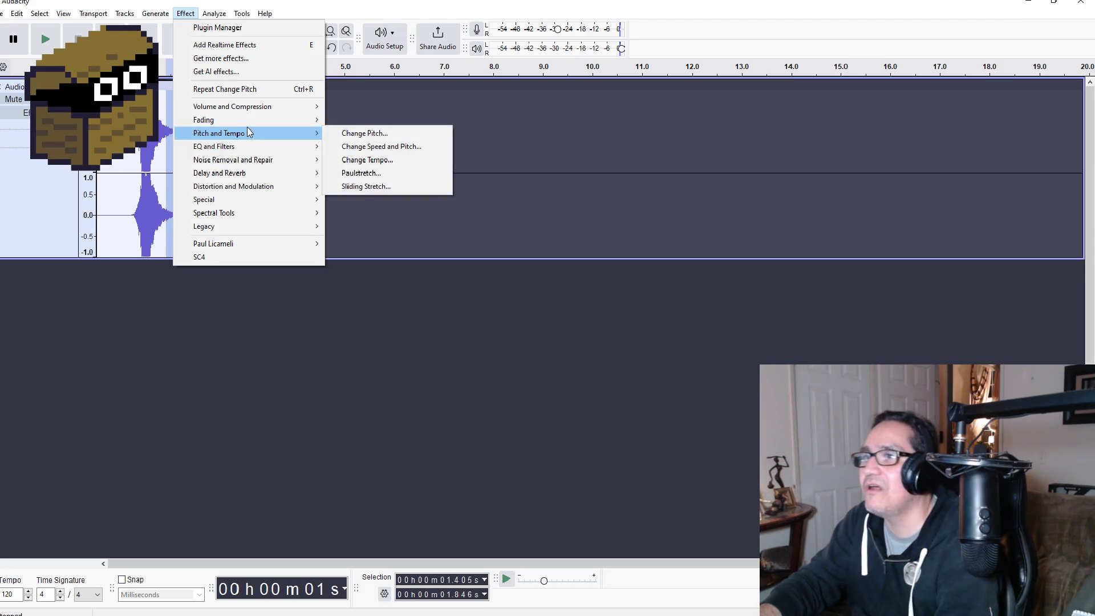
mouse_move(261, 120)
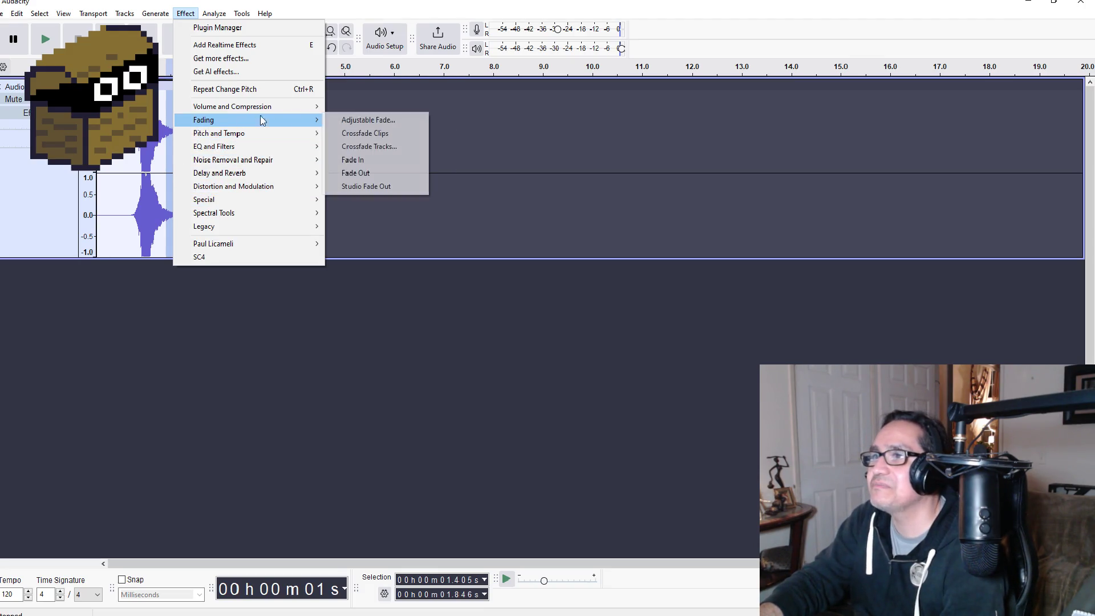
left_click(376, 121)
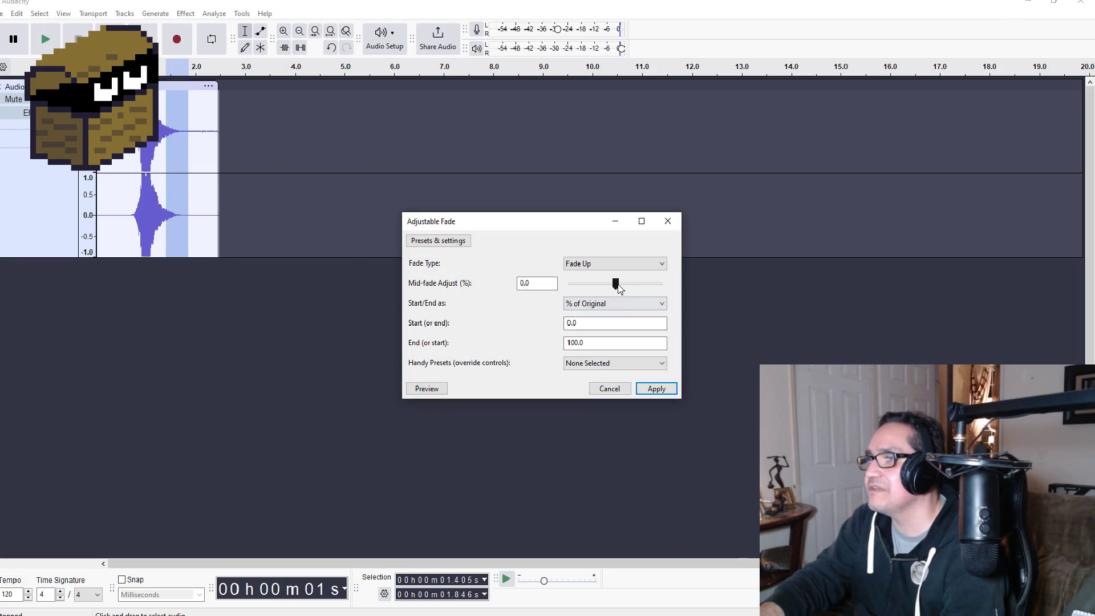
left_click(623, 287)
left_click(613, 263)
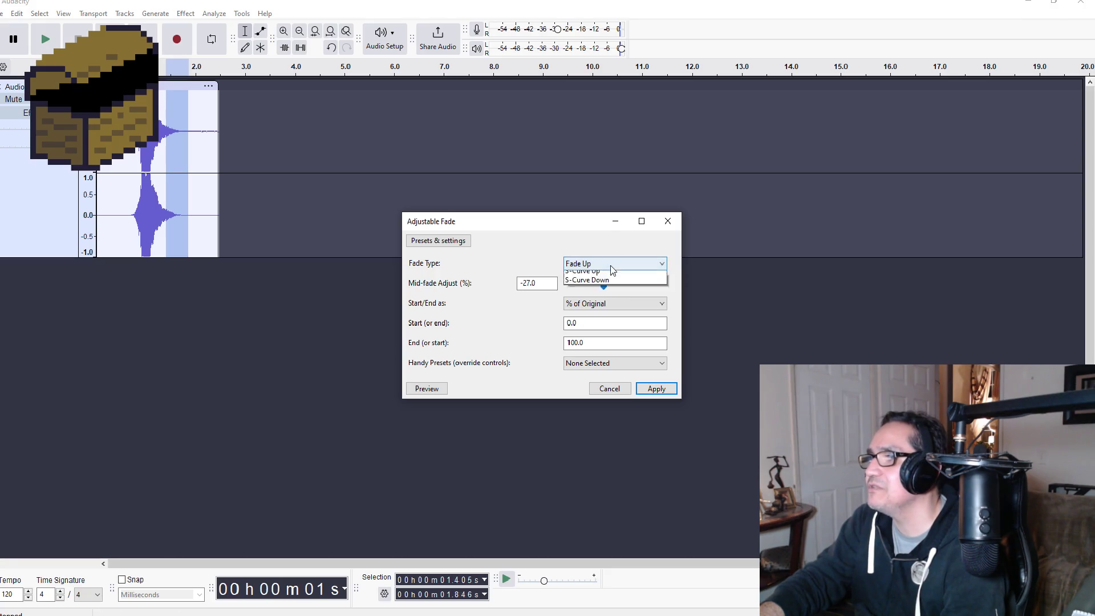
left_click(606, 282)
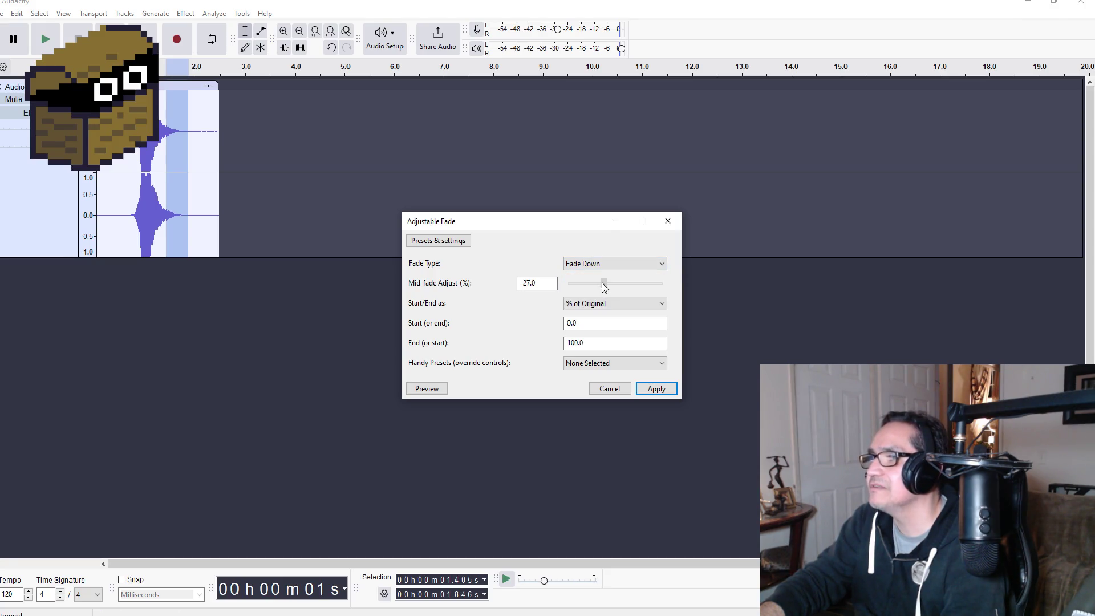
left_click_drag(604, 287, 618, 283)
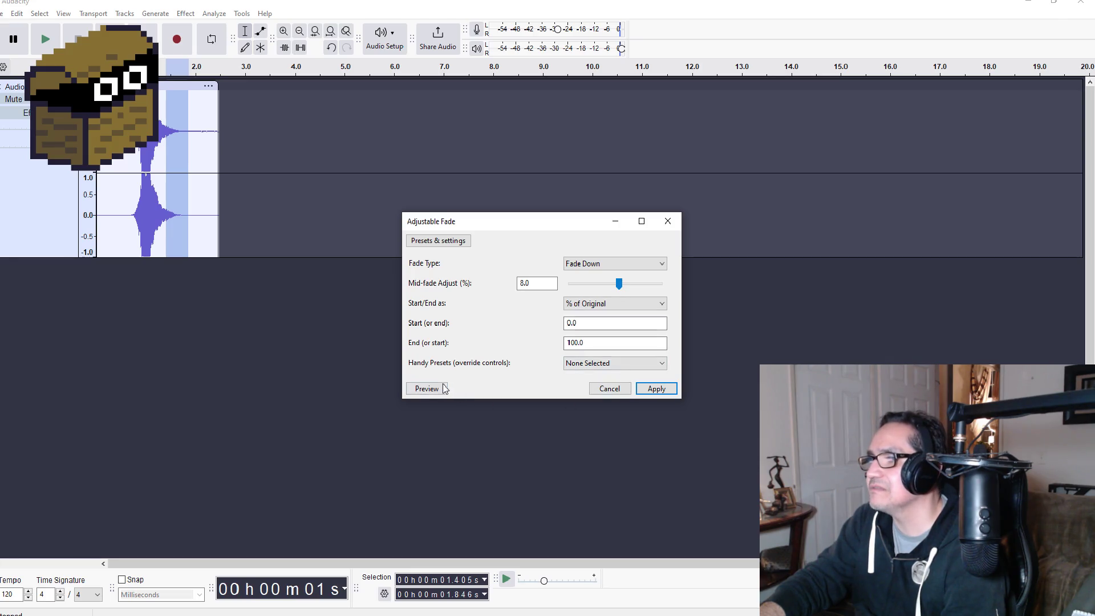
left_click(437, 390)
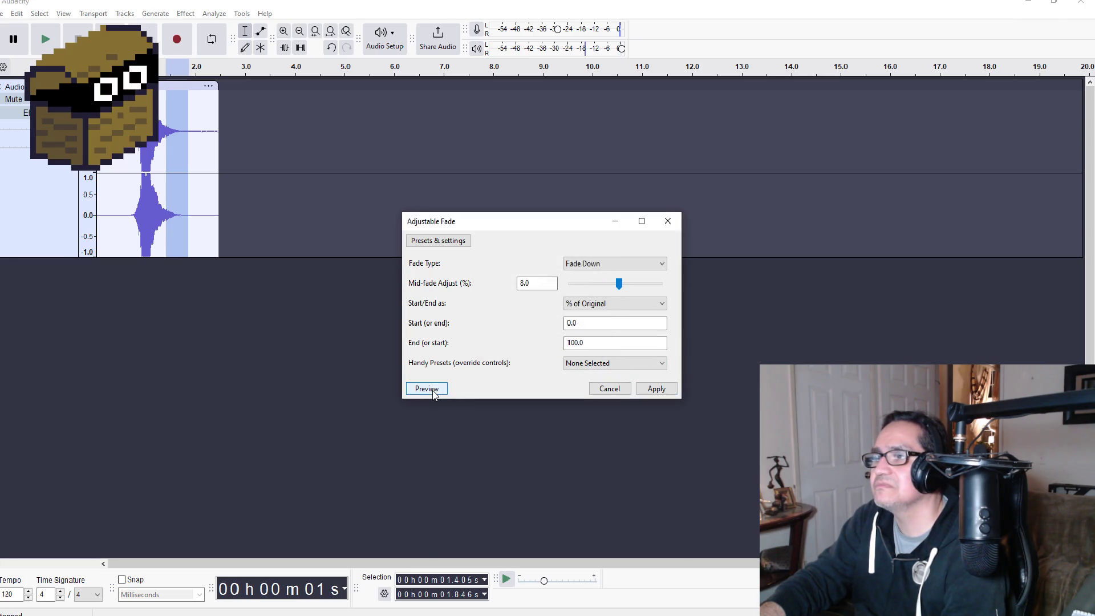
left_click(657, 388)
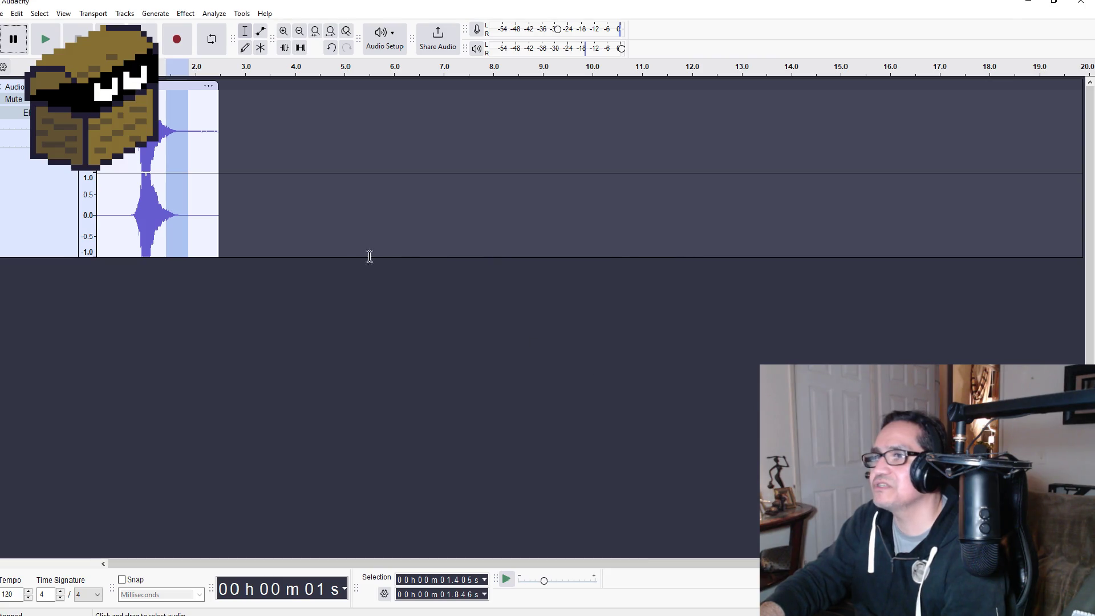
left_click(120, 126)
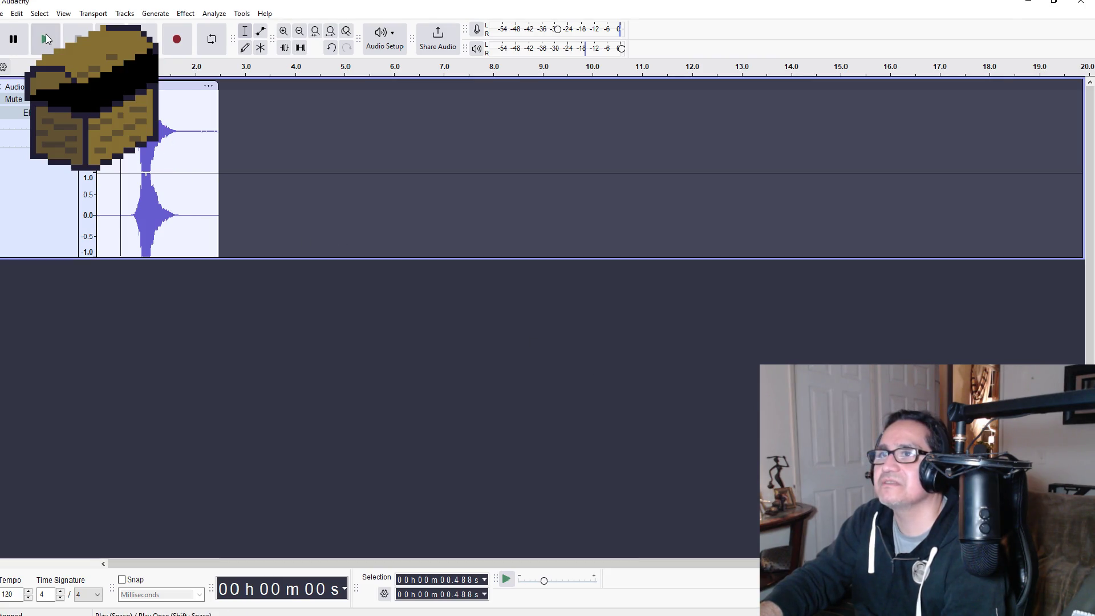
left_click(47, 36)
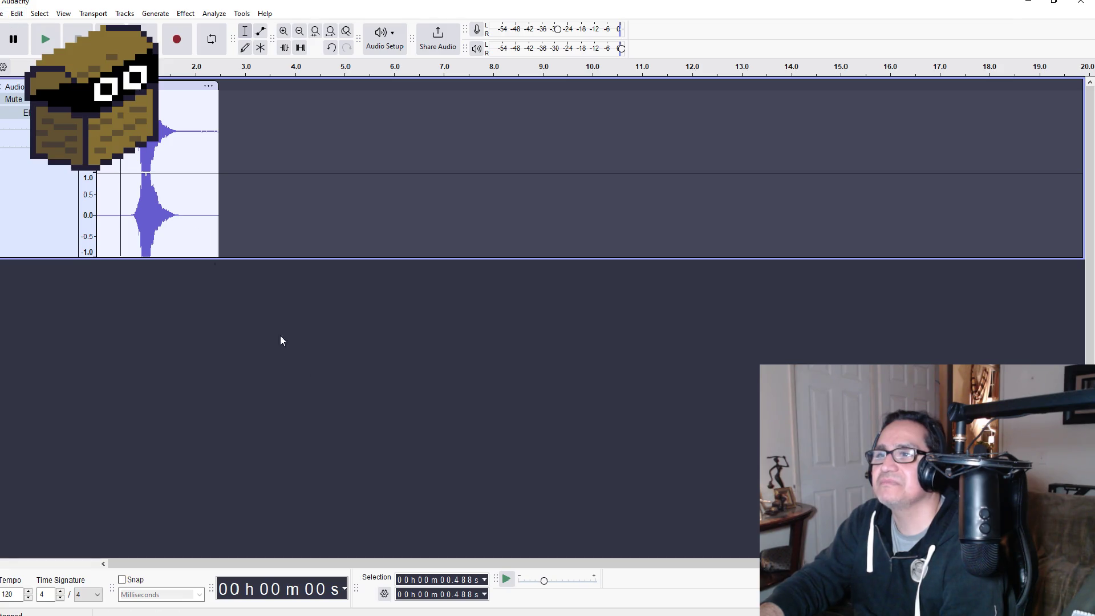
Step: Export the roar as SnowmanRoar.wav (WAV, 44100 Hz, 16-bit) into Desktop\Sky3d
left_click(5, 13)
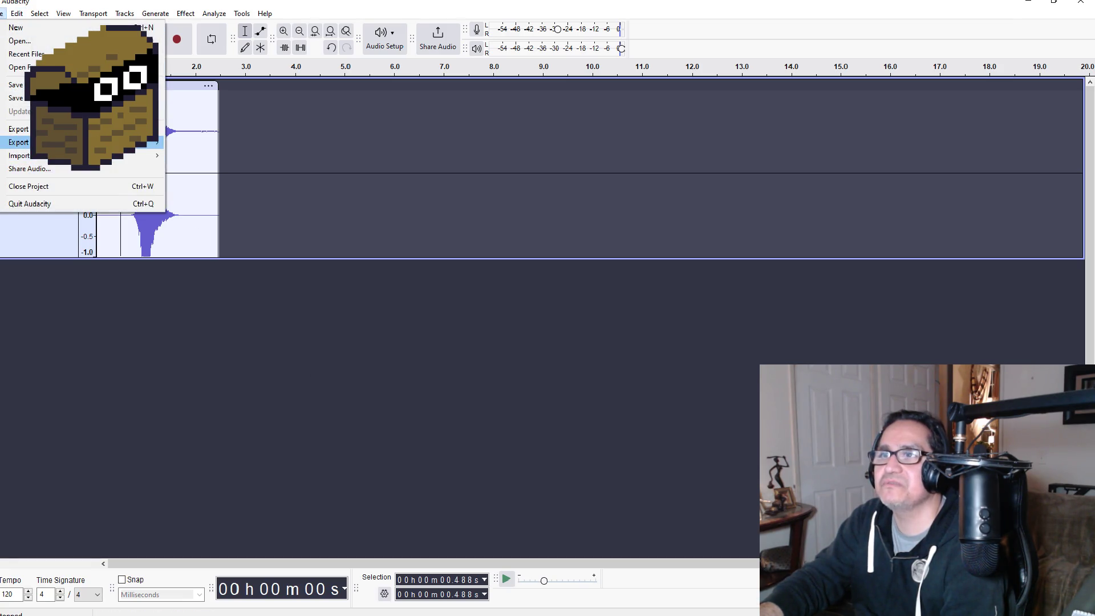
left_click(57, 129)
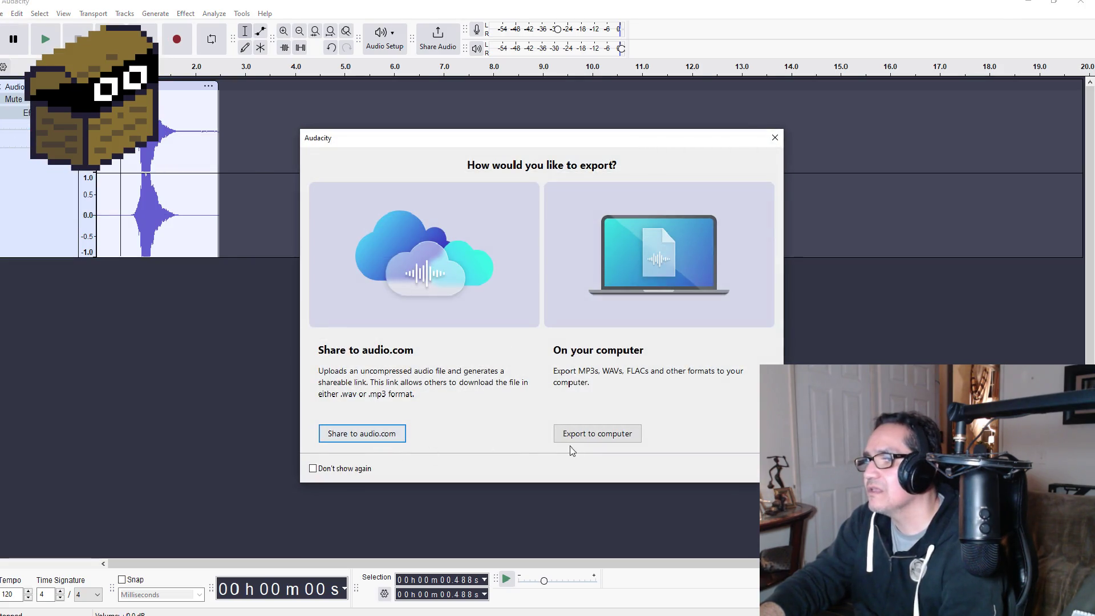
left_click(590, 437)
type("SnowmanR")
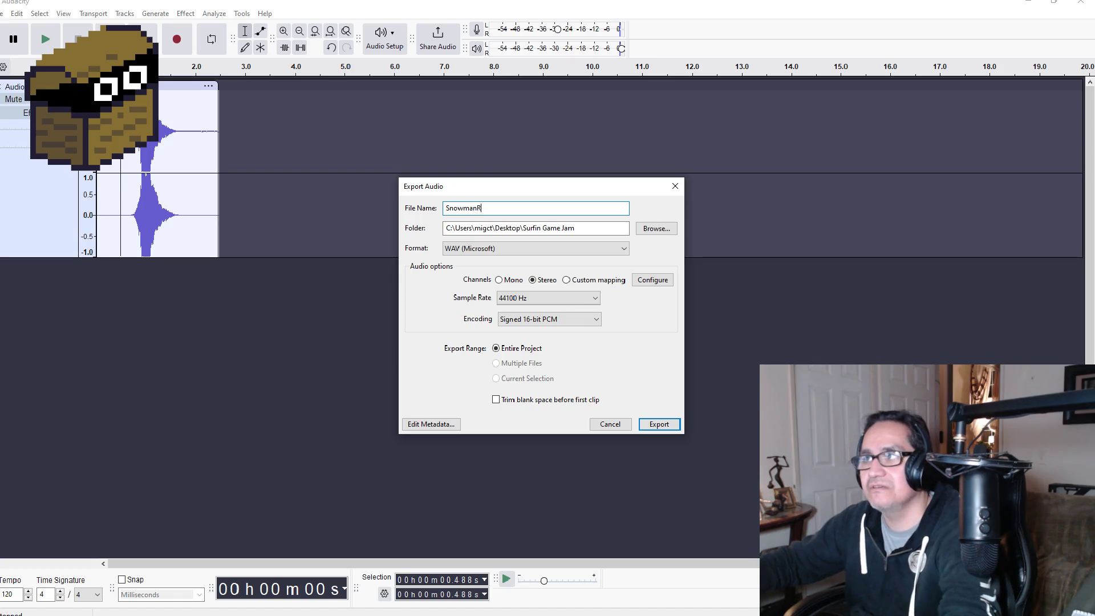
type("oad")
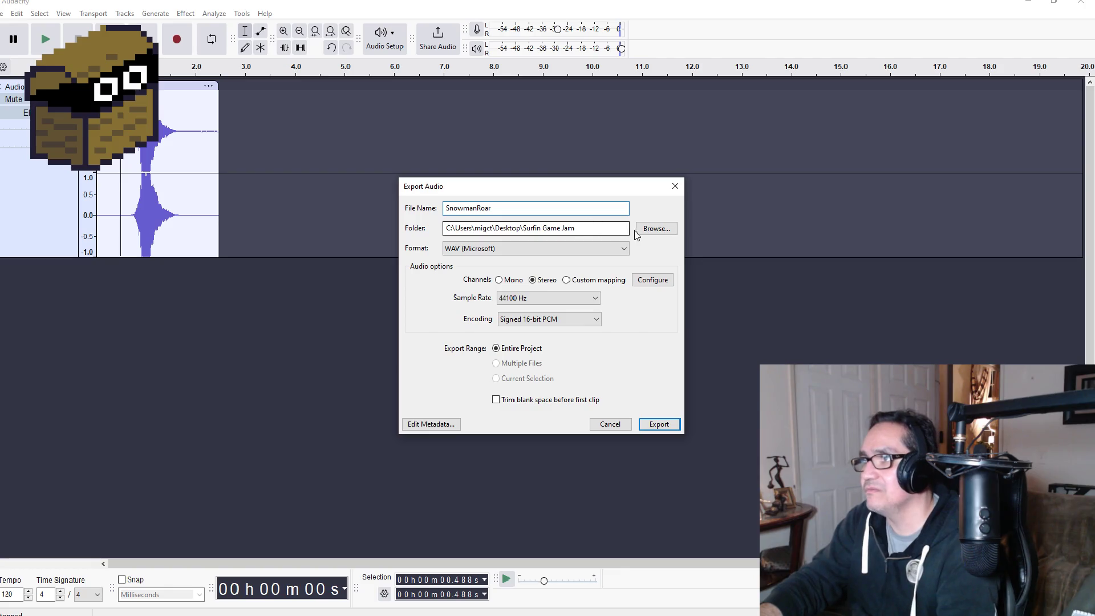
left_click(648, 230)
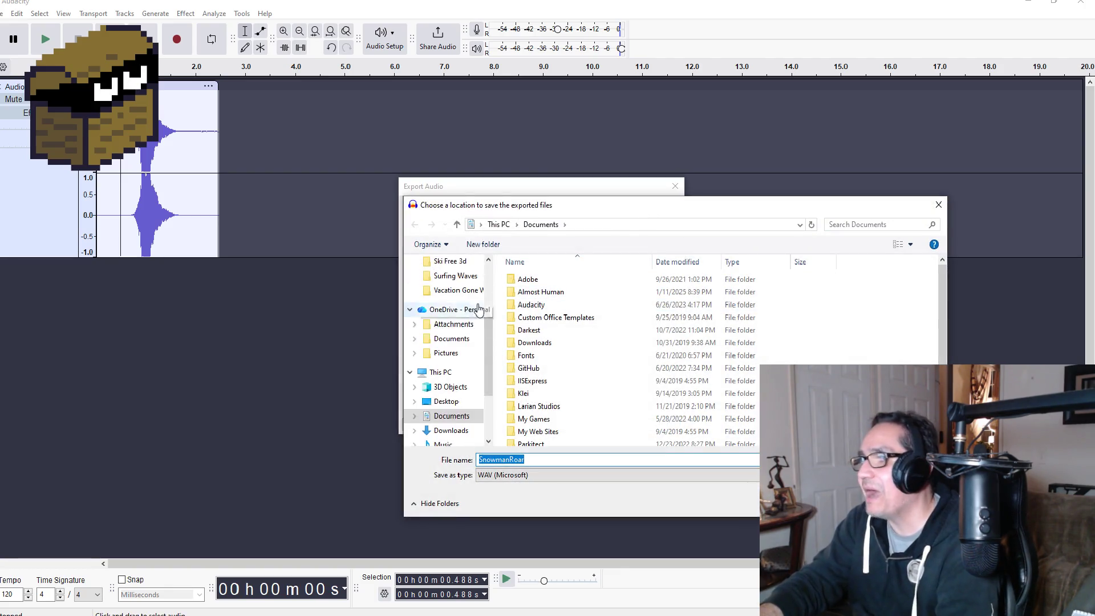
scroll(479, 309, "up", 2)
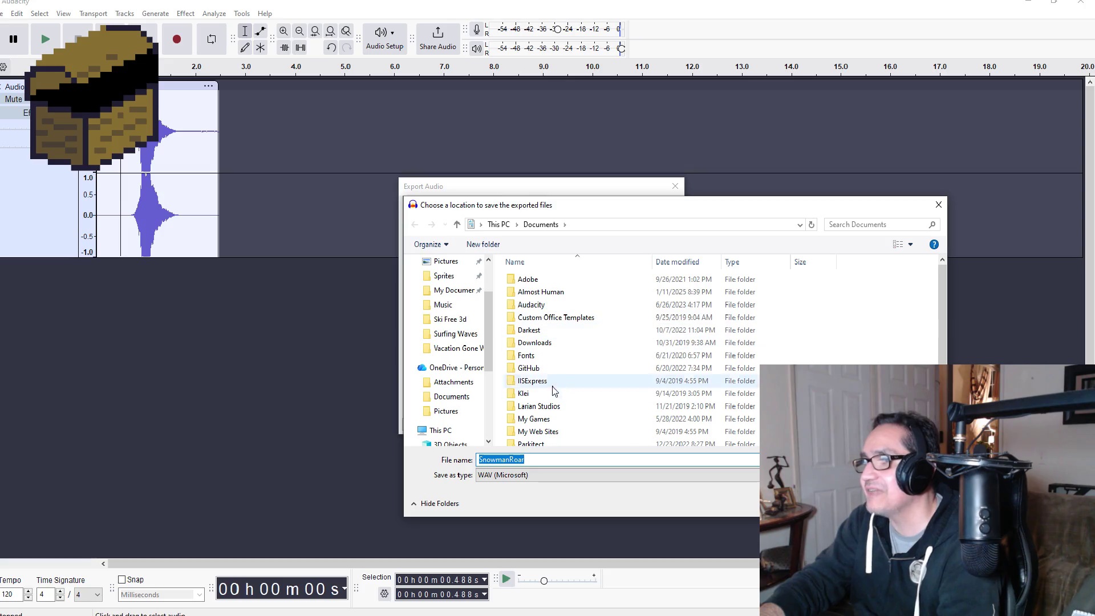
scroll(451, 308, "up", 3)
left_click(446, 285)
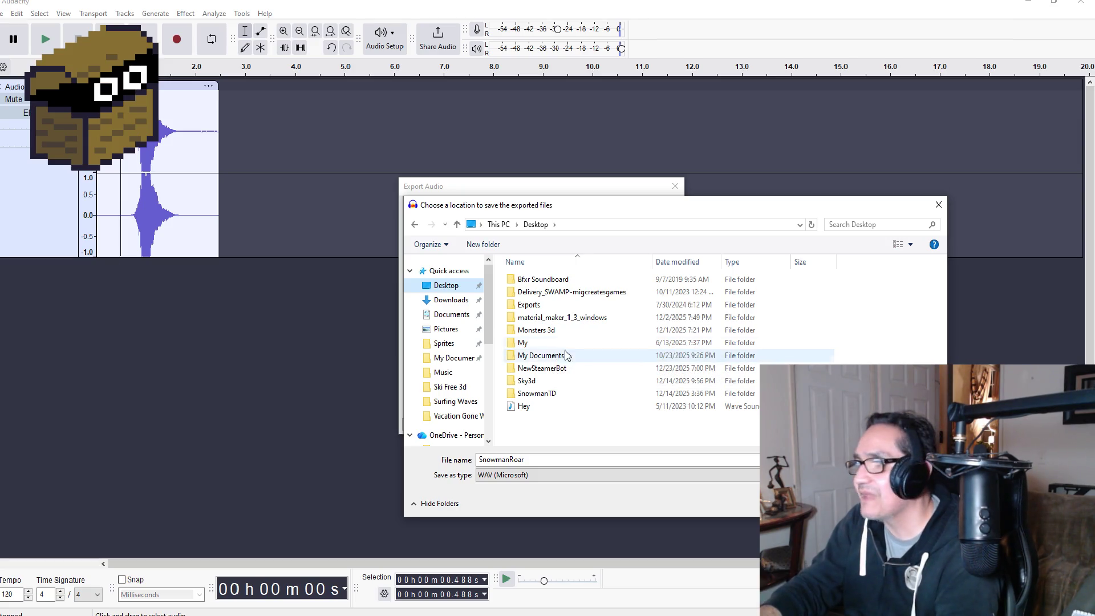
double_click(548, 380)
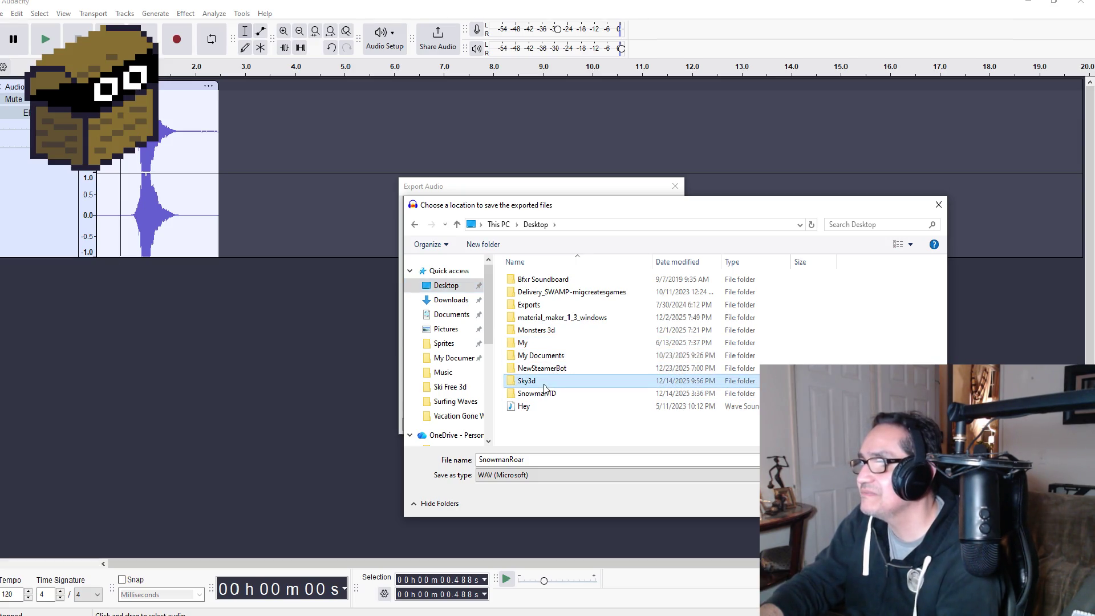
double_click(587, 459)
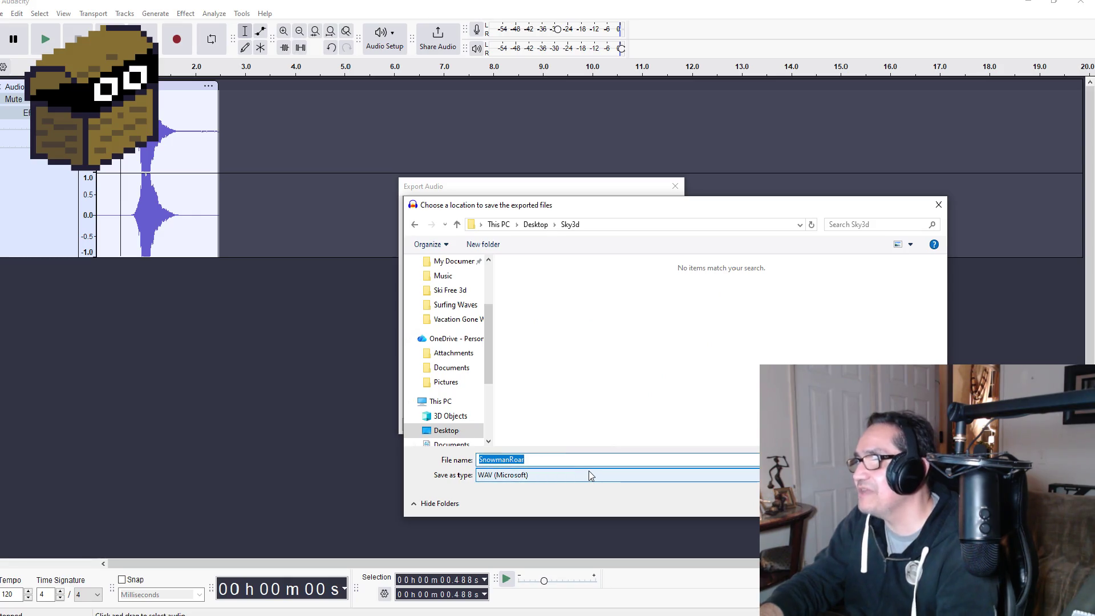
key("Return")
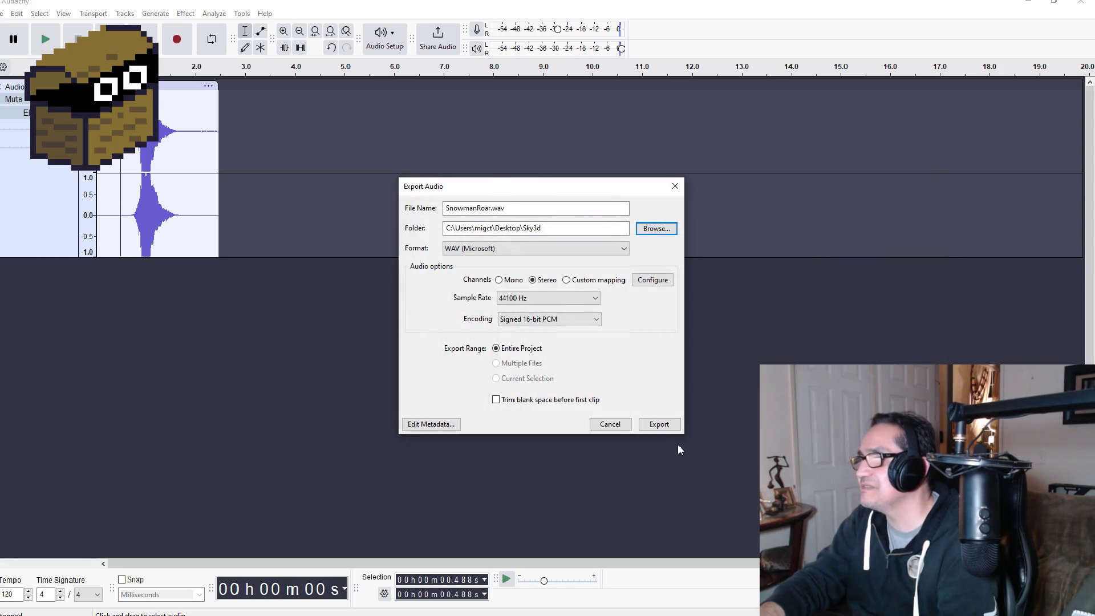
left_click(661, 427)
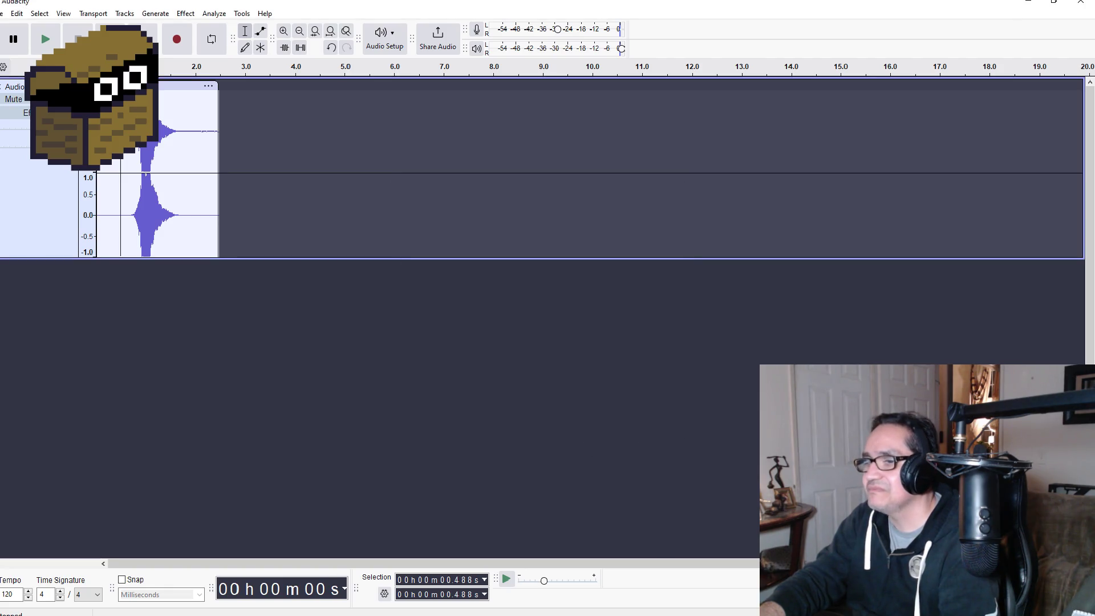
Step: Switch to File Explorer and browse its folder list from My Documents
key("alt+Tab")
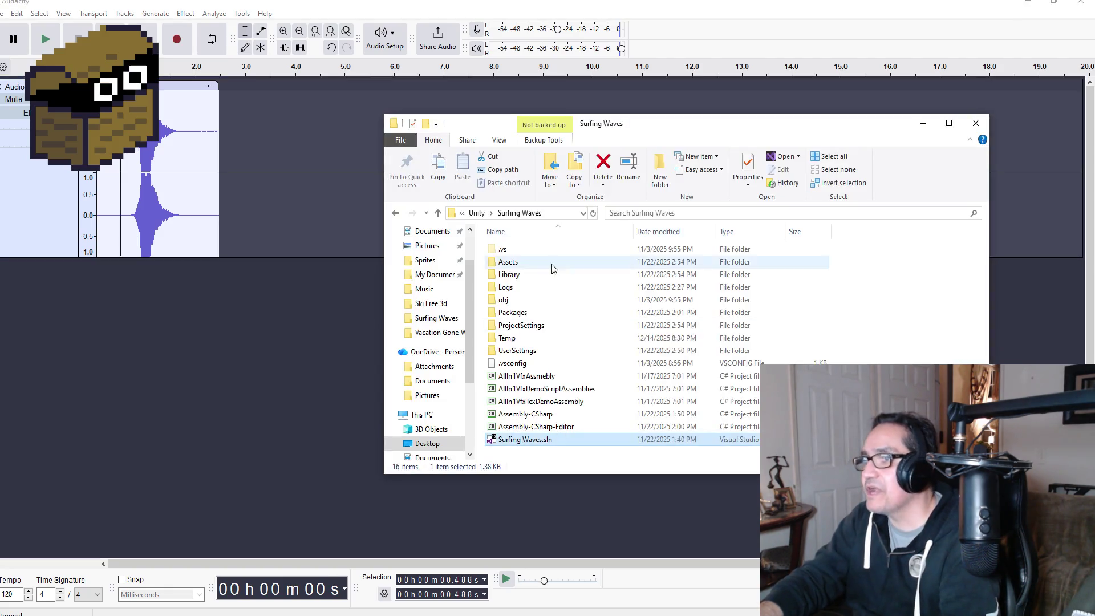
scroll(427, 317, "up", 2)
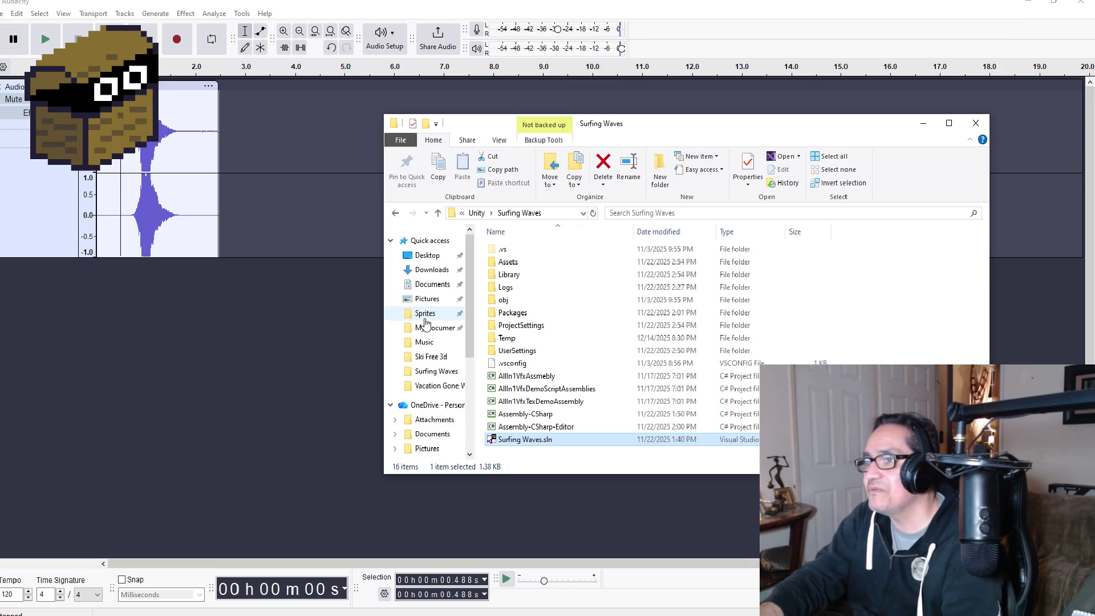
left_click(435, 327)
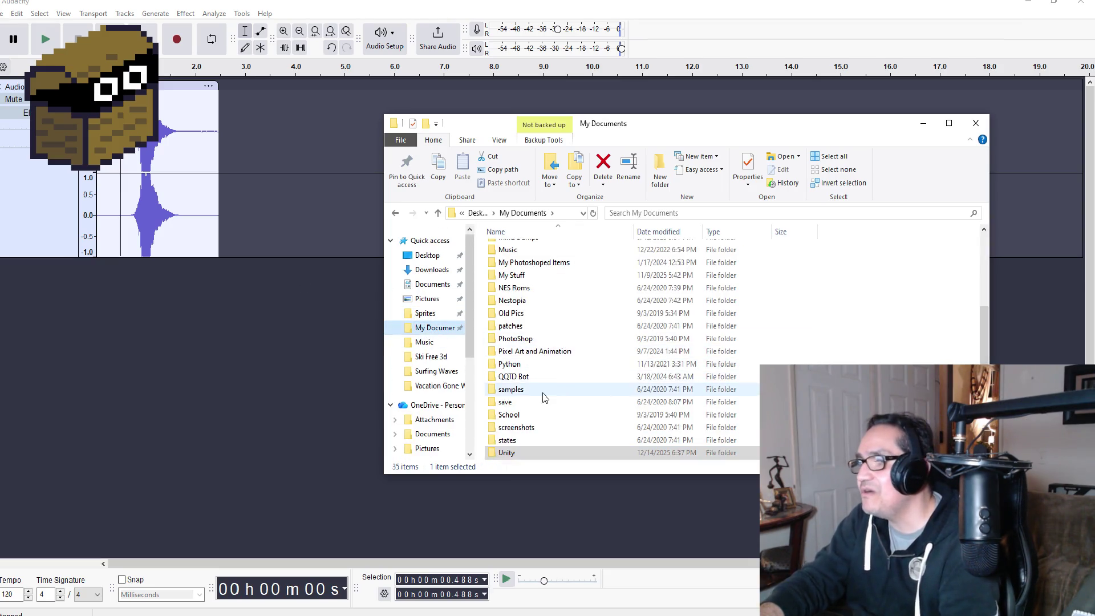
scroll(545, 391, "down", 2)
scroll(548, 385, "up", 7)
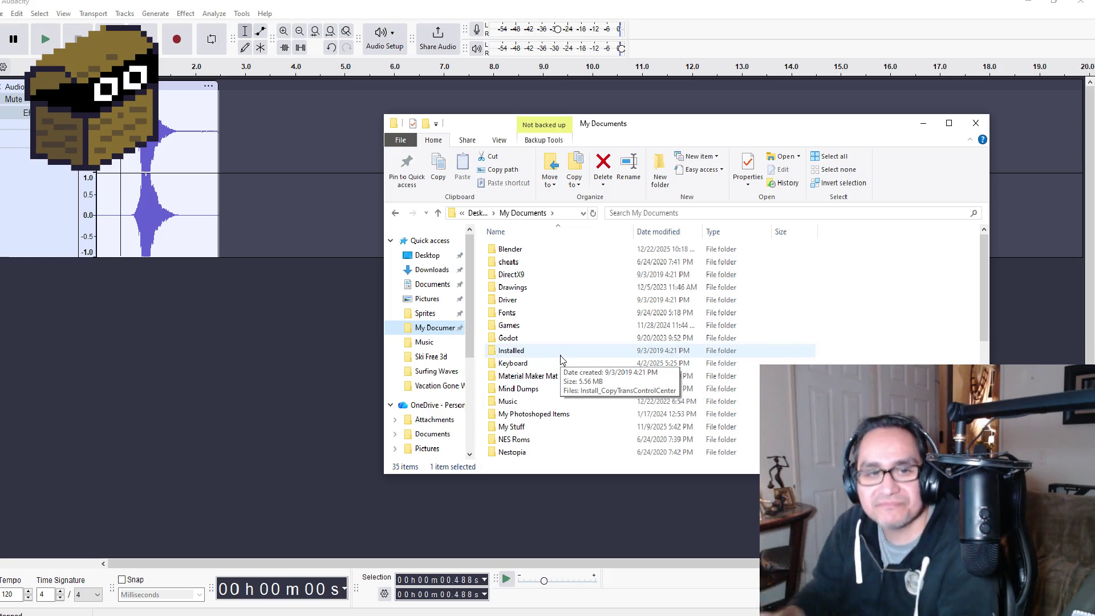
scroll(560, 359, "down", 6)
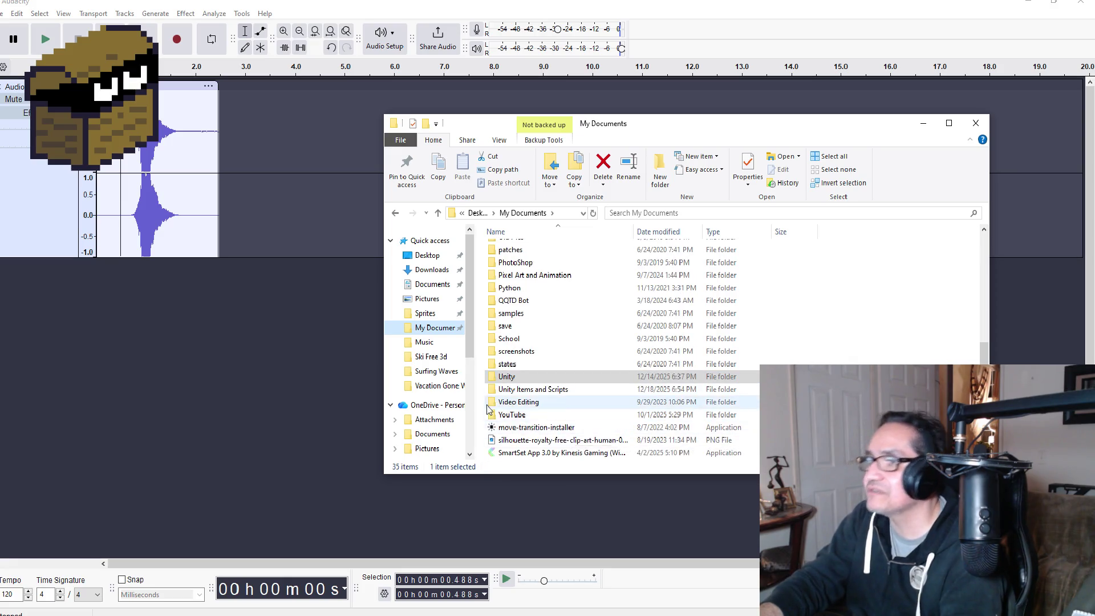
Step: Open Desktop\Sky3d to confirm SnowmanRoar.wav (424 KB) is there, then close Audacity
left_click(425, 255)
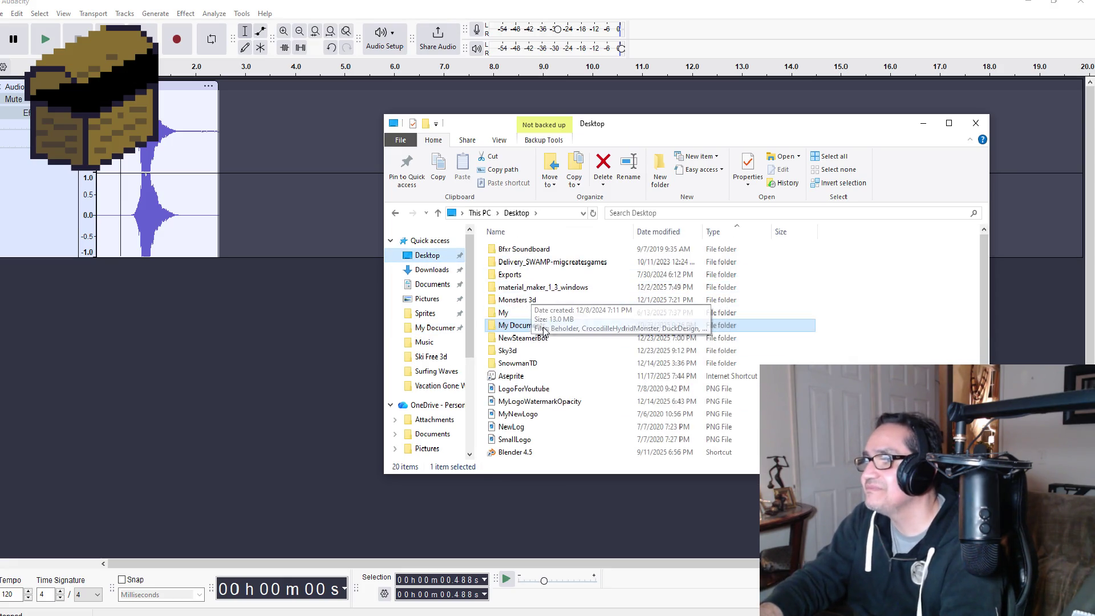
double_click(524, 352)
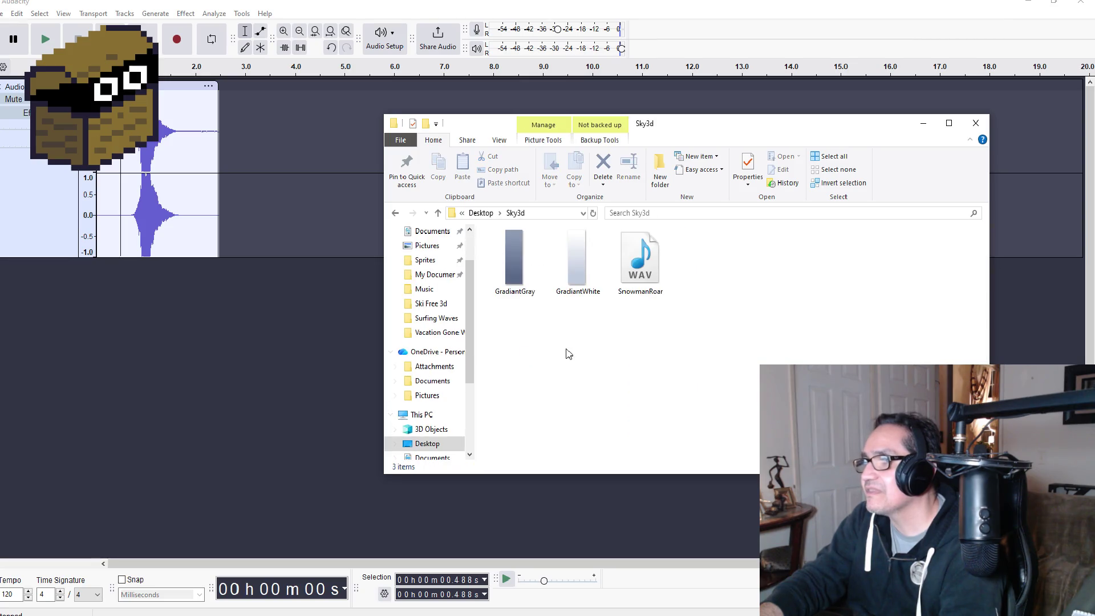
left_click(648, 256)
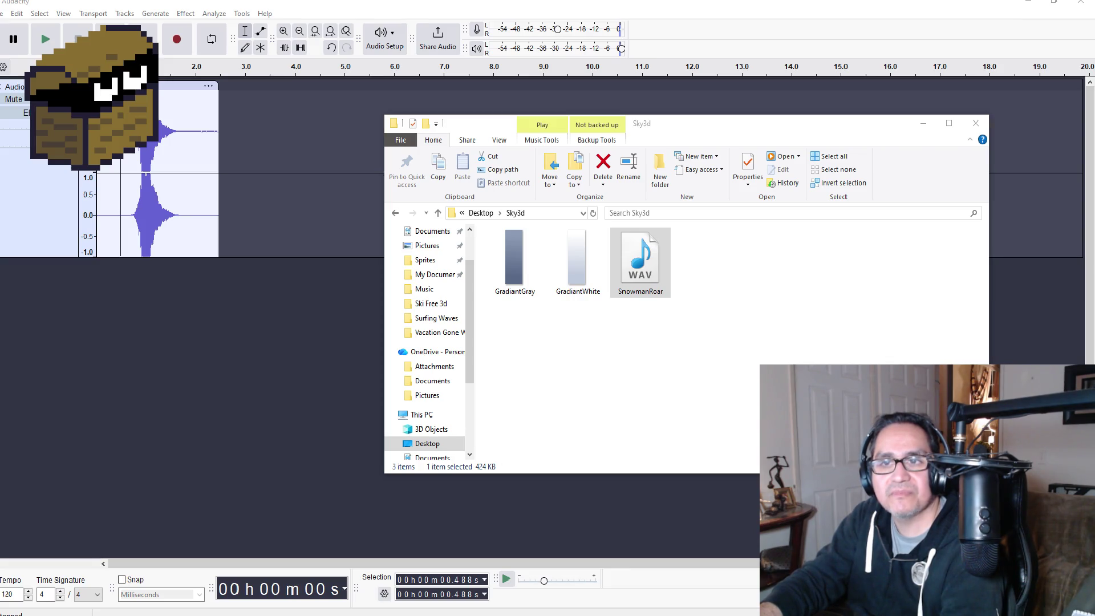
key("alt+Tab")
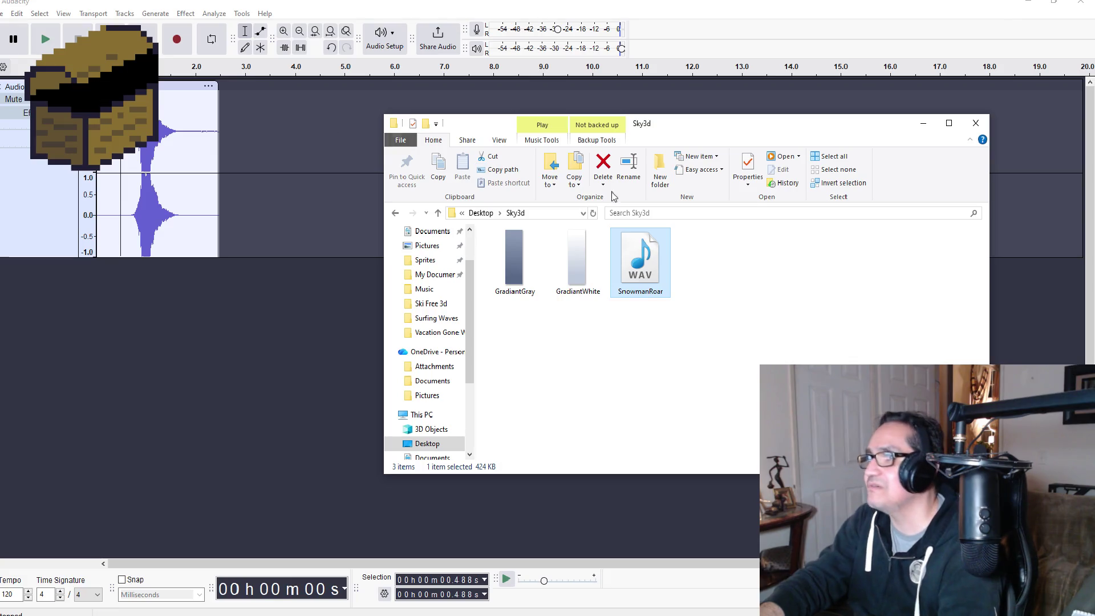
left_click(1080, 3)
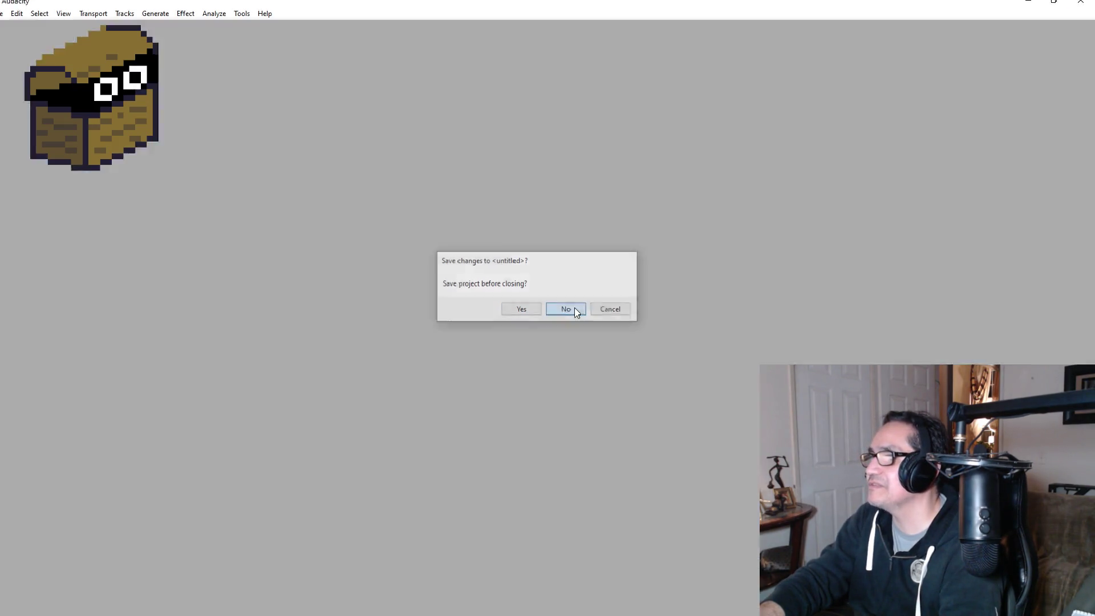
Step: Discard the Audacity project and create a Resources folder in Unity's Assets
left_click(574, 310)
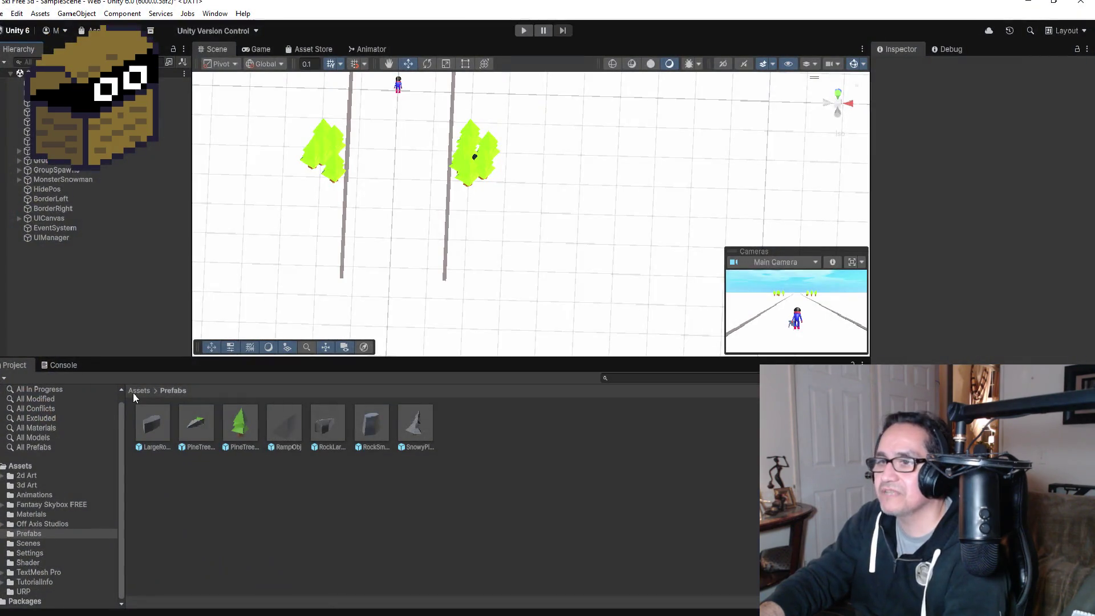
left_click(139, 390)
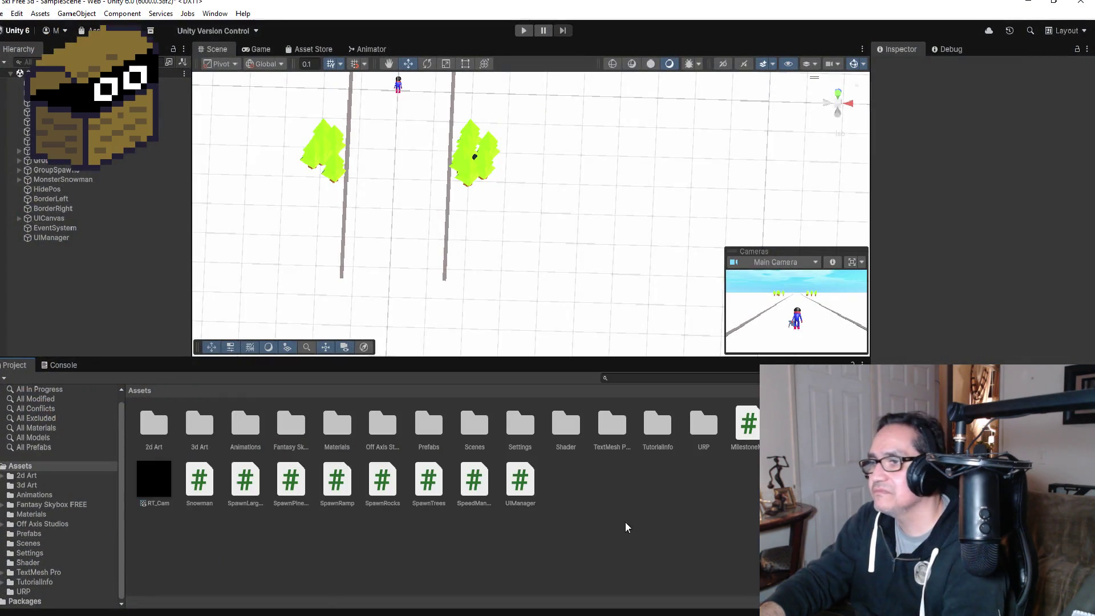
right_click(633, 502)
mouse_move(709, 169)
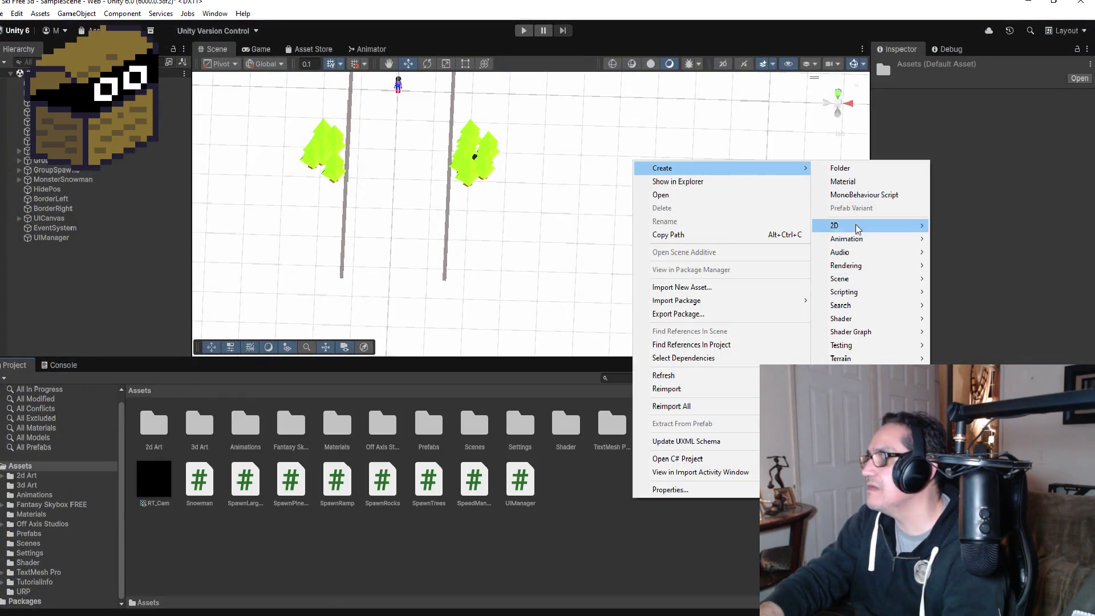
mouse_move(856, 292)
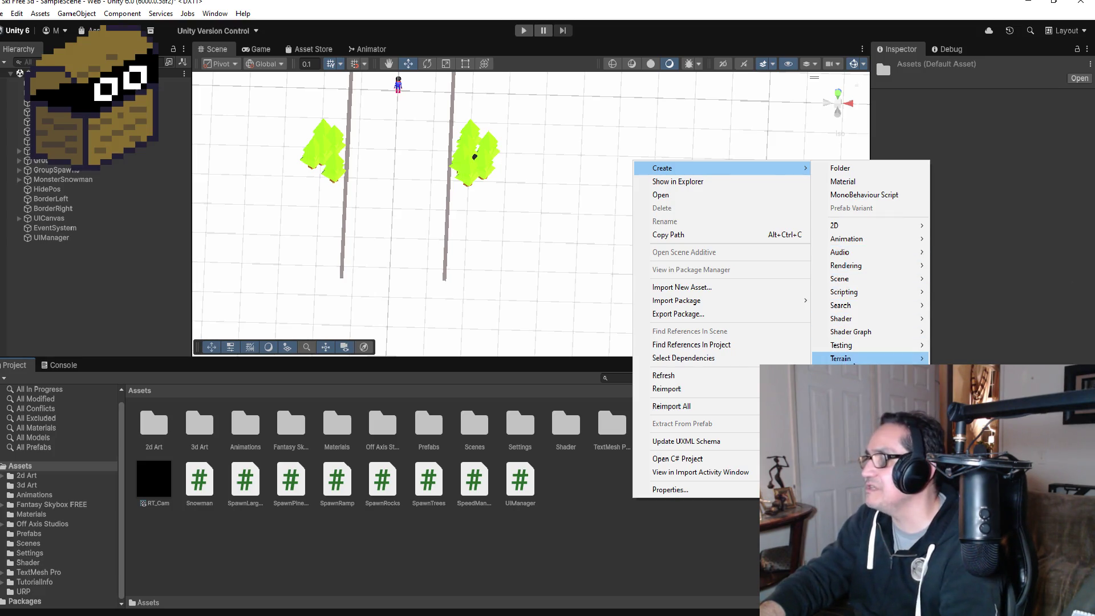
mouse_move(854, 359)
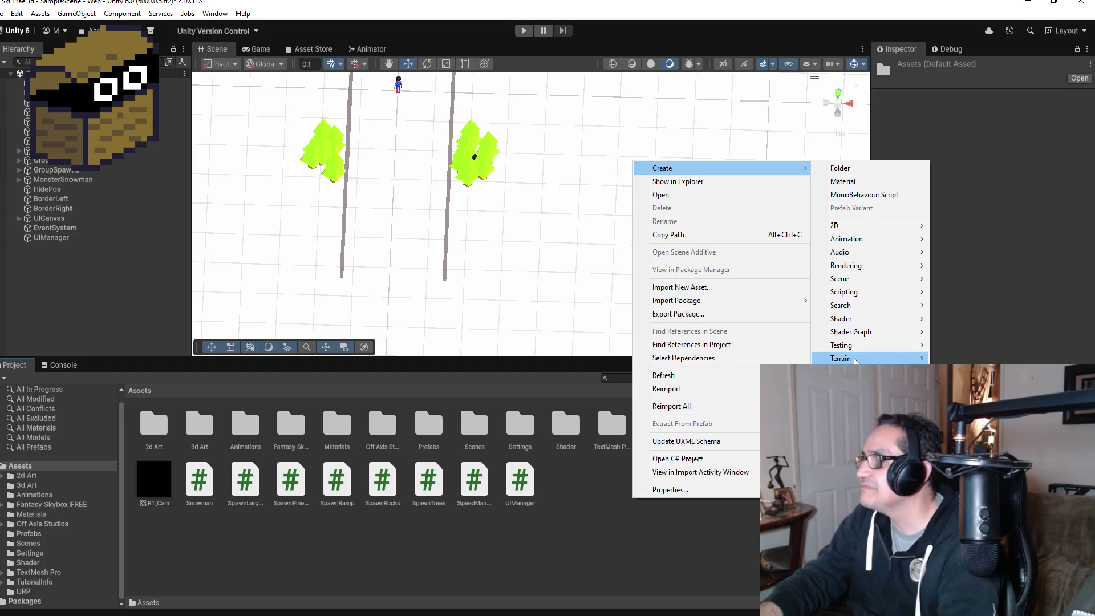
left_click(855, 171)
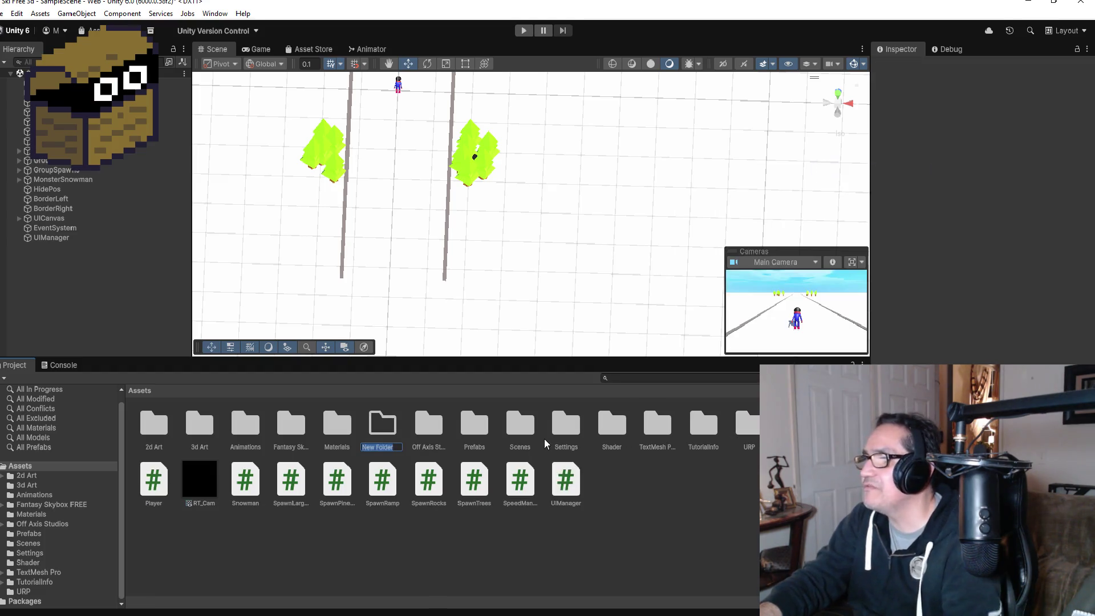
type("Res")
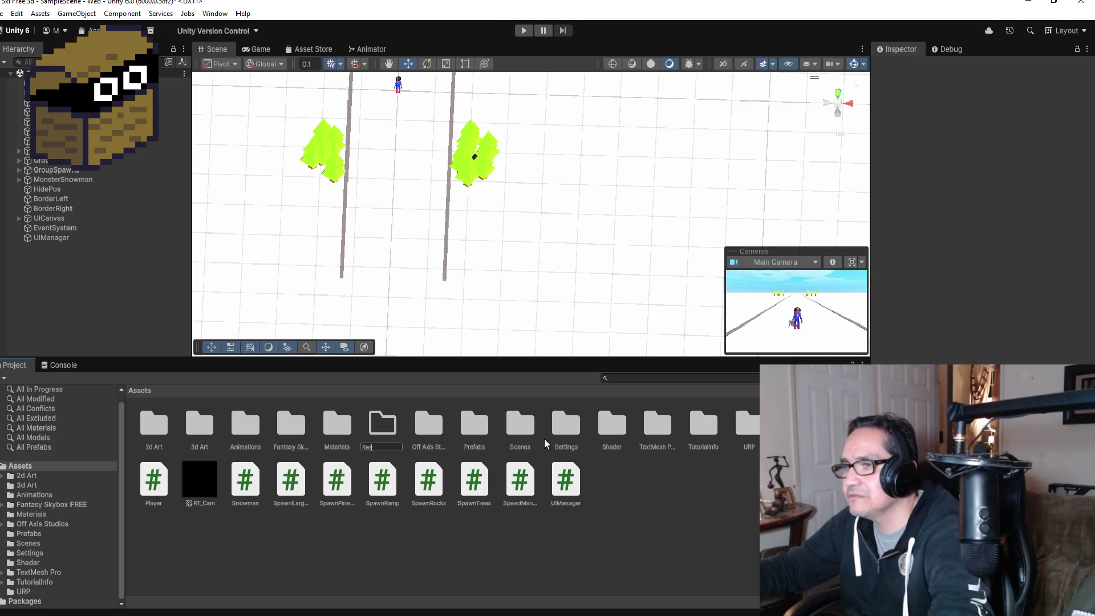
type("ources")
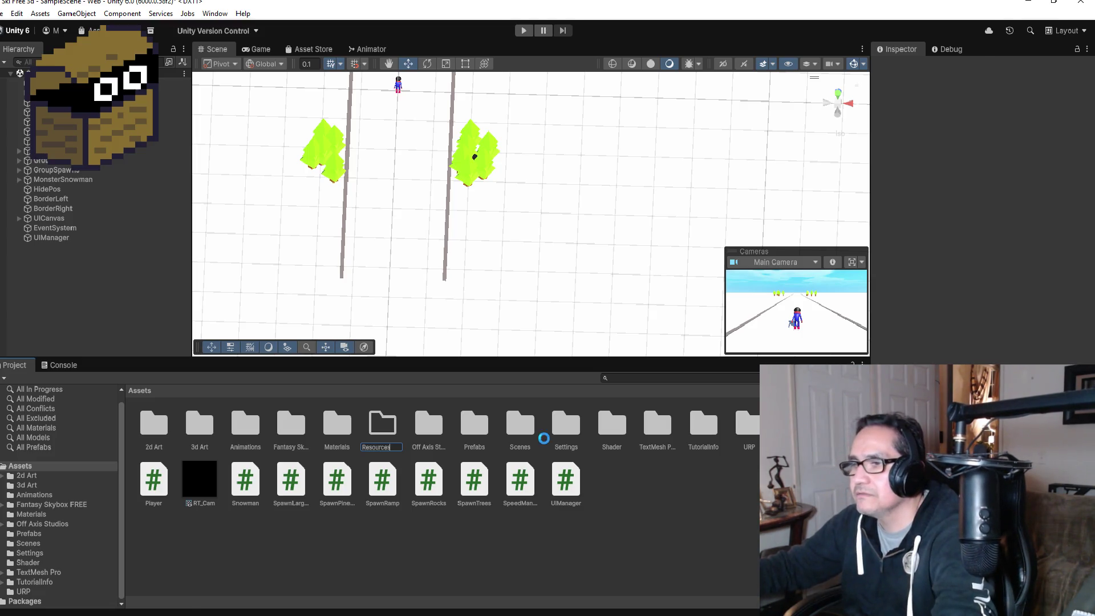
key("Return")
Step: Import SnowmanRoar.wav from File Explorer into the Resources folder
double_click(478, 439)
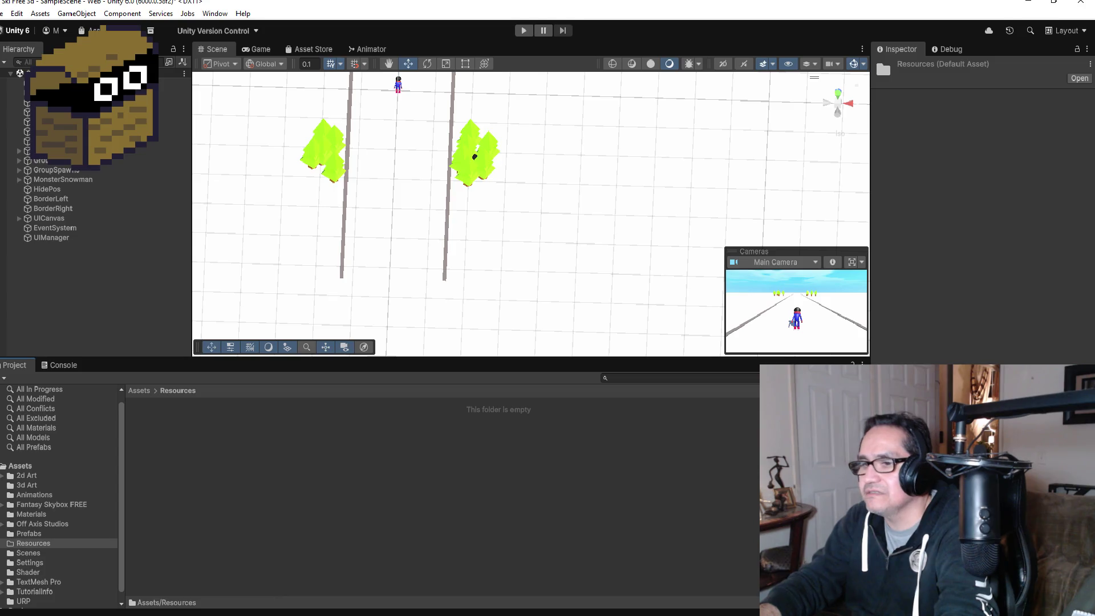
key("alt+Tab")
left_click_drag(620, 297, 237, 452)
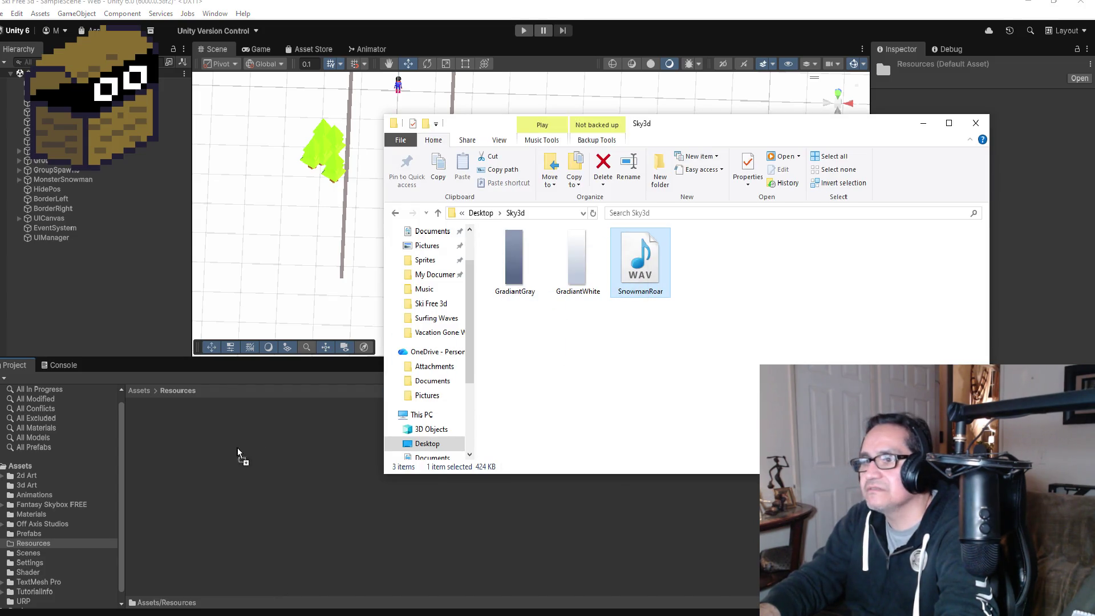
left_click(228, 493)
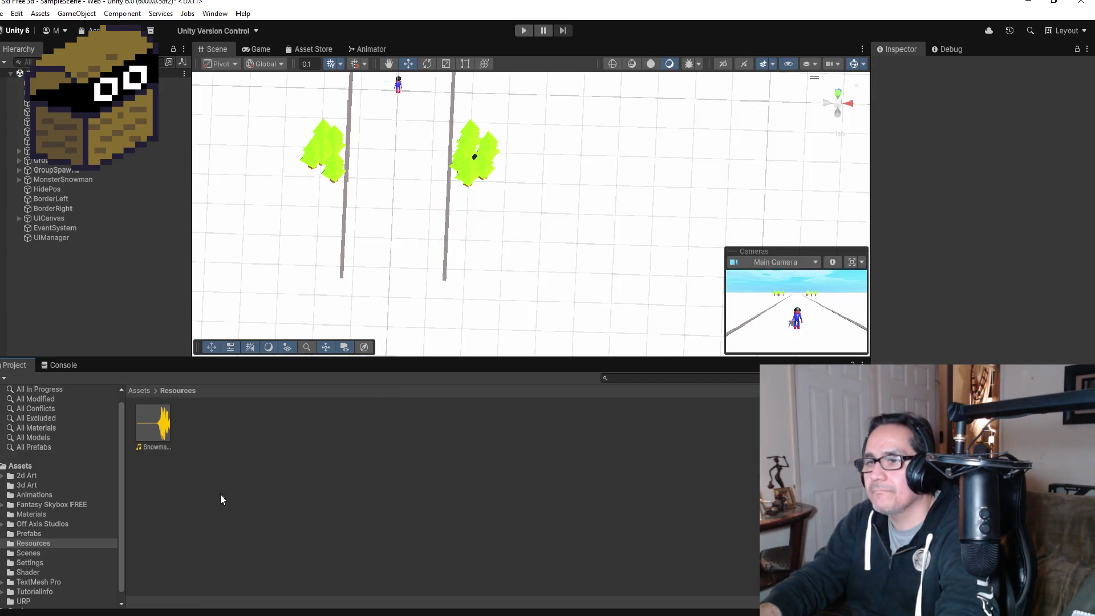
left_click(159, 428)
right_click(159, 429)
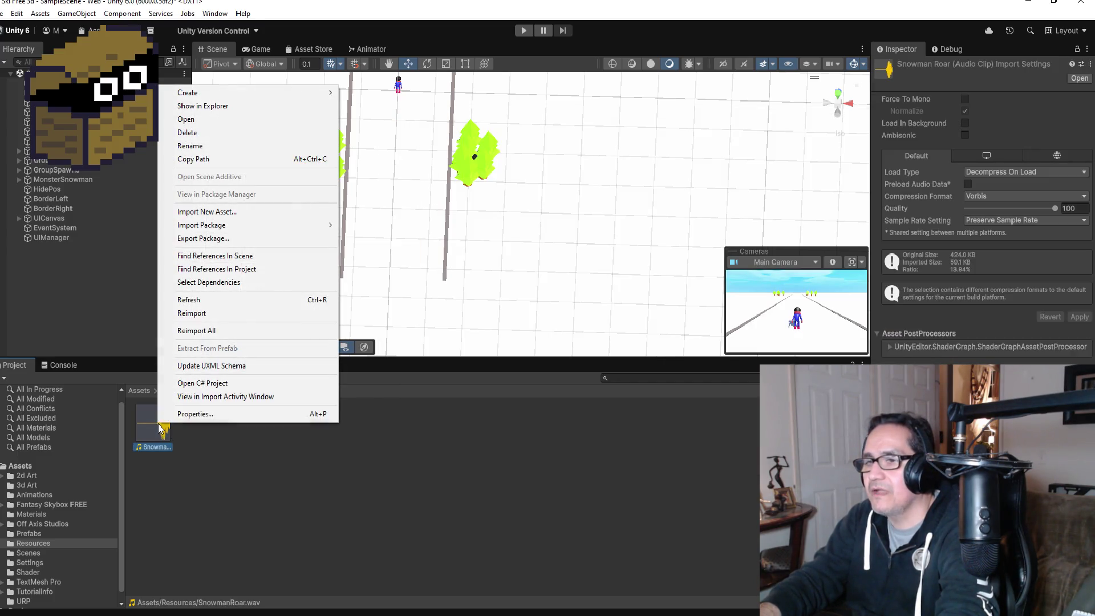
Step: Rename the SnowmanRoar clip to roar and go back to the Assets folder
left_click(210, 153)
type("roa")
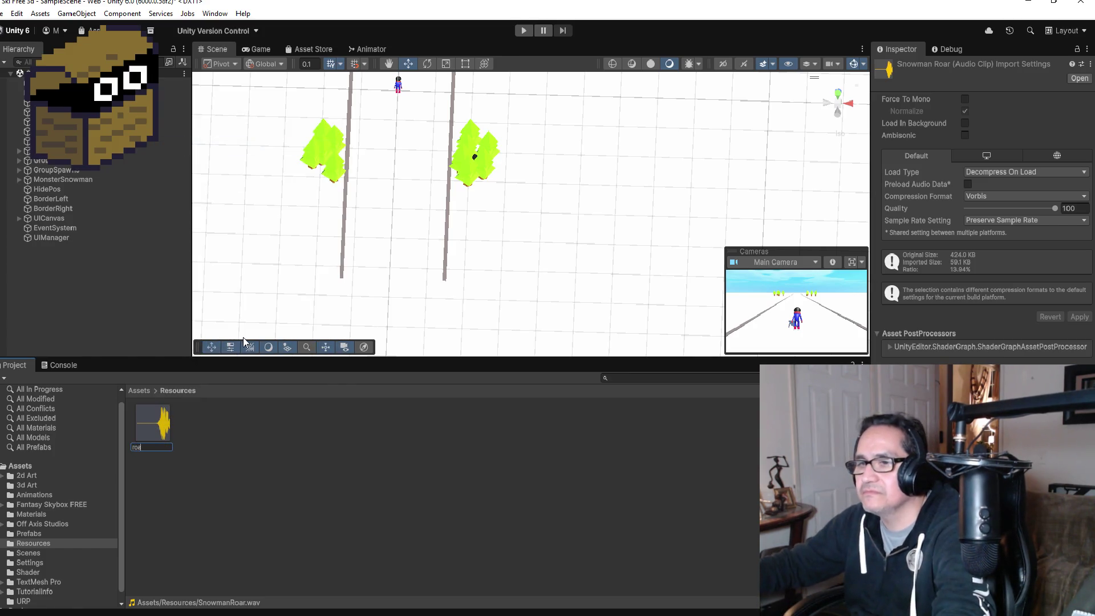
type("r")
key("Return")
left_click(133, 390)
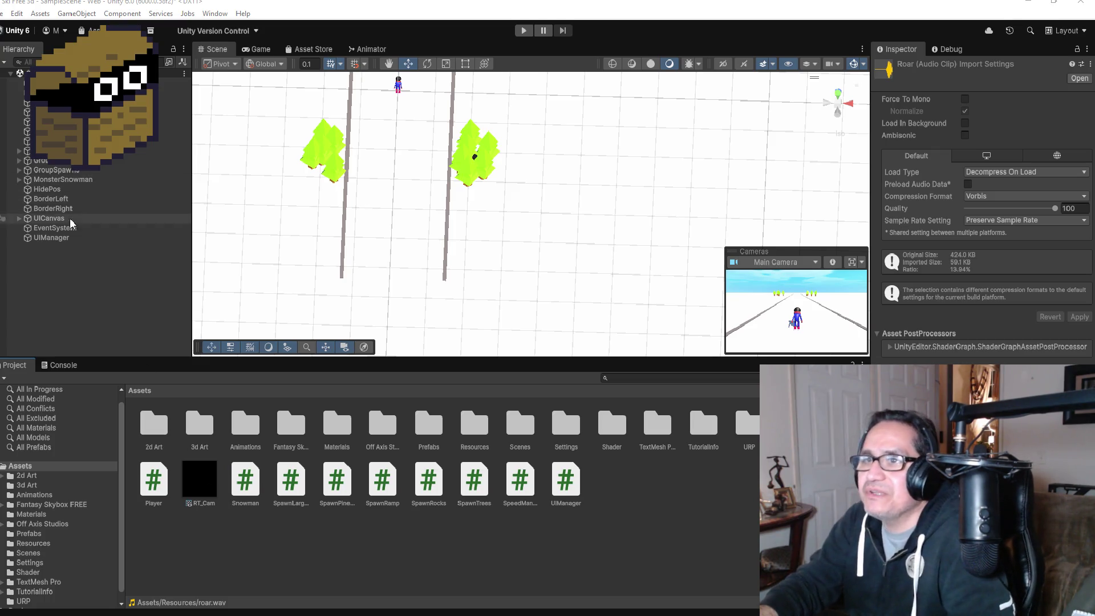
left_click(74, 278)
Step: Create an empty AudioManager object with an Audio Source at volume 0.4
right_click(61, 264)
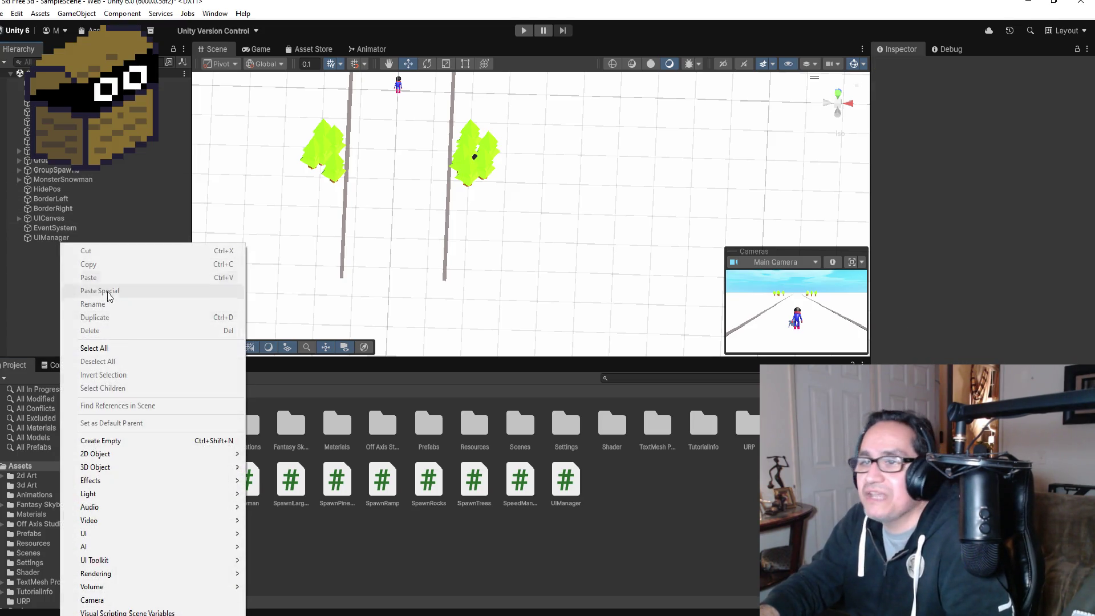
left_click(139, 441)
left_click(978, 67)
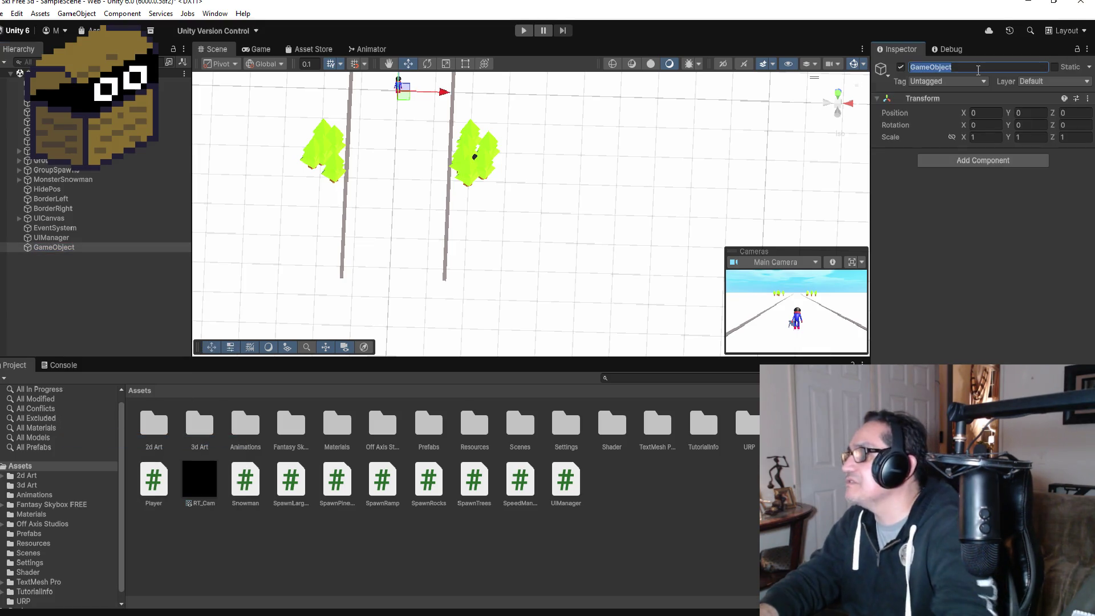
type("Au")
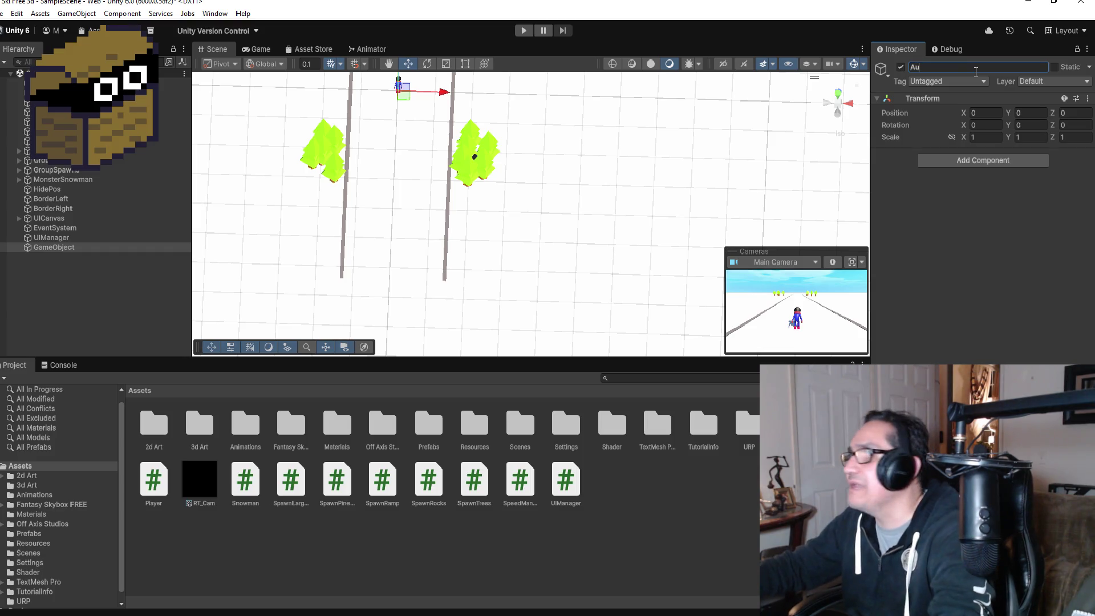
type("dioManager")
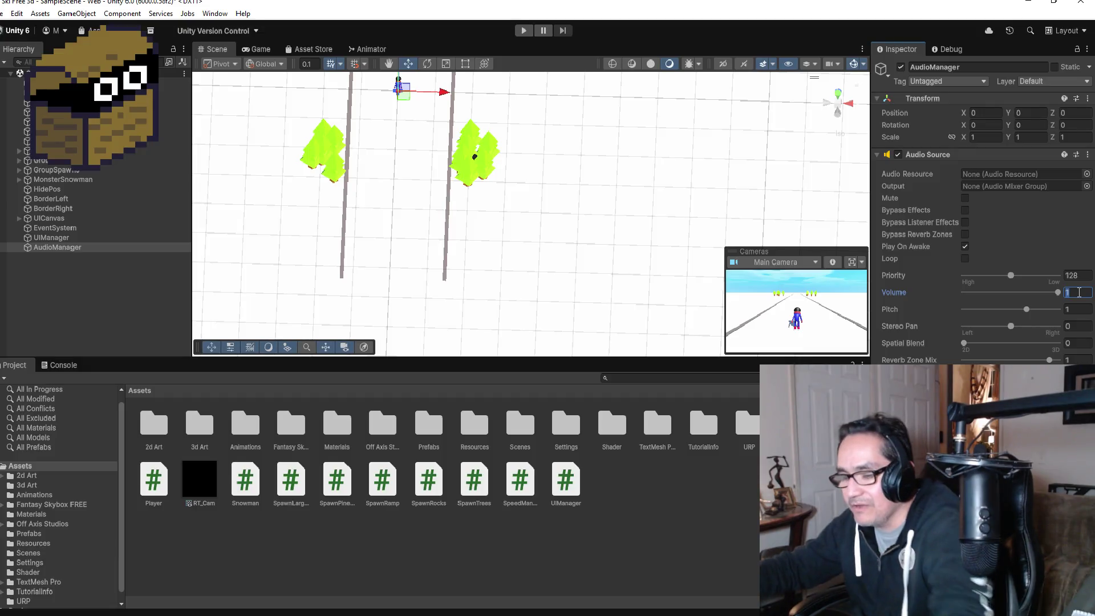
type("0.4")
key("Return")
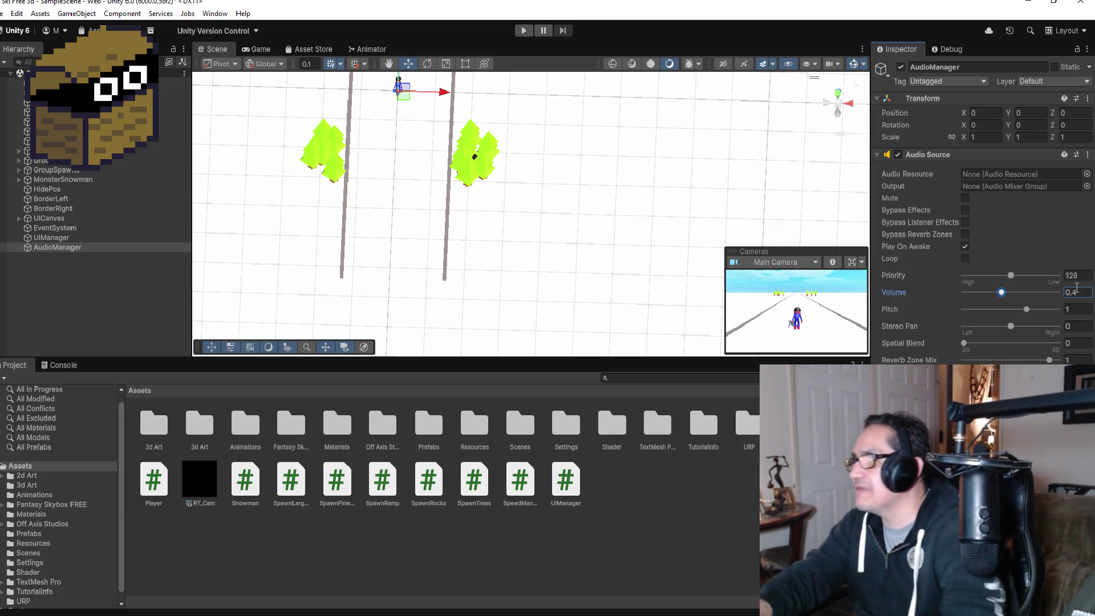
key("Return")
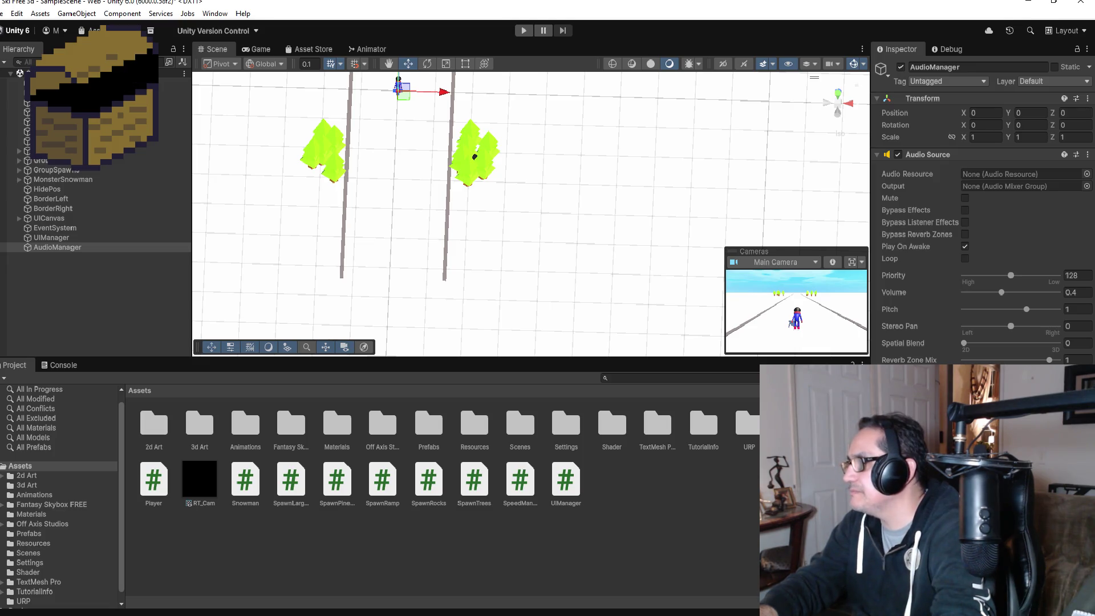
key("alt+Tab")
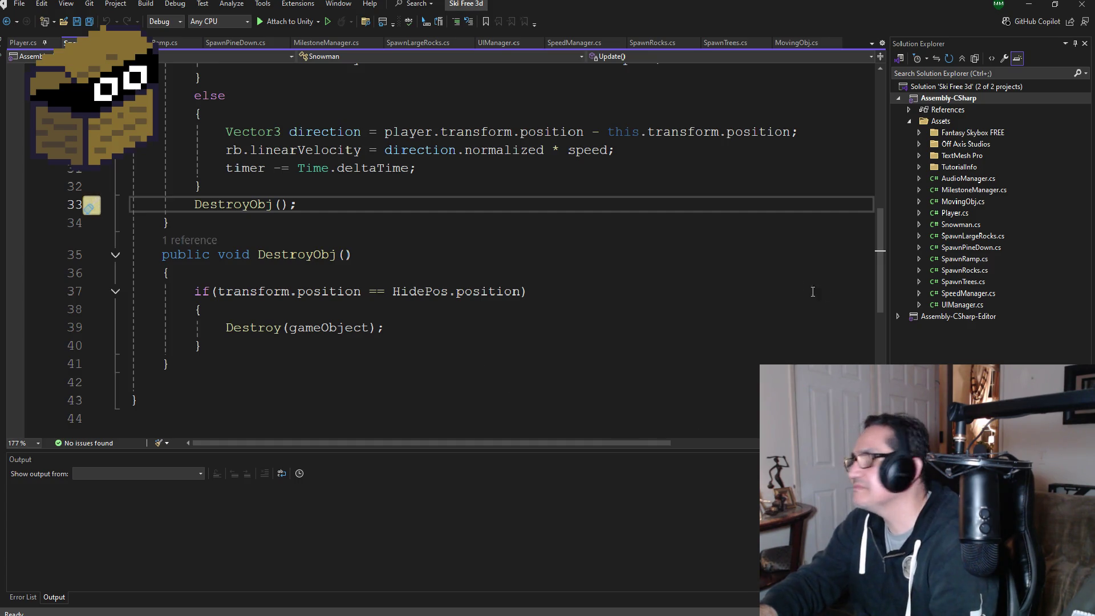
Step: Delete the Start and Update stubs from Ski Free 3d's AudioManager.cs and save it
left_click(977, 182)
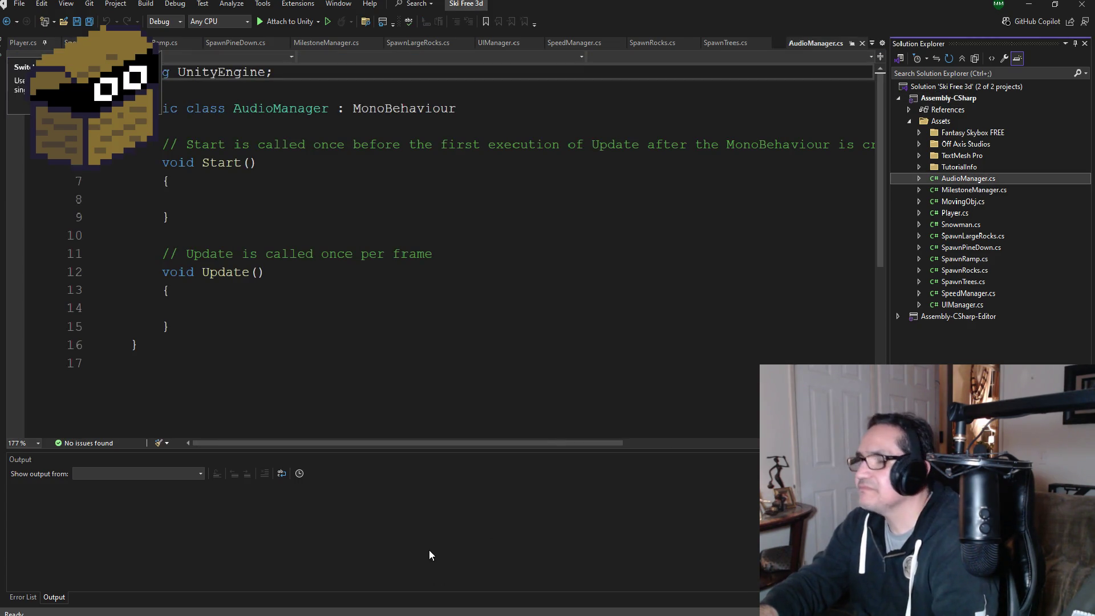
mouse_move(205, 362)
left_mouse_down()
mouse_move(133, 365)
mouse_move(132, 160)
left_mouse_up()
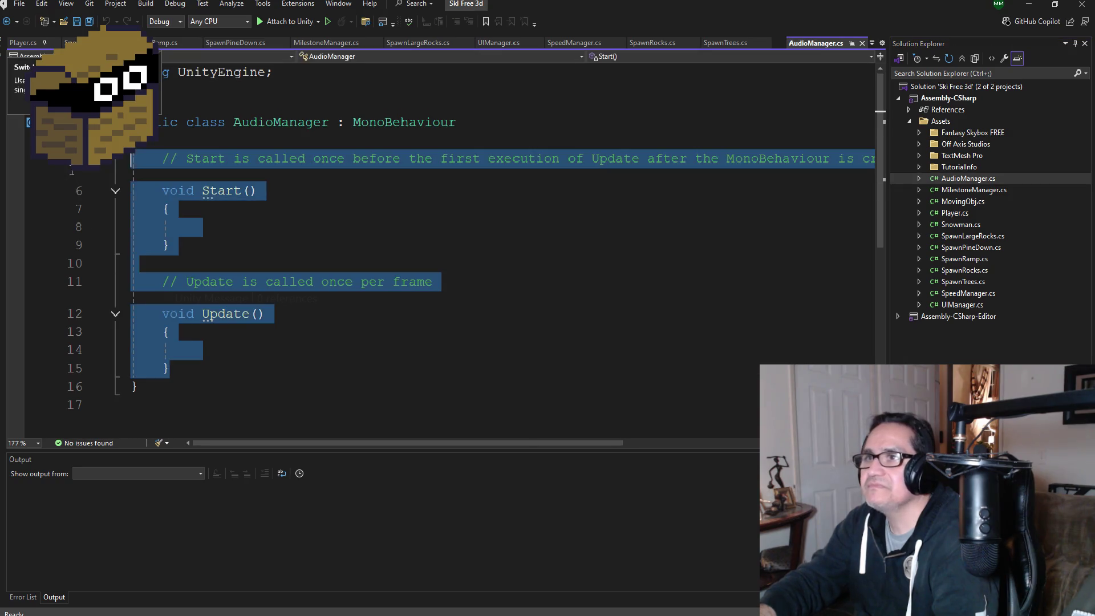
key("Delete")
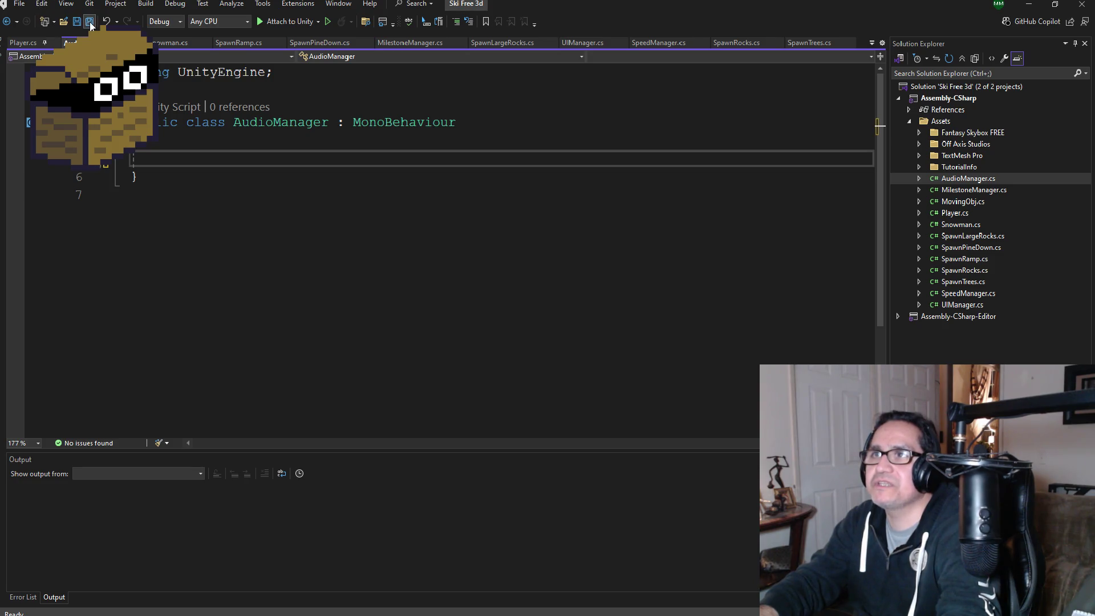
key("ctrl+s")
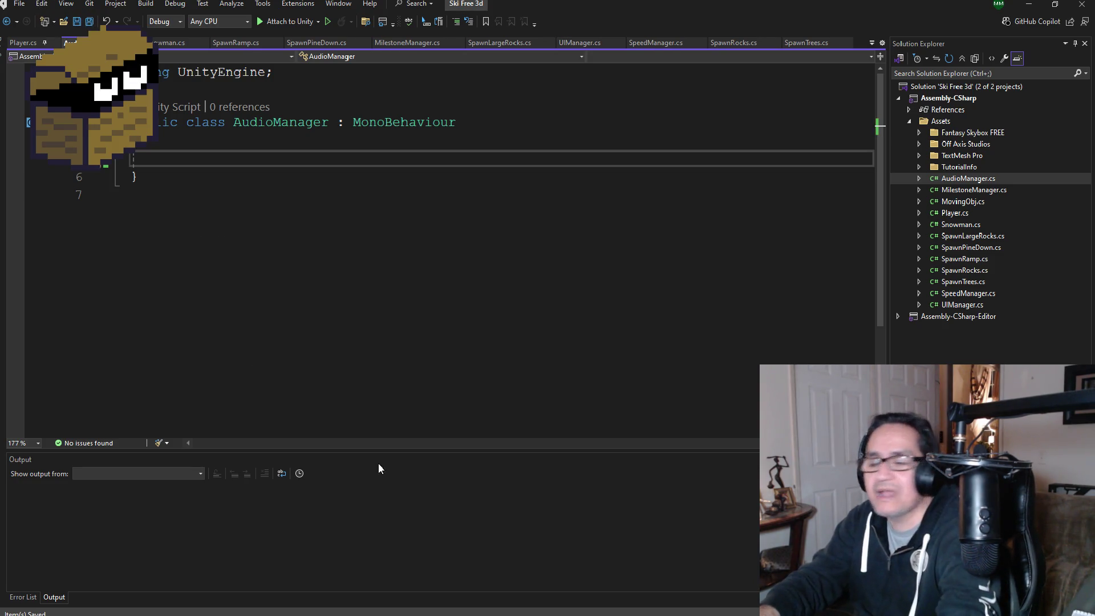
key("alt+Tab")
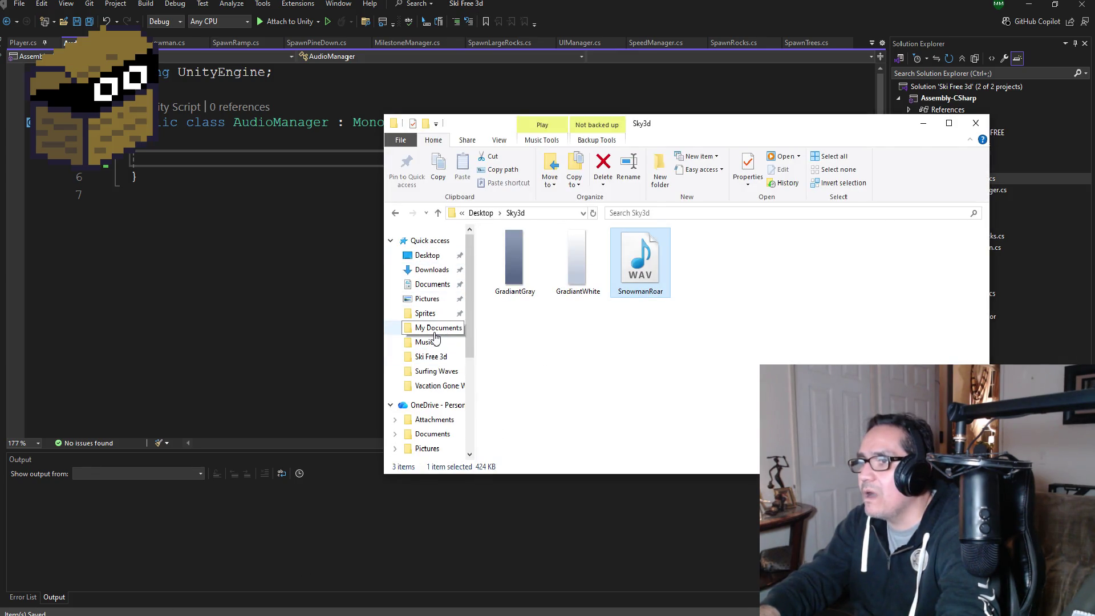
Step: Go from My Documents through the Unity projects folders and open Surfing Waves.sln in Visual Studio
left_click(435, 328)
scroll(557, 380, "down", 5)
scroll(557, 380, "down", 1)
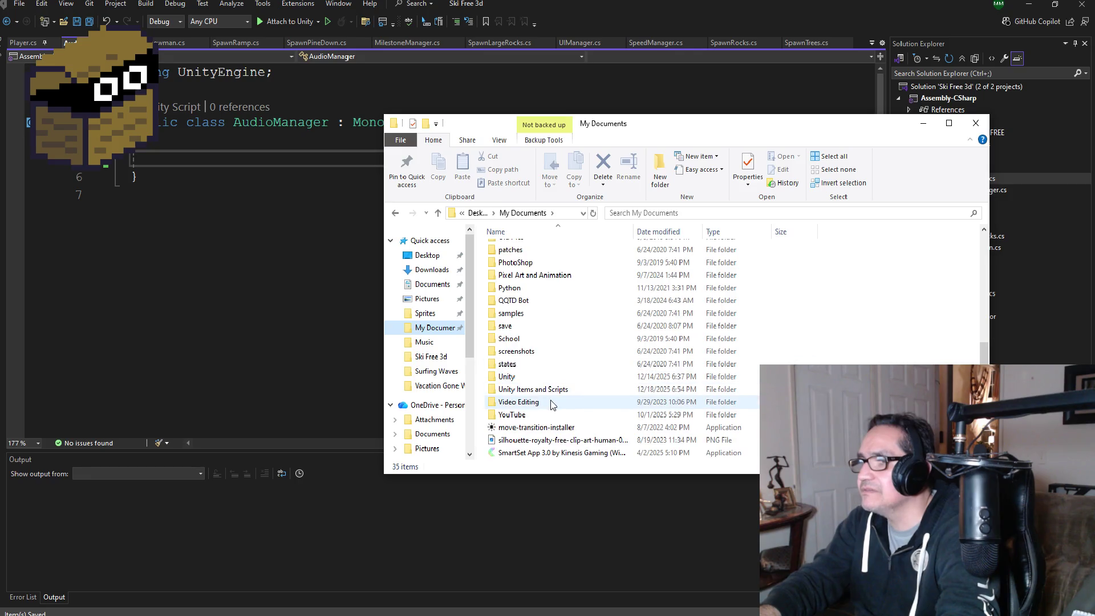
double_click(521, 376)
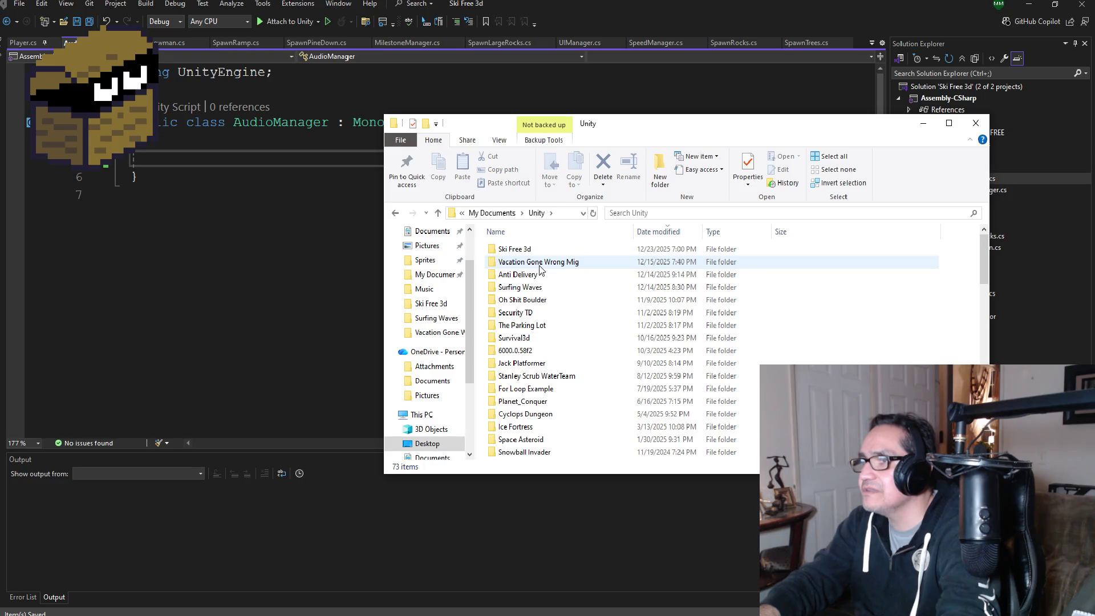
left_click(521, 250)
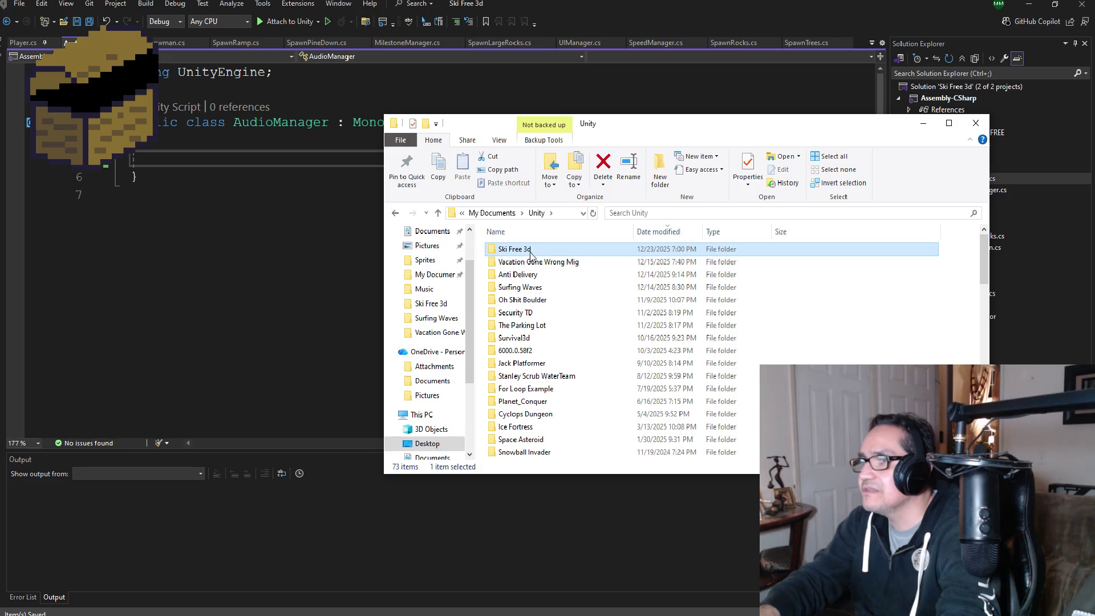
double_click(520, 286)
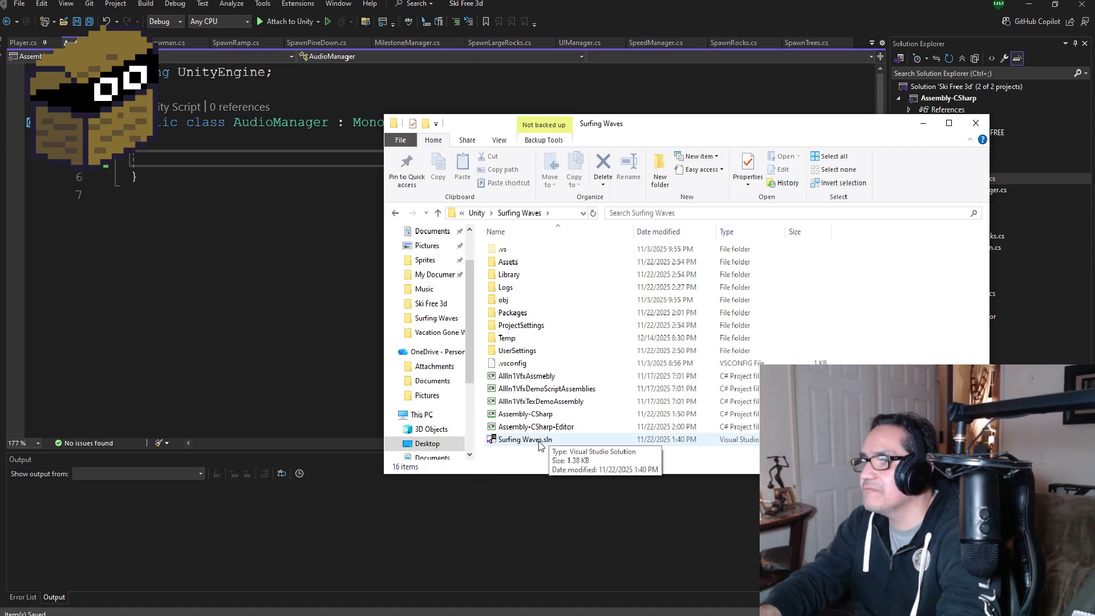
double_click(539, 440)
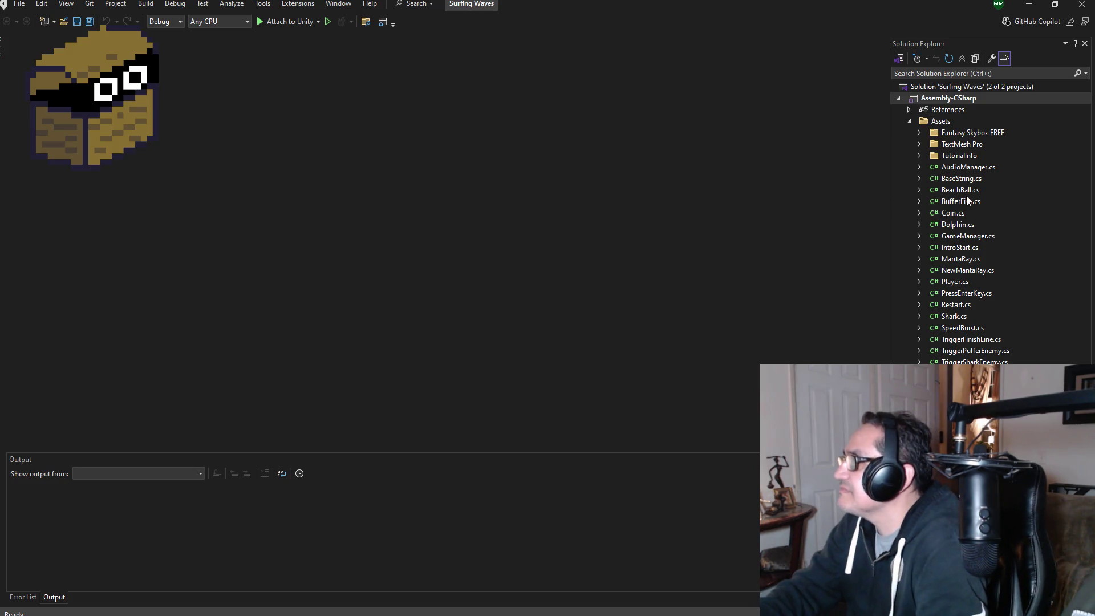
Step: Copy the class body of Surfing Waves' AudioManager.cs, then return to the Ski Free 3d window
double_click(970, 165)
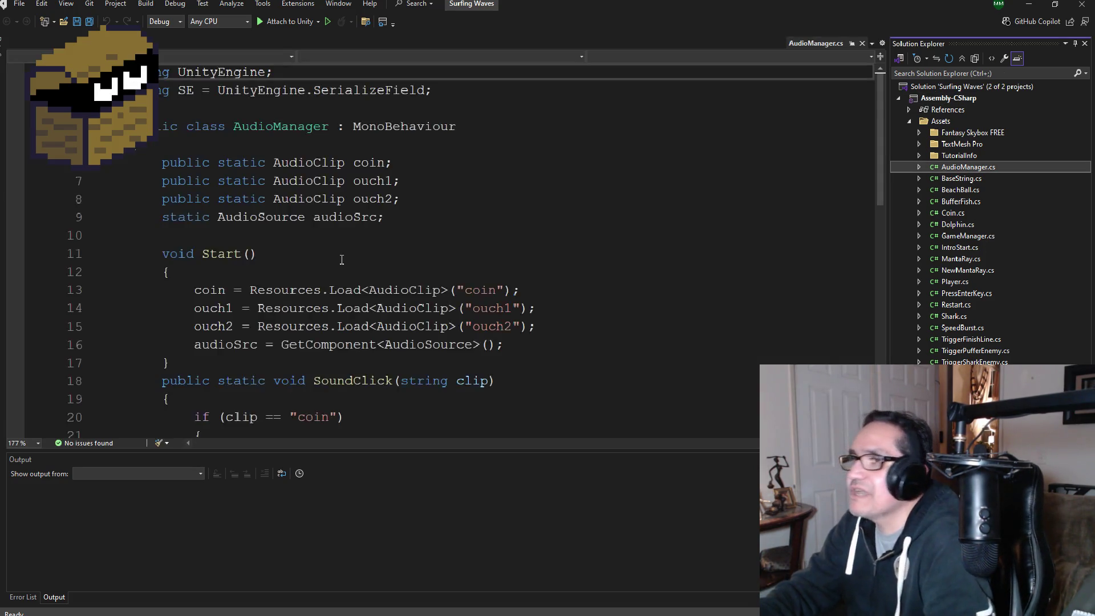
scroll(322, 300, "down", 7)
scroll(211, 297, "up", 1)
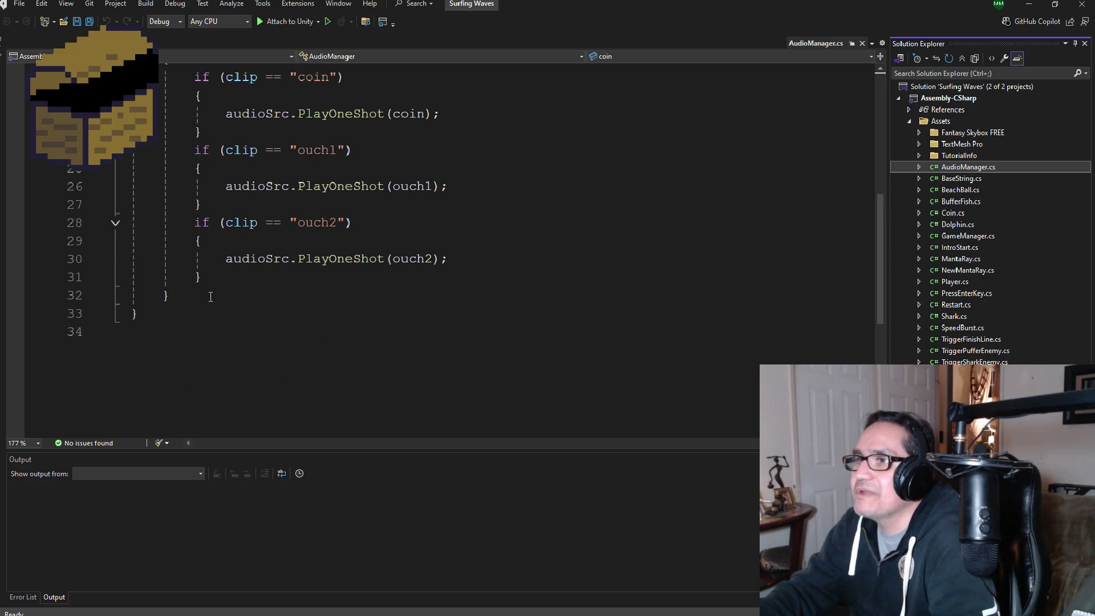
mouse_move(233, 303)
left_mouse_down()
mouse_move(166, 293)
mouse_move(135, 274)
mouse_move(134, 187)
mouse_move(119, 176)
left_mouse_up()
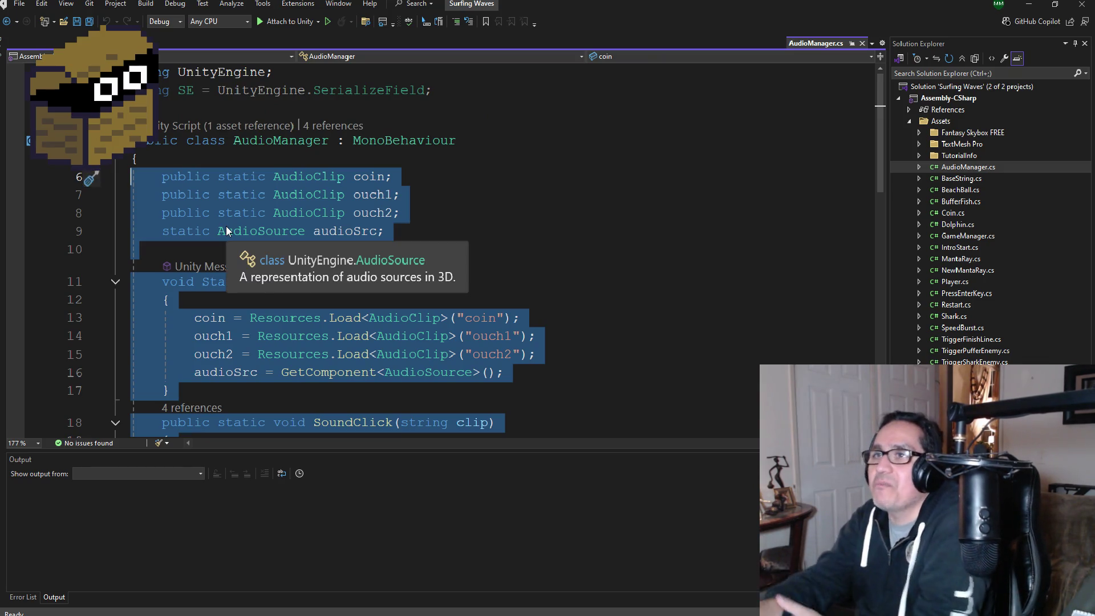
left_click(341, 615)
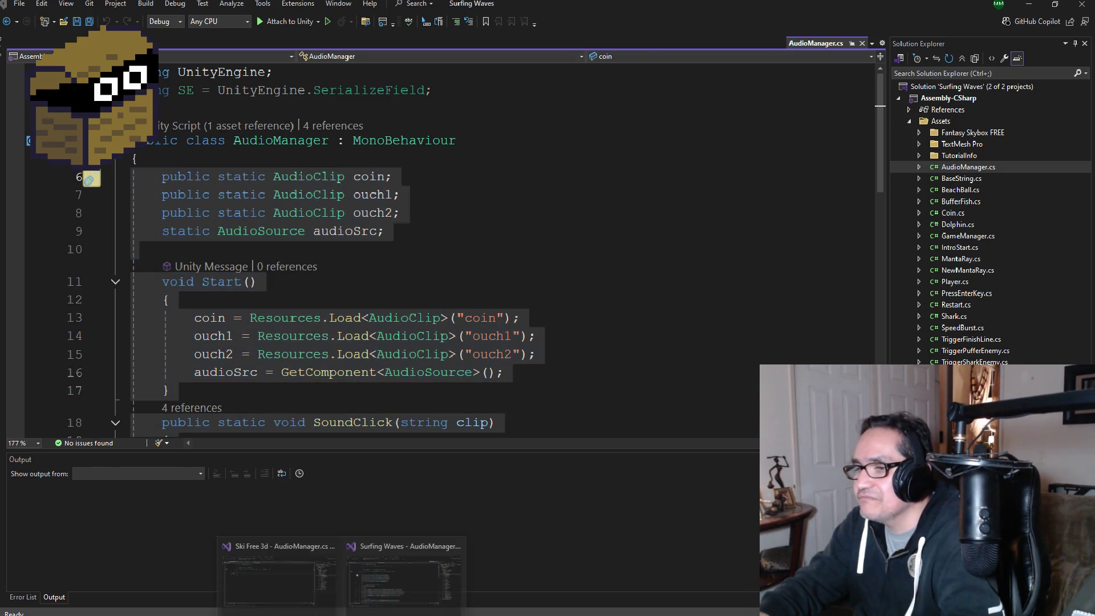
left_click(300, 587)
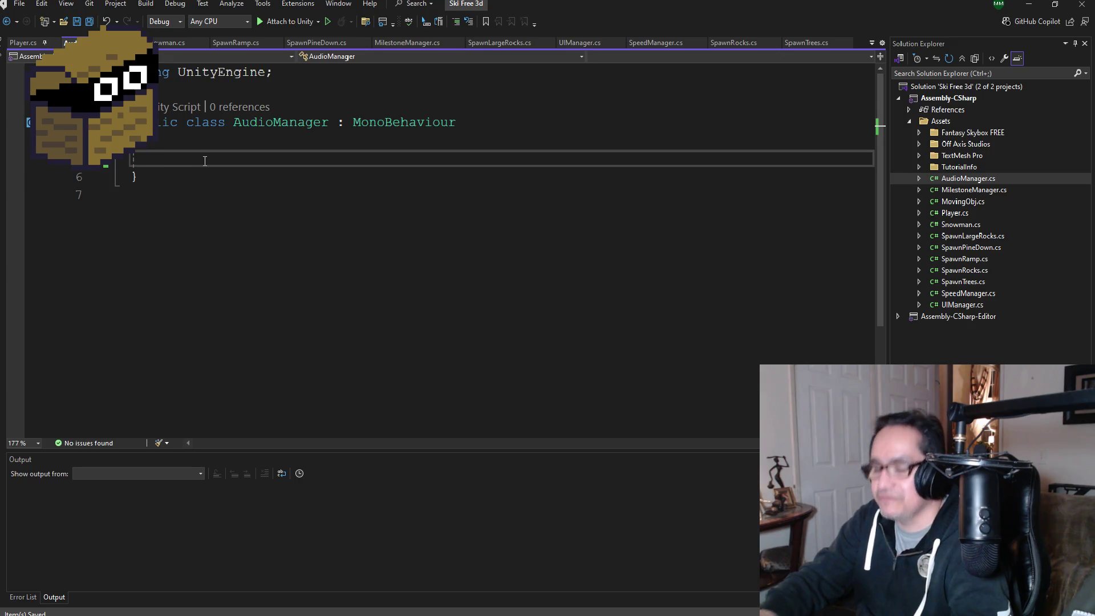
Step: Paste the Surfing Waves sound code and delete the ouch1 and ouch2 blocks from SoundClick
key("ctrl+v")
scroll(342, 285, "down", 3)
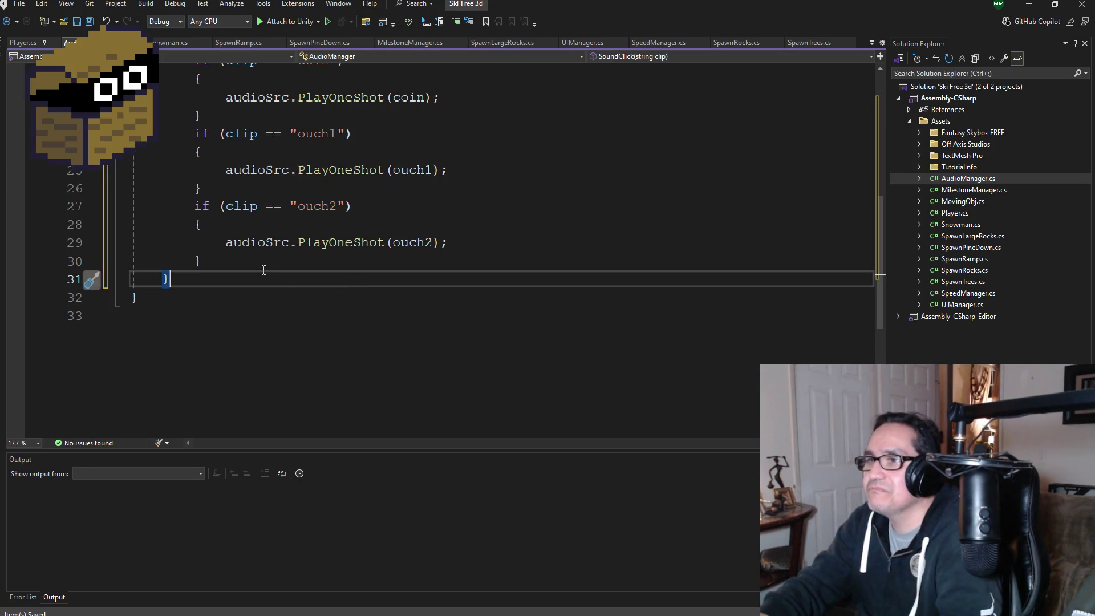
left_click_drag(260, 266, 137, 240)
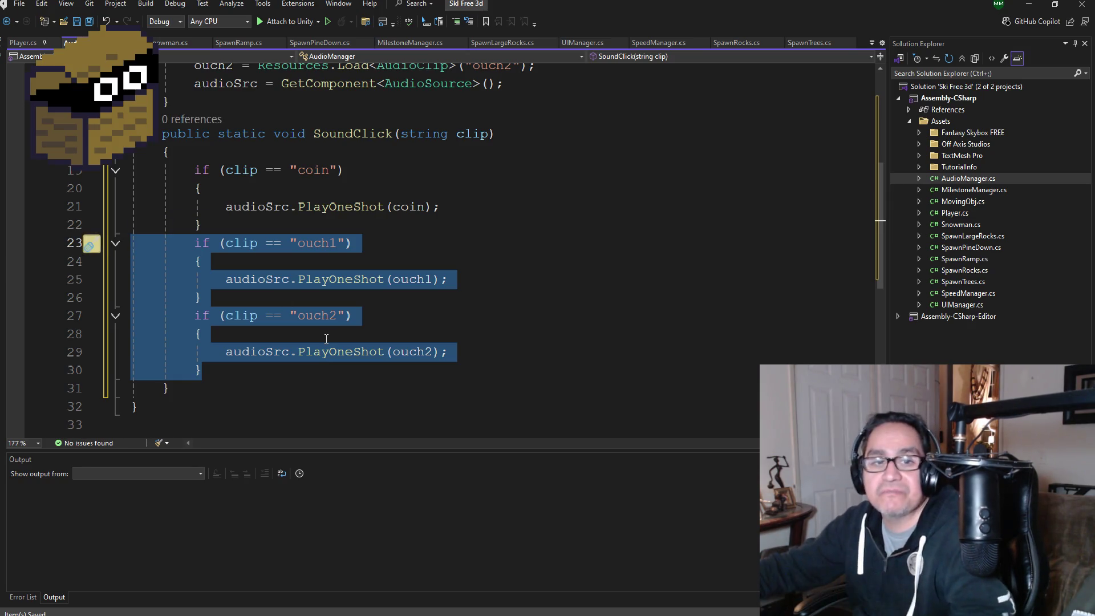
key("Delete")
key("BackSpace")
scroll(337, 277, "up", 5)
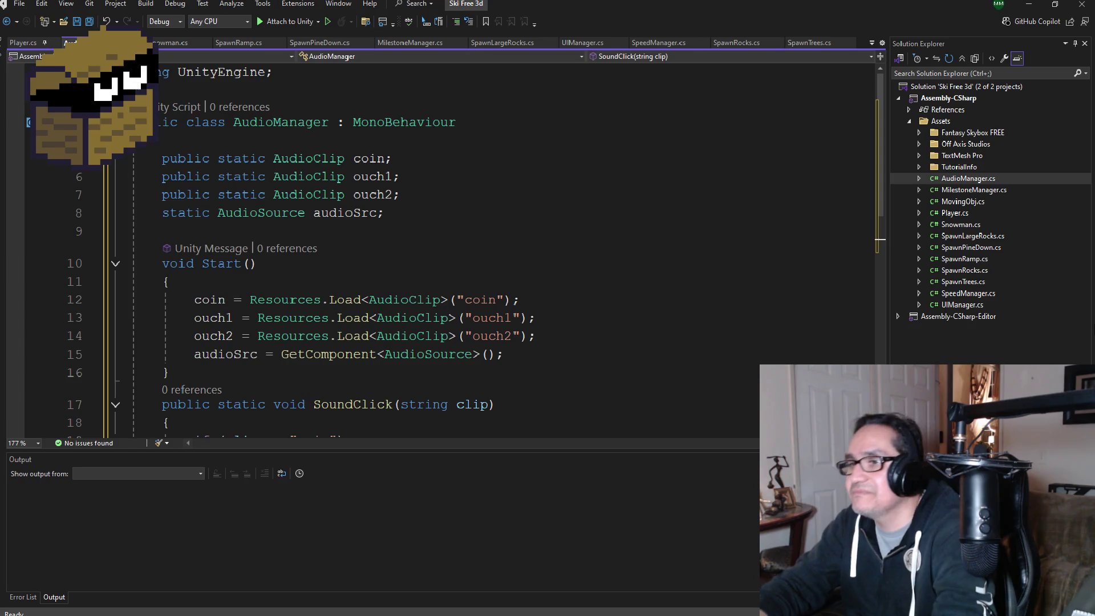
Step: Delete the ouch1 and ouch2 Load lines in Start and their field declarations
left_click_drag(570, 337, 131, 318)
key("Delete")
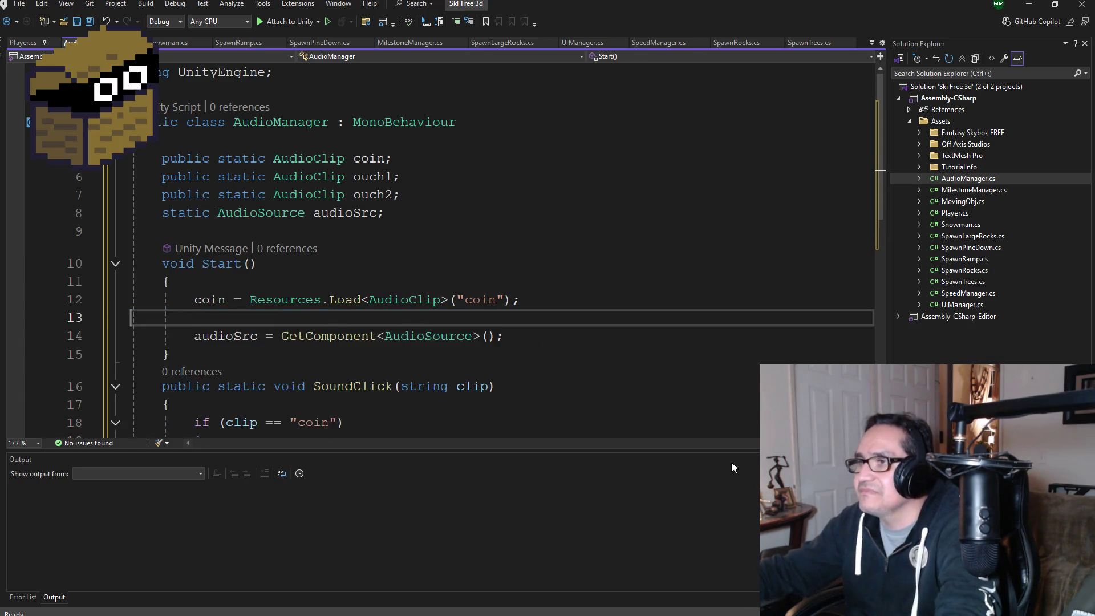
key("BackSpace")
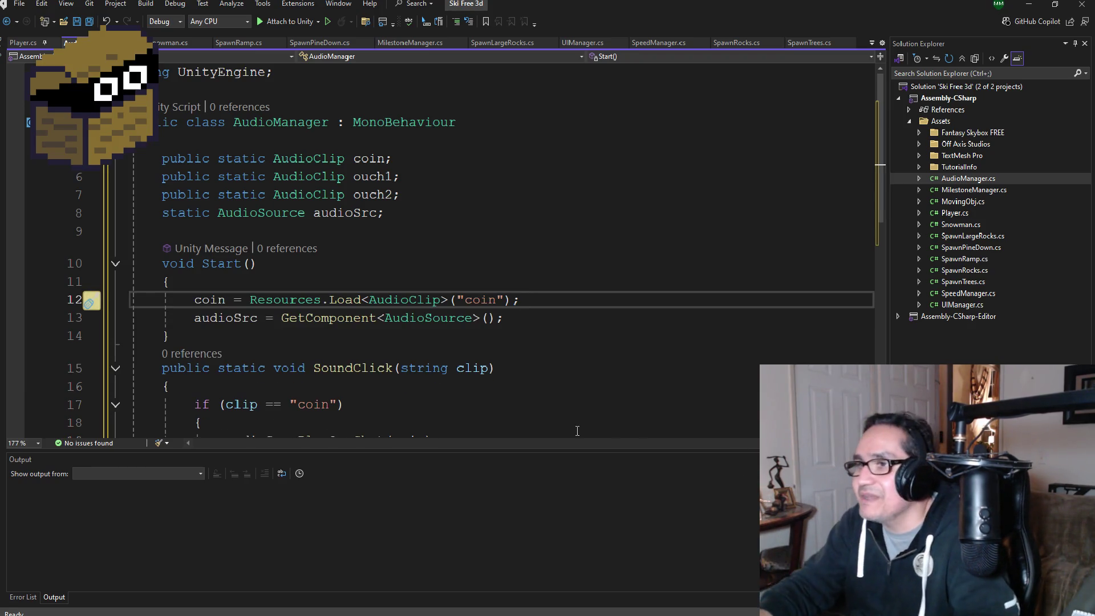
left_click_drag(402, 194, 131, 176)
key("Delete")
key("BackSpace")
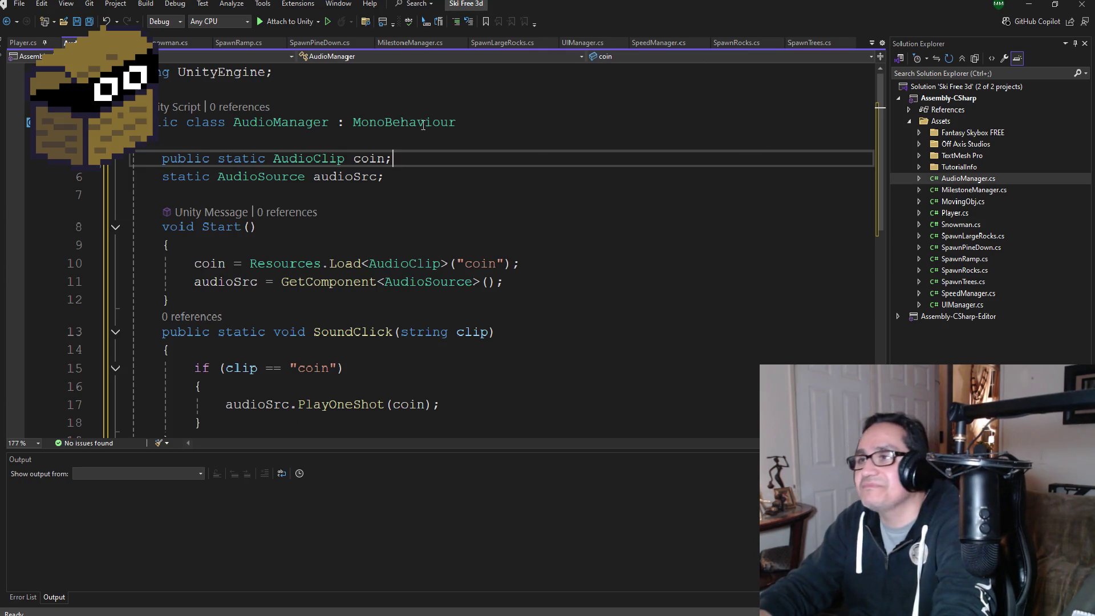
Step: Rename the coin clip field to roar and load the "roar" resource in Start
double_click(370, 158)
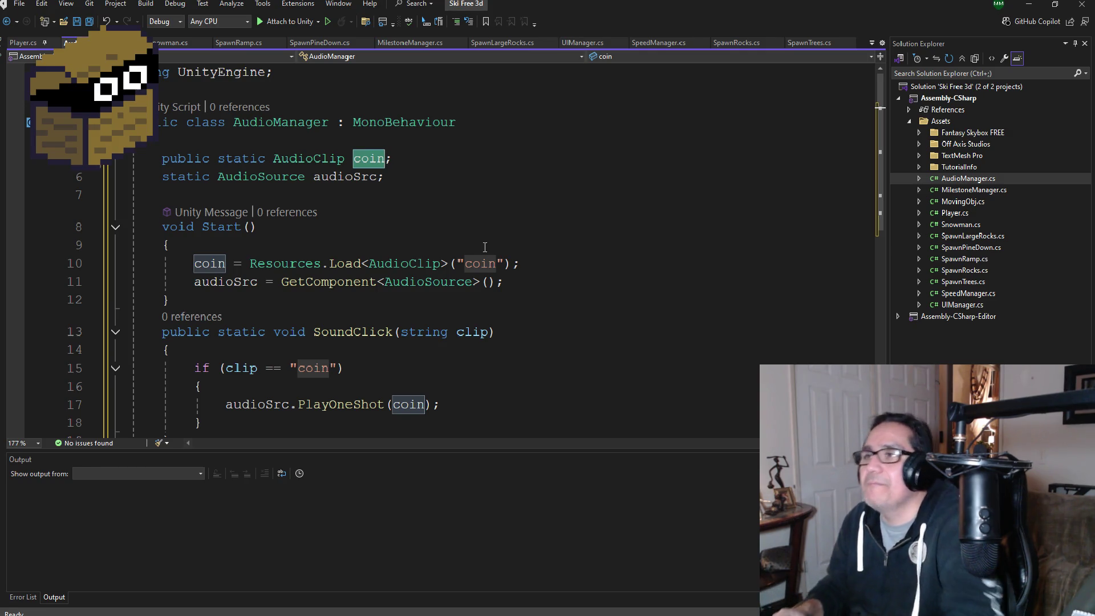
type("r")
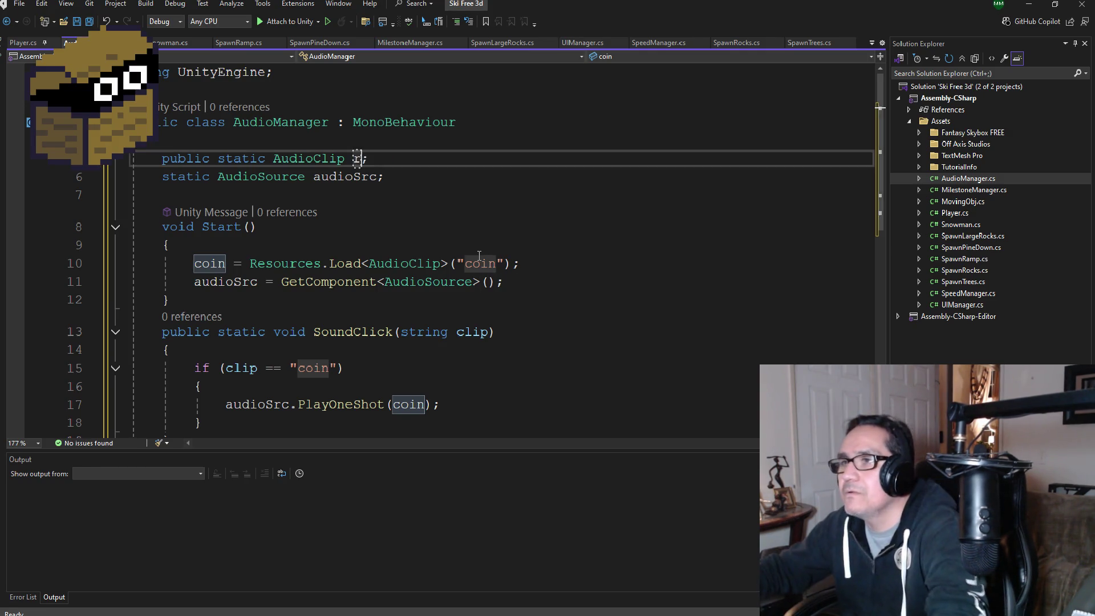
type("oar")
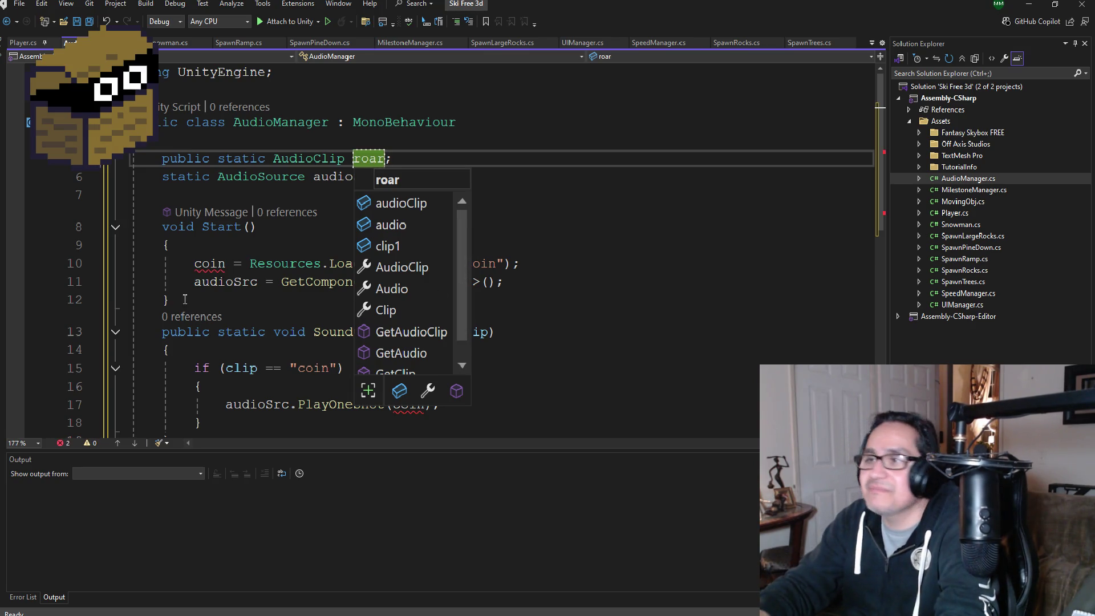
left_click(226, 264)
type("roar")
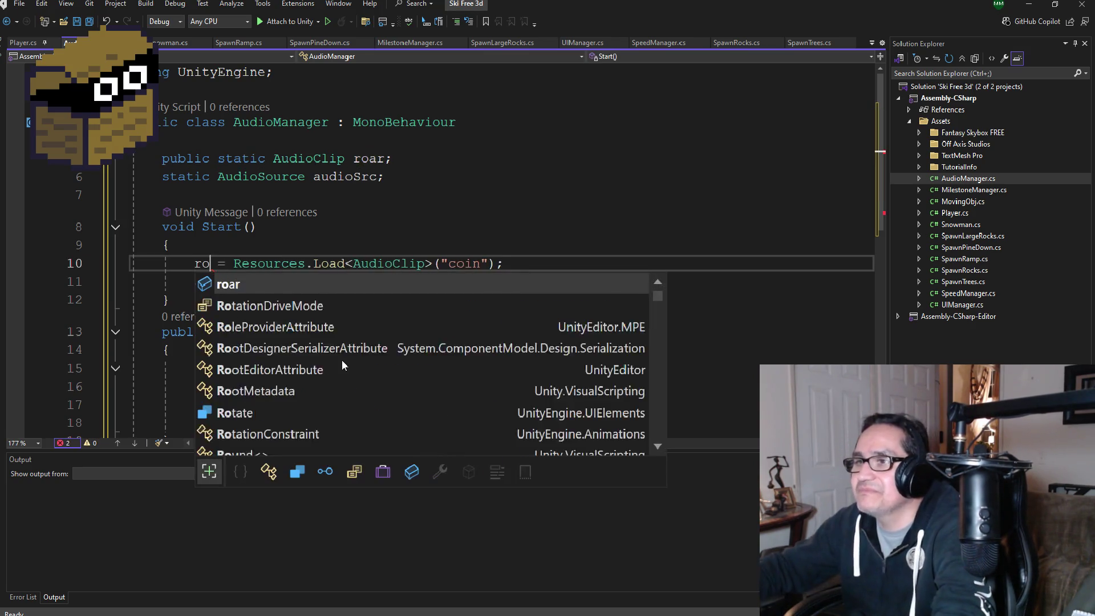
key("Escape")
key("Up")
key("Up")
key("Up")
left_click(481, 264)
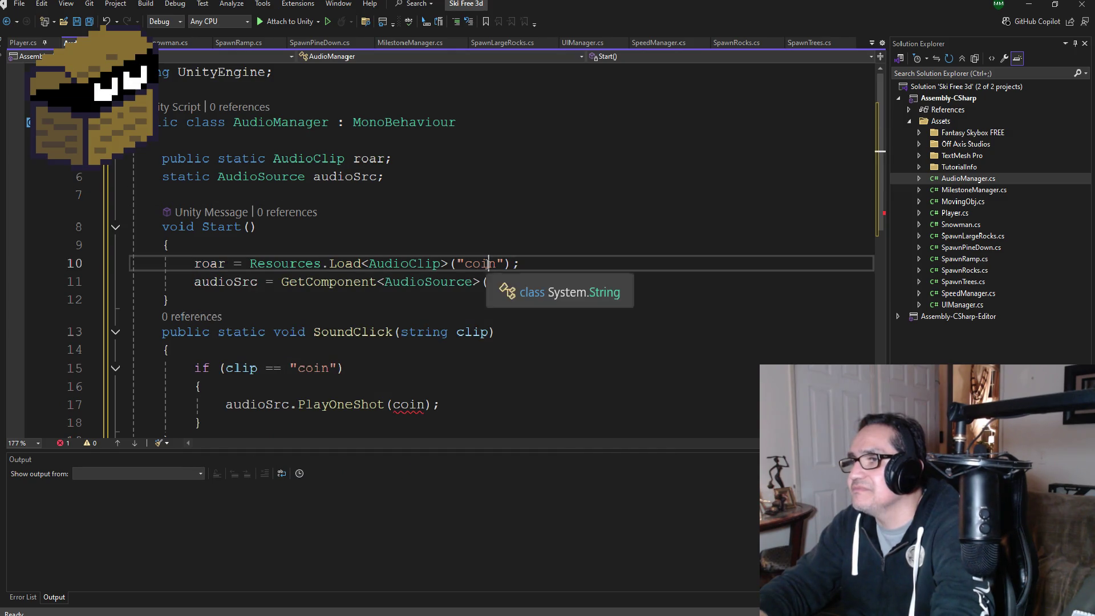
double_click(486, 265)
Step: Make SoundClick check for "roar" and play the roar clip, then save the script
type("roar")
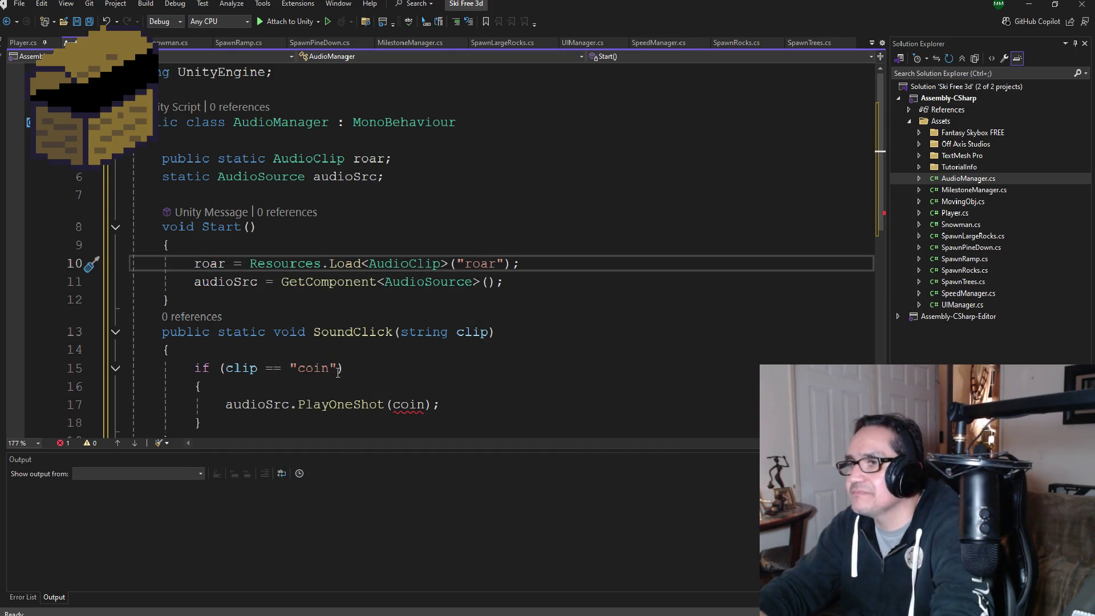
double_click(310, 368)
type("roar")
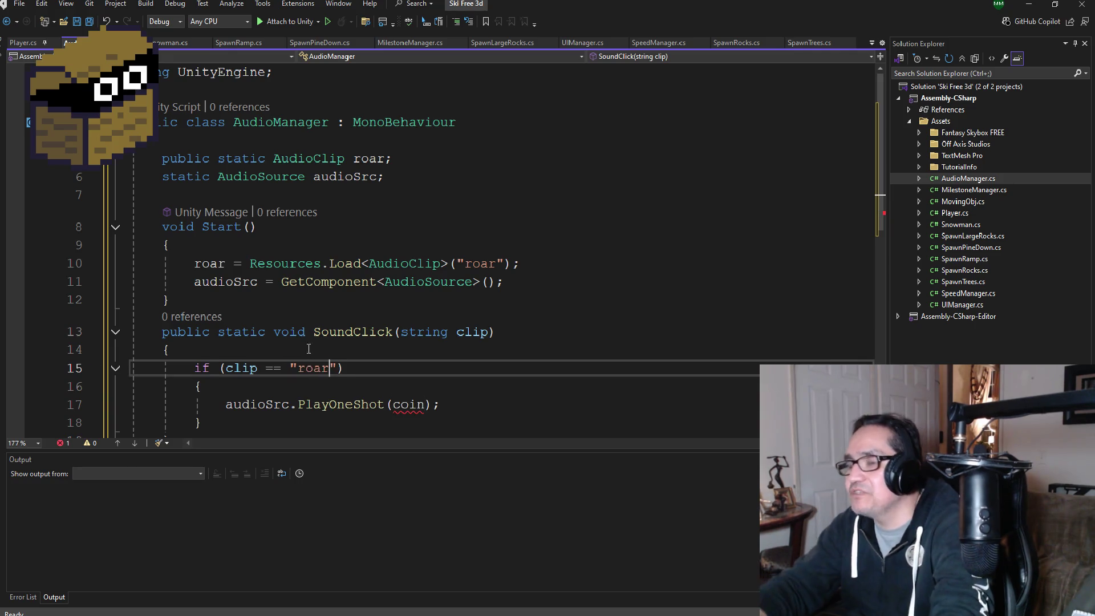
double_click(415, 405)
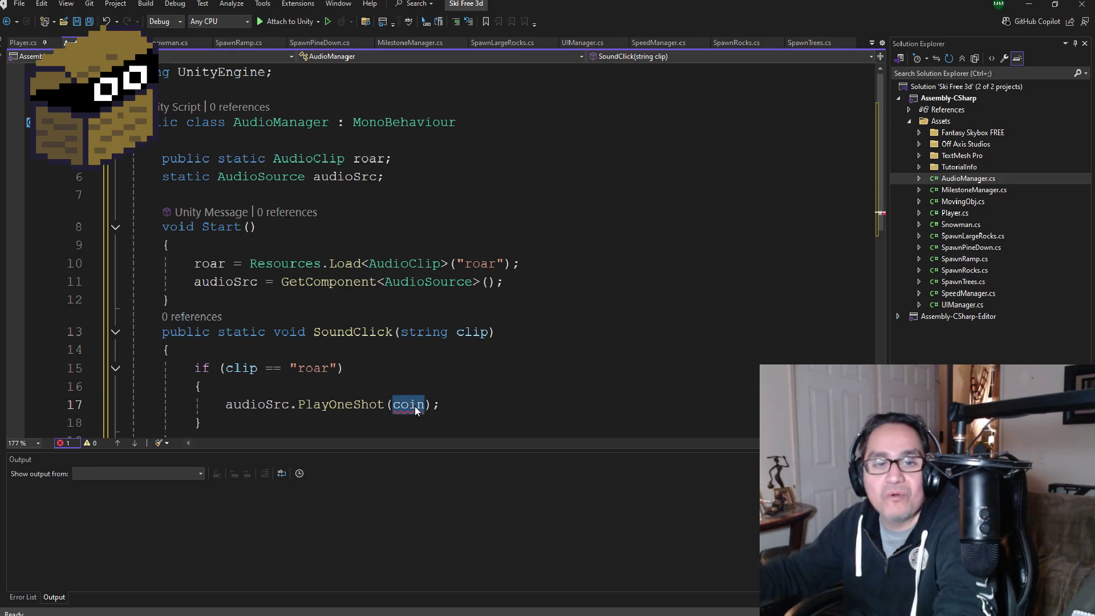
type("roar")
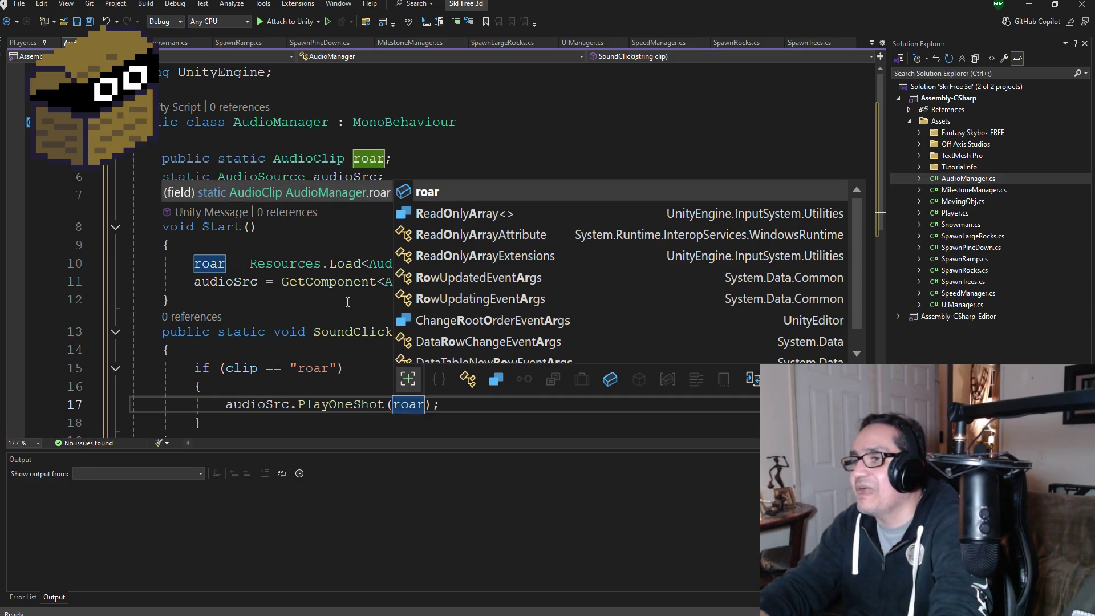
left_click(344, 281)
key("ctrl+s")
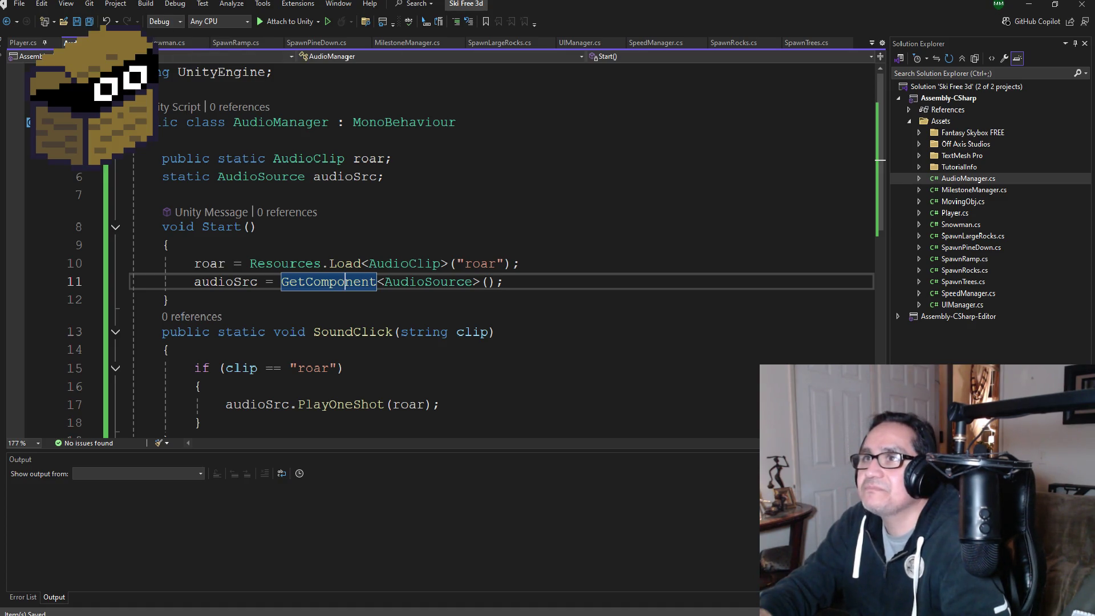
Step: Look over the finished AudioManager code, then close the Ski Free 3d code window
scroll(365, 319, "down", 2)
scroll(460, 349, "up", 2)
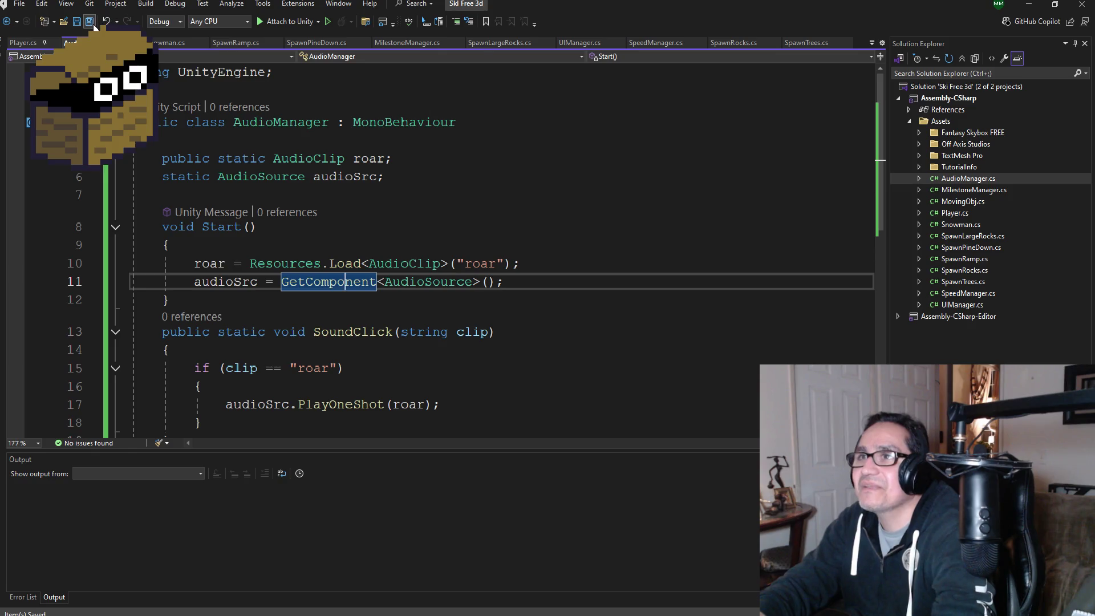
scroll(398, 341, "down", 2)
scroll(398, 345, "up", 2)
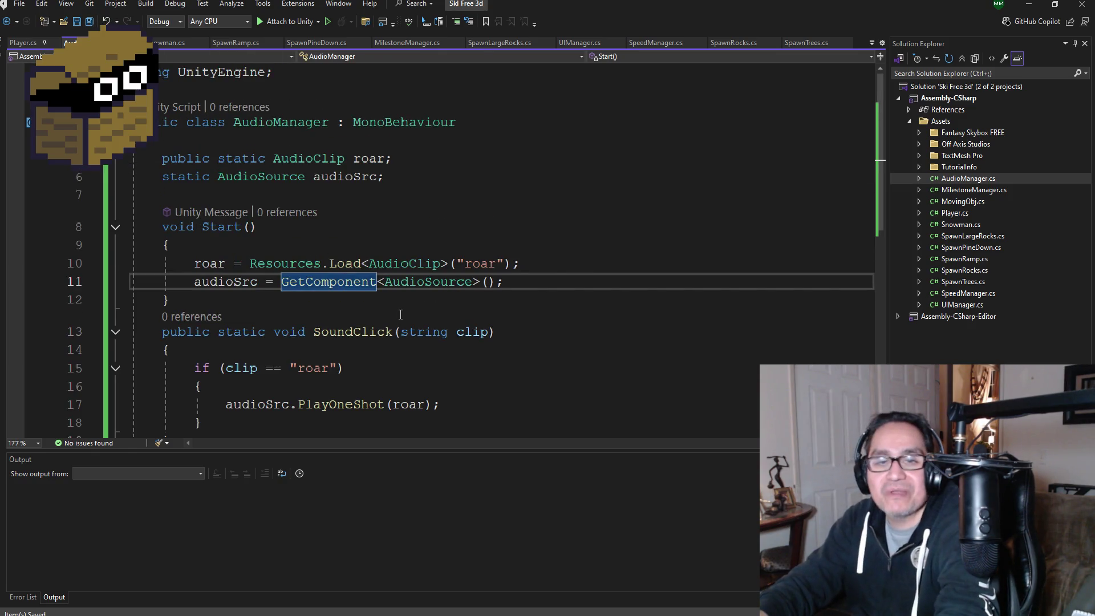
scroll(398, 345, "down", 3)
scroll(403, 349, "up", 3)
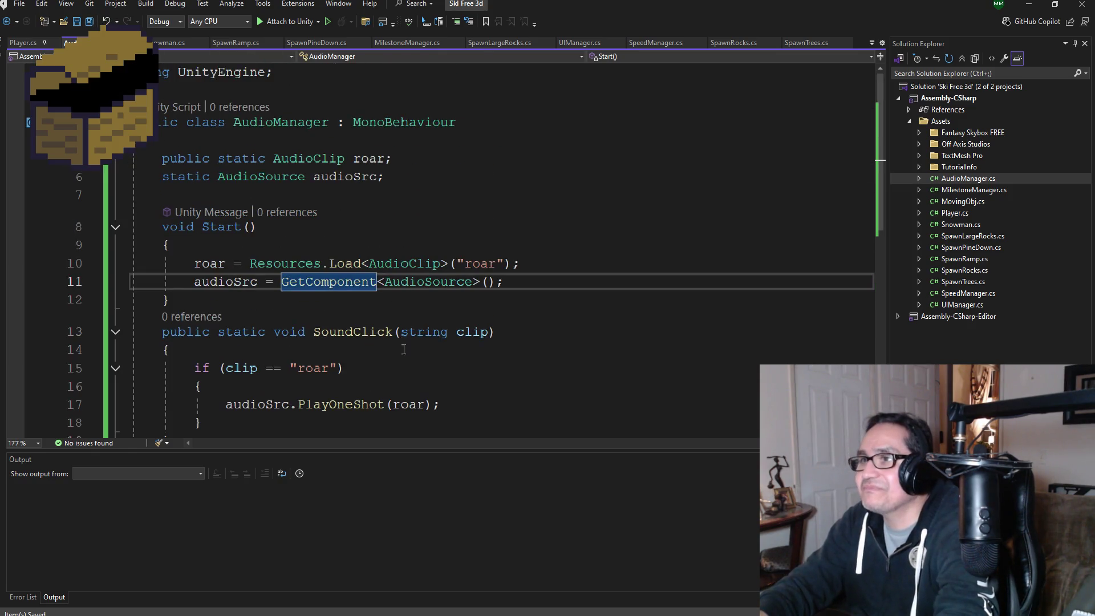
left_click(1029, 4)
Step: Minimize Surfing Waves' editor and Explorer, confirm the roar clip in Resources, then return to Assets
left_click(1029, 4)
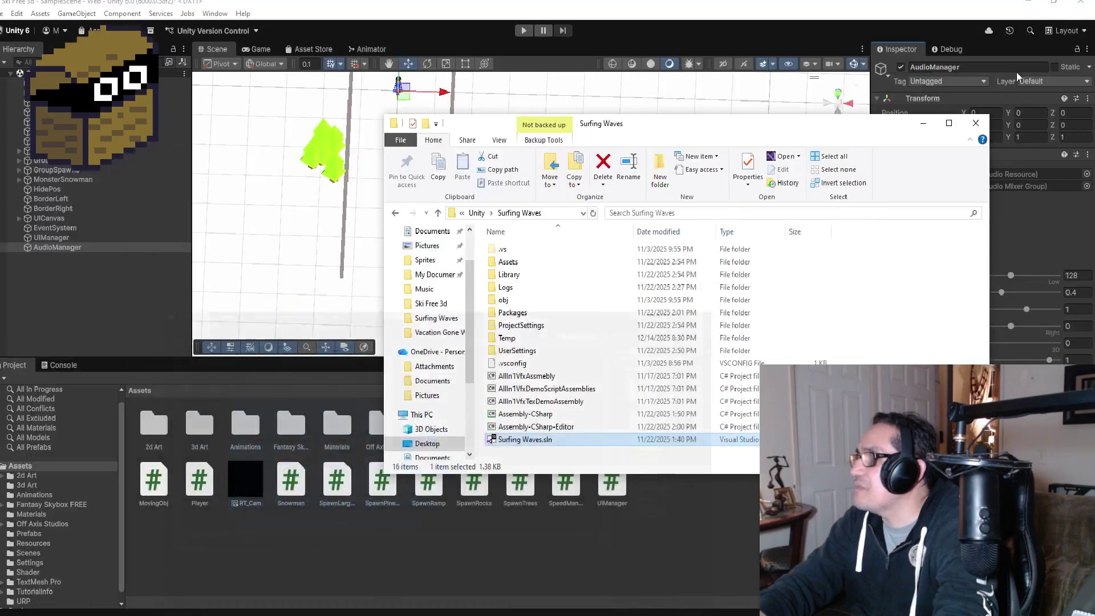
left_click(923, 124)
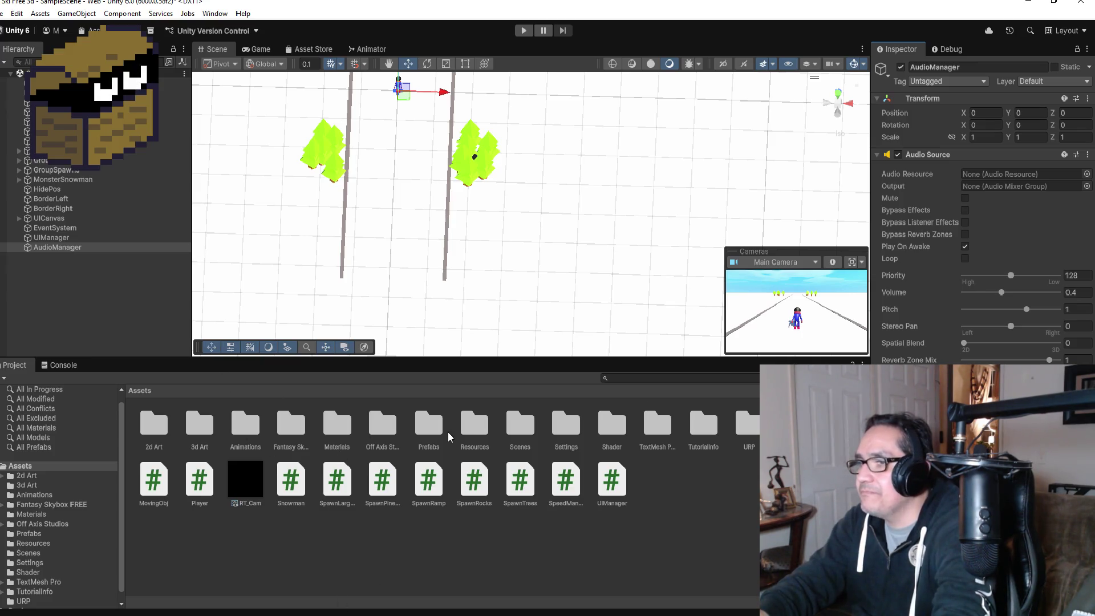
double_click(485, 425)
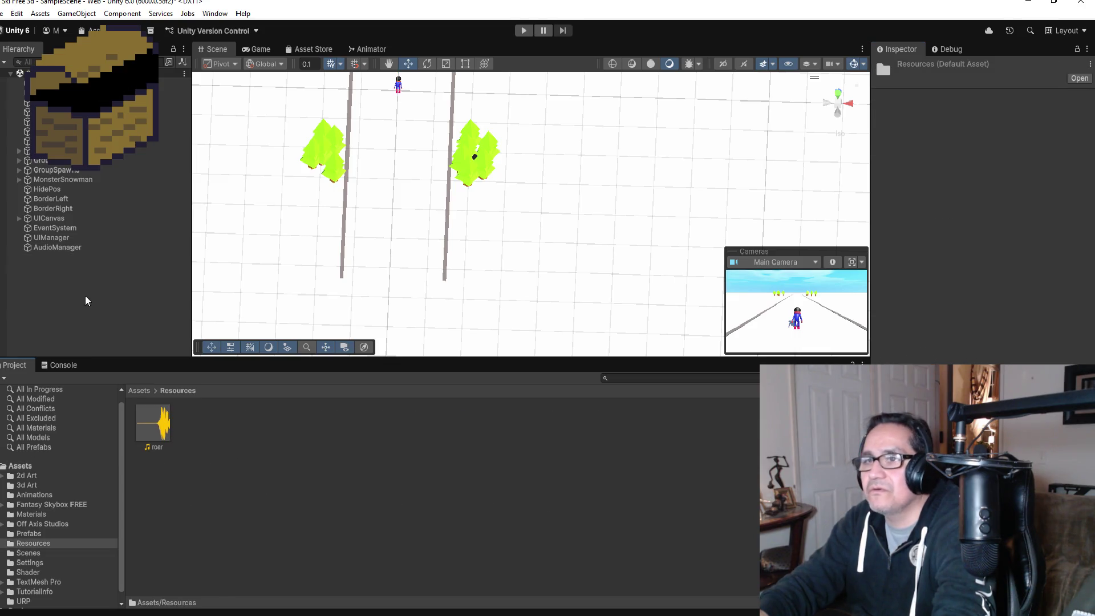
left_click(139, 391)
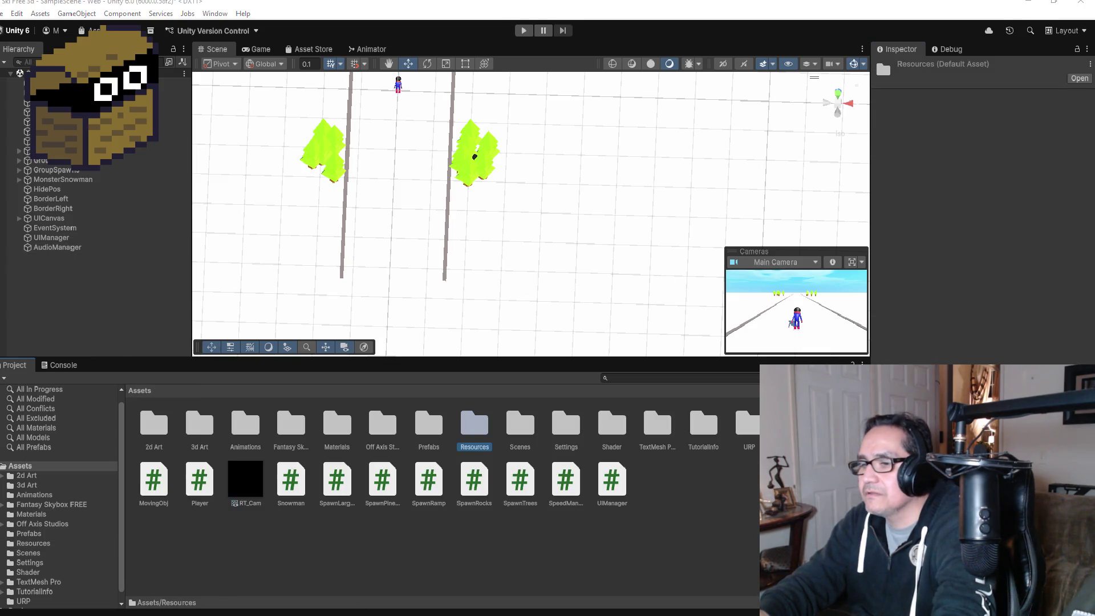
mouse_move(354, 613)
left_click(303, 573)
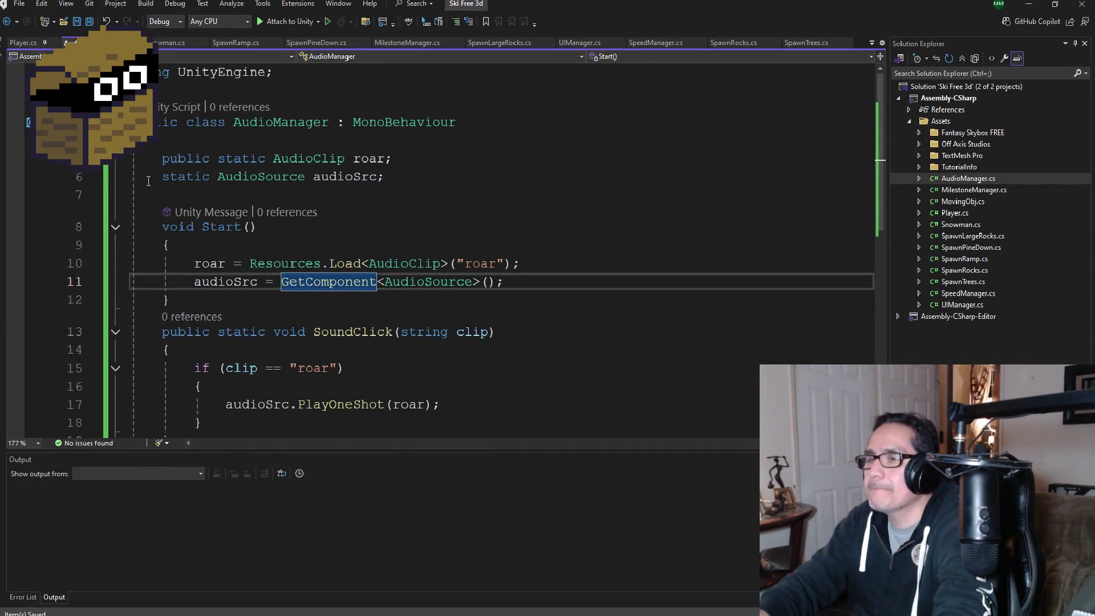
Step: Add AudioManager.SoundClick("roar"); after the timer line in Snowman.cs's Start, save, and return to Unity
left_click(166, 43)
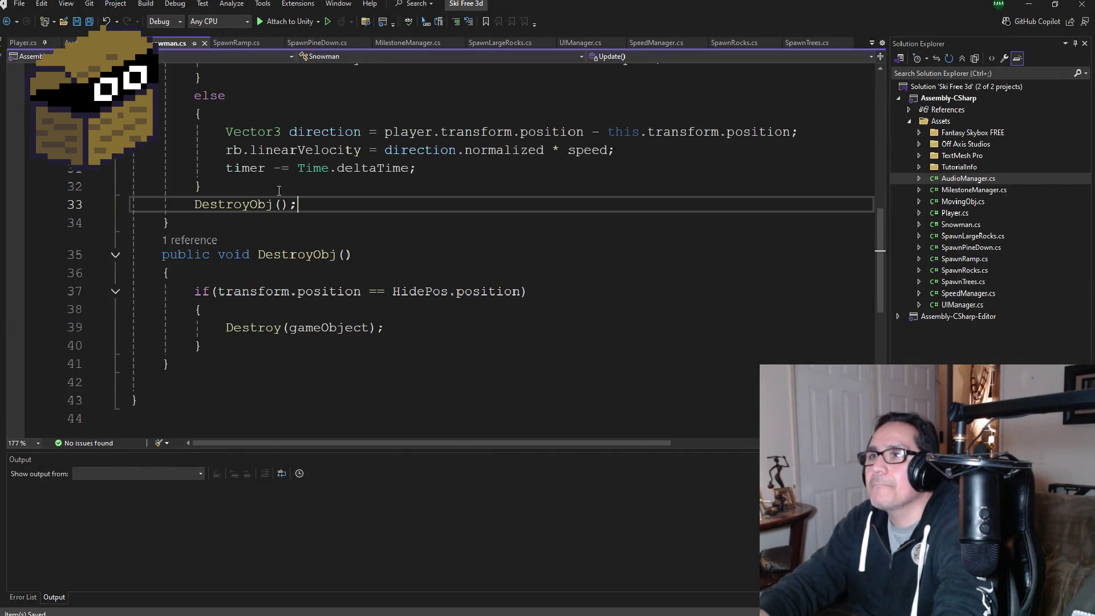
scroll(364, 265, "up", 7)
scroll(368, 266, "down", 2)
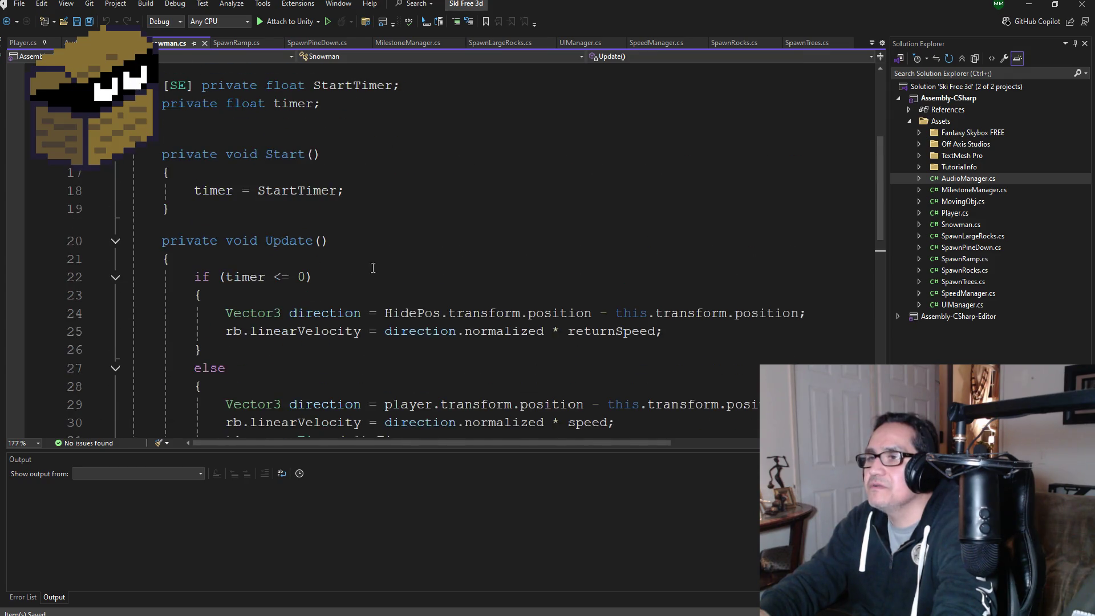
left_click(398, 195)
key("Return")
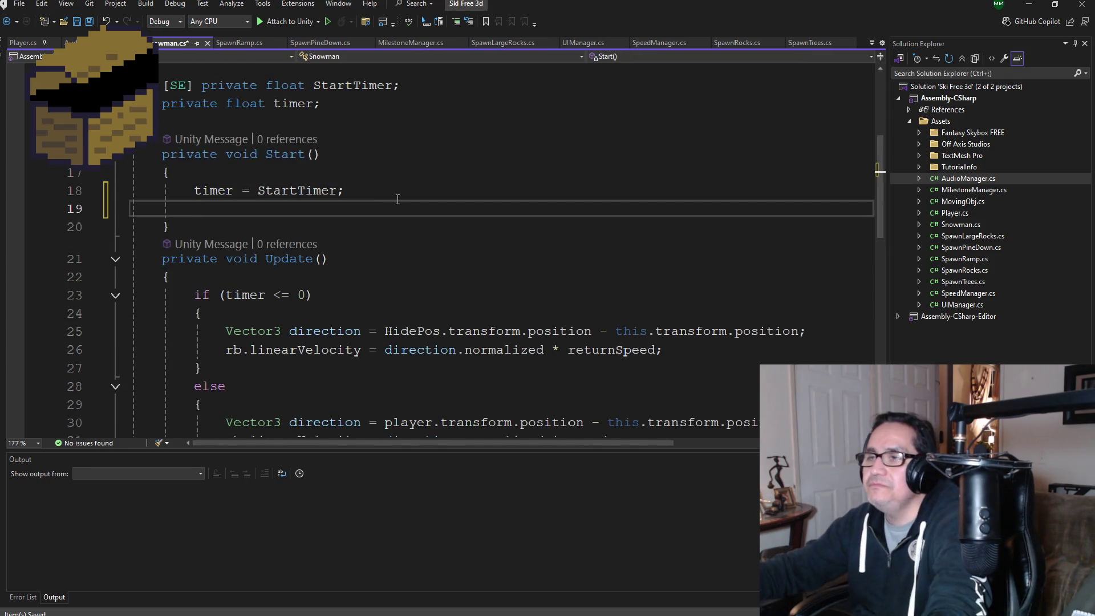
type("Audio")
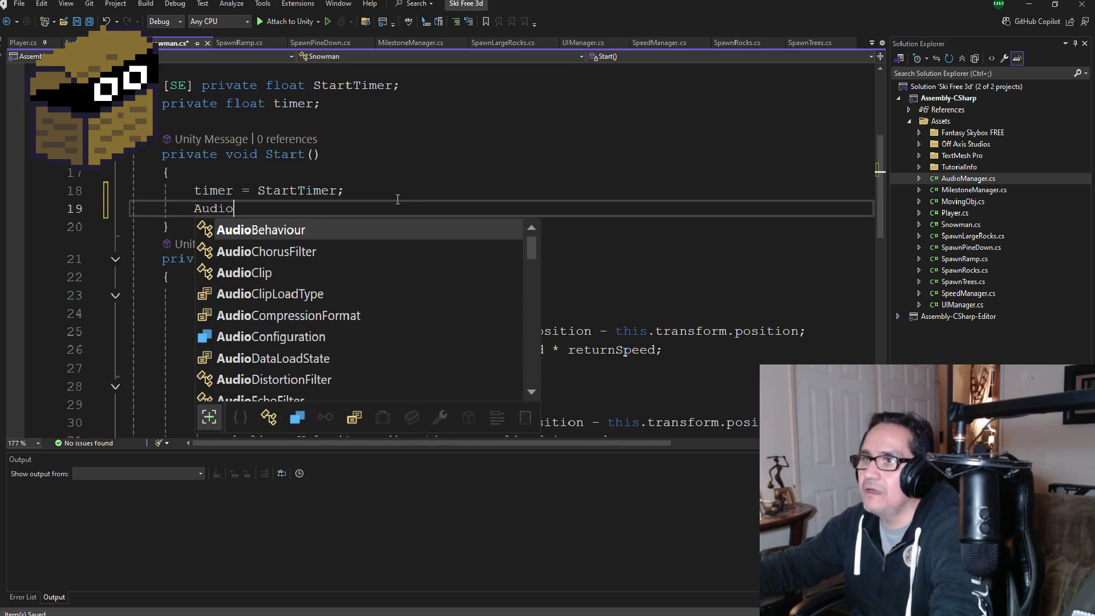
type("Manager.Sou")
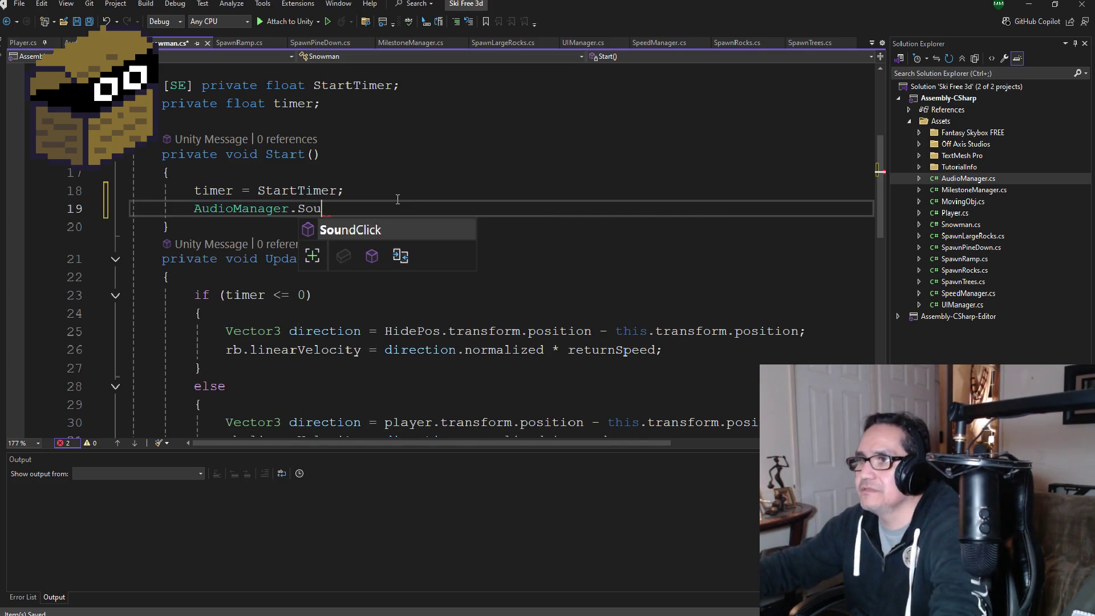
key("Tab")
type("(\"roar")
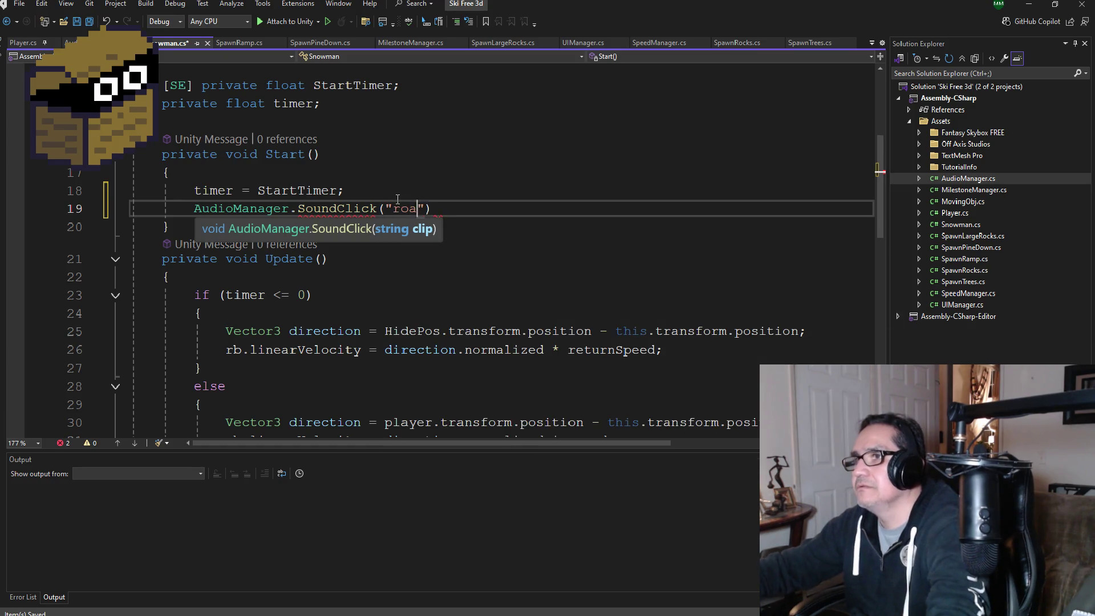
type("\");")
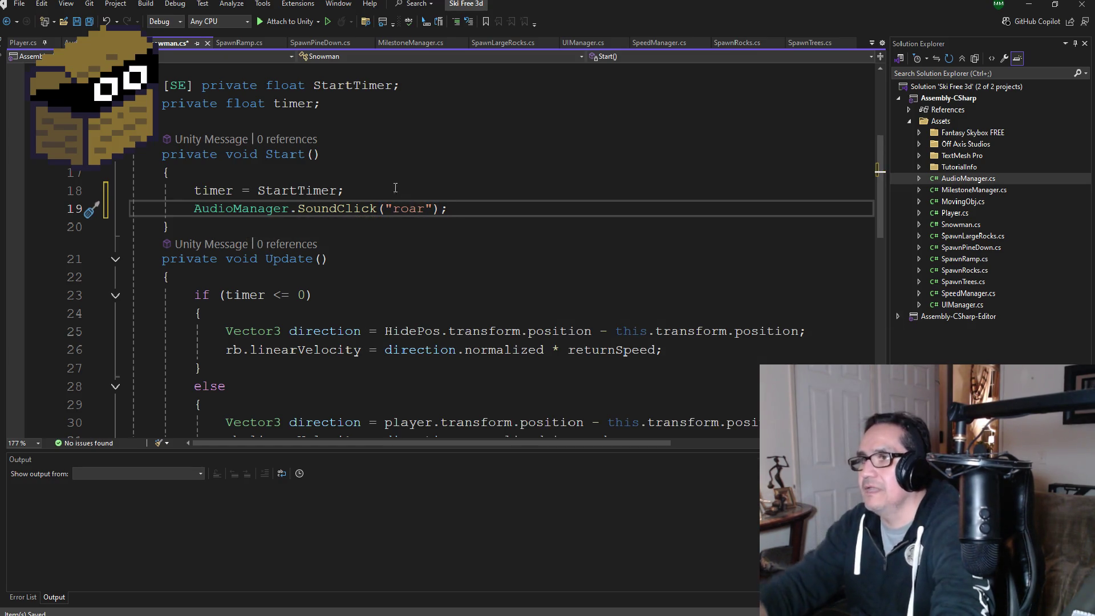
key("ctrl+s")
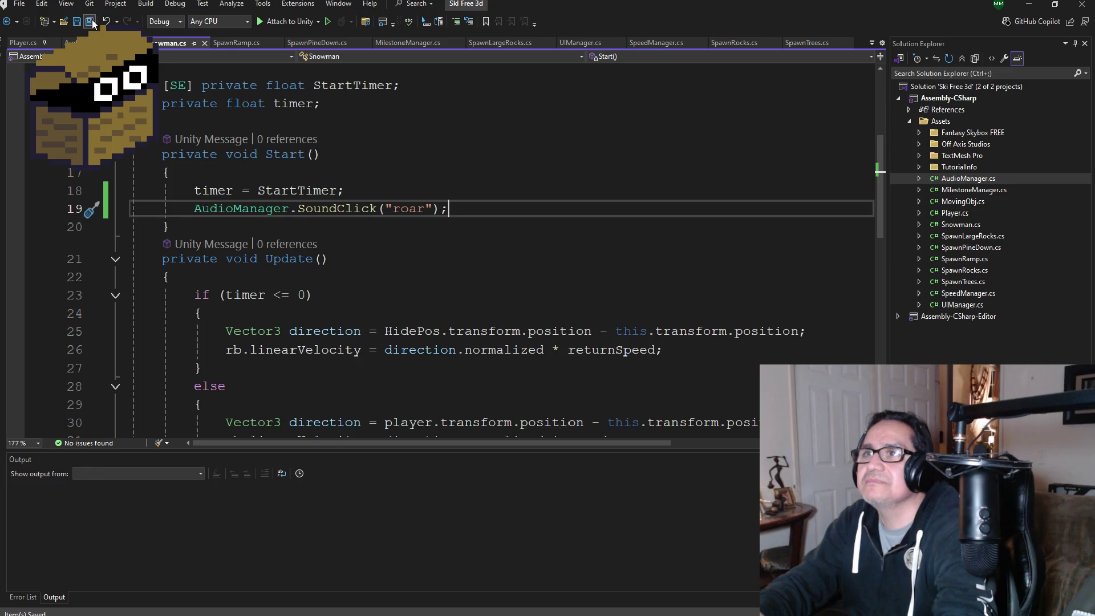
left_click(1028, 5)
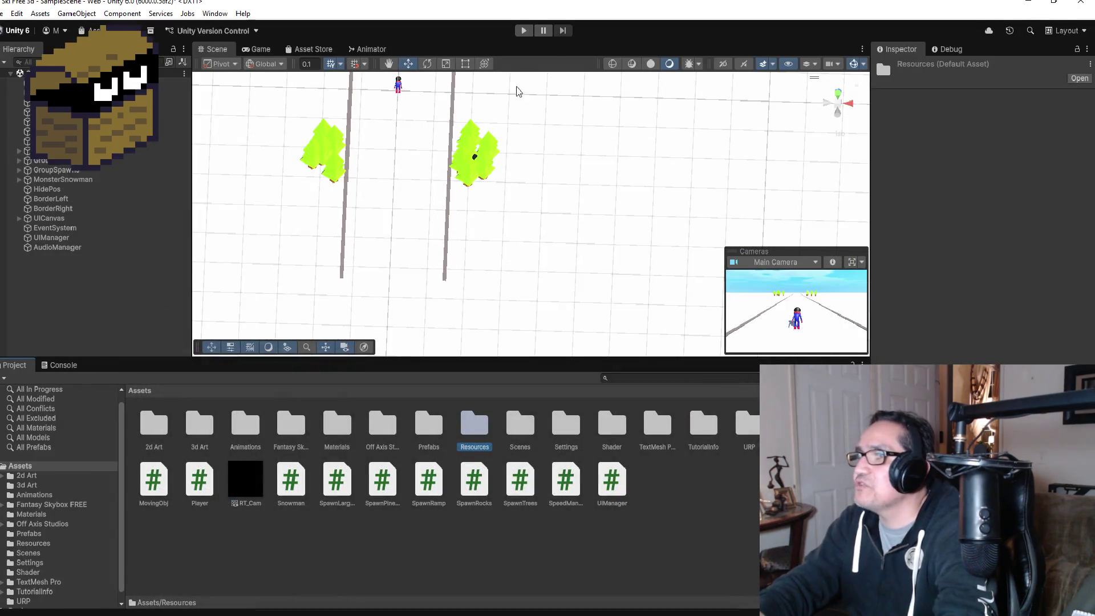
left_click(523, 31)
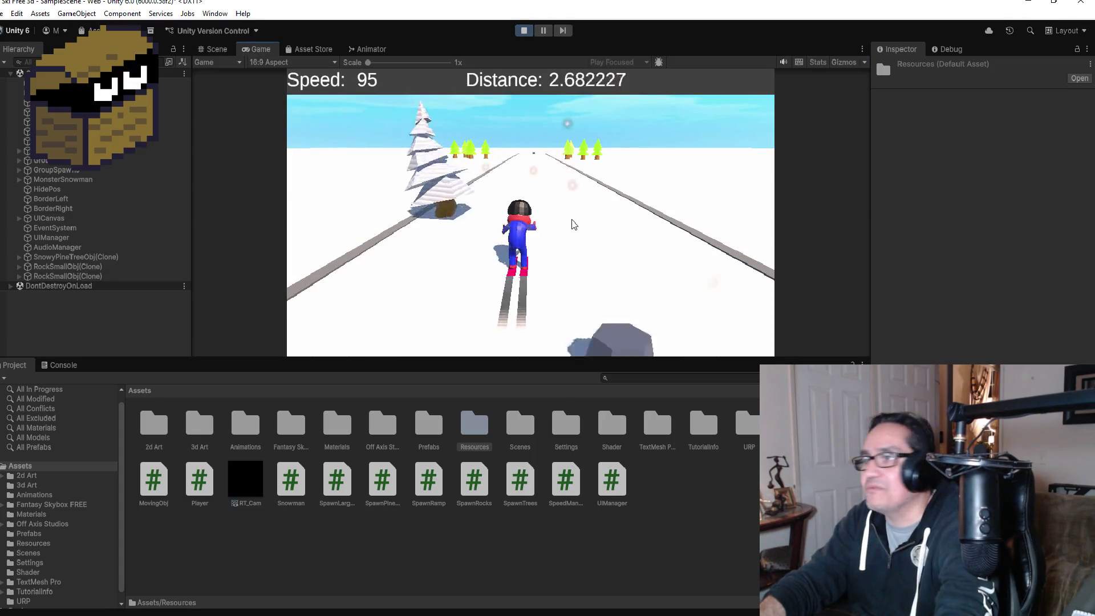
key("Left")
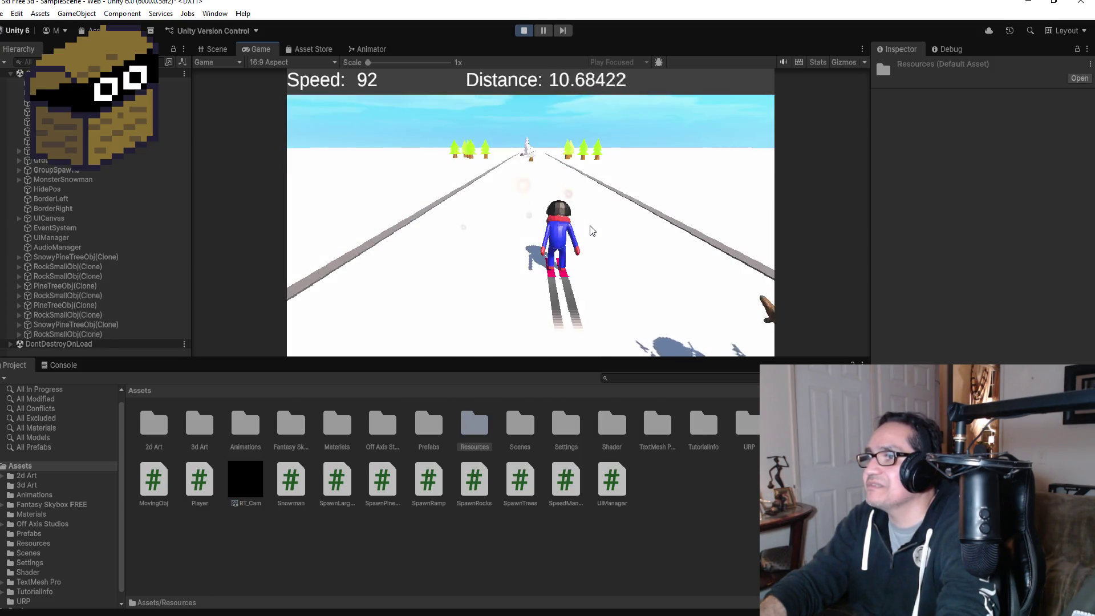
key("Left")
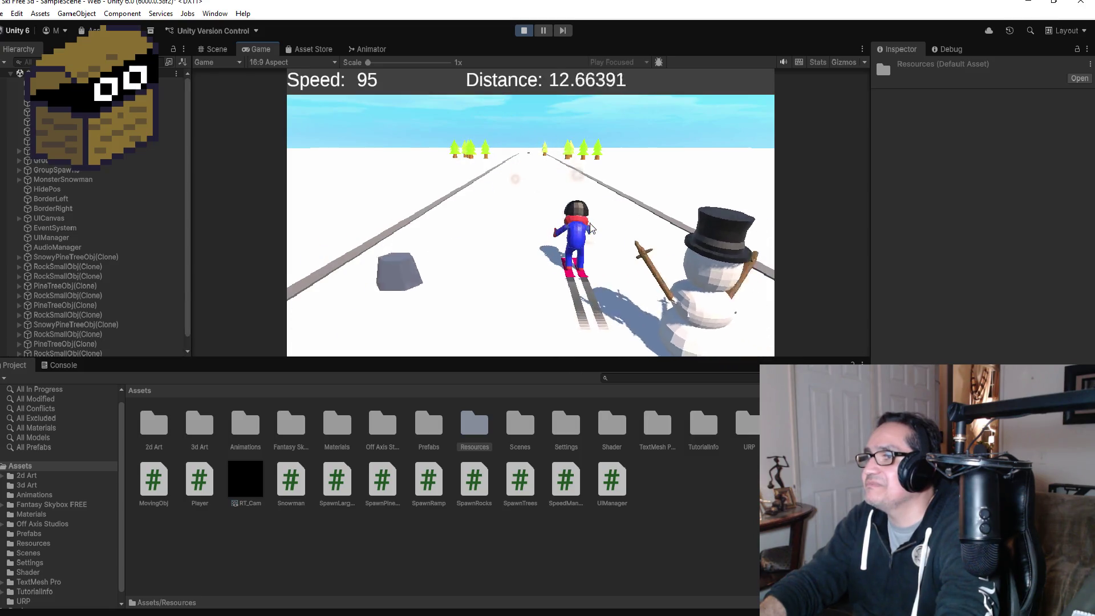
key("Left")
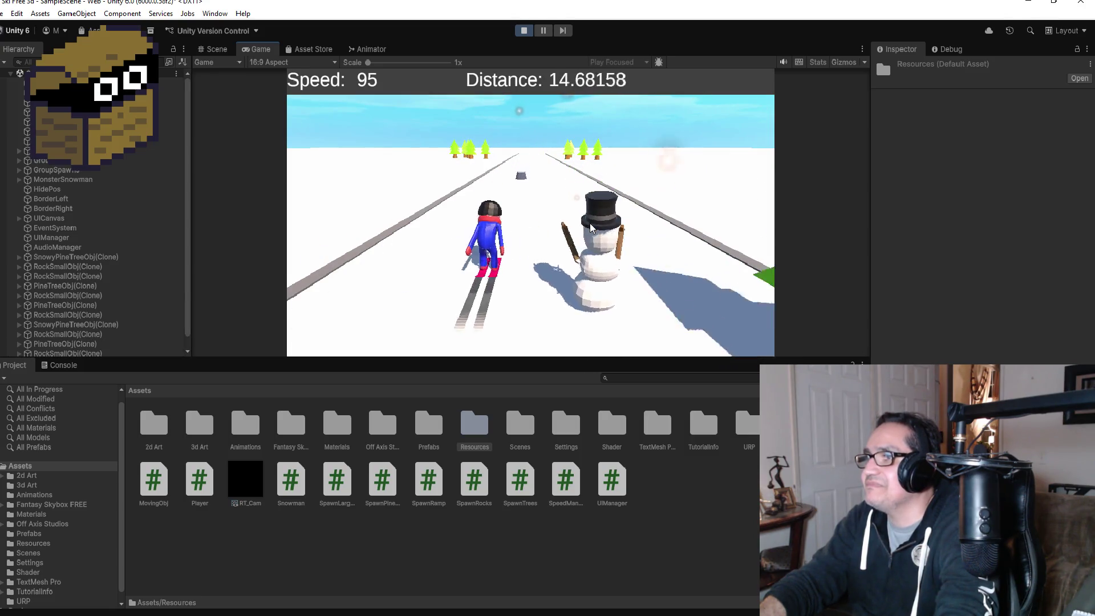
key("Right")
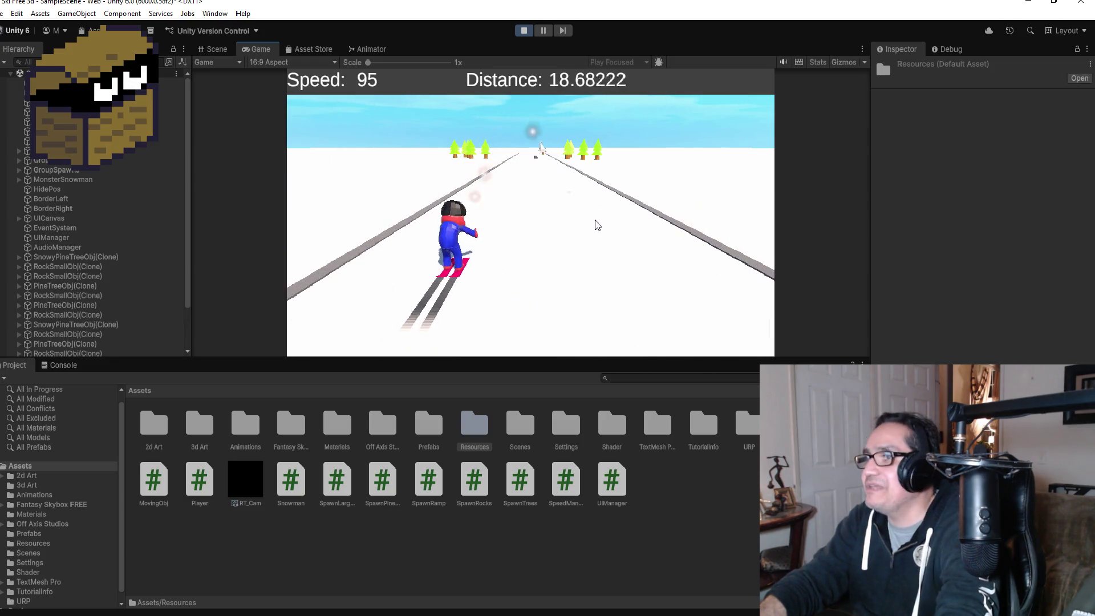
left_click(524, 32)
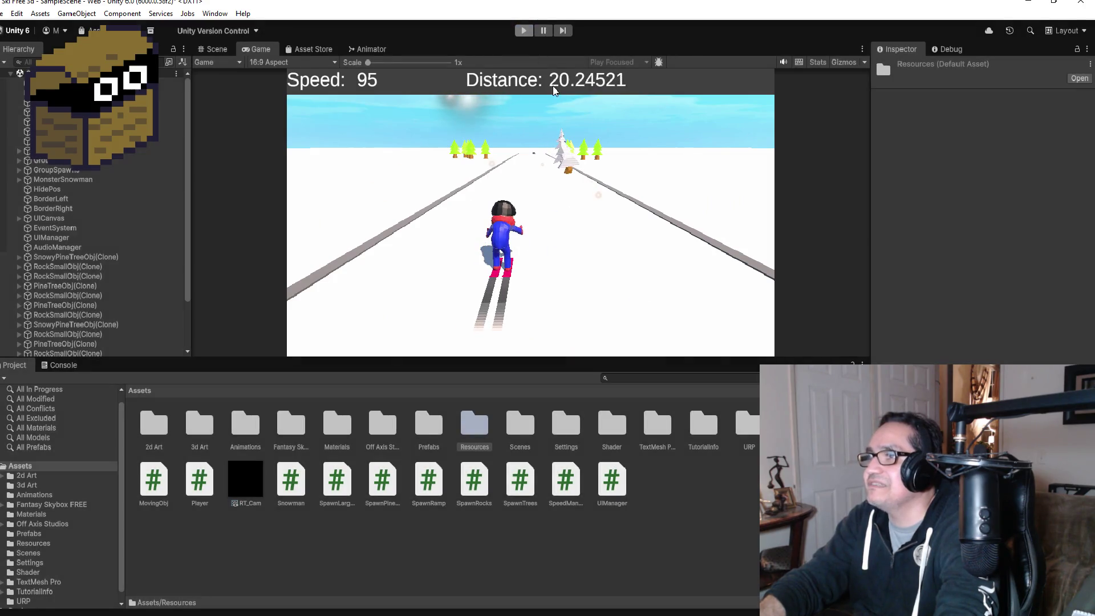
left_click(2, 14)
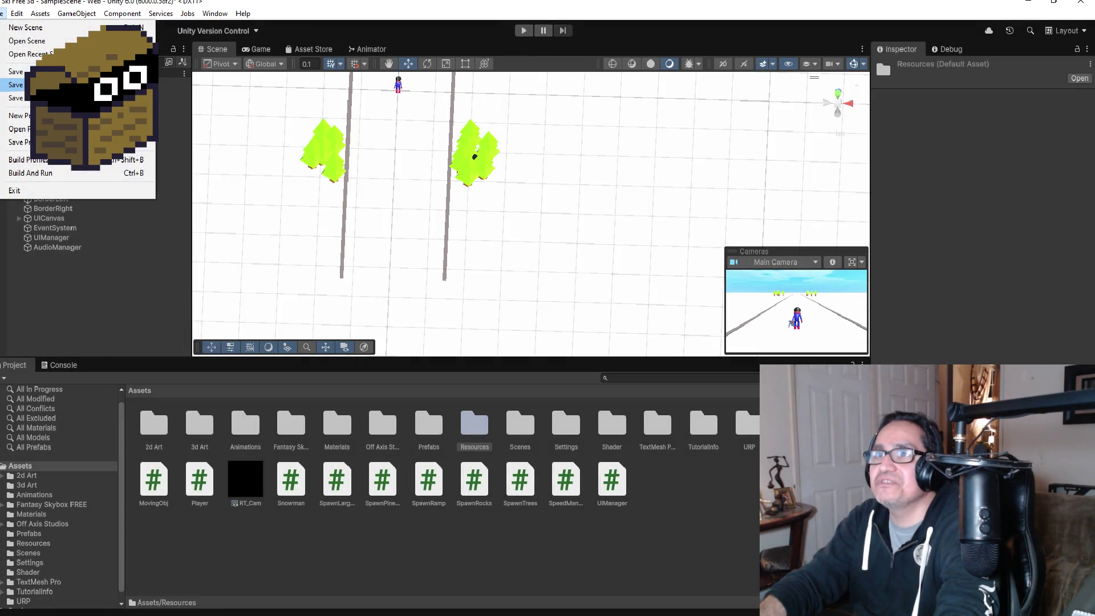
Step: Add a Create Empty child under GroupSpawns and name it SpawnMonsterSnowman
left_click(466, 198)
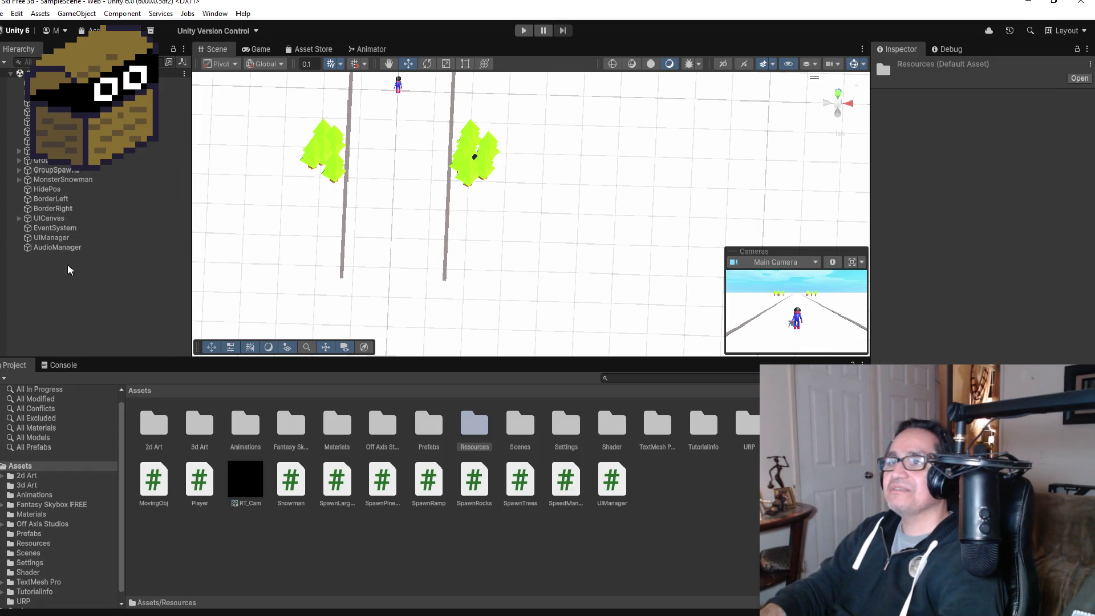
left_click(68, 292)
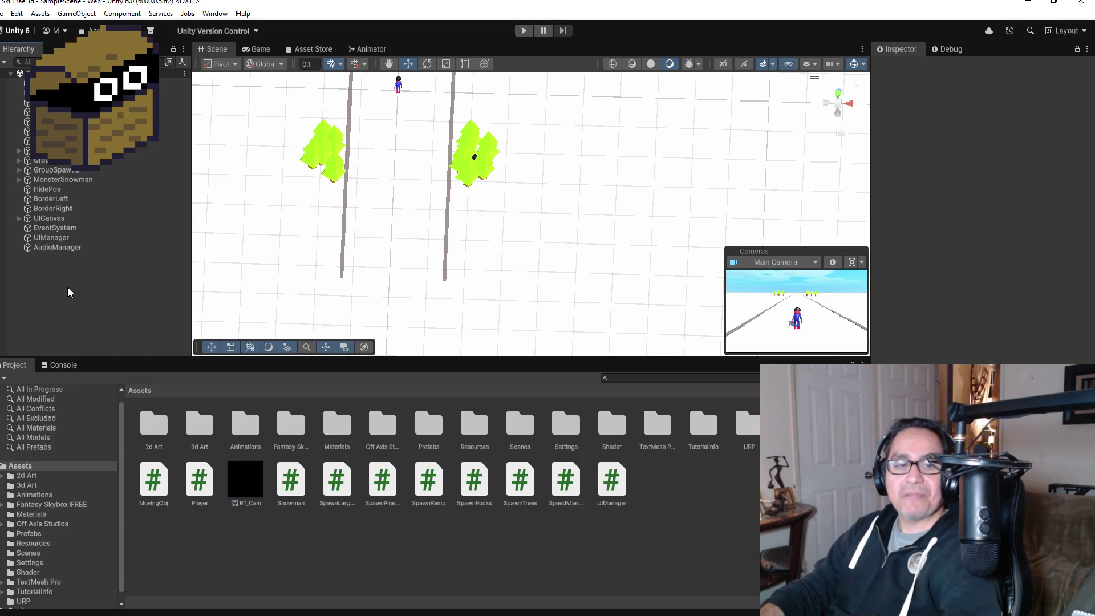
left_click(19, 171)
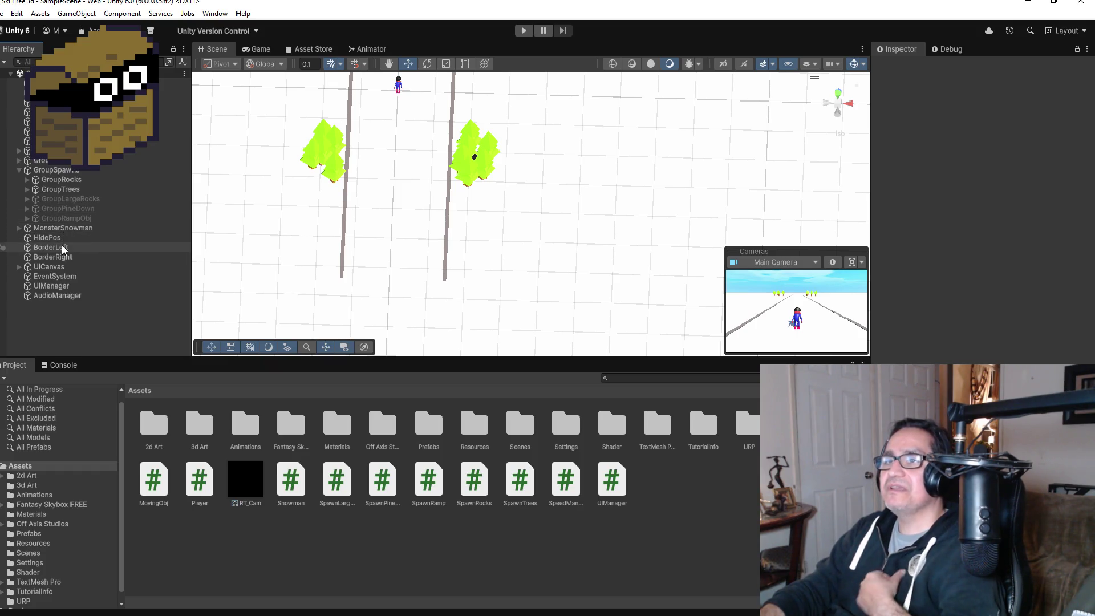
left_click(54, 170)
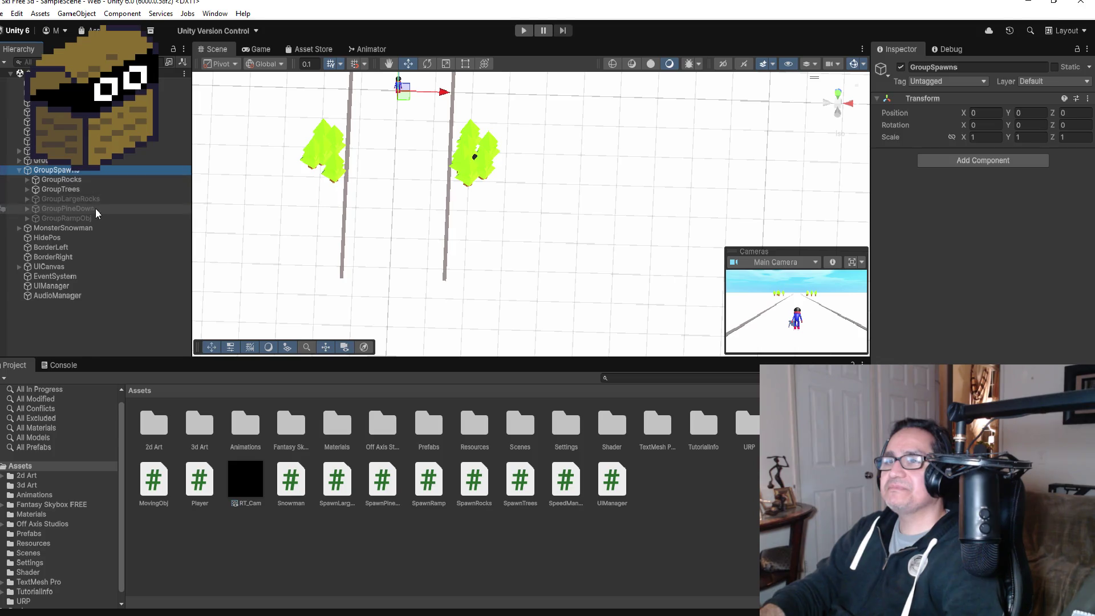
right_click(74, 169)
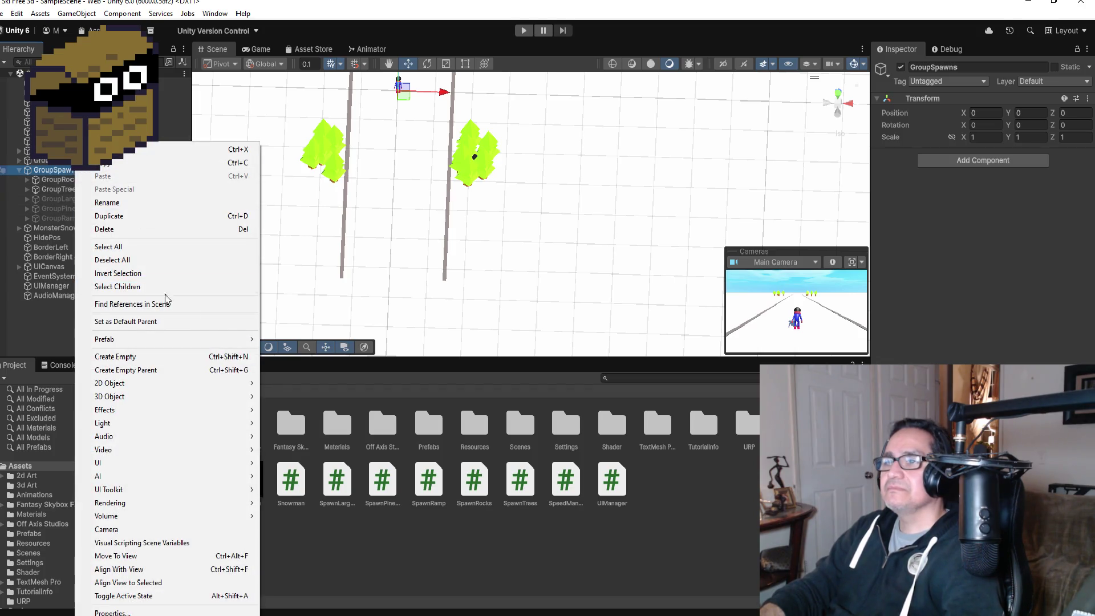
left_click(136, 357)
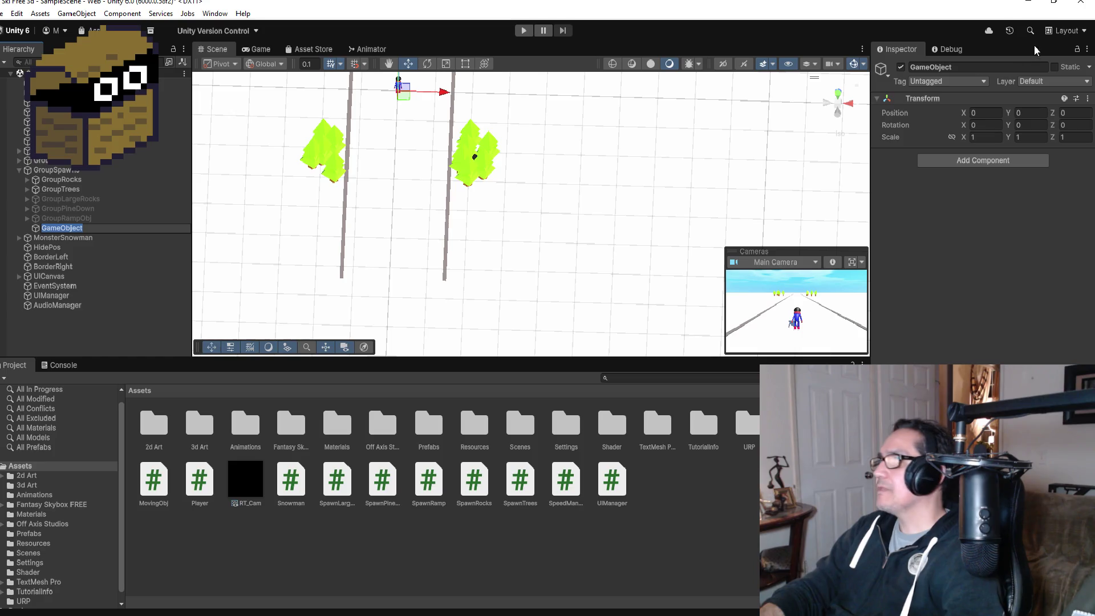
left_click(986, 69)
type("S")
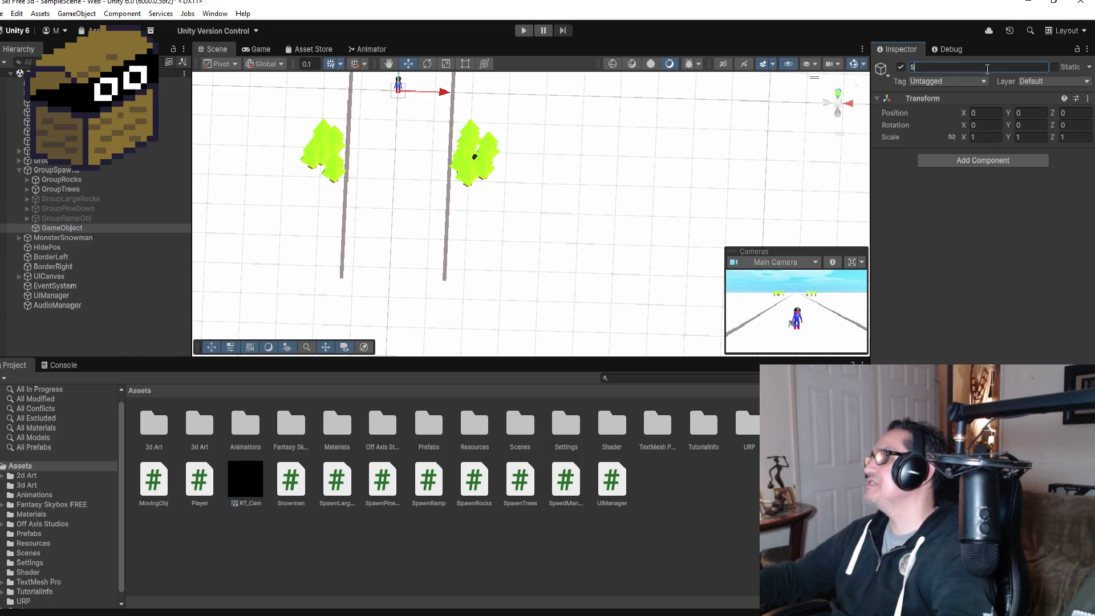
type("pawnMonsterSnowman")
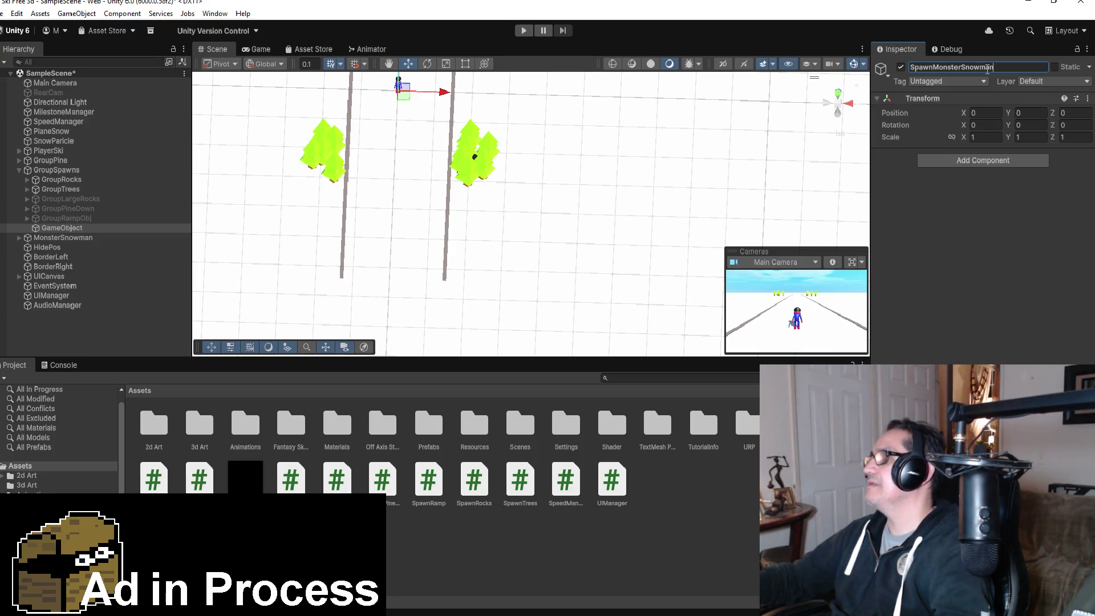
key("Return")
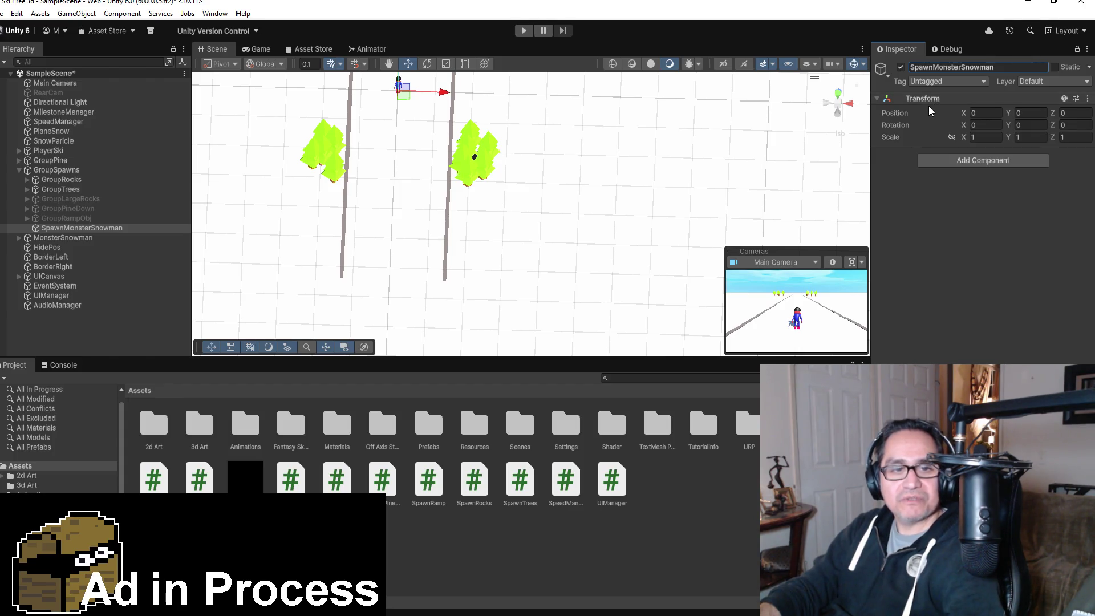
Step: Switch to the Game view showing the skier at the start of the snowy track
left_click(524, 30)
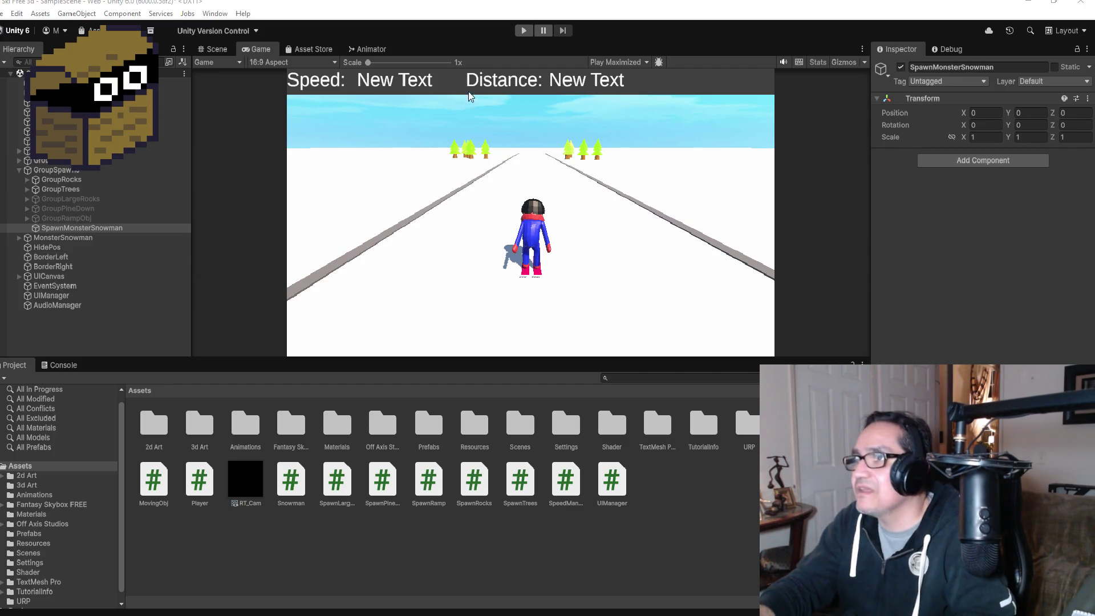
Step: Play-test the game, swerving the skier left and right while the snowman appears beside it, then stop
left_click(523, 31)
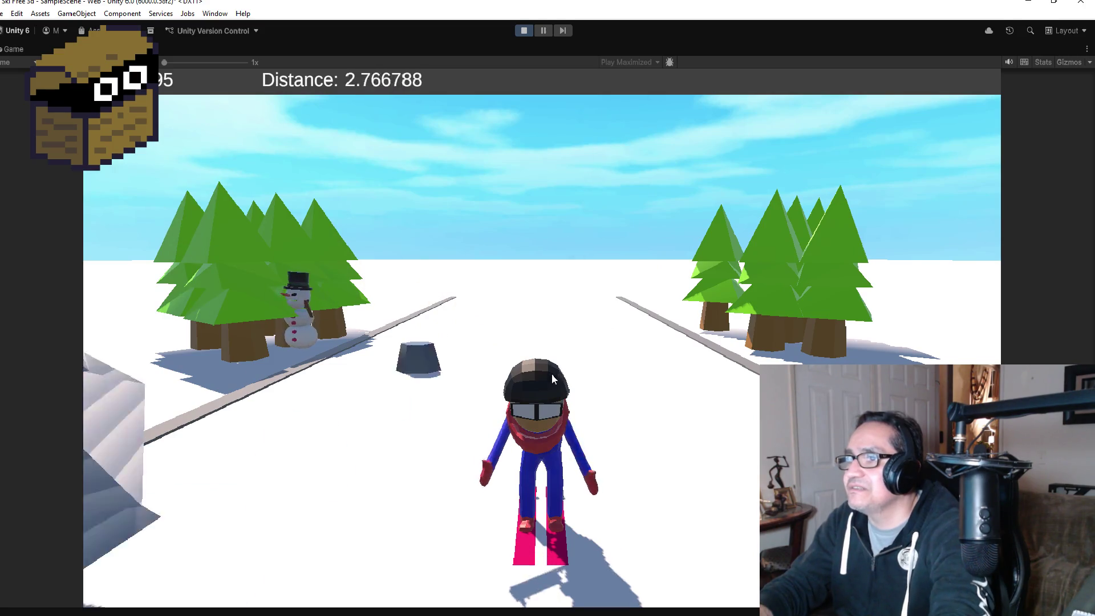
key("Left")
key("Right")
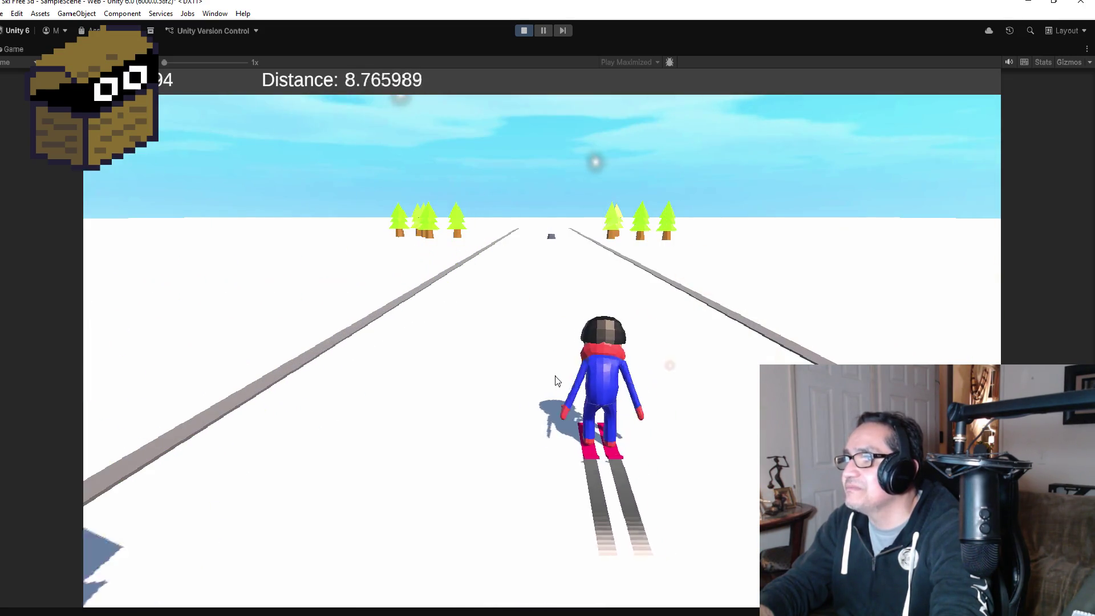
key("Left")
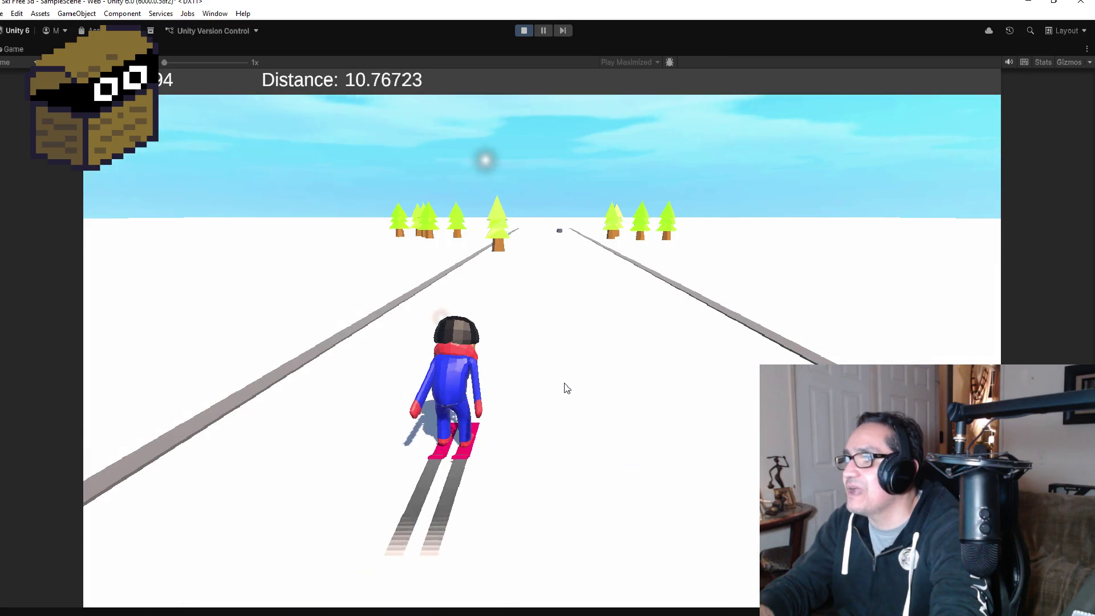
key("Right")
key("Left")
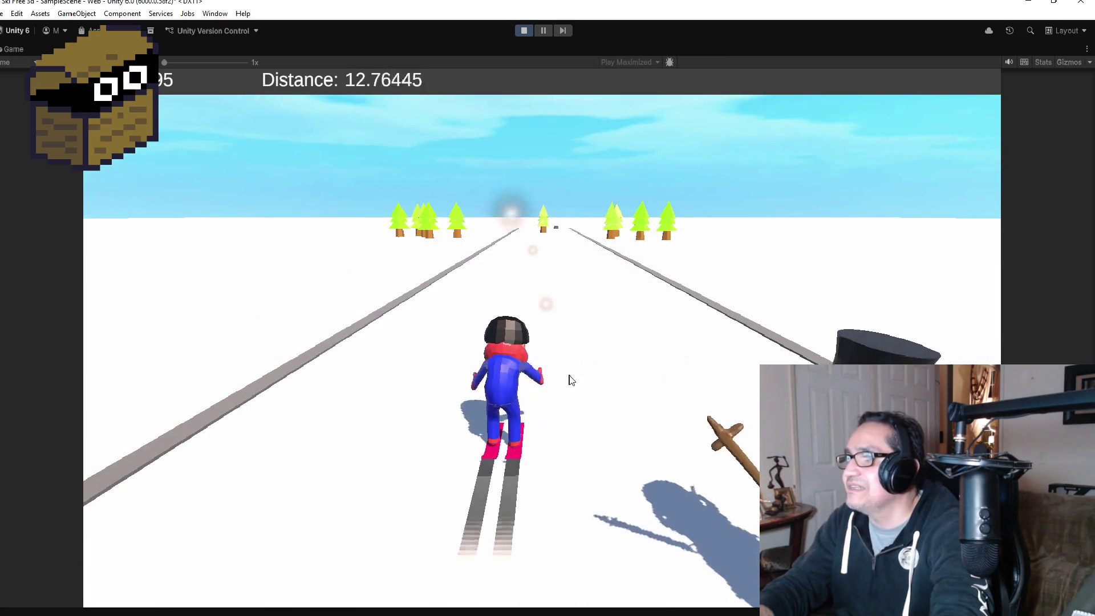
key("Right")
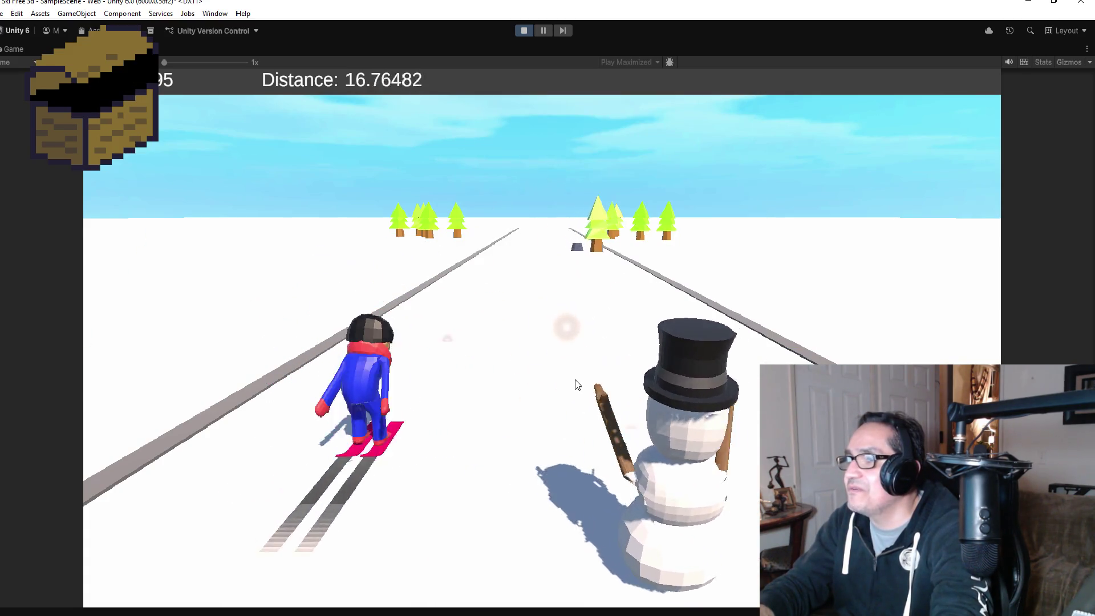
key("Right")
key("Right")
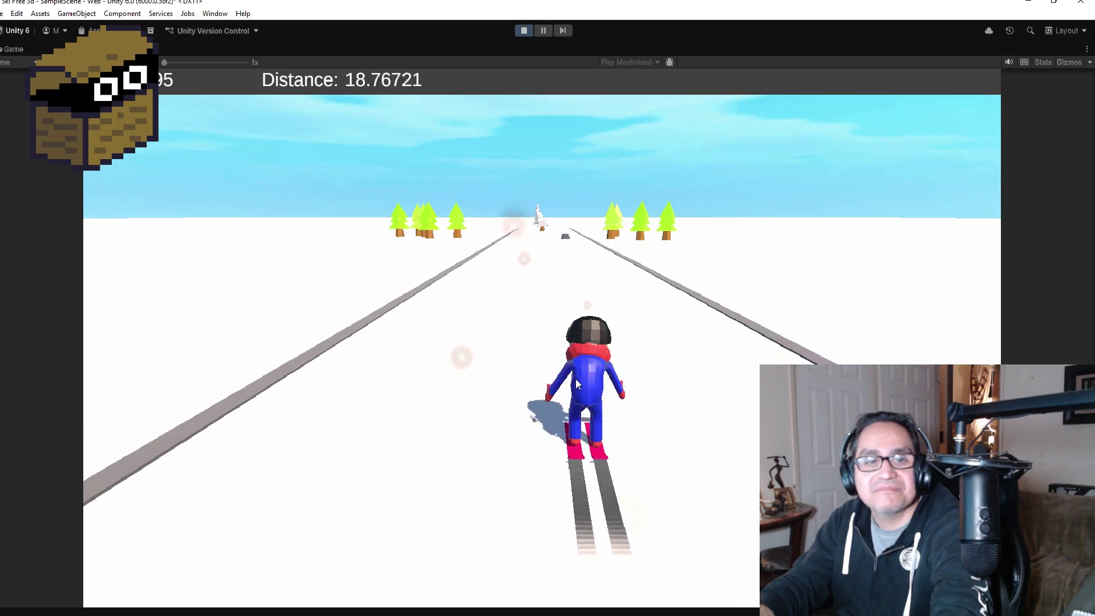
key("Left")
key("Right")
key("Right")
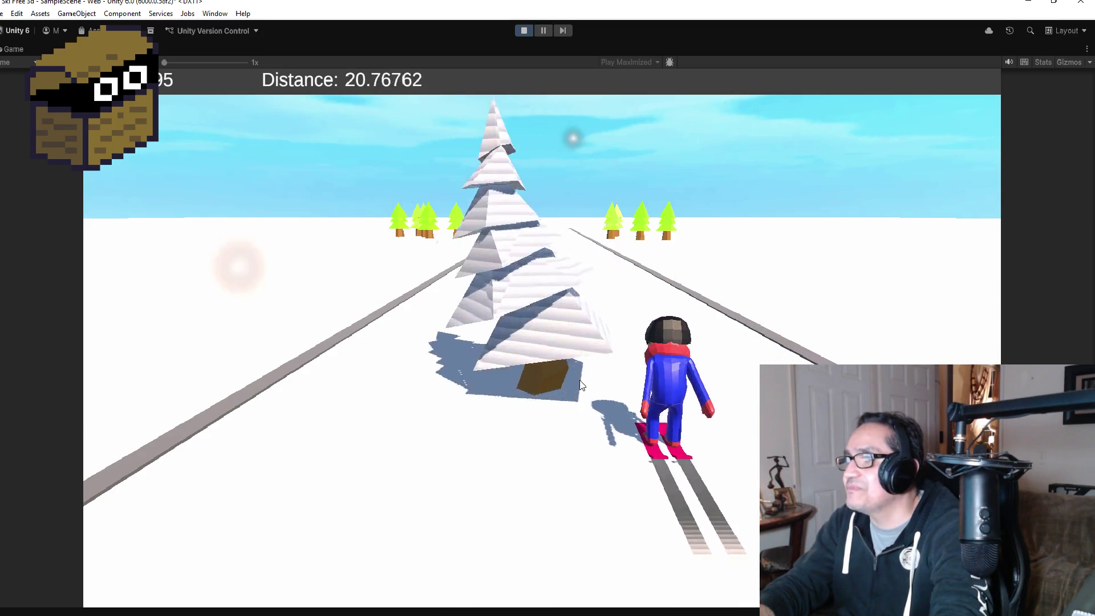
key("Left")
key("Right")
key("Left")
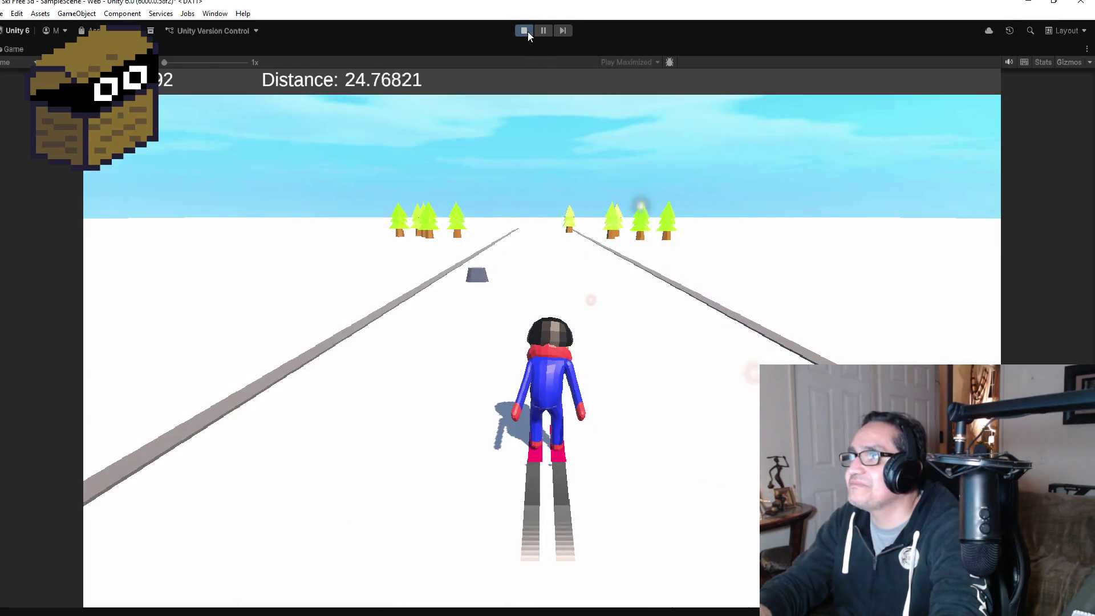
left_click(528, 31)
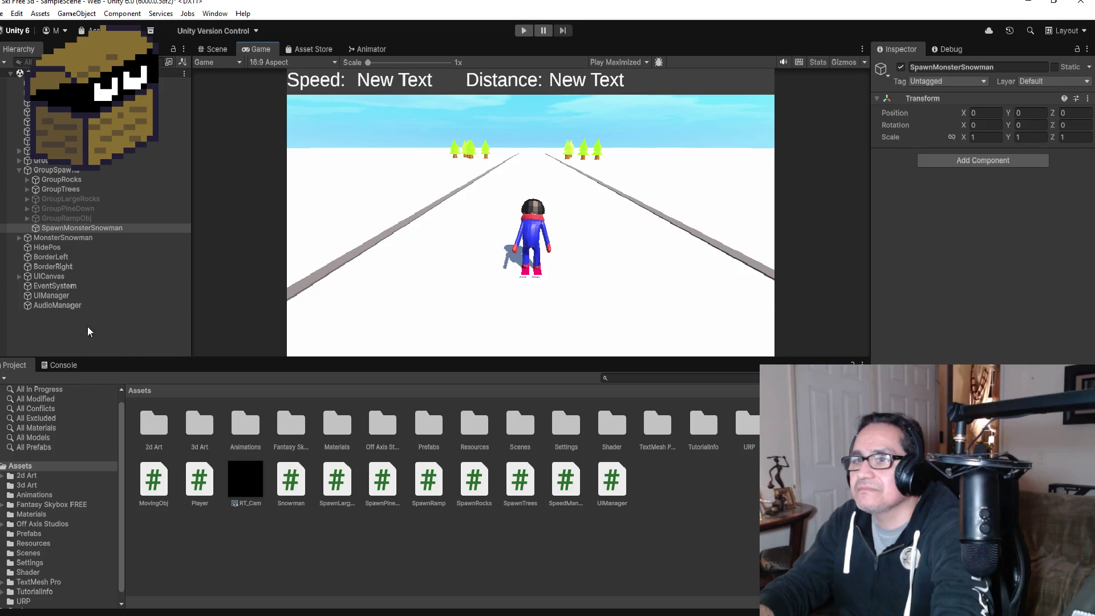
Step: Select MonsterSnowman and save all open scripts in Visual Studio
left_click(71, 238)
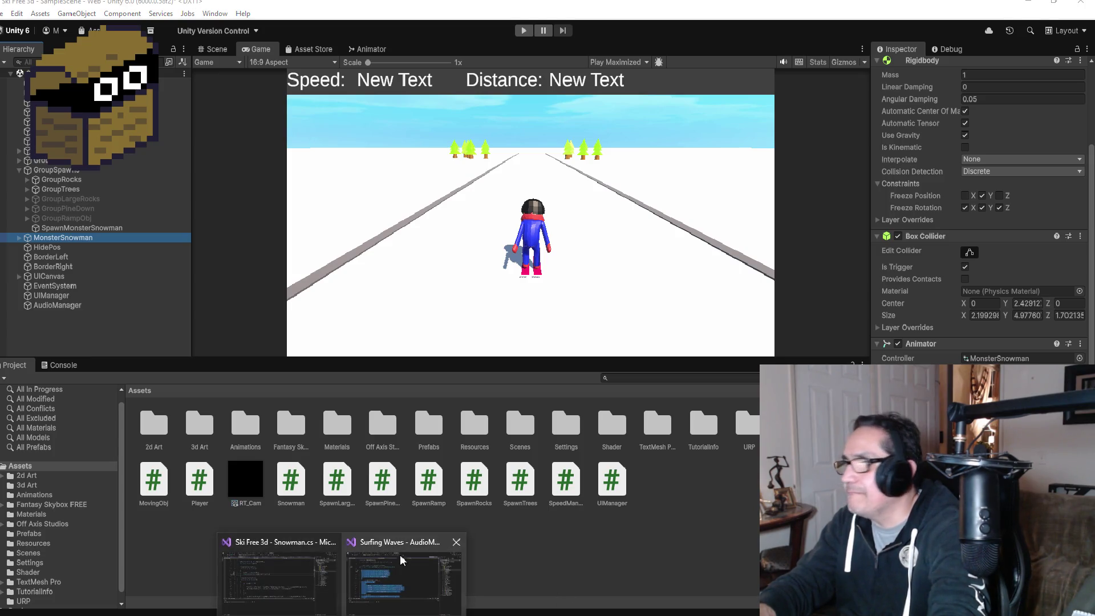
left_click(274, 597)
scroll(360, 252, "down", 1)
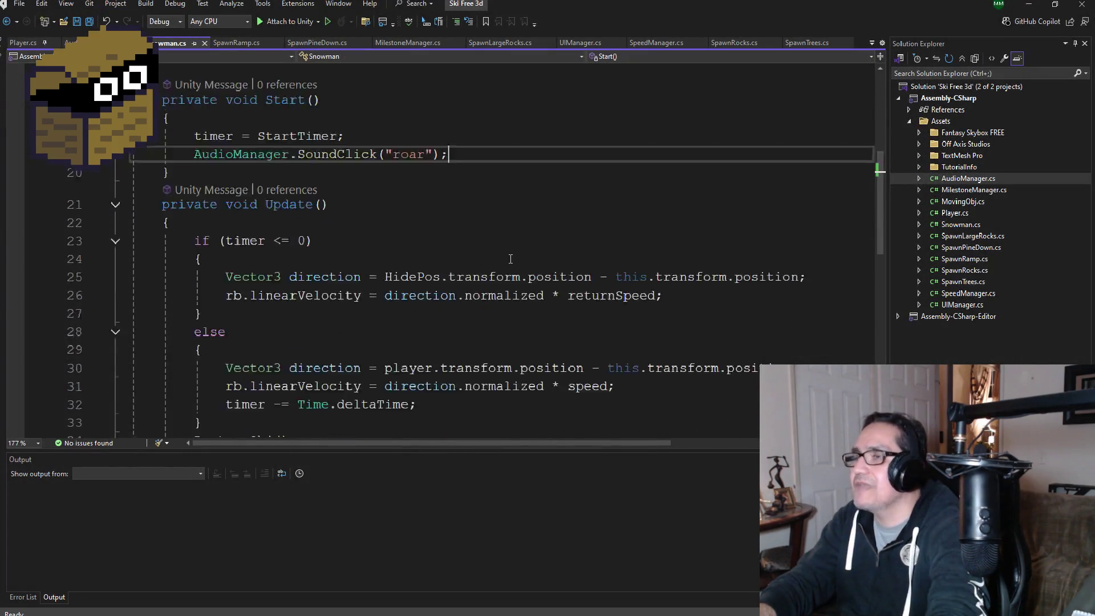
scroll(210, 152, "up", 2)
left_click(91, 23)
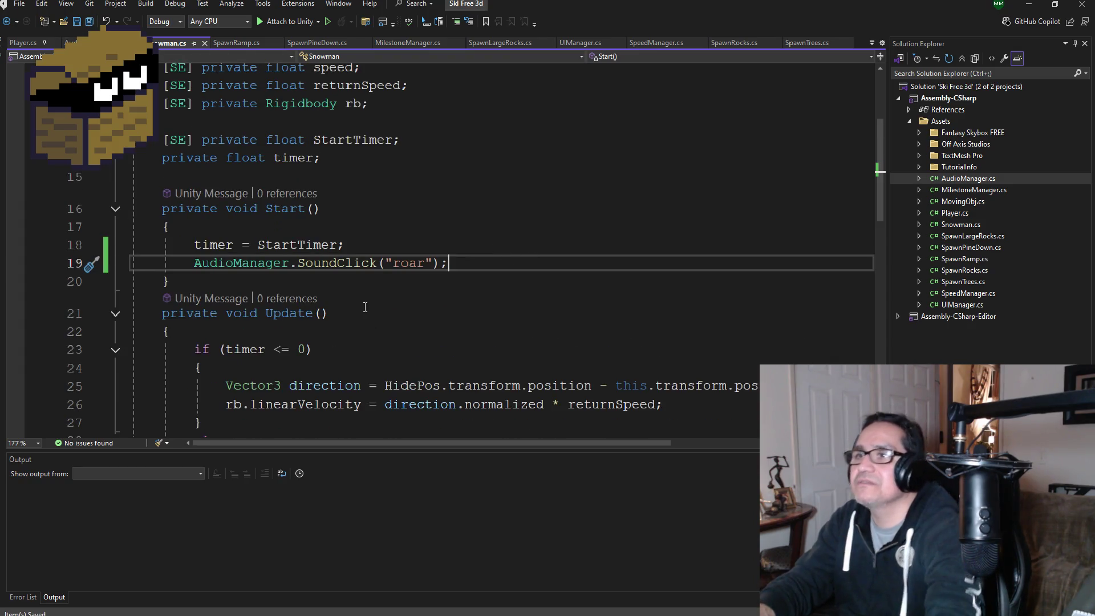
Step: Review the DestroyObj HidePos check in Snowman.cs and return to Unity
scroll(411, 291, "down", 5)
scroll(414, 287, "down", 3)
scroll(411, 285, "up", 3)
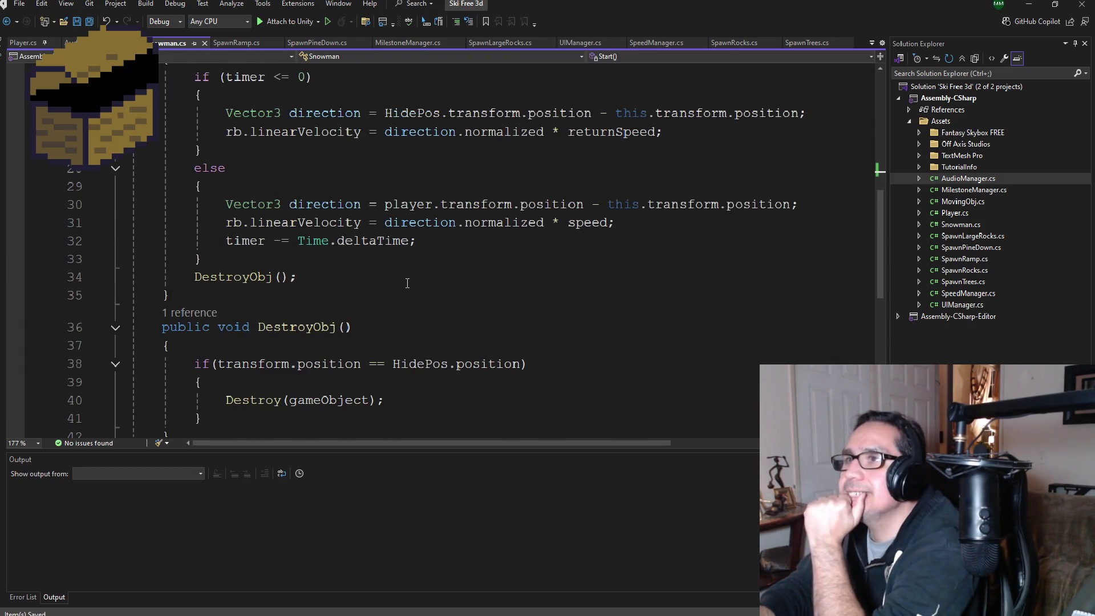
scroll(408, 295, "down", 2)
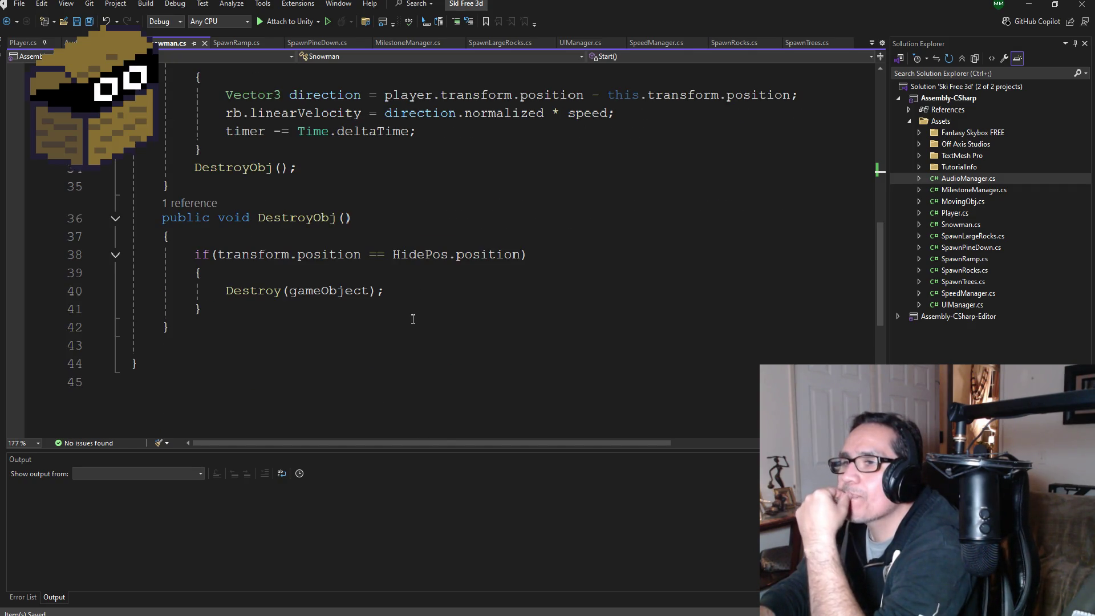
scroll(413, 319, "up", 2)
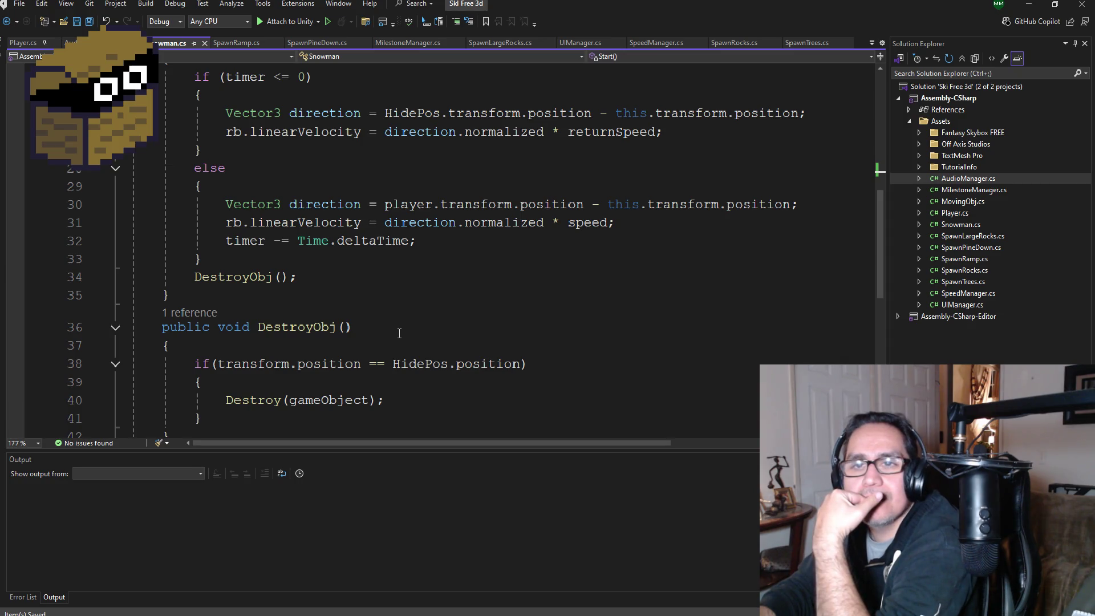
key("alt+Tab")
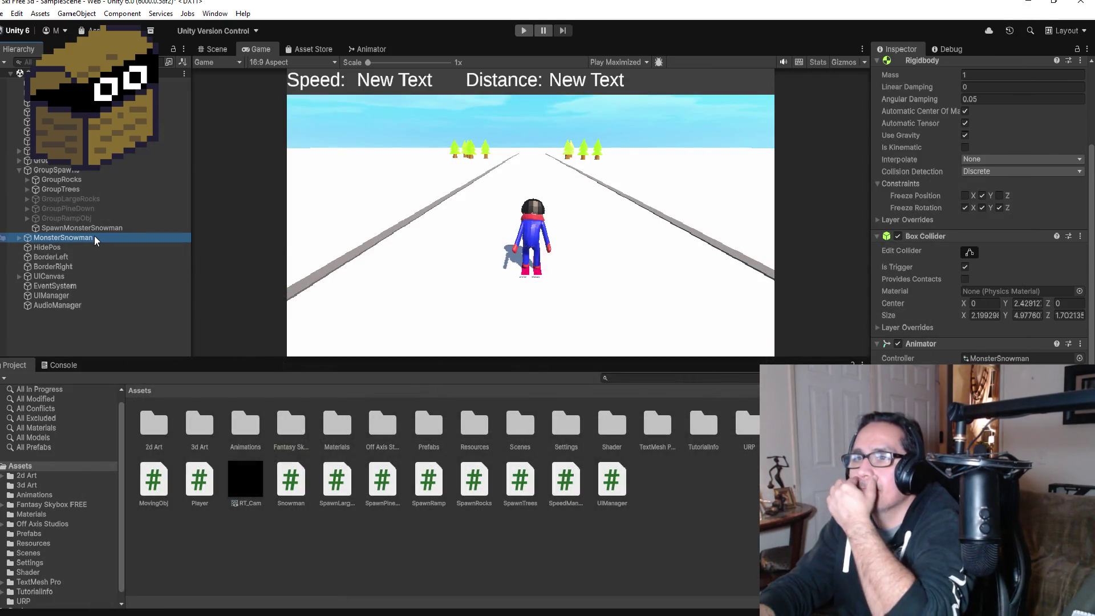
Step: Move MonsterSnowman in the Scene view to X 12, Z -21.5, nearer the slope
left_click(84, 257)
left_click(83, 237)
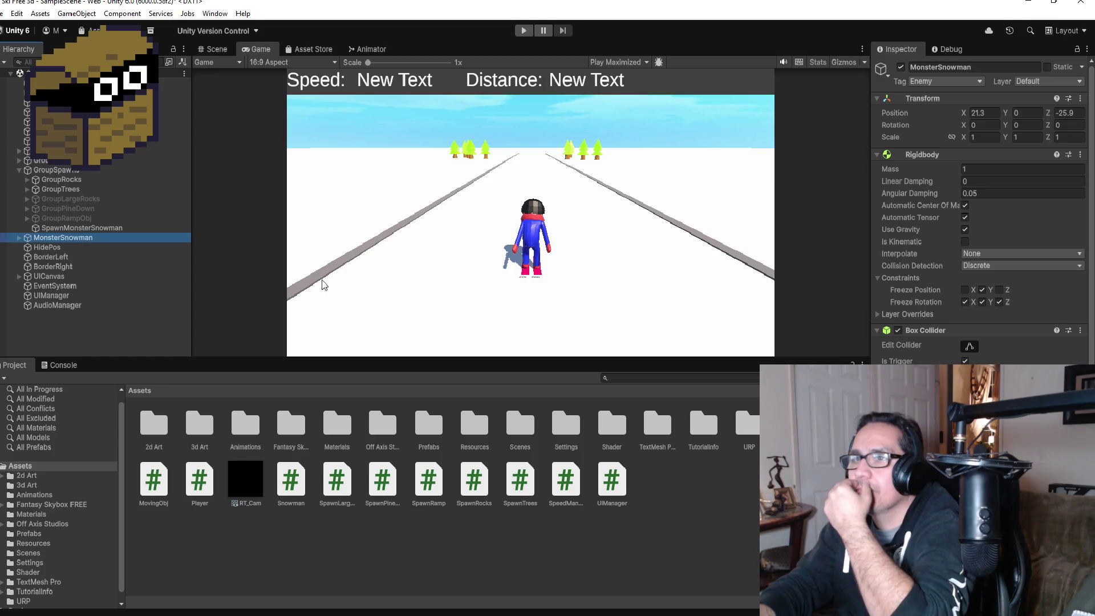
left_click(213, 49)
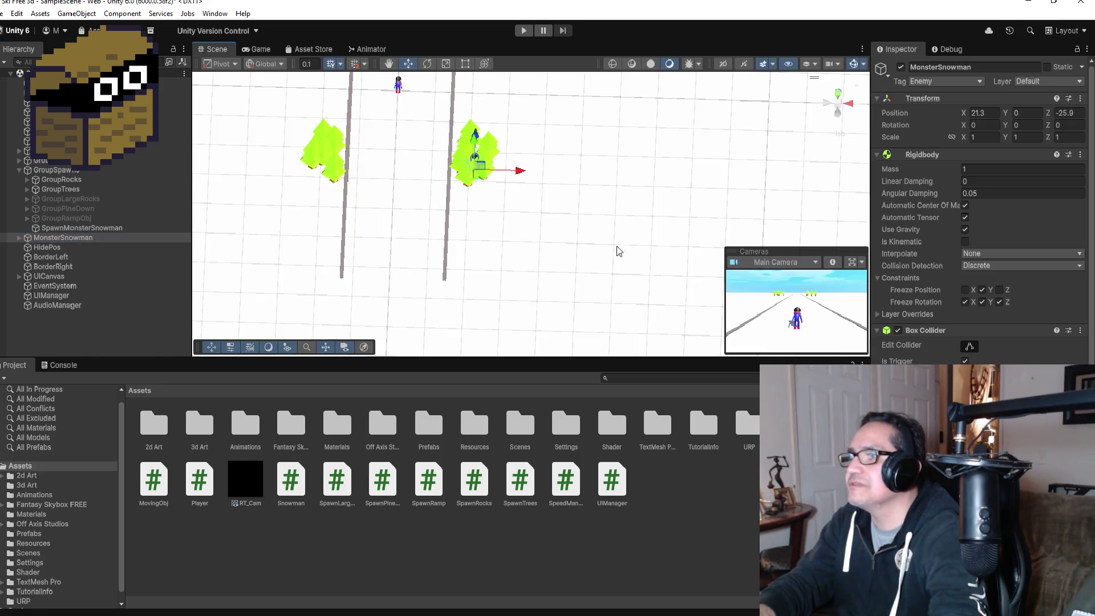
mouse_move(524, 174)
left_mouse_down()
mouse_move(439, 162)
mouse_move(446, 126)
left_mouse_up()
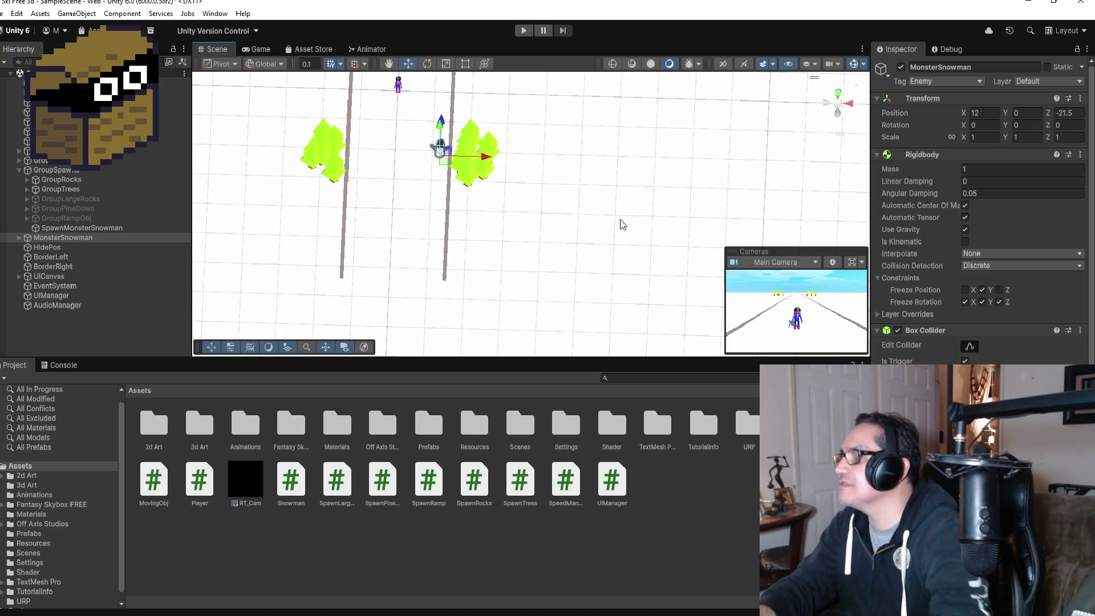
scroll(979, 346, "down", 3)
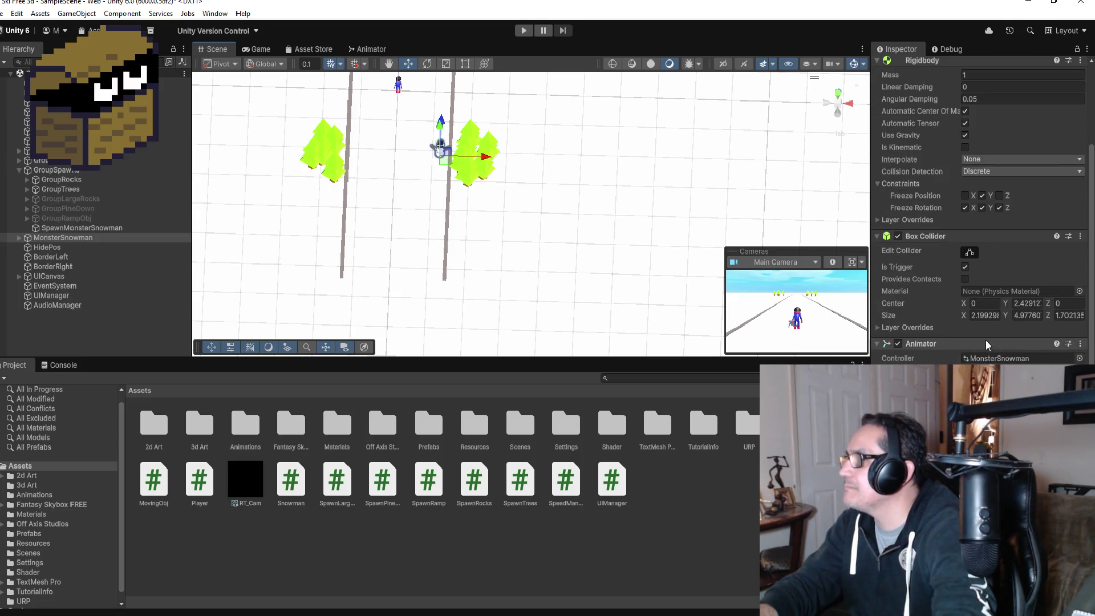
scroll(992, 345, "up", 3)
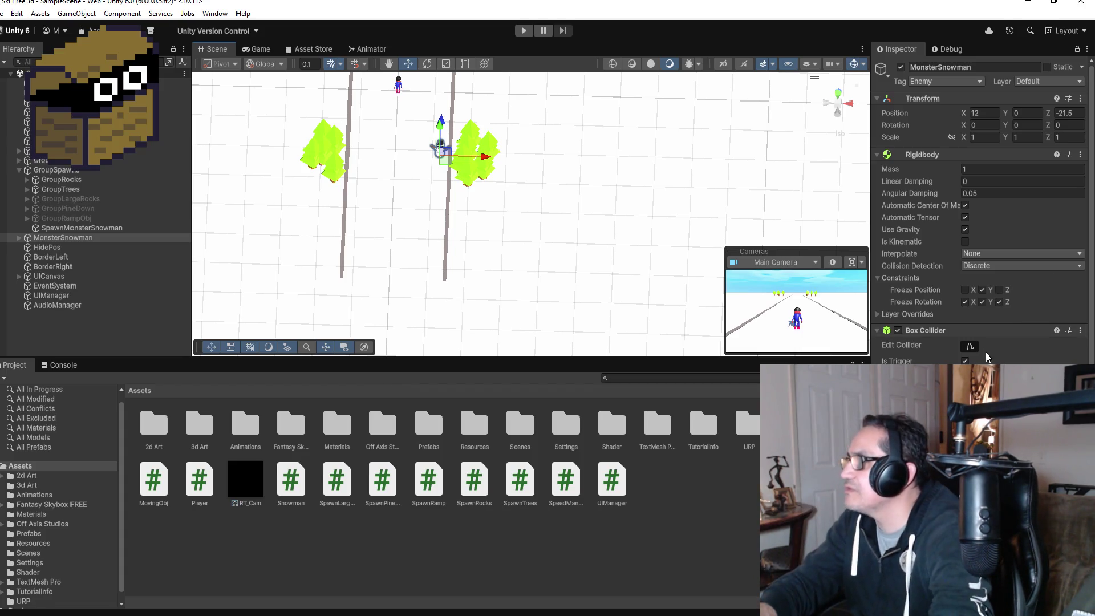
Step: Add a Box Collider to HidePos and mark it Is Trigger
double_click(67, 248)
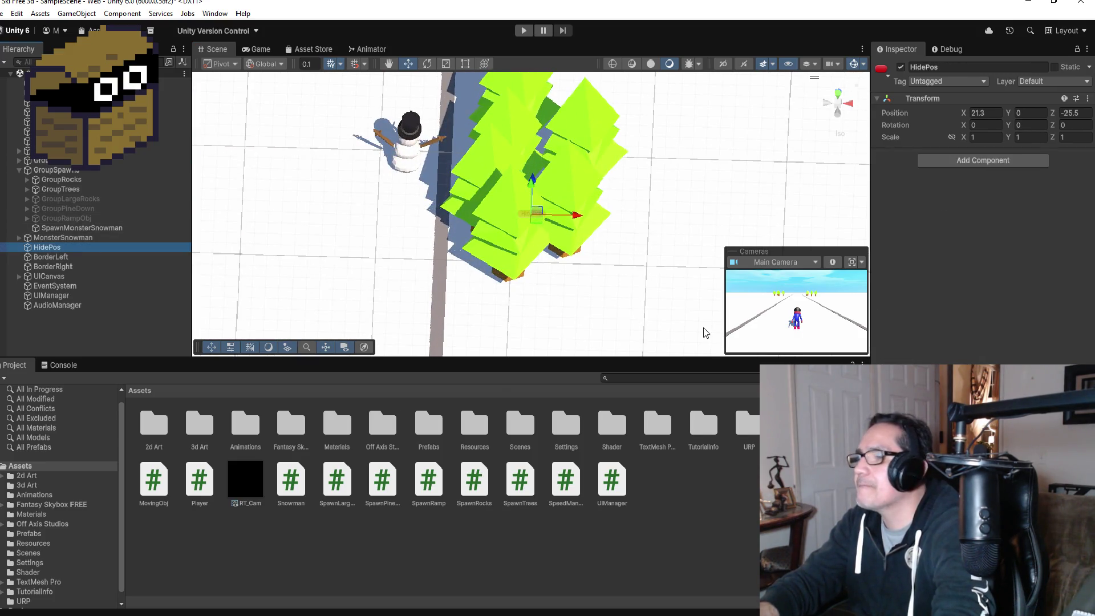
left_click(971, 163)
type("b")
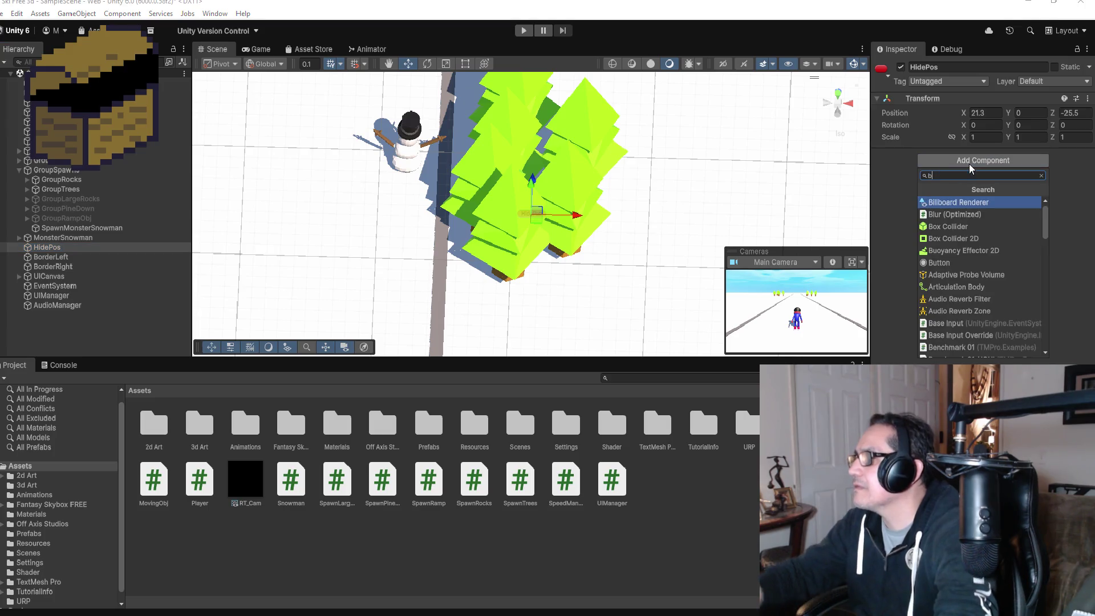
type("ox")
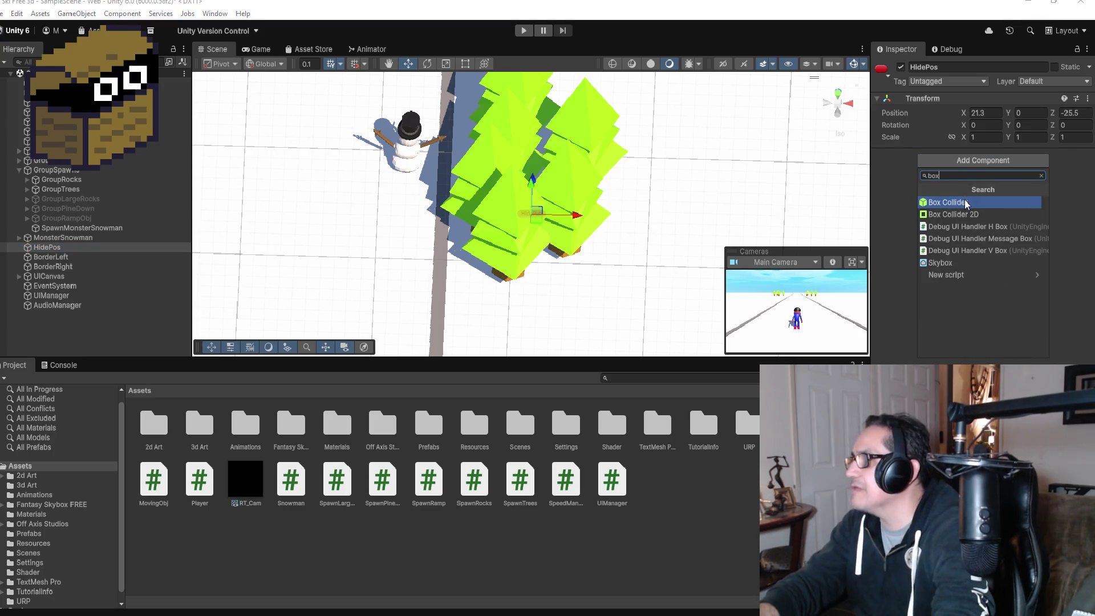
left_click(966, 204)
left_click(970, 172)
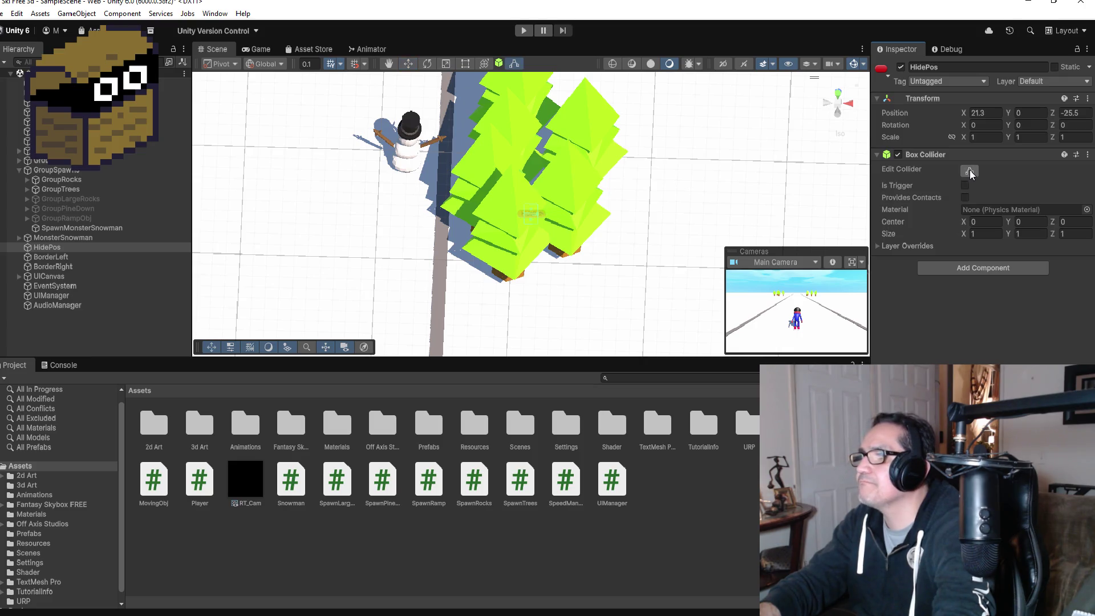
mouse_move(603, 230)
left_mouse_down()
mouse_move(588, 107)
mouse_move(621, 145)
left_mouse_up()
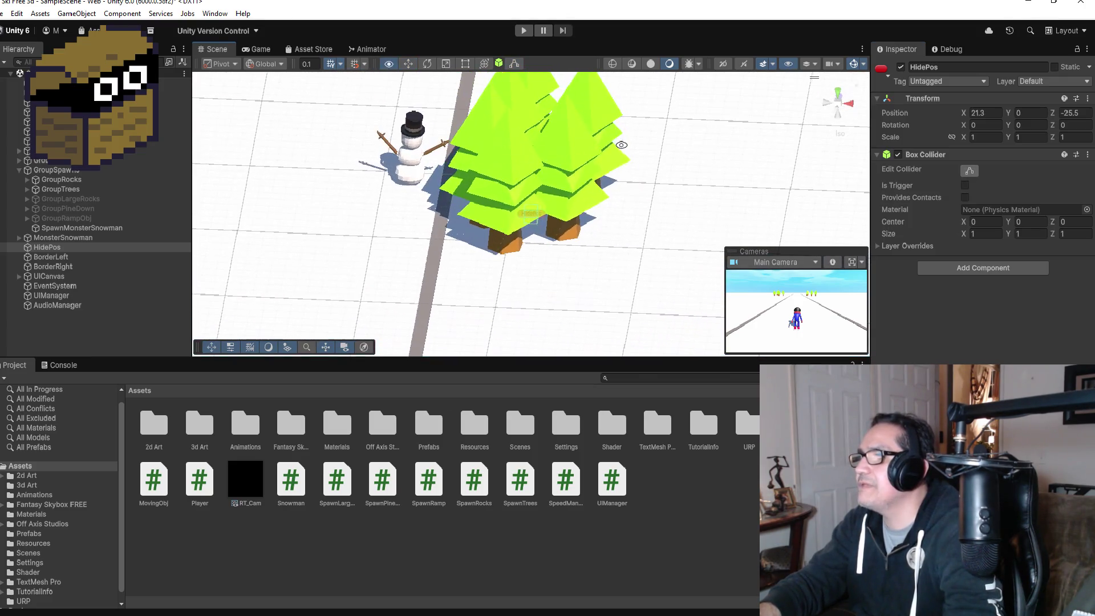
left_click(971, 171)
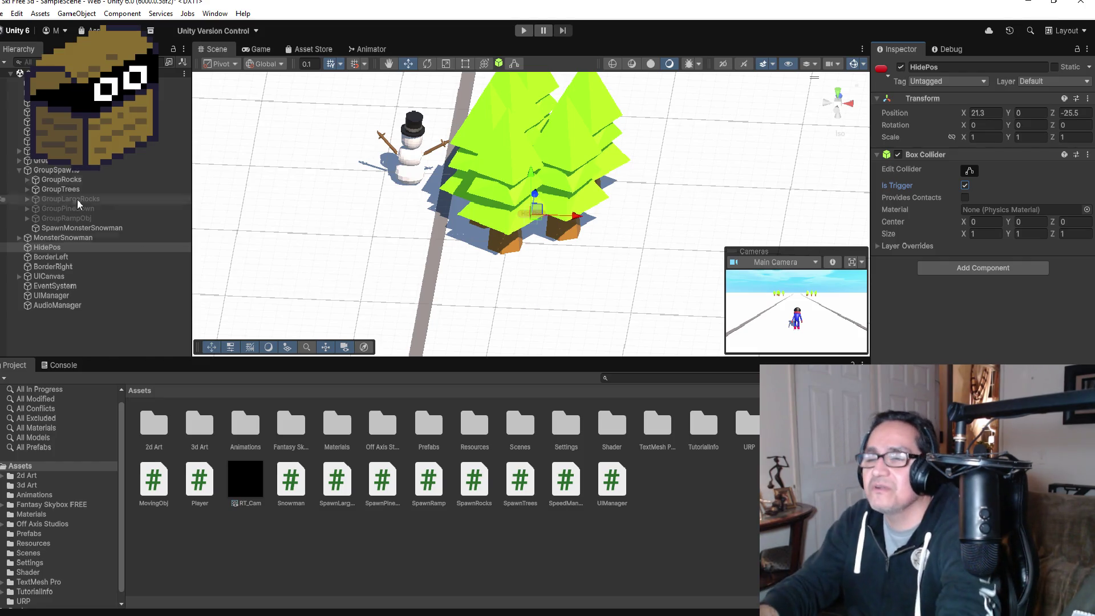
Step: Save the scene
left_click(3, 14)
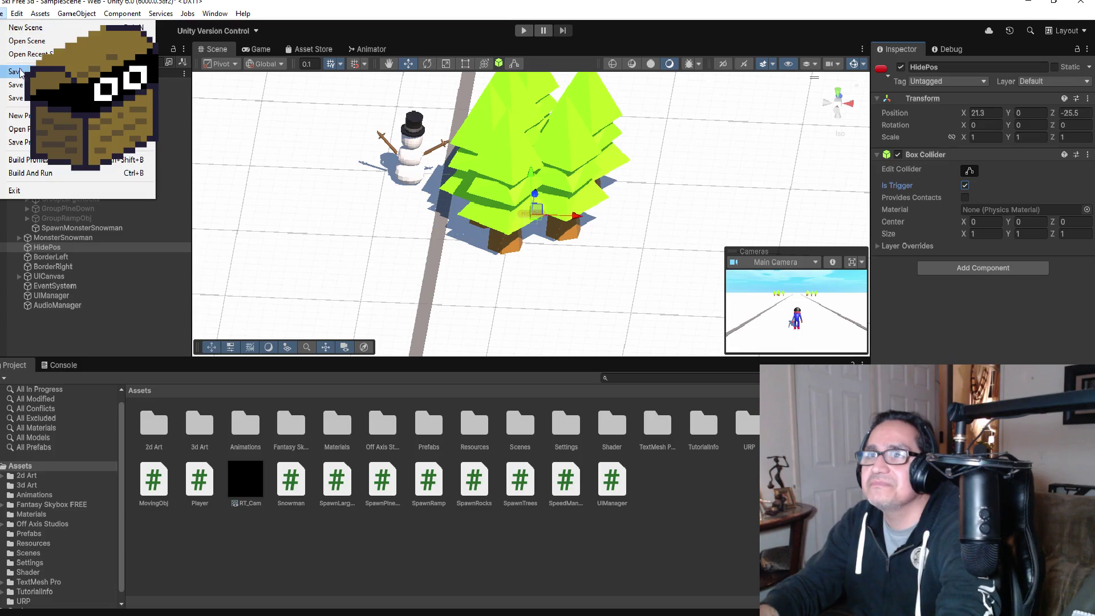
left_click(2, 13)
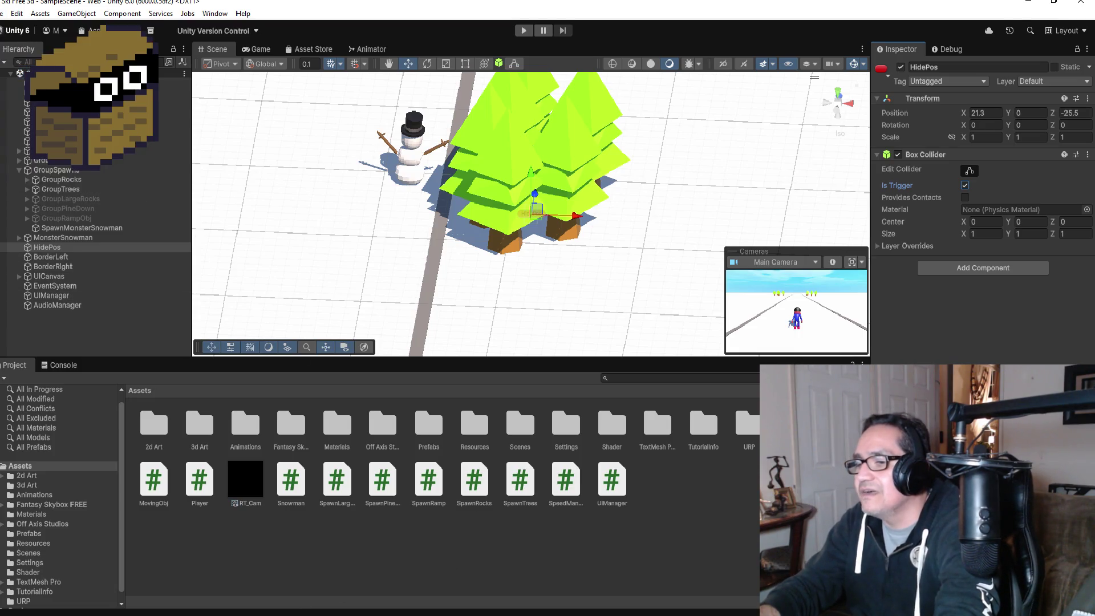
left_click(323, 588)
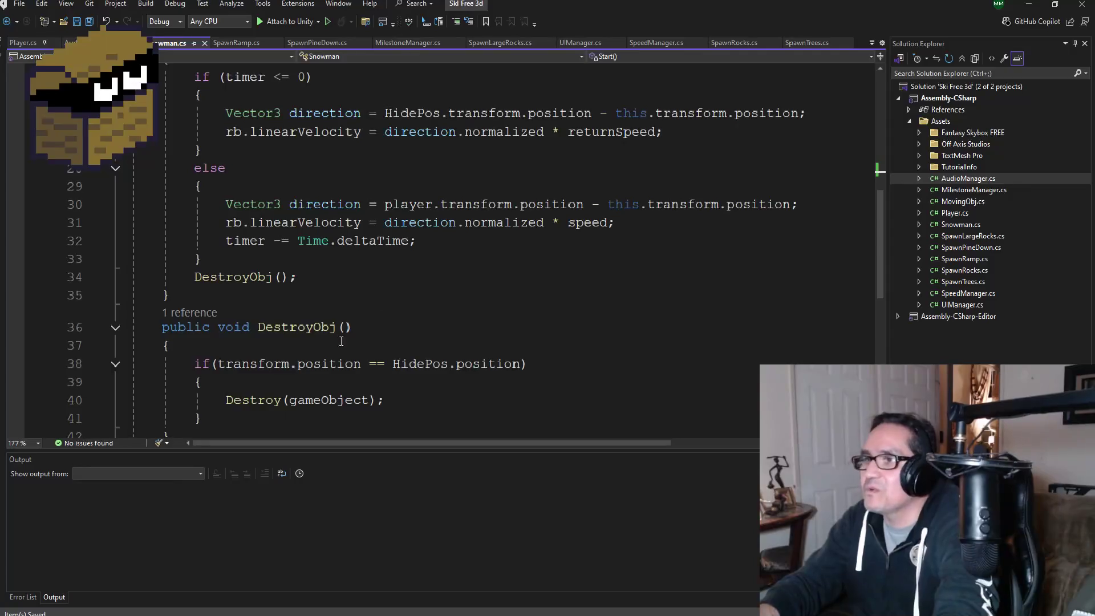
Step: Review the Update and DestroyObj code in Snowman.cs and place the cursor after Update
scroll(341, 341, "down", 1)
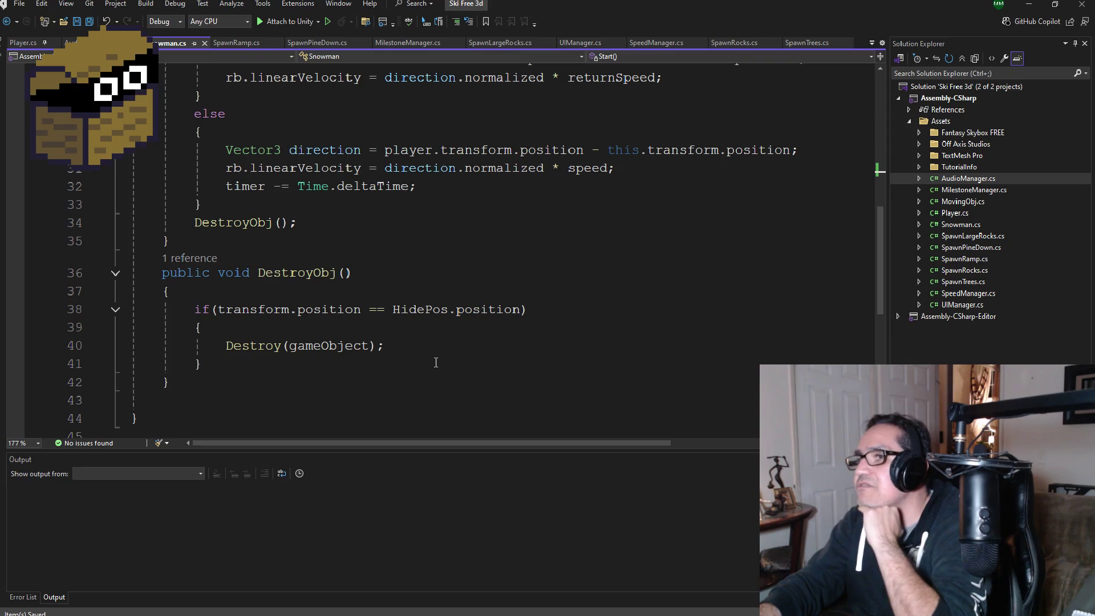
scroll(435, 361, "up", 3)
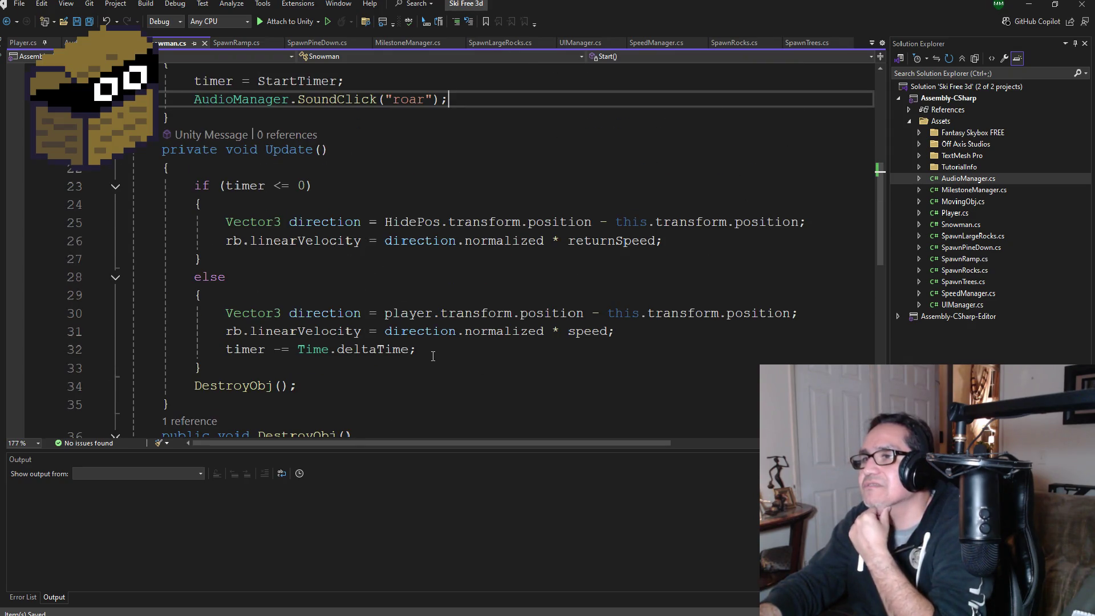
scroll(436, 354, "down", 3)
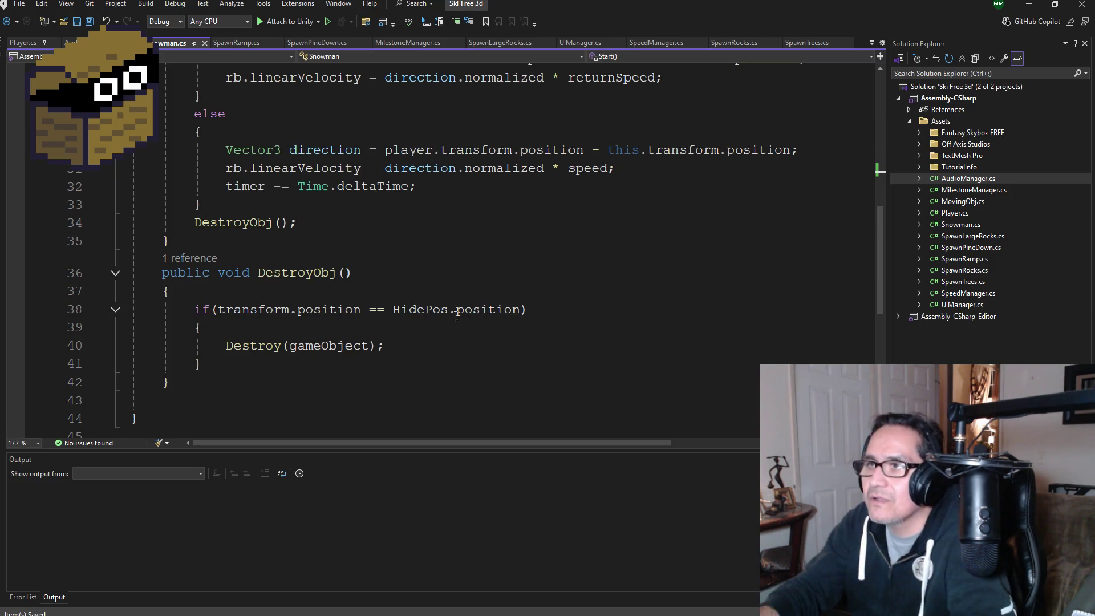
left_click(228, 244)
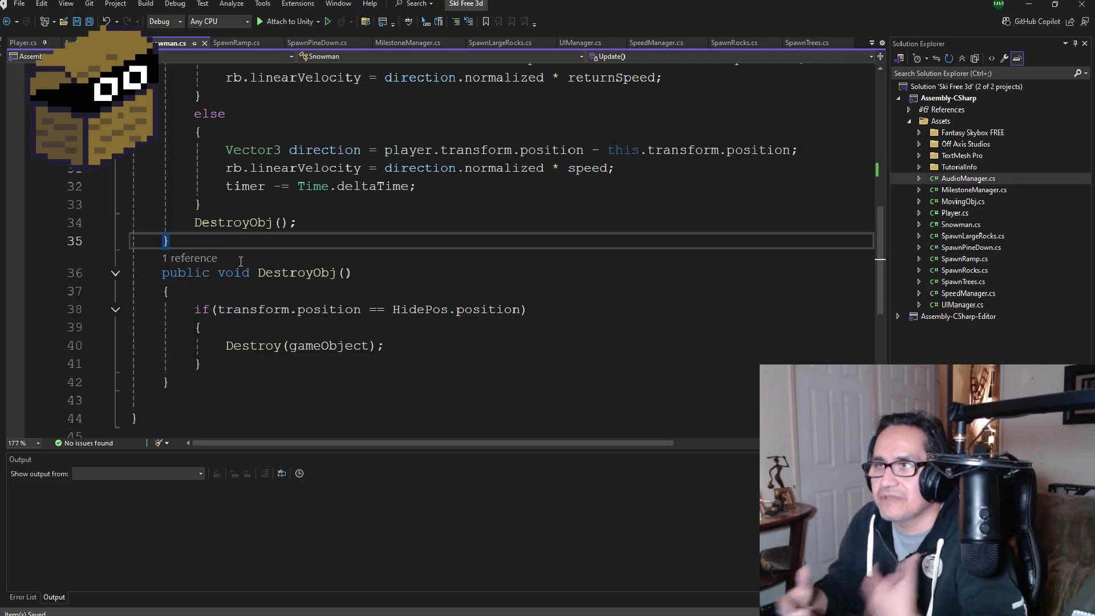
Step: Add an empty OnTriggerEnter(Collider other) method below DestroyObj and save Snowman.cs
key("Down")
key("Down")
key("Down")
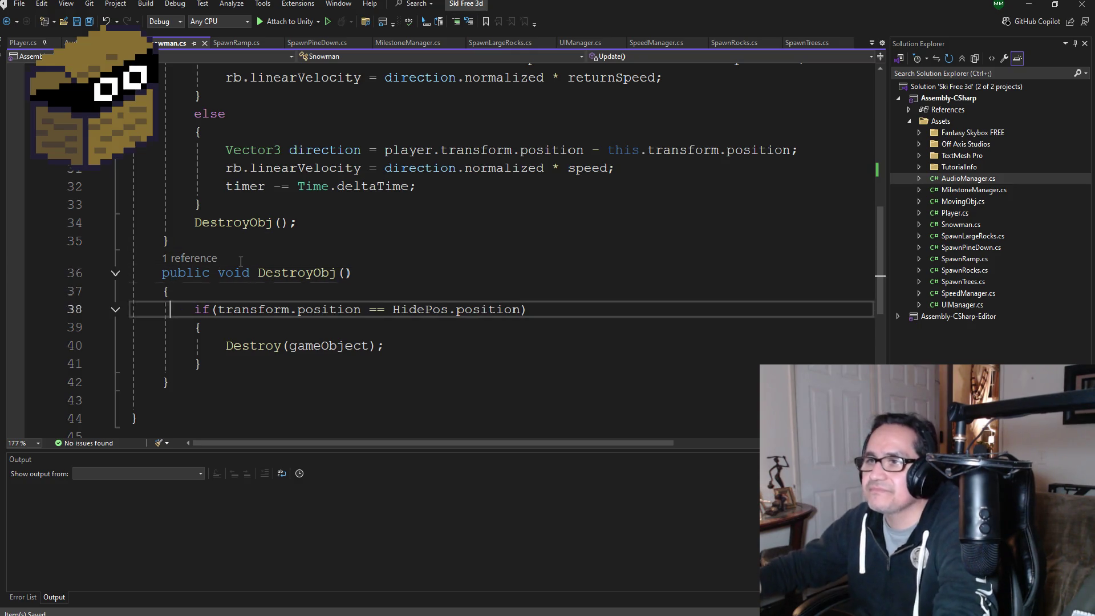
key("Return")
type("void Ontri")
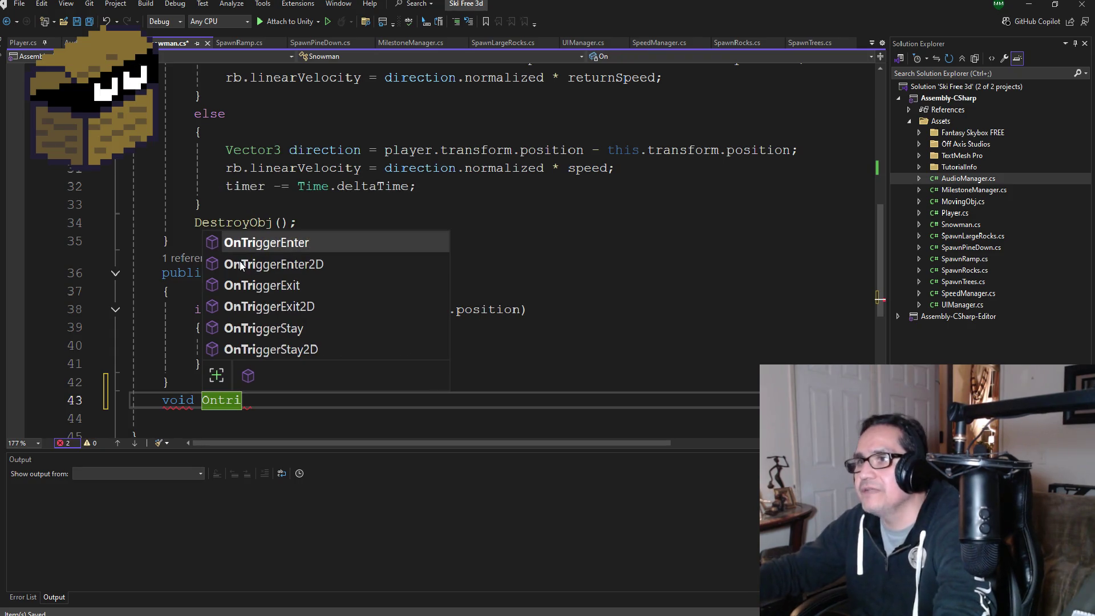
key("Tab")
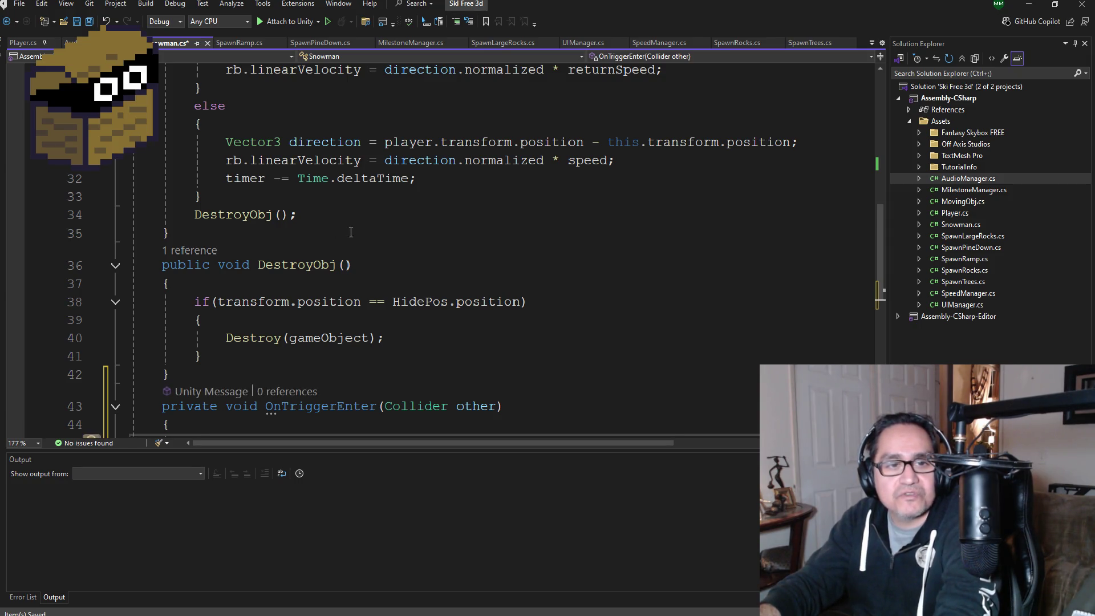
key("Return")
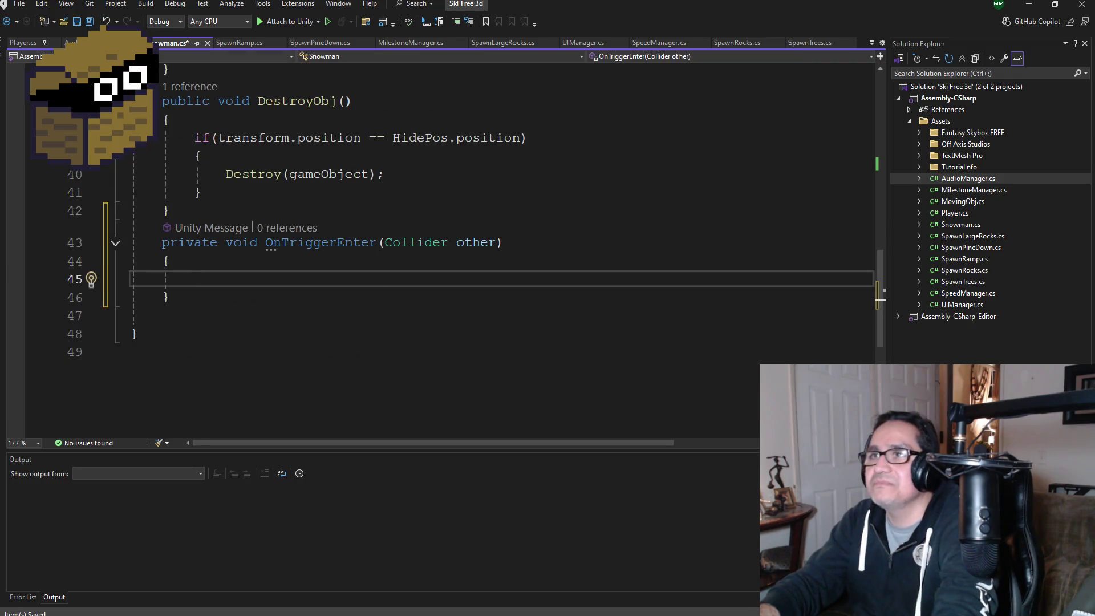
left_click(90, 22)
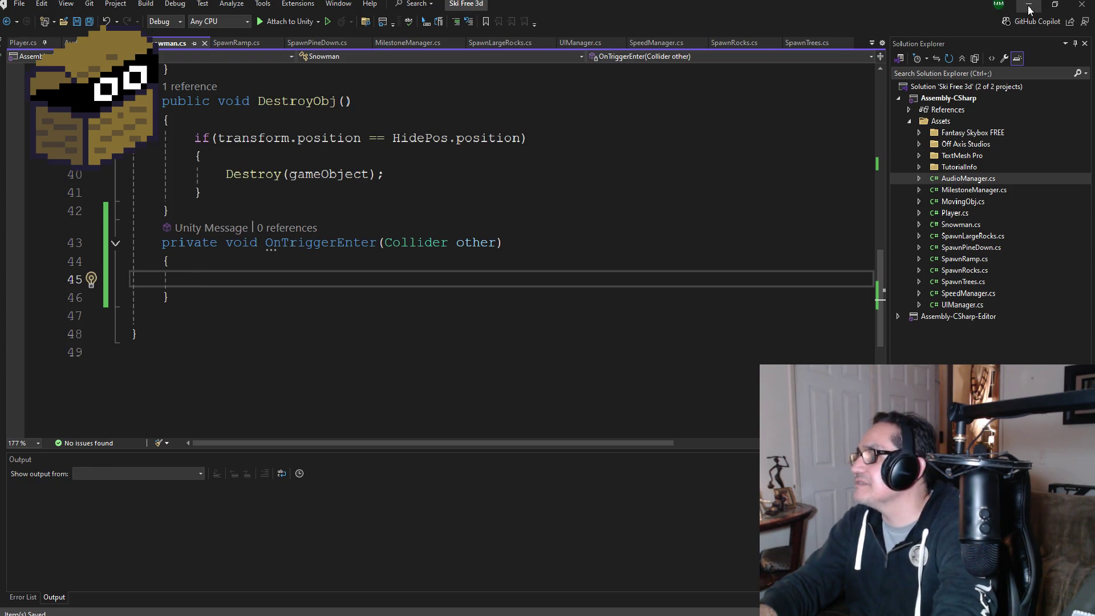
key("alt+Tab")
Step: Create a new project tag named Hide
left_click(956, 82)
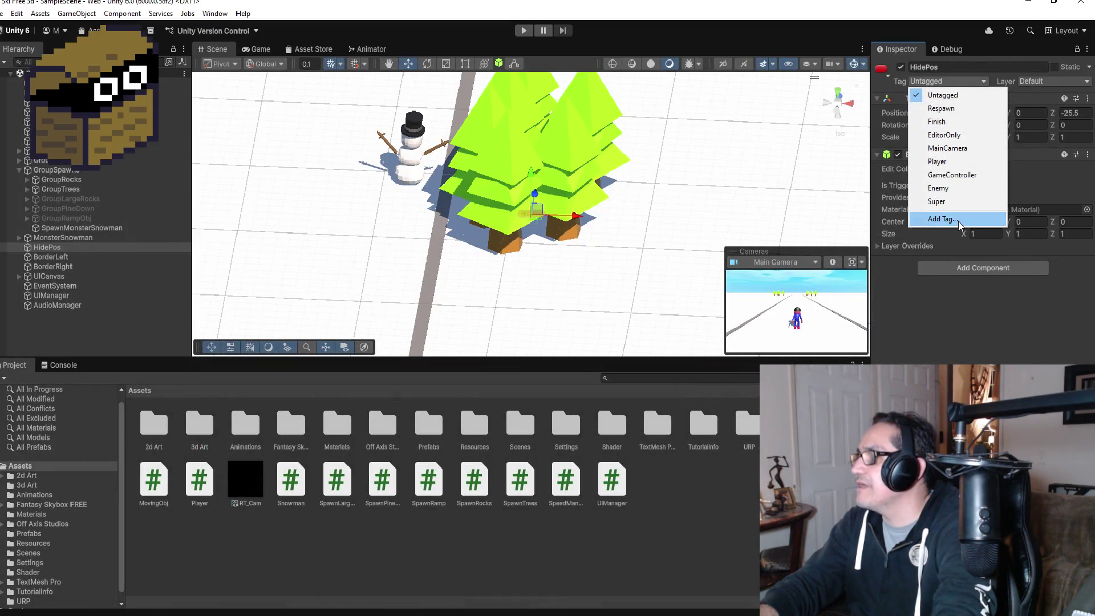
left_click(942, 219)
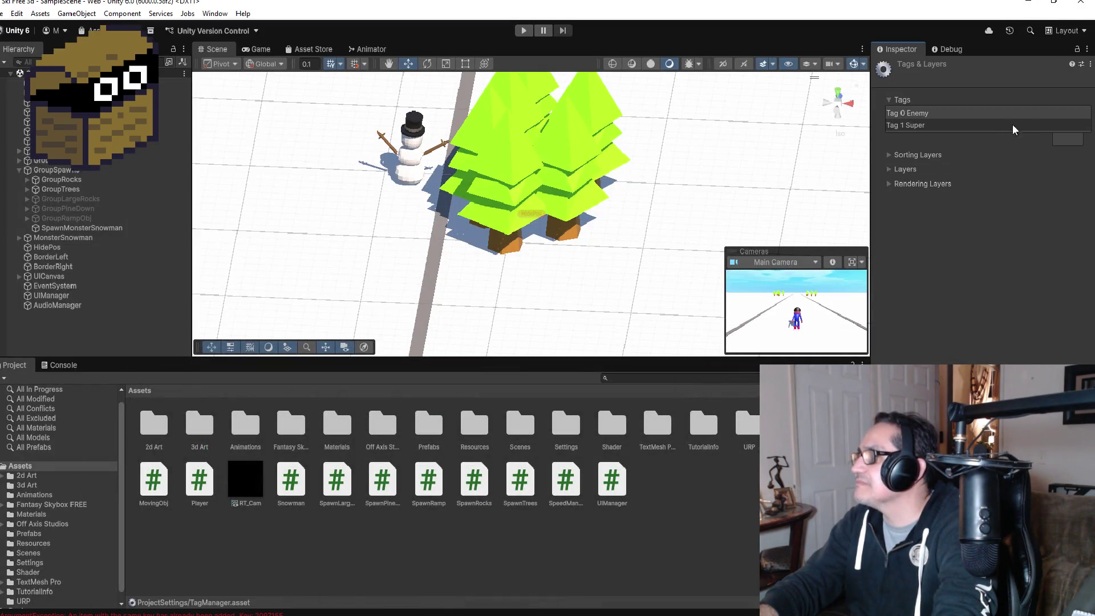
left_click(1061, 140)
type("Hide")
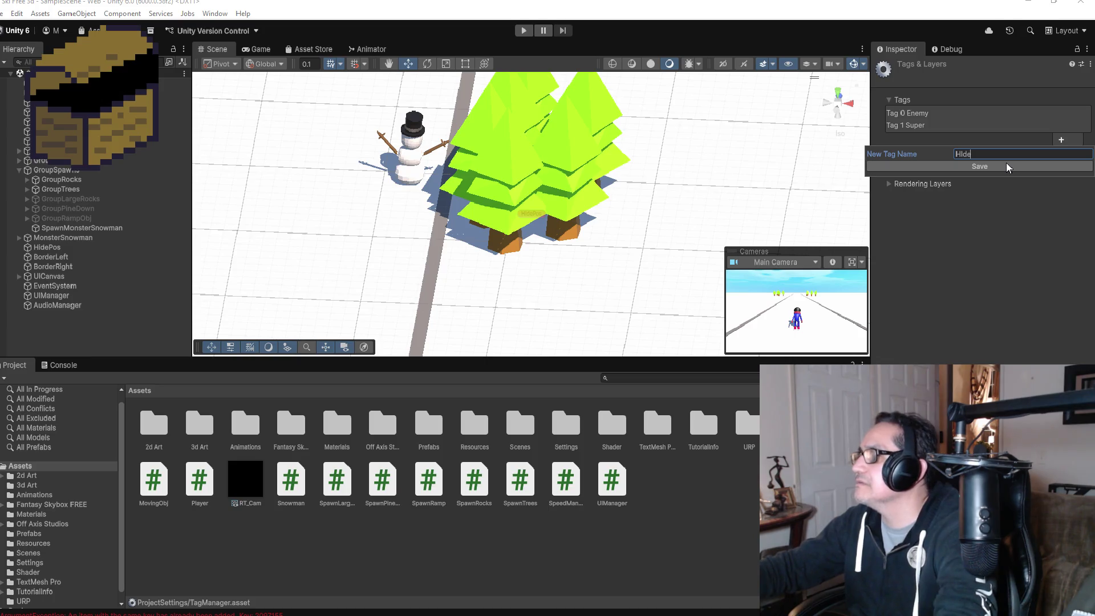
left_click(1007, 167)
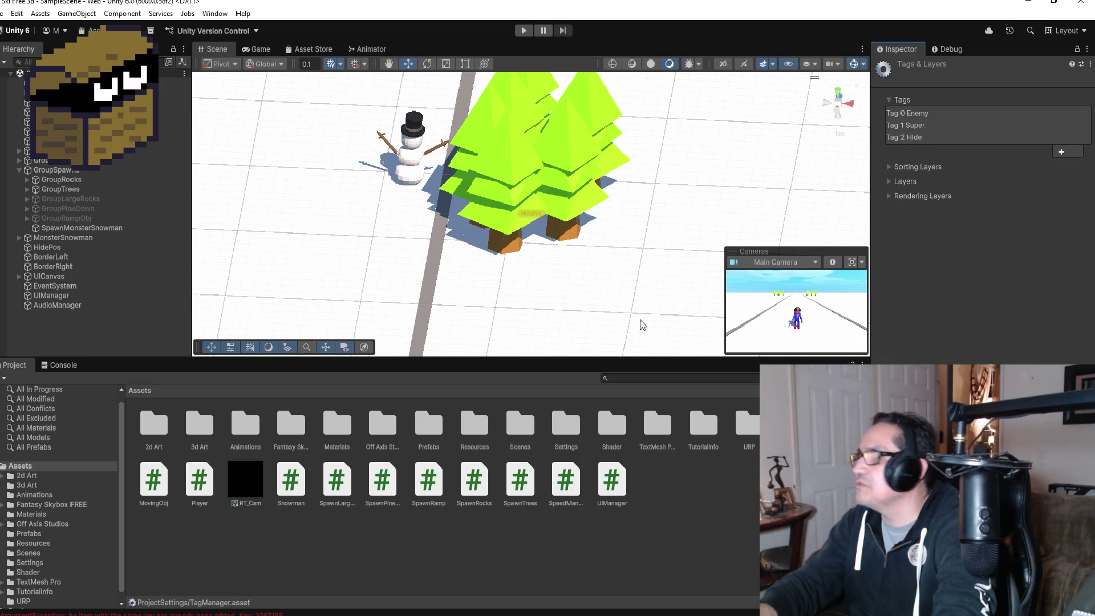
Step: Set the HidePos object's tag to Hide
left_click(54, 248)
left_click(956, 83)
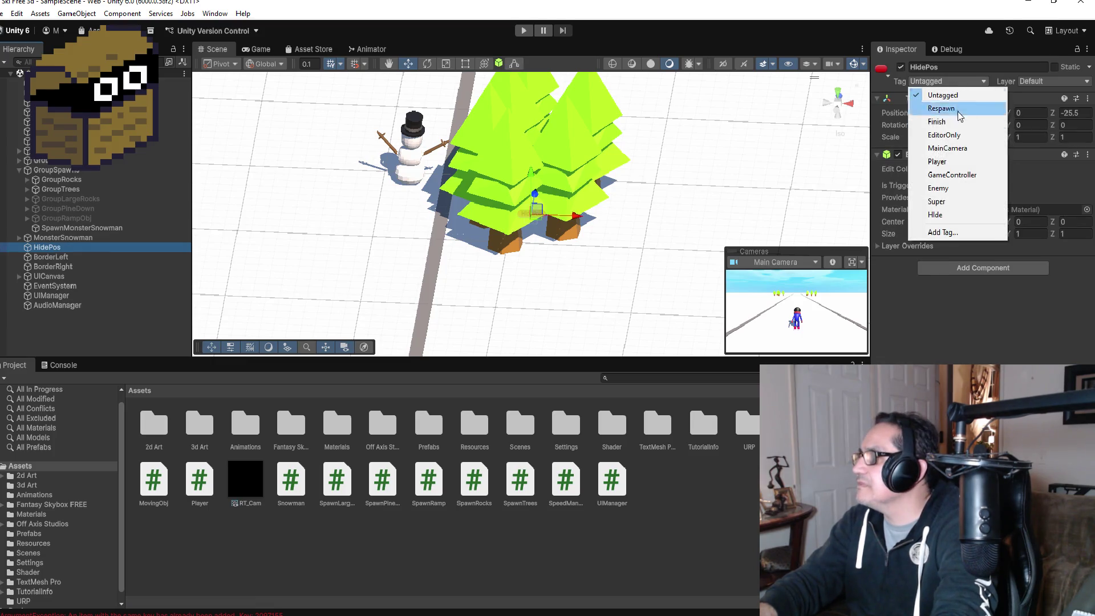
left_click(931, 212)
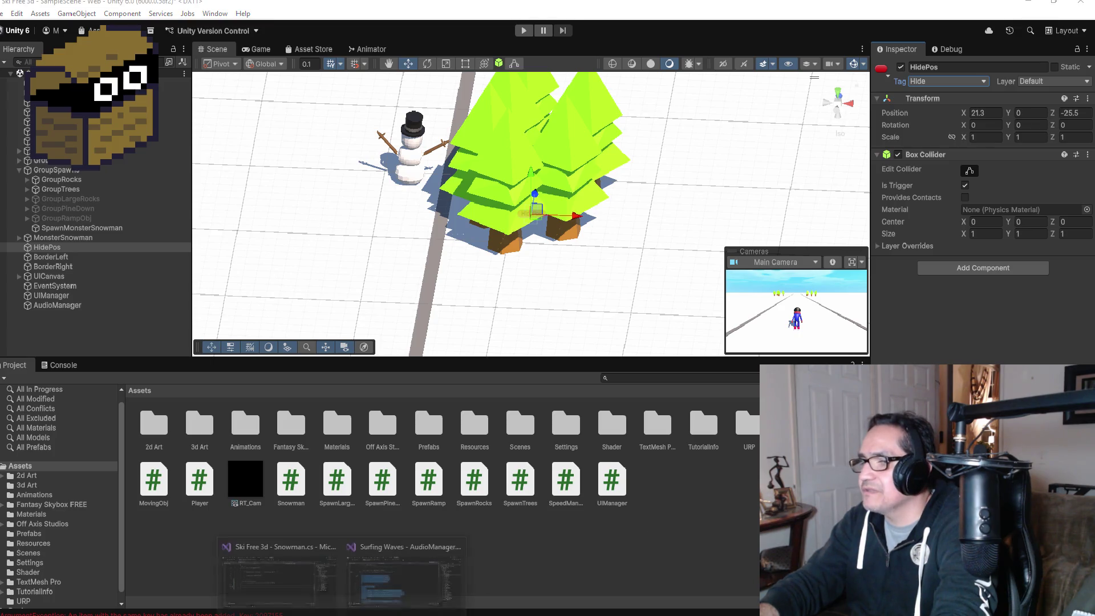
left_click(279, 576)
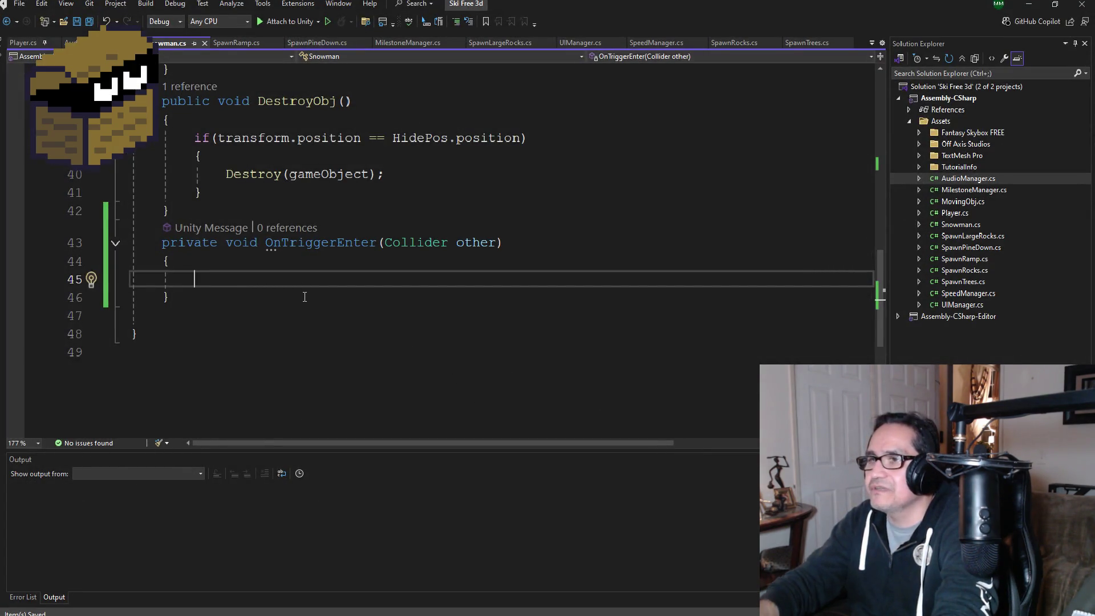
Step: Write the condition if(other.gameObject.CompareTag("Hide")) inside OnTriggerEnter
type("if(ont")
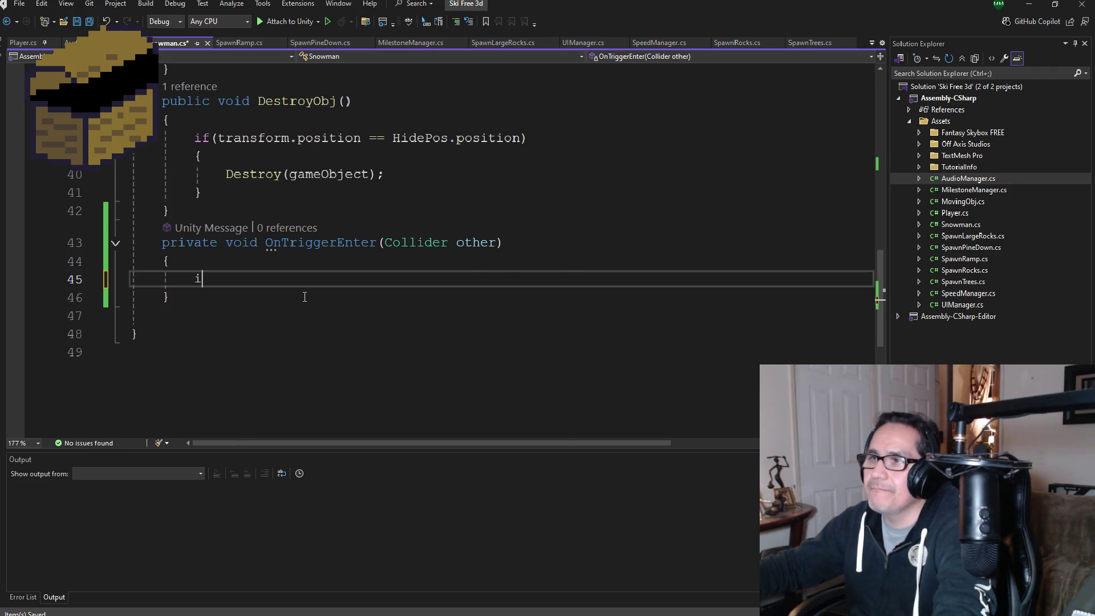
key("BackSpace")
key("BackSpace")
key("BackSpace")
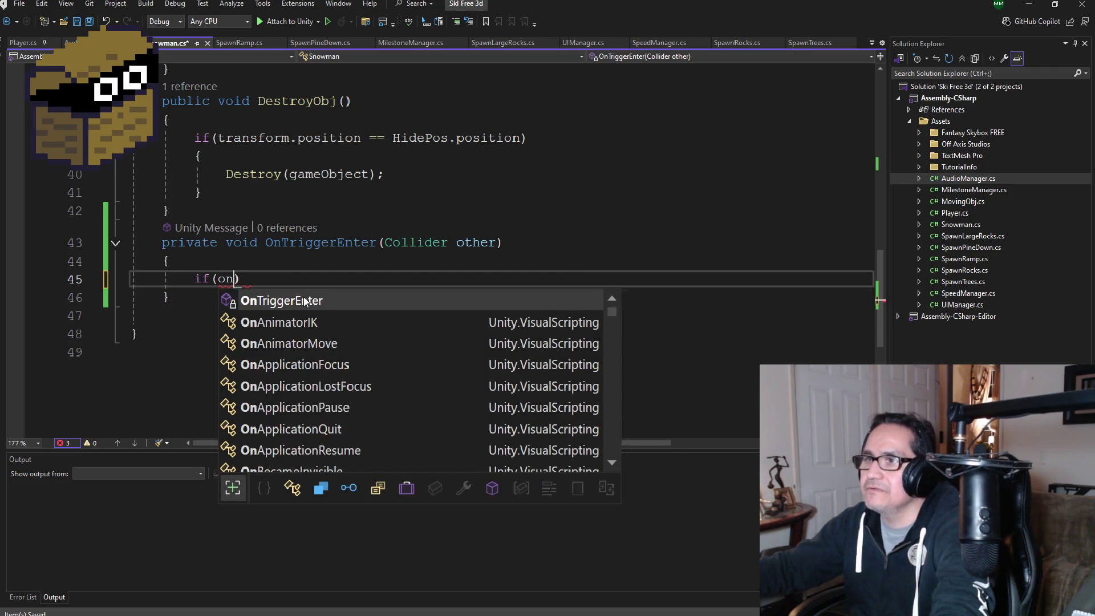
type("other.gam")
key("Tab")
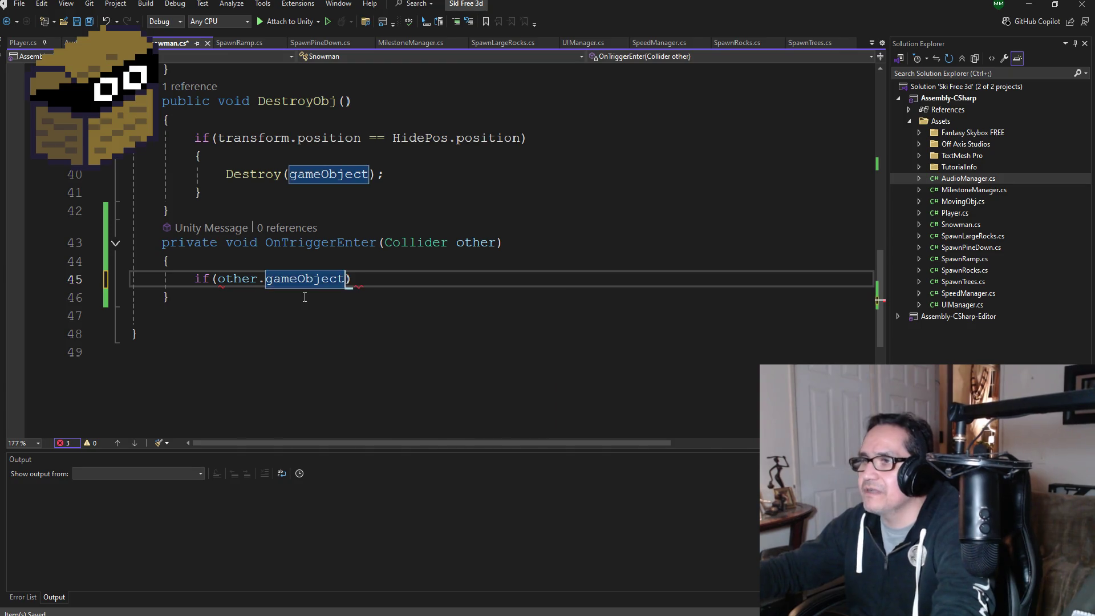
type(".comp")
key("Tab")
type("(\"")
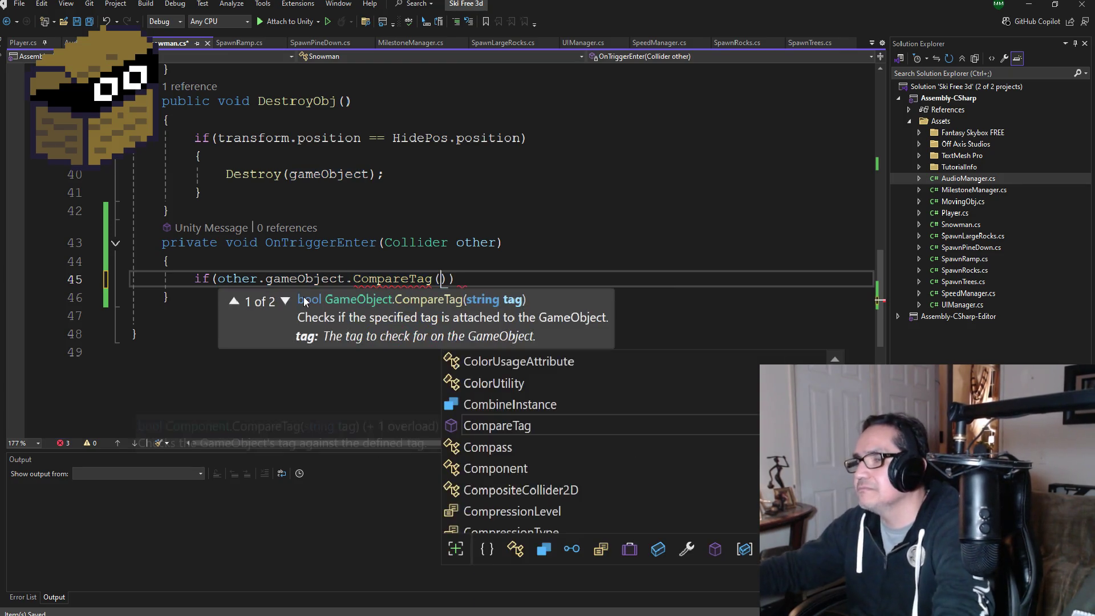
type("Hid")
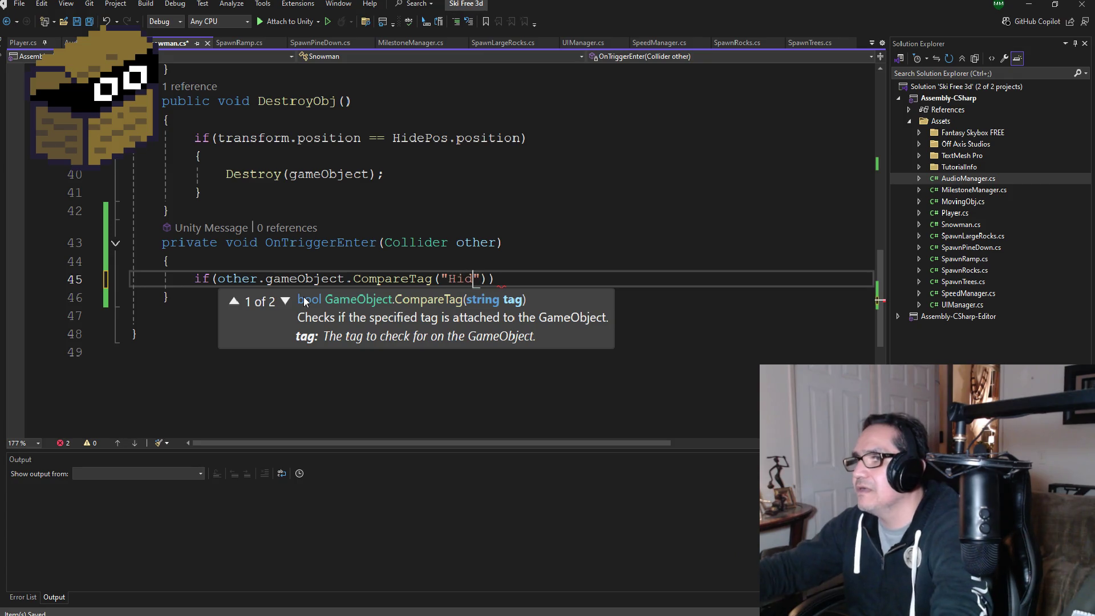
key("BackSpace")
key("BackSpace")
type("id")
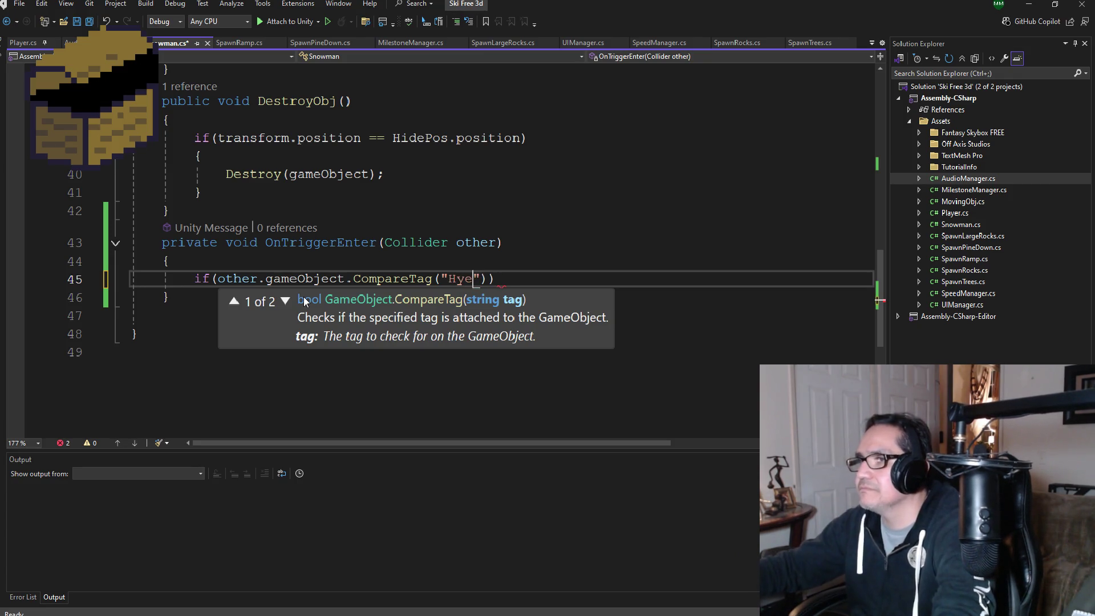
key("BackSpace")
key("BackSpace")
type("ide\"))")
key("Return")
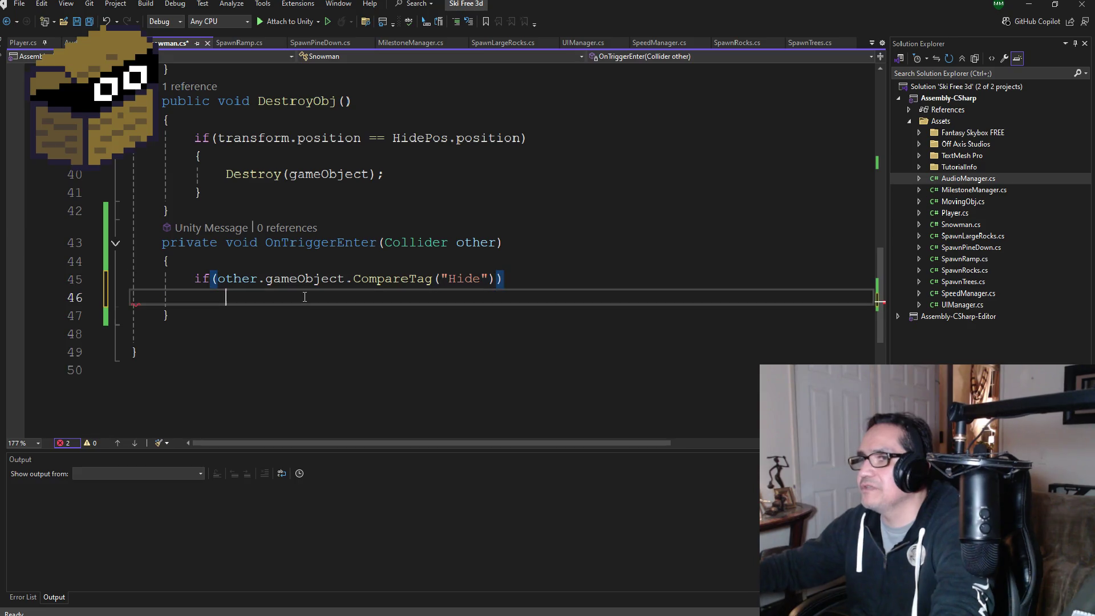
type("{ }")
key("Return")
Step: Add Destroy(gameObject) inside the if block
type("Des")
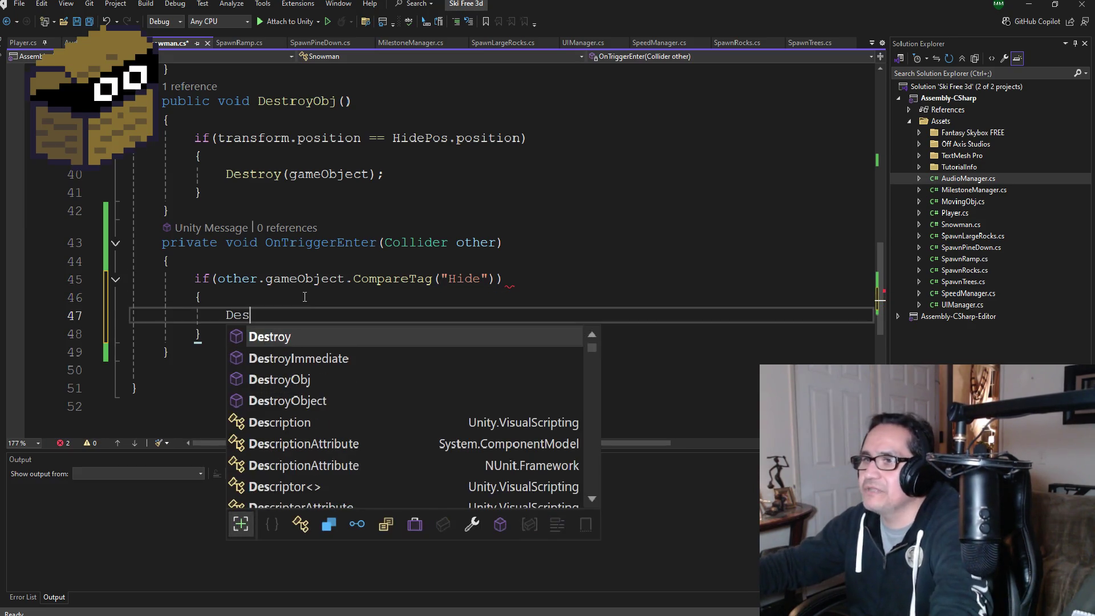
type("troy(ga")
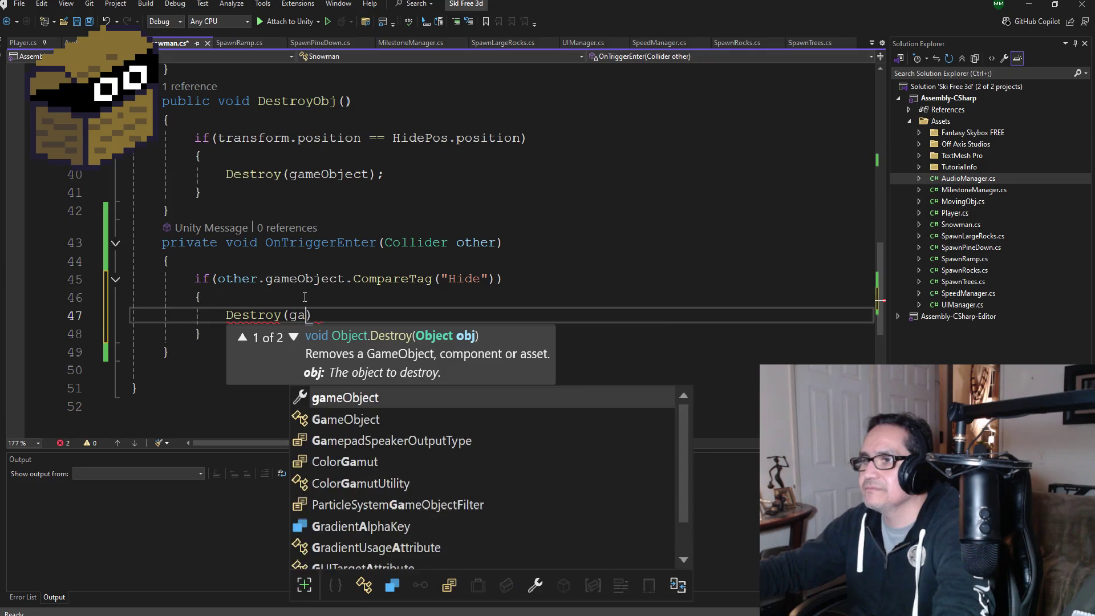
key("Tab")
type(")/")
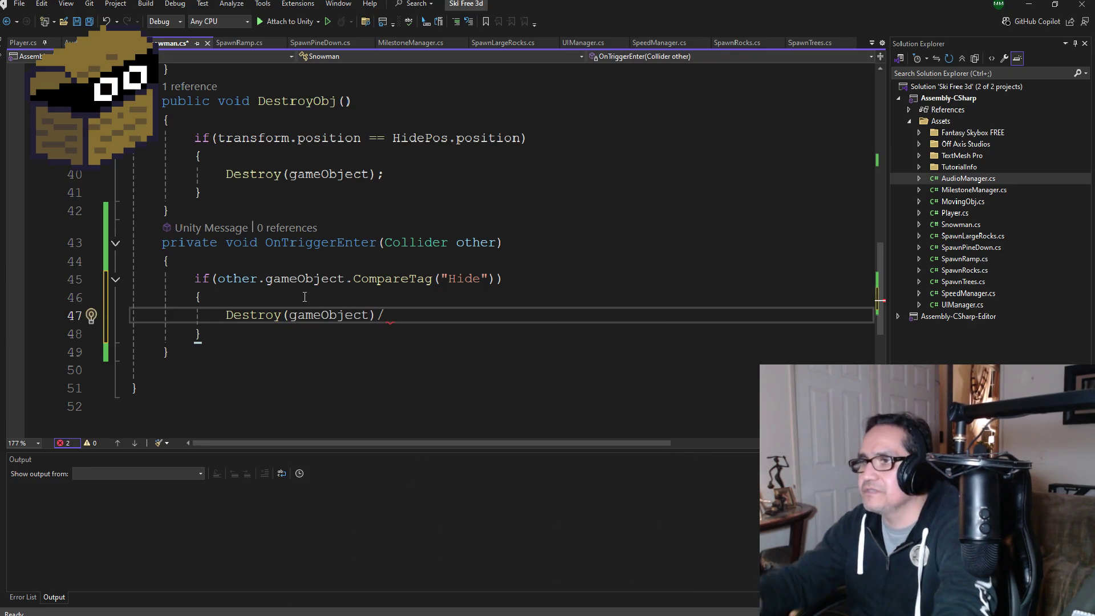
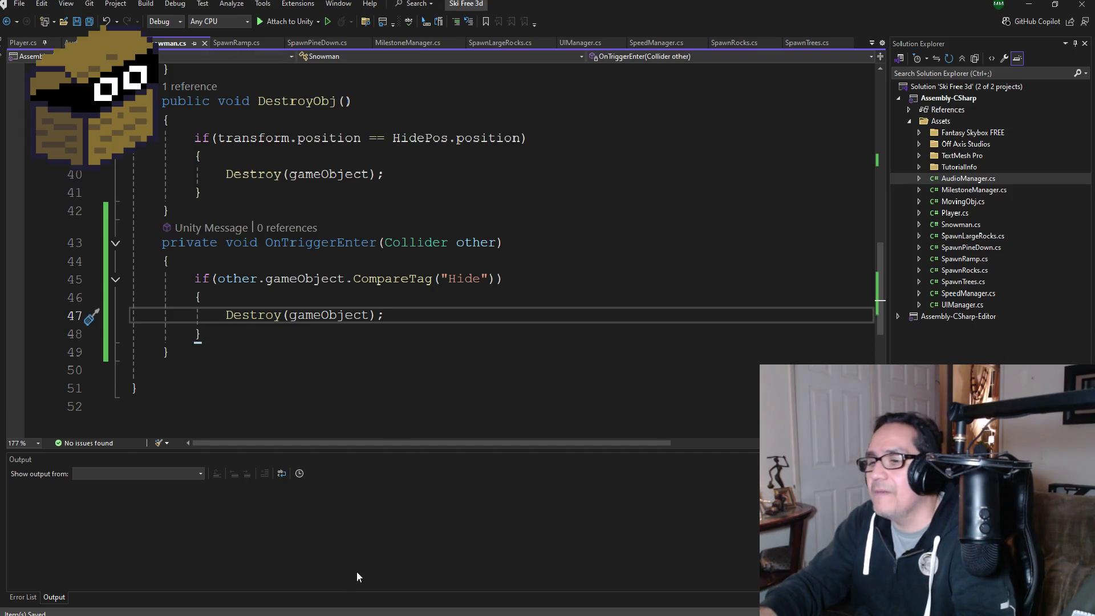
Step: Minimize Visual Studio with Snowman.cs to bring the Unity editor forward
left_click(1033, 7)
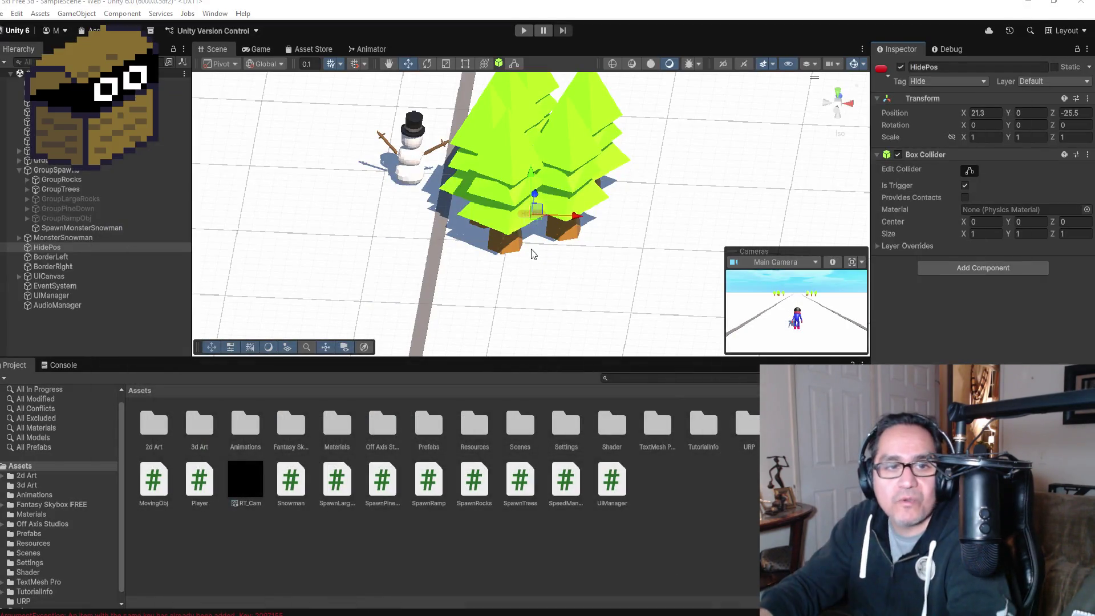
Step: Collapse GroupSpawn and browse the Hierarchy's 3D Object > Capsule menu without creating anything
left_click(20, 171)
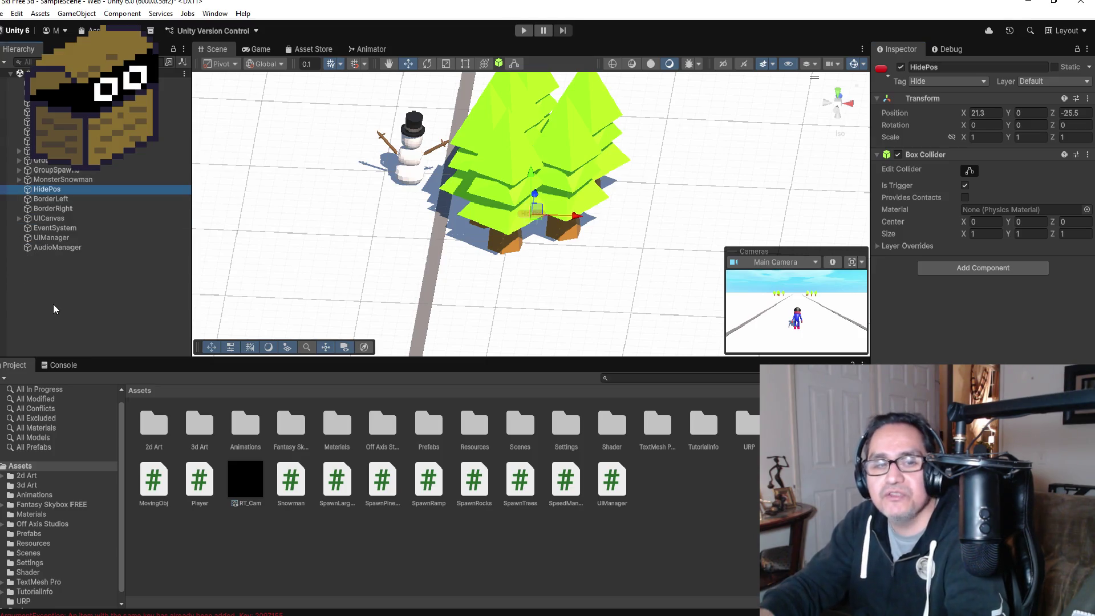
scroll(270, 258, "down", 3)
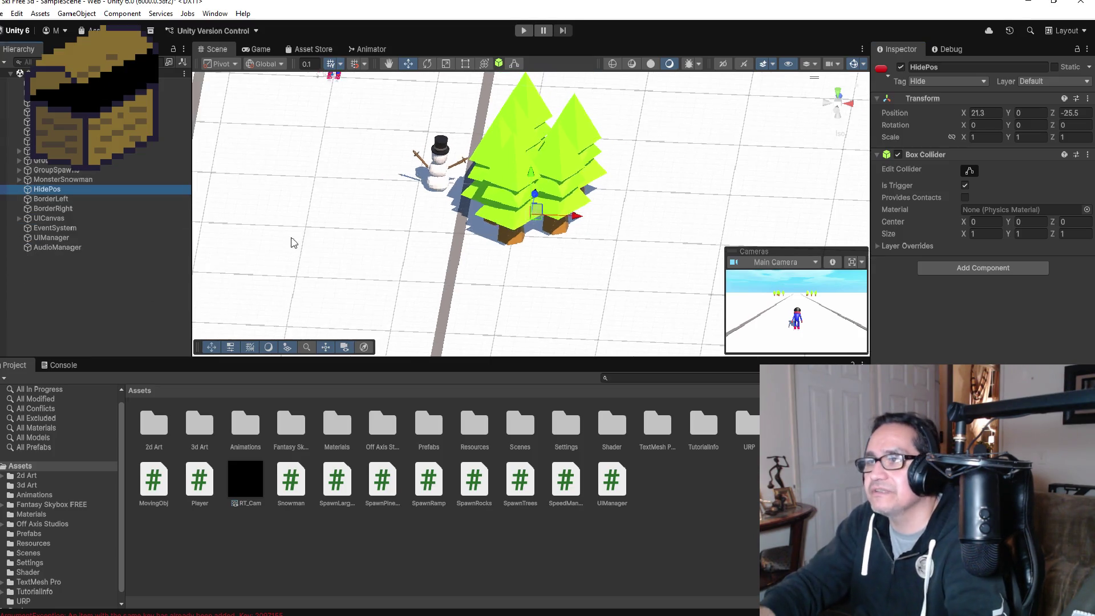
right_click(37, 280)
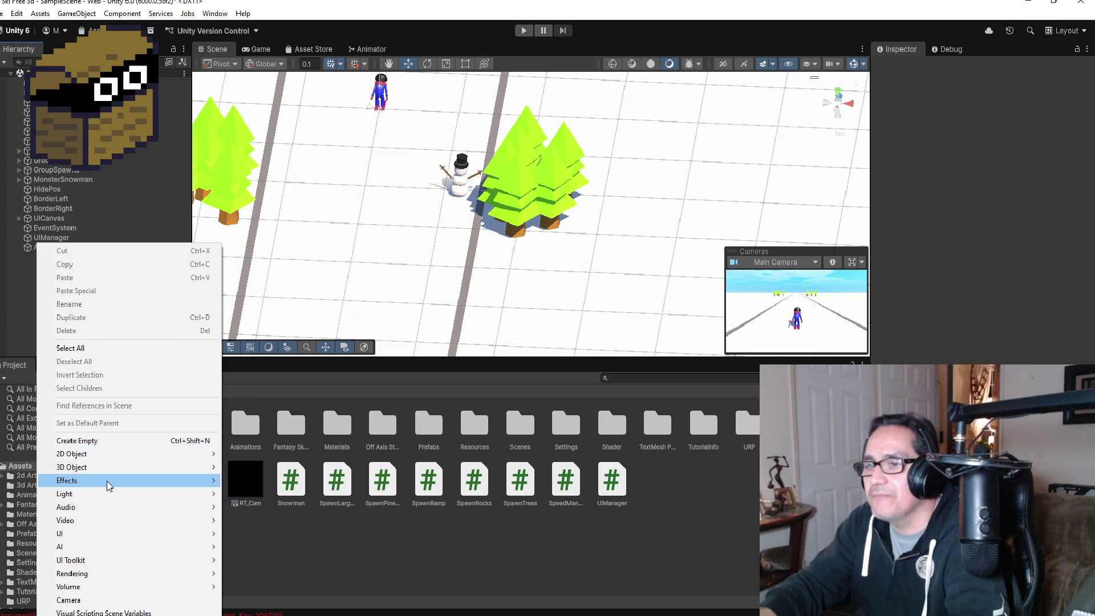
mouse_move(109, 486)
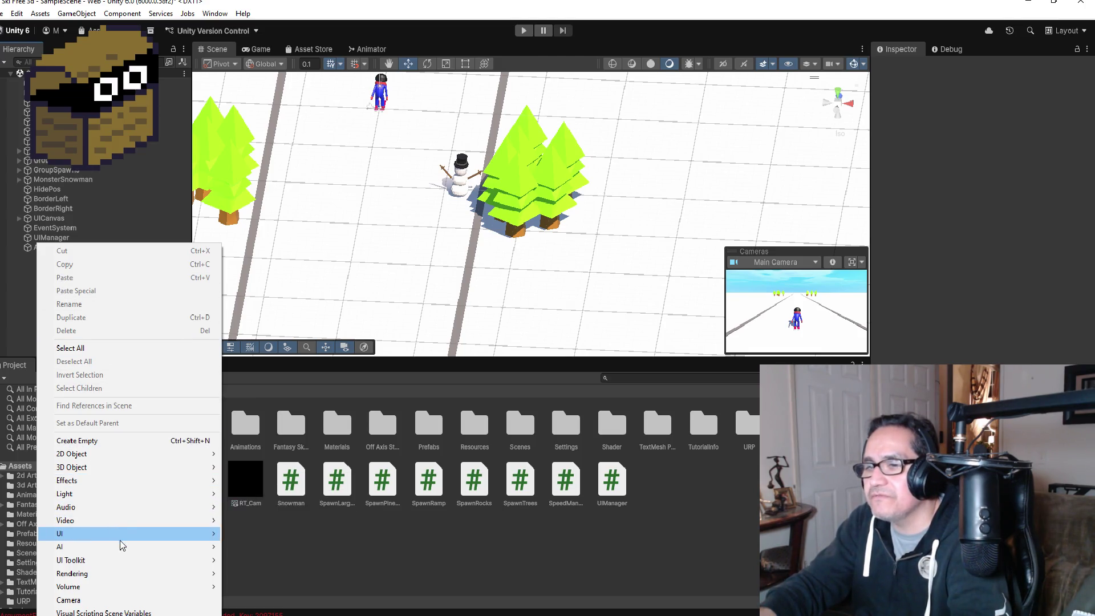
mouse_move(122, 535)
mouse_move(122, 468)
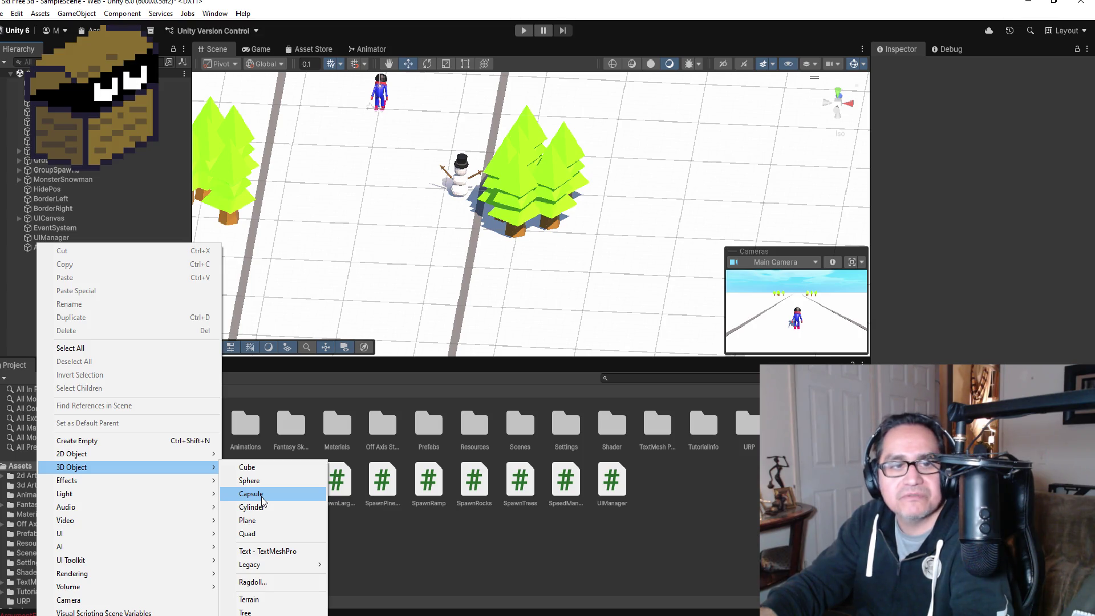
left_click(501, 571)
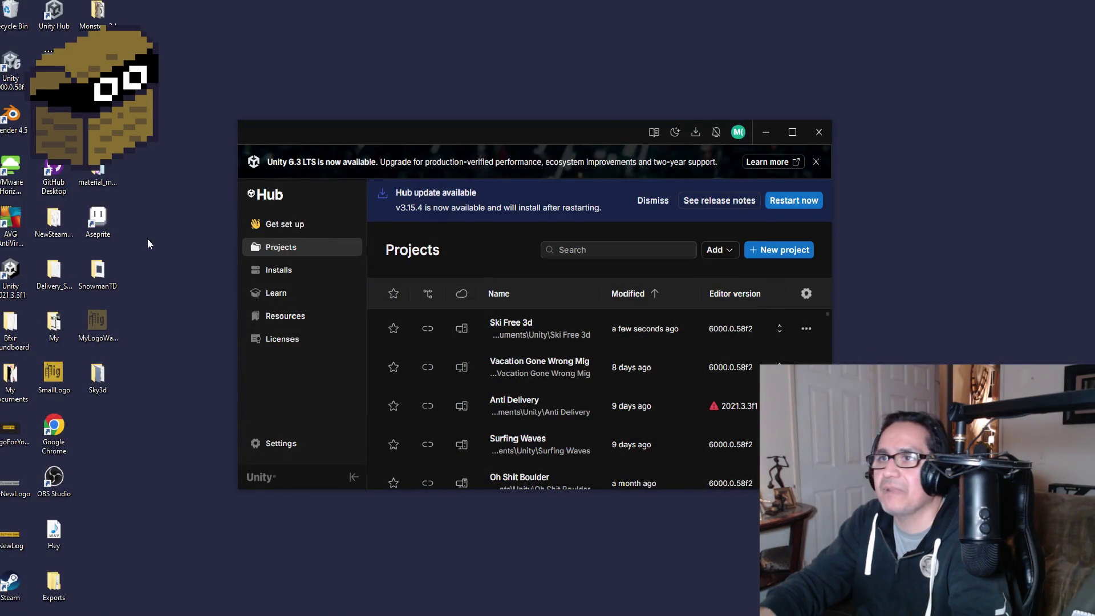
Step: Launch Blender 4.5 from its desktop shortcut
left_click(12, 117)
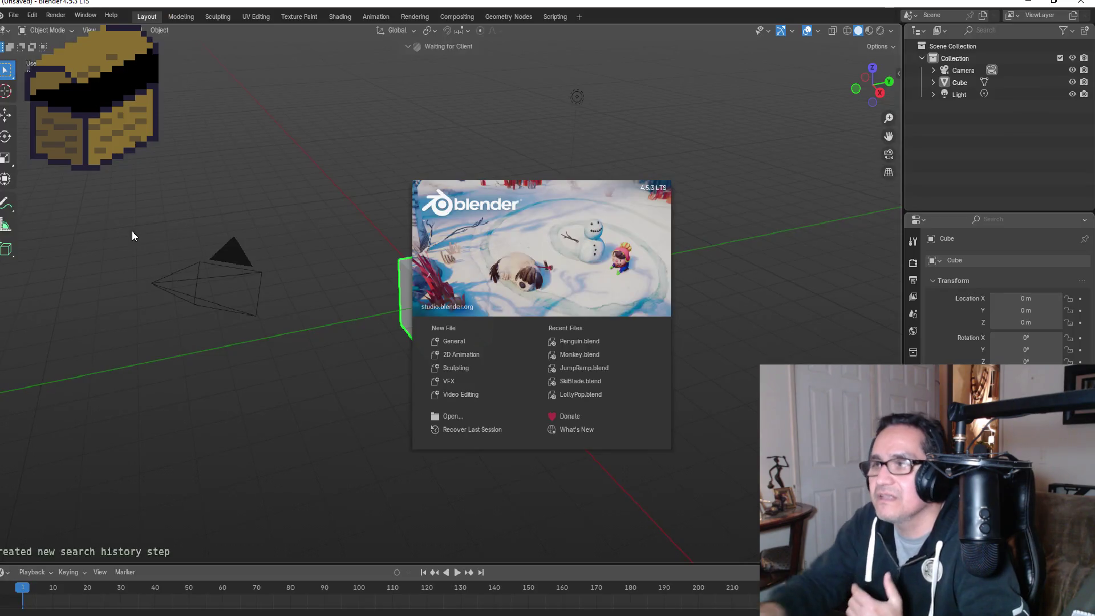
Step: Dismiss the splash, switch to front view, and open Penguin.blend
left_click(257, 219)
key("KP_1")
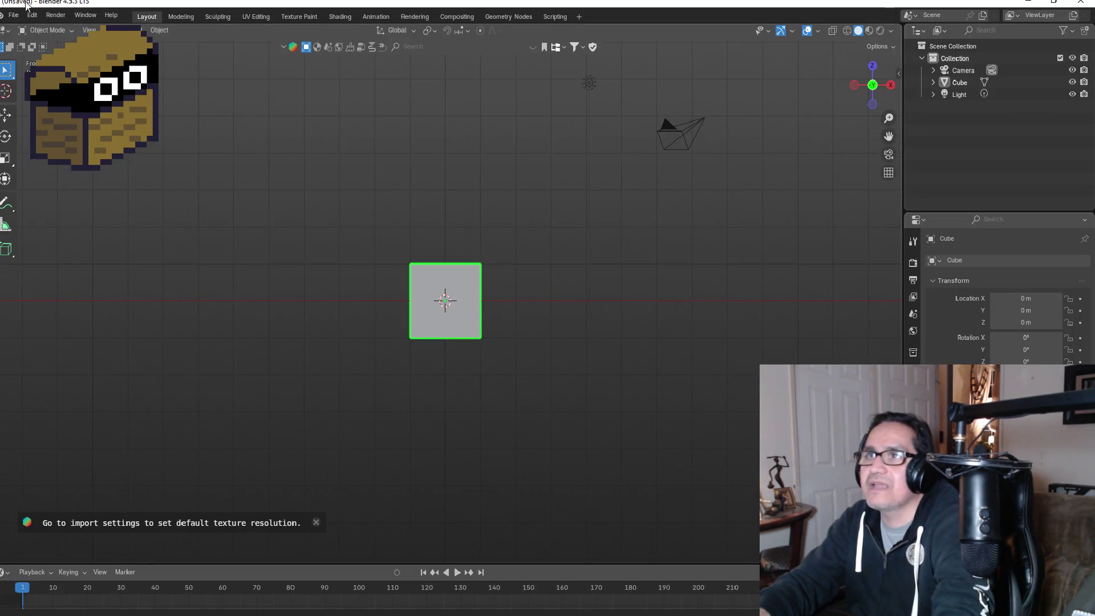
left_click(13, 15)
left_click(29, 41)
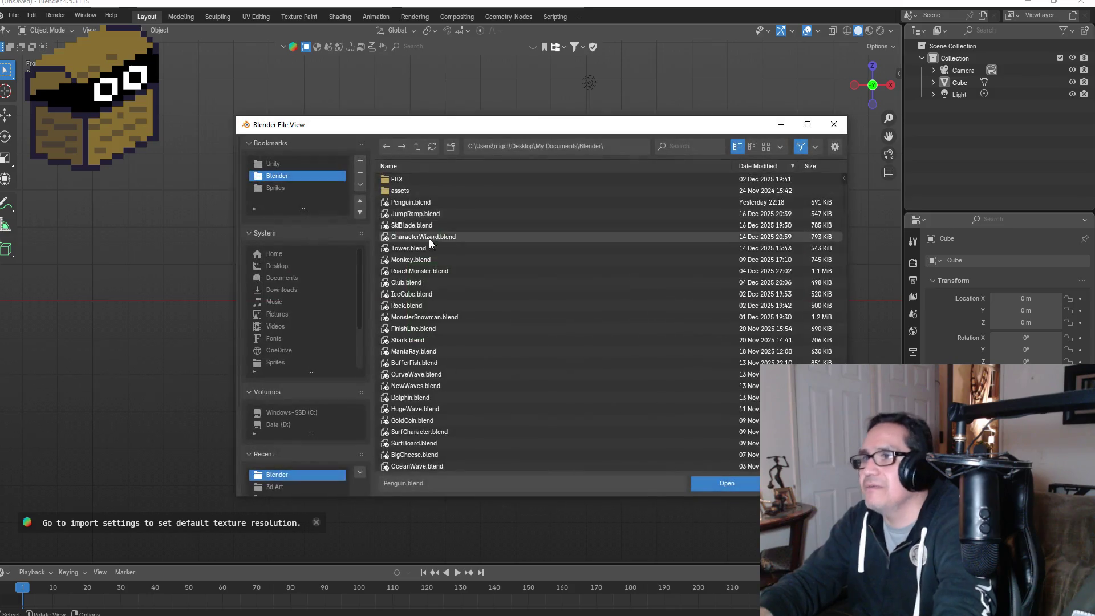
double_click(416, 202)
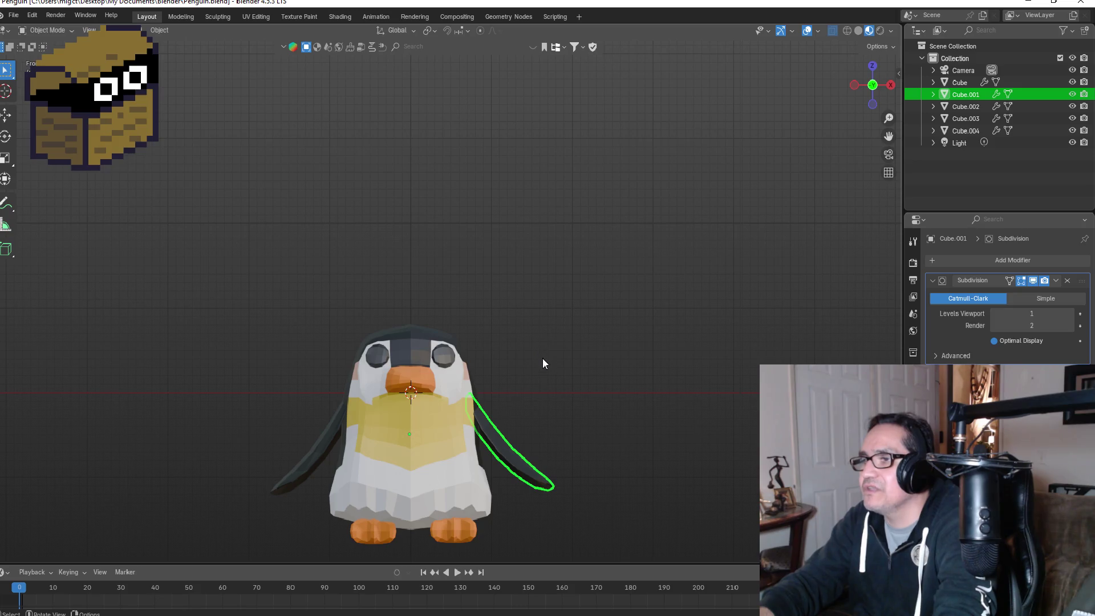
Step: Orbit the penguin, return to front orthographic view, and bring up the File menu
mouse_move(586, 341)
left_mouse_down()
mouse_move(484, 347)
mouse_move(614, 344)
left_mouse_up()
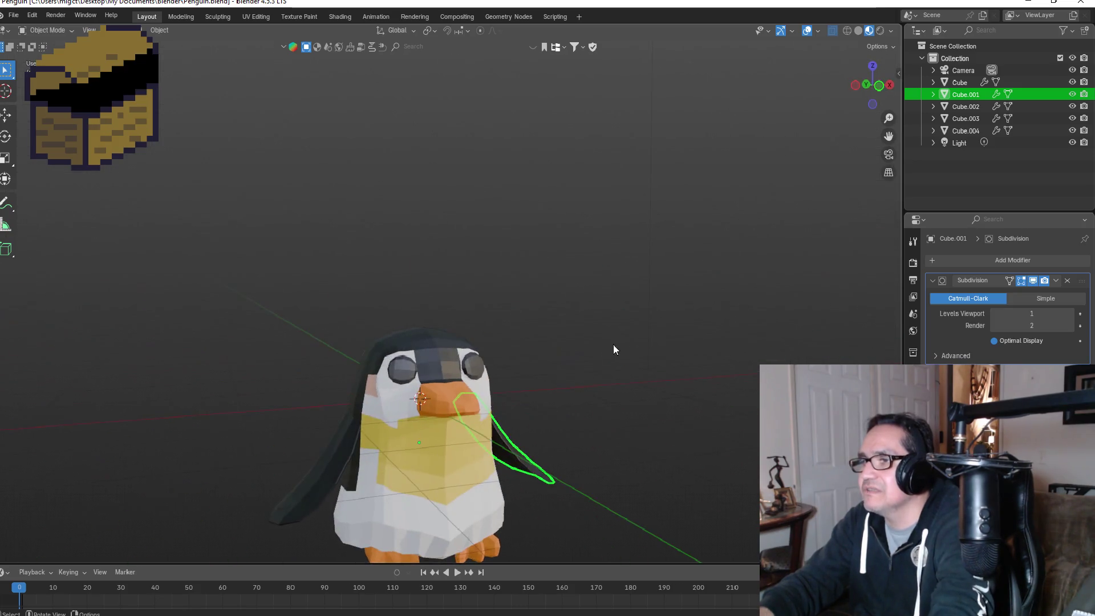
key("KP_1")
scroll(490, 320, "up", 5)
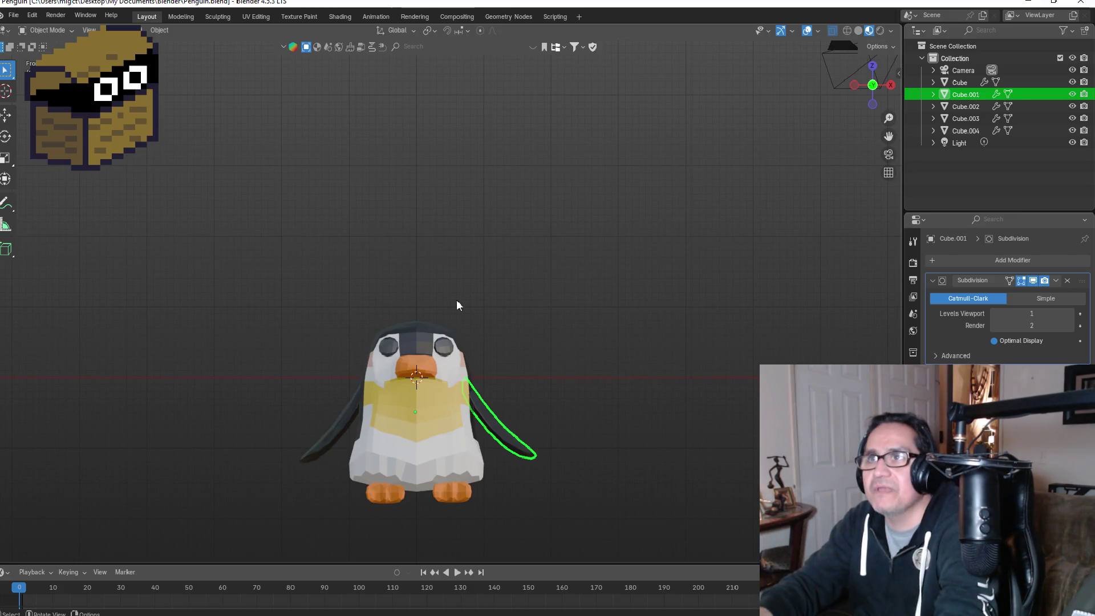
left_click(13, 15)
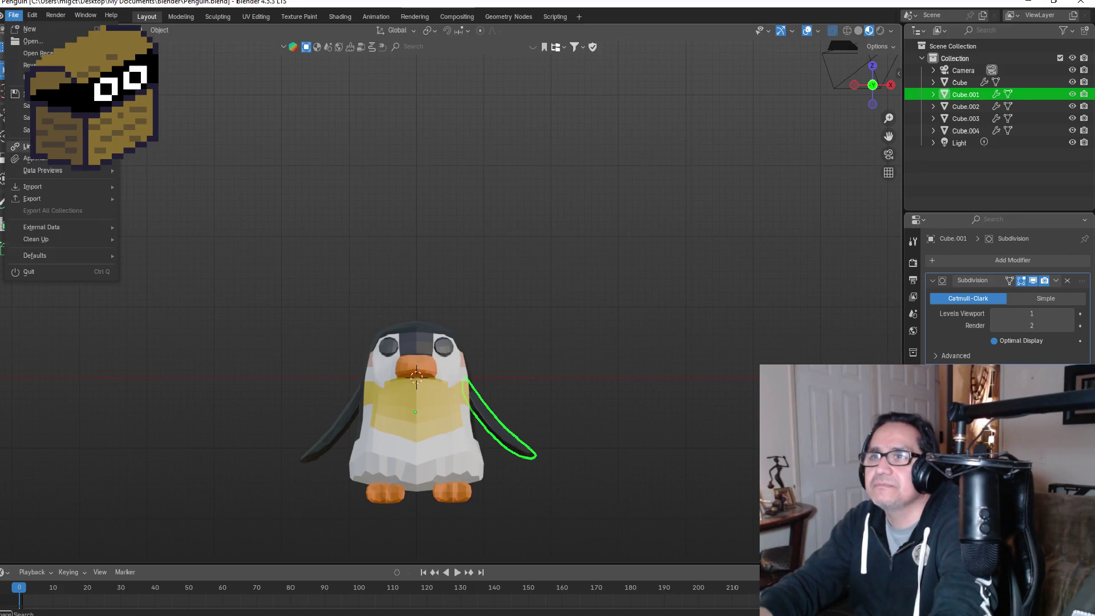
Step: Start an FBX export and navigate to Unity > Ski Free 3d > Assets > 3d Art
mouse_move(49, 196)
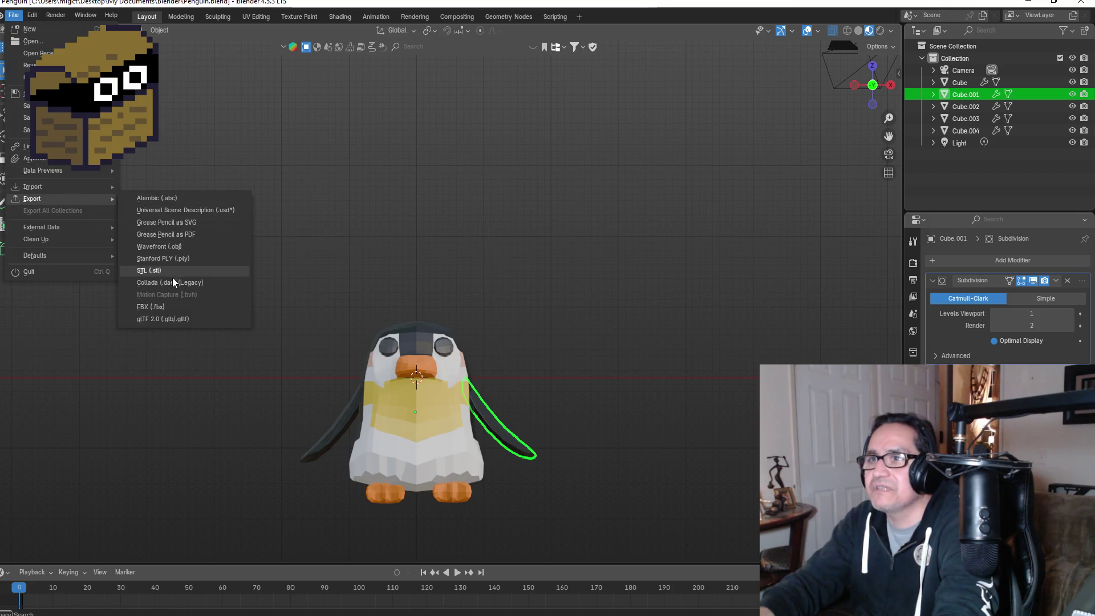
left_click(170, 306)
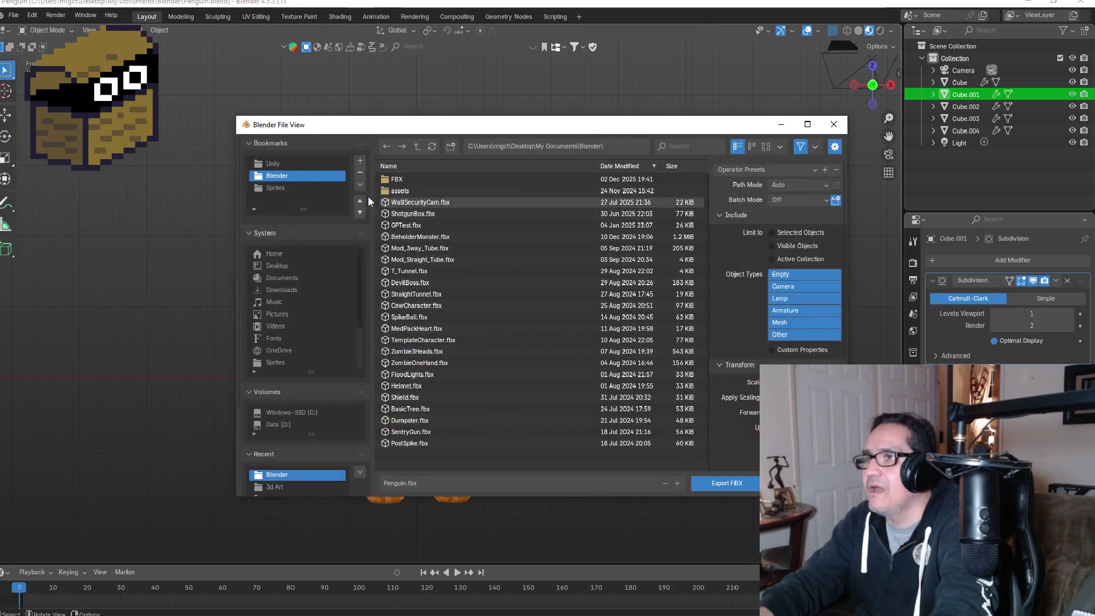
left_click(276, 163)
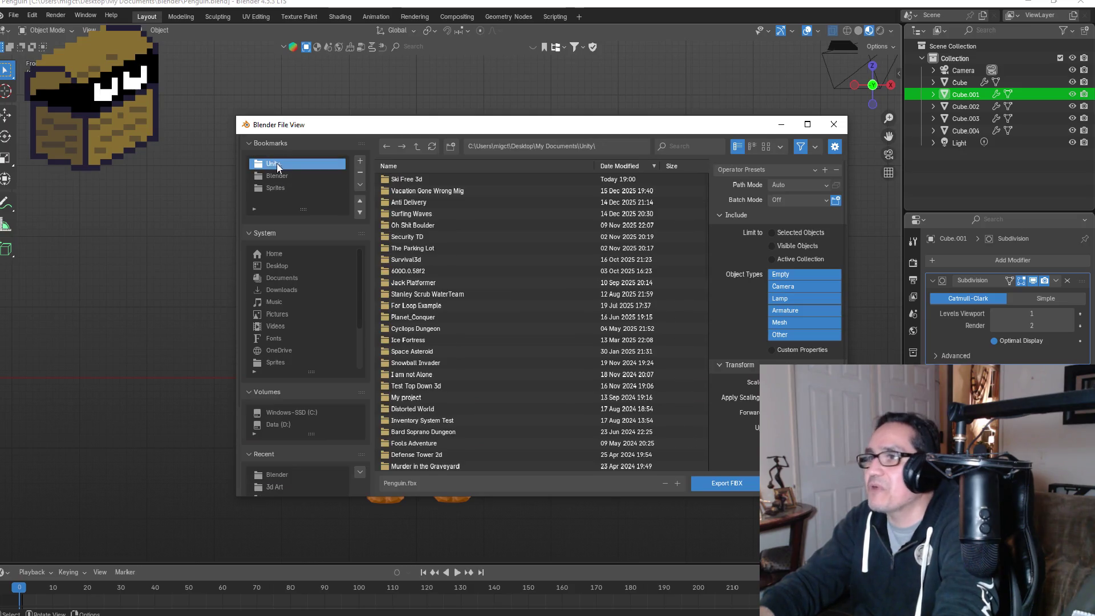
left_click(420, 180)
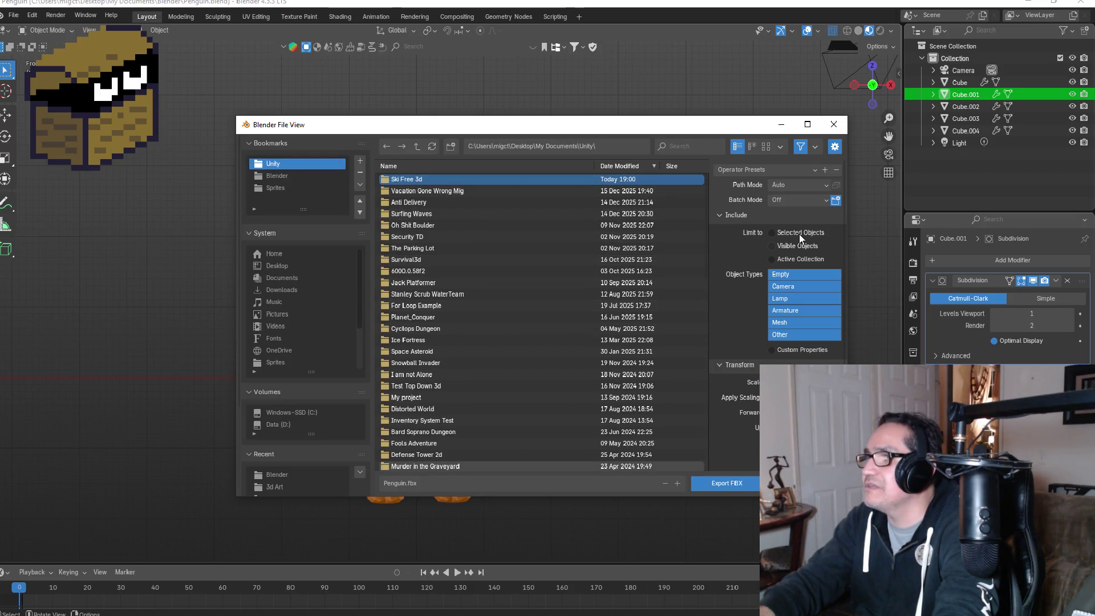
double_click(430, 178)
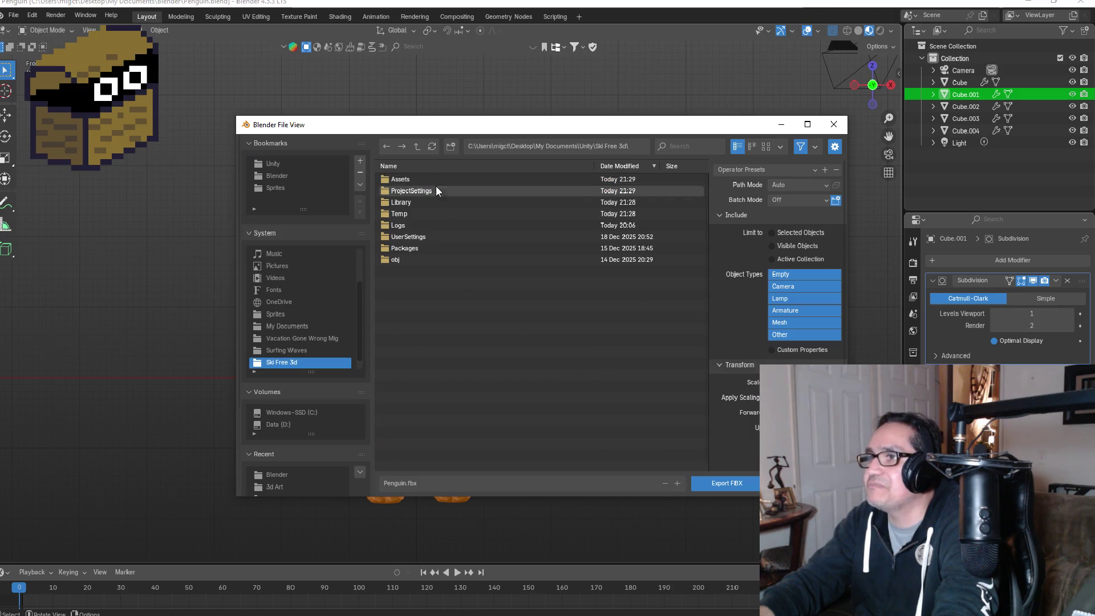
double_click(406, 179)
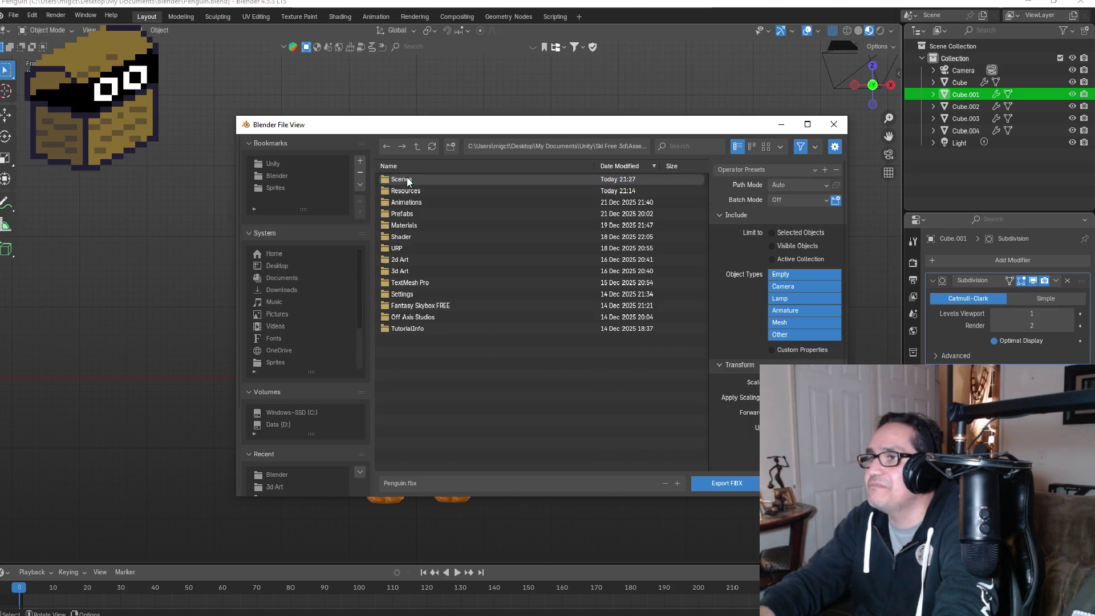
double_click(412, 272)
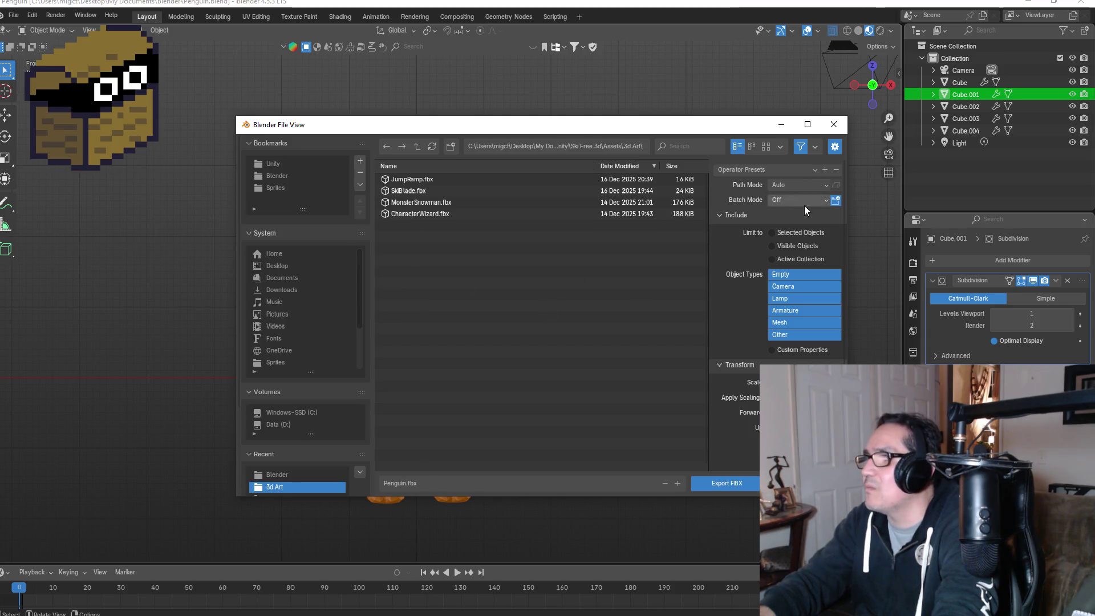
Step: Apply the preset excluding camera and lamp and export Penguin.fbx
left_click(787, 169)
left_click(759, 202)
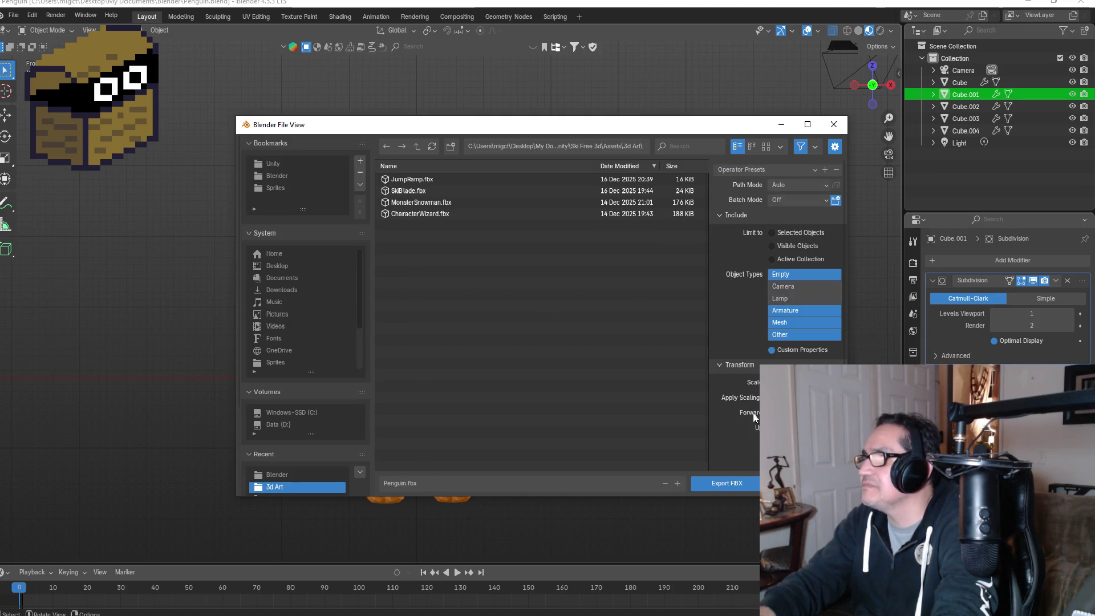
left_click(720, 486)
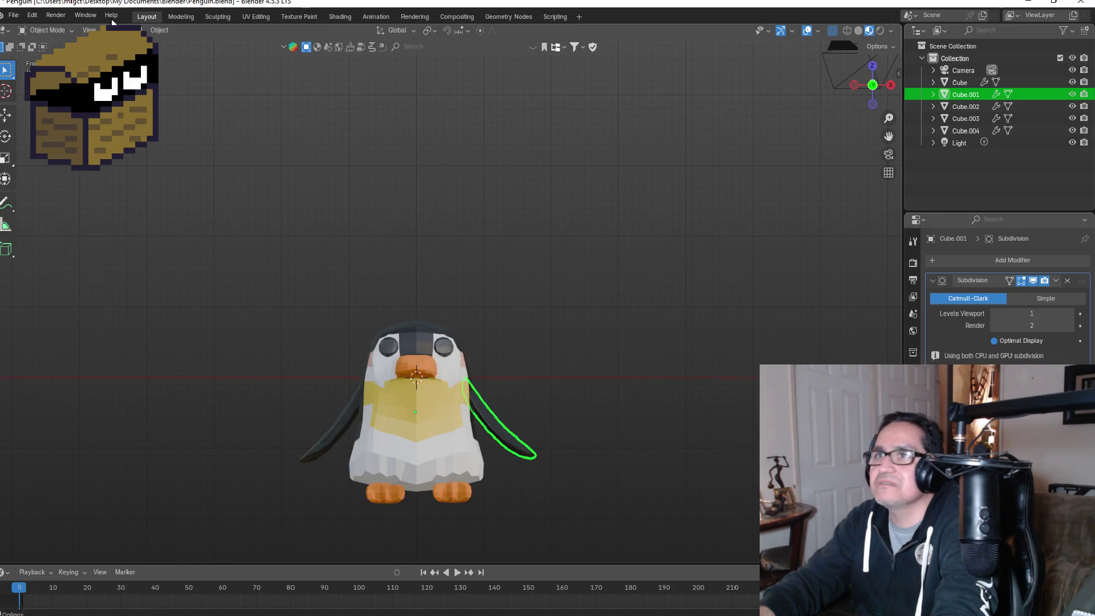
Step: Choose File > Open and save Penguin.blend when prompted
left_click(14, 15)
left_click(26, 273)
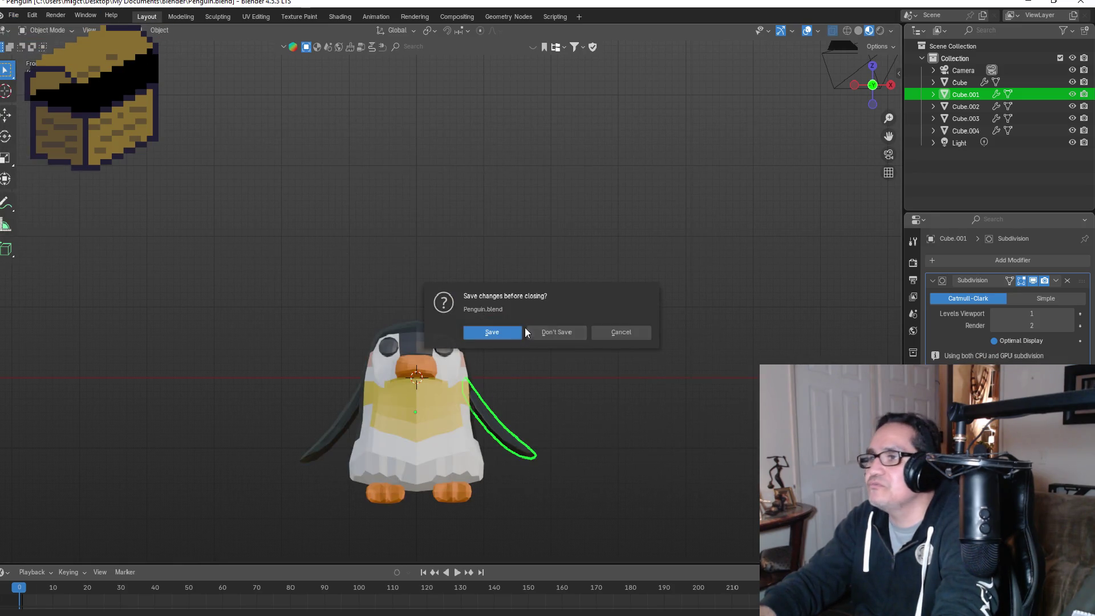
left_click(497, 333)
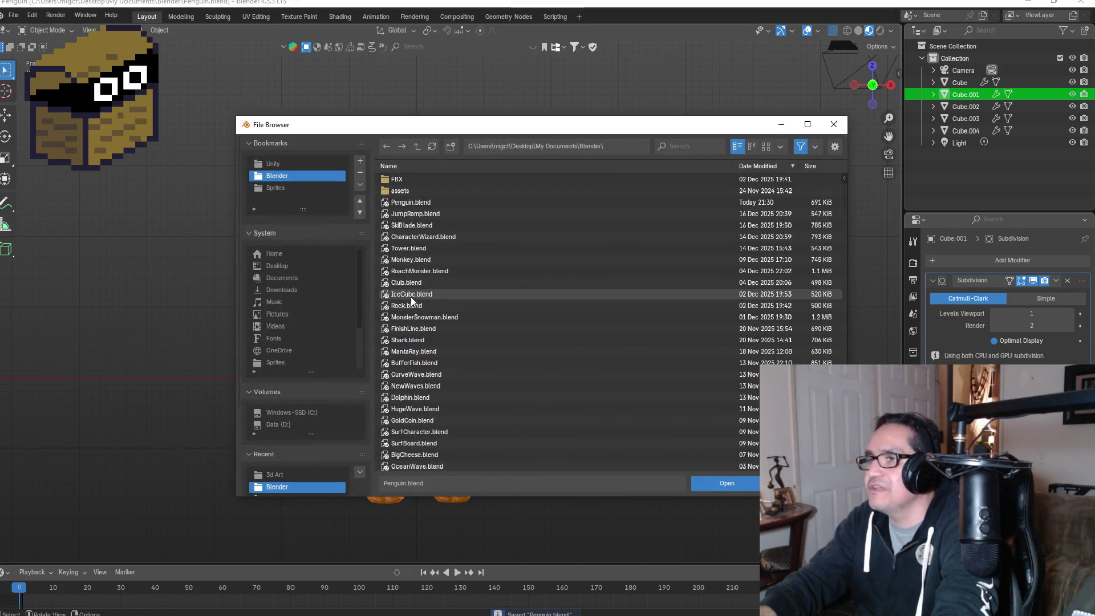
Step: Browse Monkey, SkiBlade and Rock blend files, then open MonsterSnowman.blend
left_click(407, 271)
left_click(411, 261)
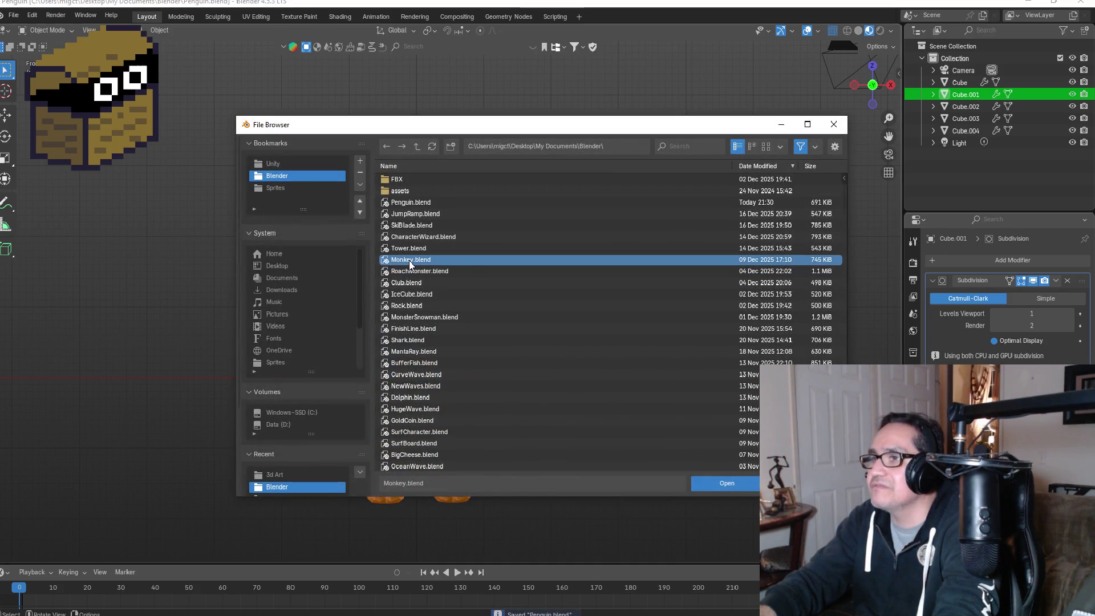
mouse_move(410, 262)
left_click(412, 226)
left_click(428, 261)
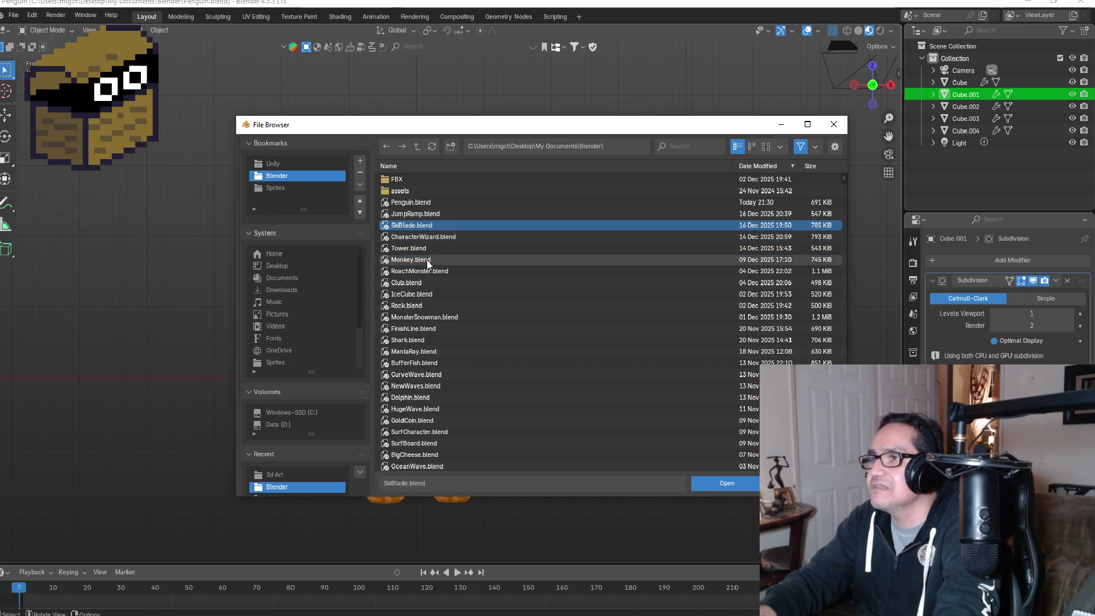
left_click(423, 227)
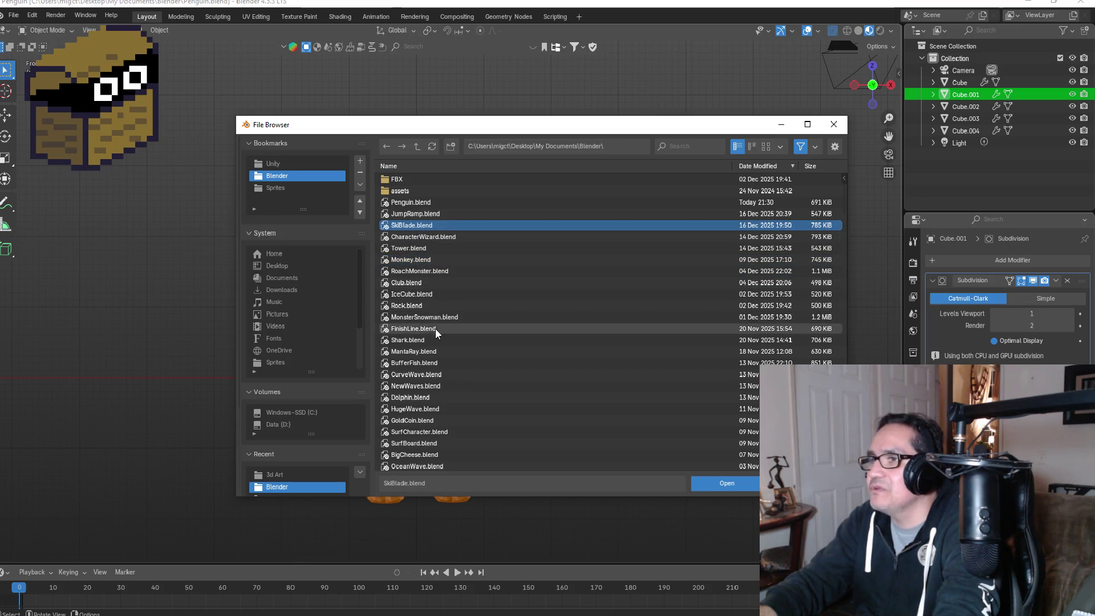
left_click(413, 307)
double_click(419, 317)
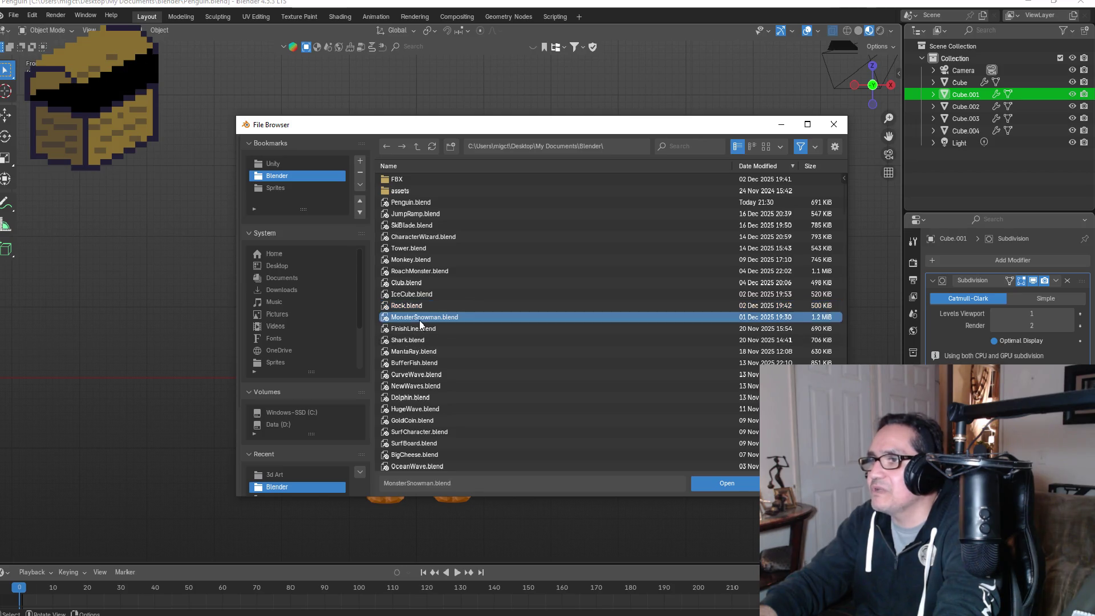
scroll(552, 317, "up", 1)
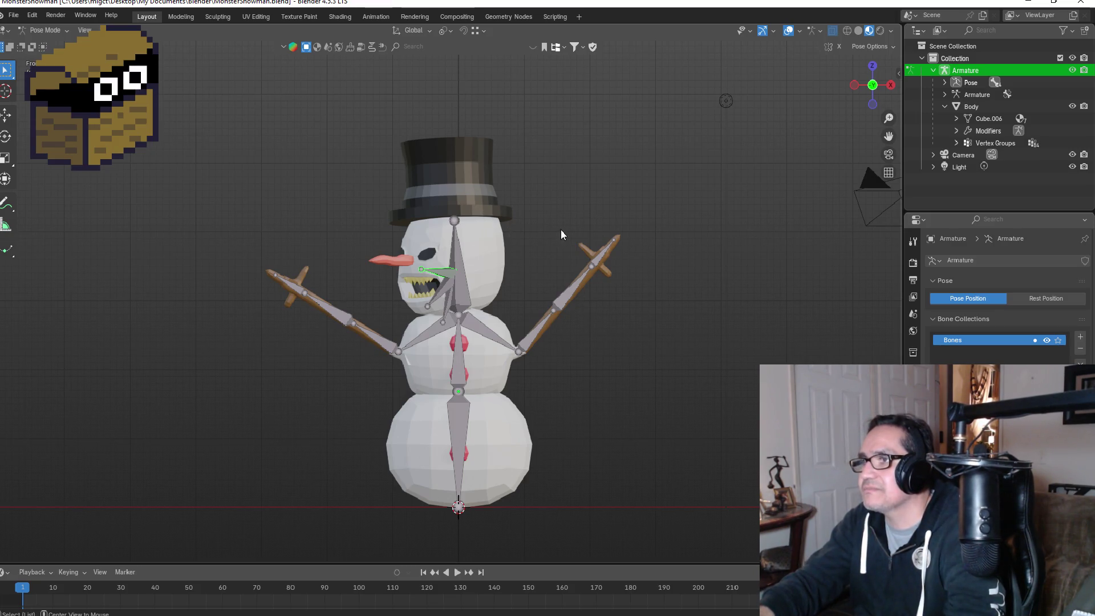
Step: Orbit and zoom around the monster snowman to inspect its fanged face and armature, then bring up the File menu
mouse_move(876, 88)
left_mouse_down()
mouse_move(751, 182)
mouse_move(629, 194)
mouse_move(358, 192)
mouse_move(689, 206)
mouse_move(685, 220)
left_mouse_up()
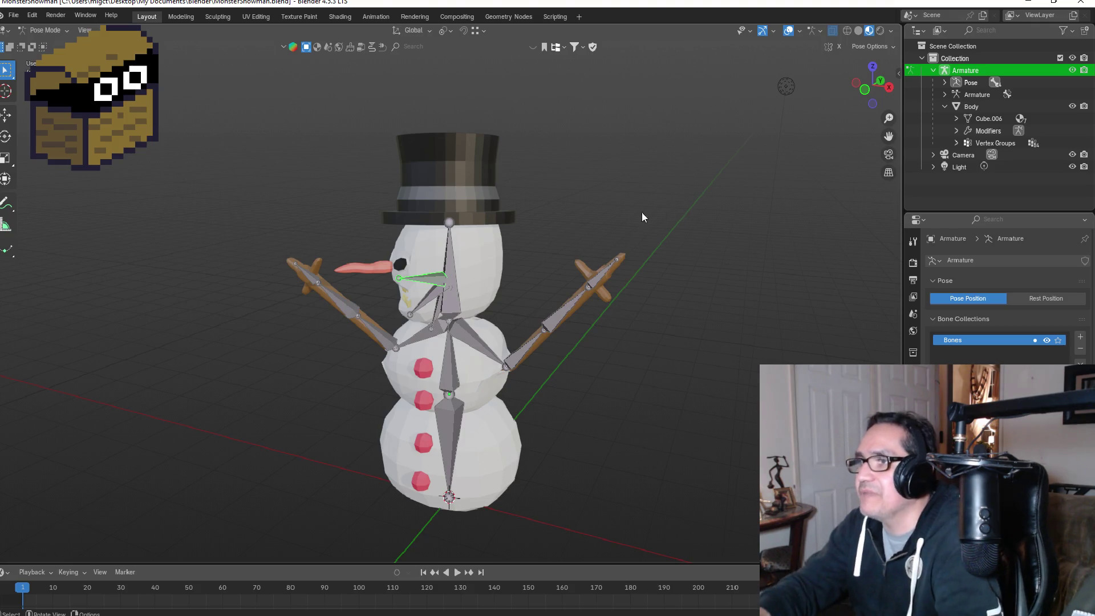
middle_click(588, 207)
mouse_move(588, 206)
left_mouse_down()
mouse_move(678, 186)
mouse_move(489, 204)
mouse_move(699, 239)
mouse_move(772, 229)
mouse_move(580, 211)
mouse_move(591, 216)
left_mouse_up()
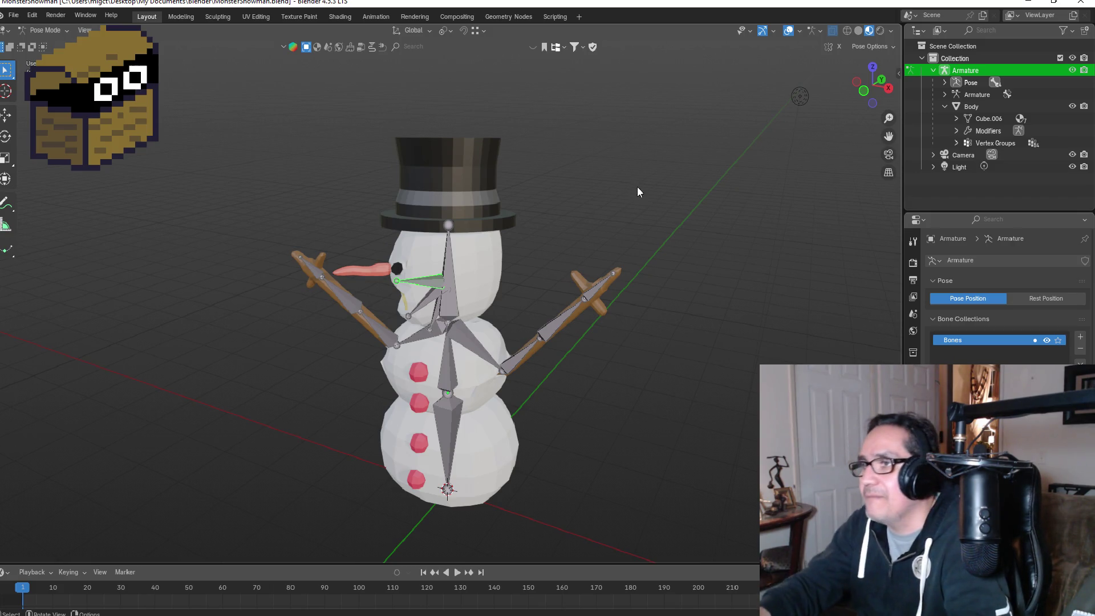
scroll(557, 299, "up", 2)
mouse_move(571, 297)
left_mouse_down()
mouse_move(683, 269)
mouse_move(659, 270)
left_mouse_up()
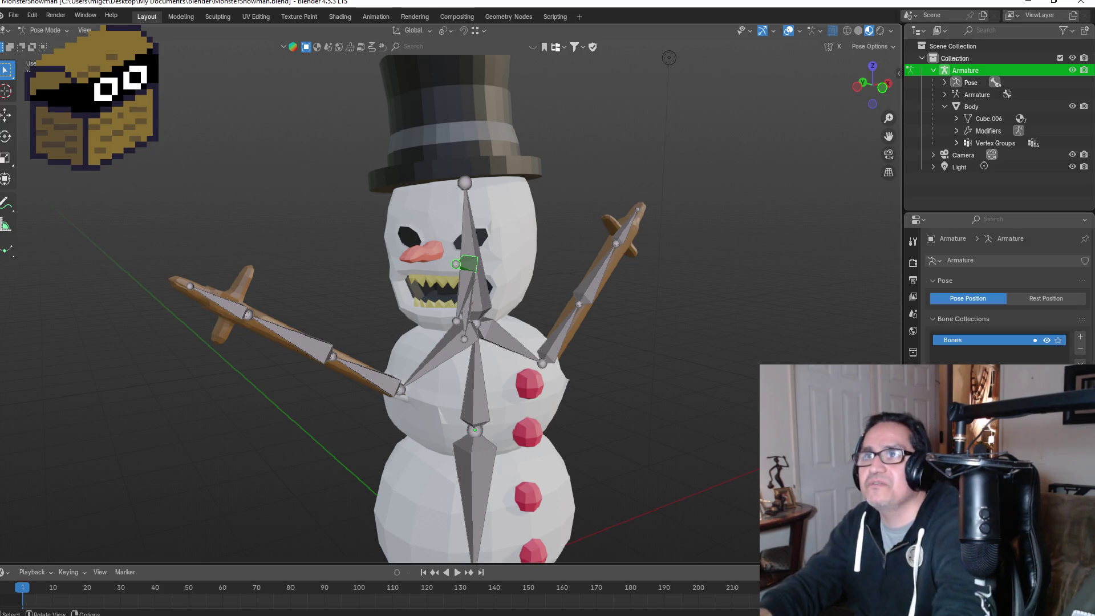
left_click(13, 14)
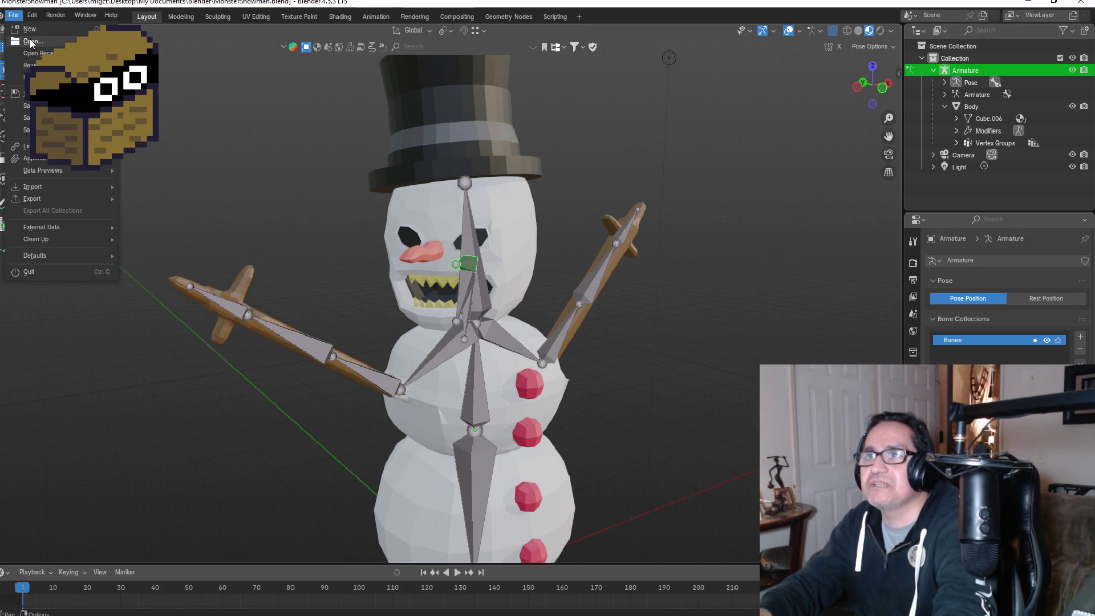
Step: Pick Club.blend in the file browser, cancel without opening it, and close Blender
left_click(31, 42)
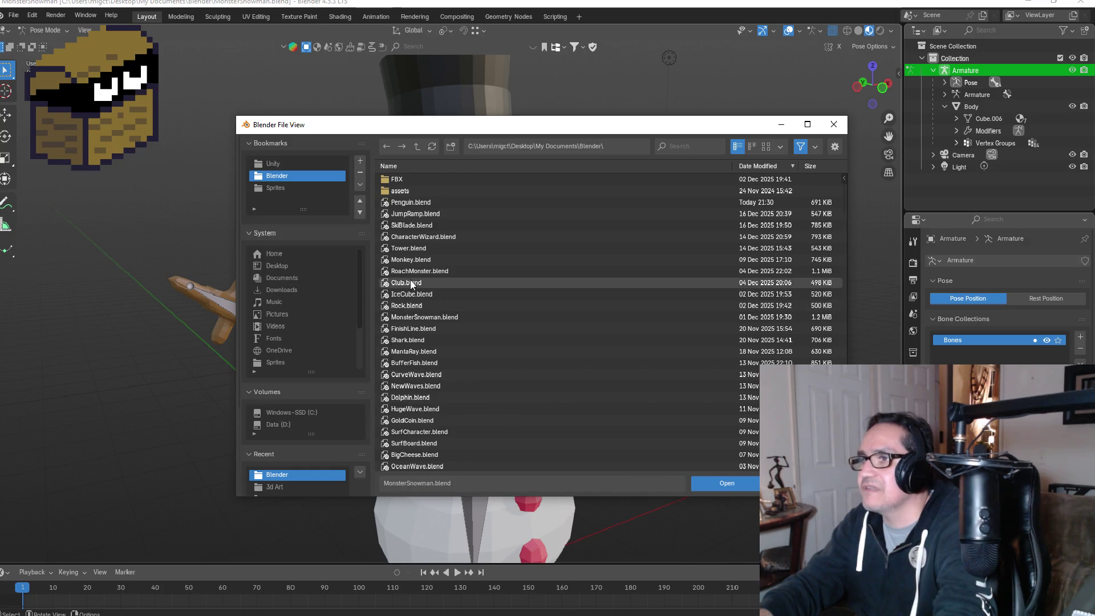
left_click(411, 283)
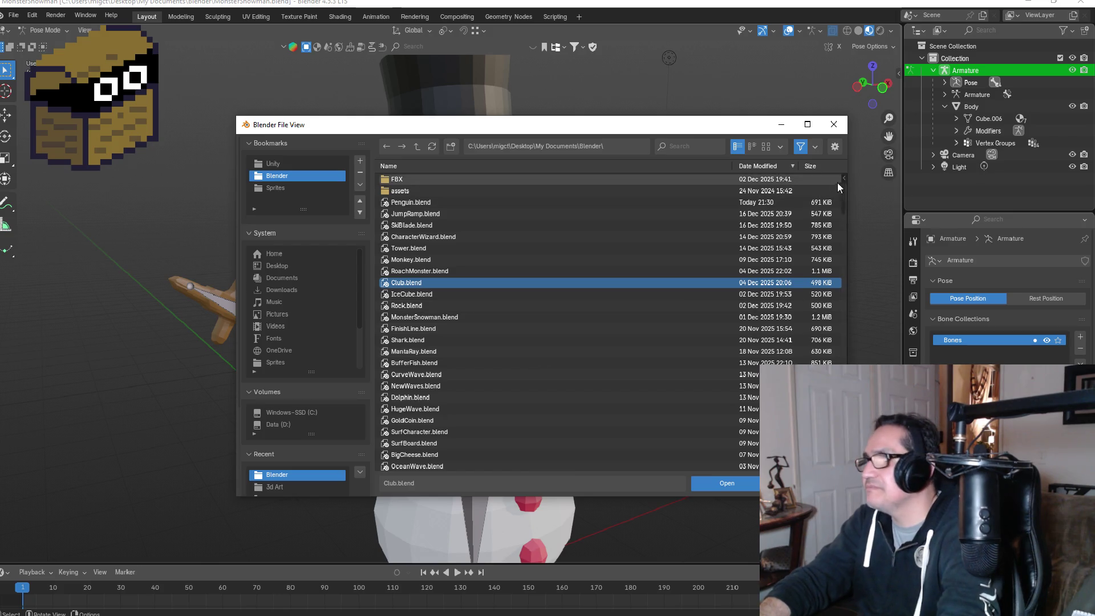
left_click(835, 125)
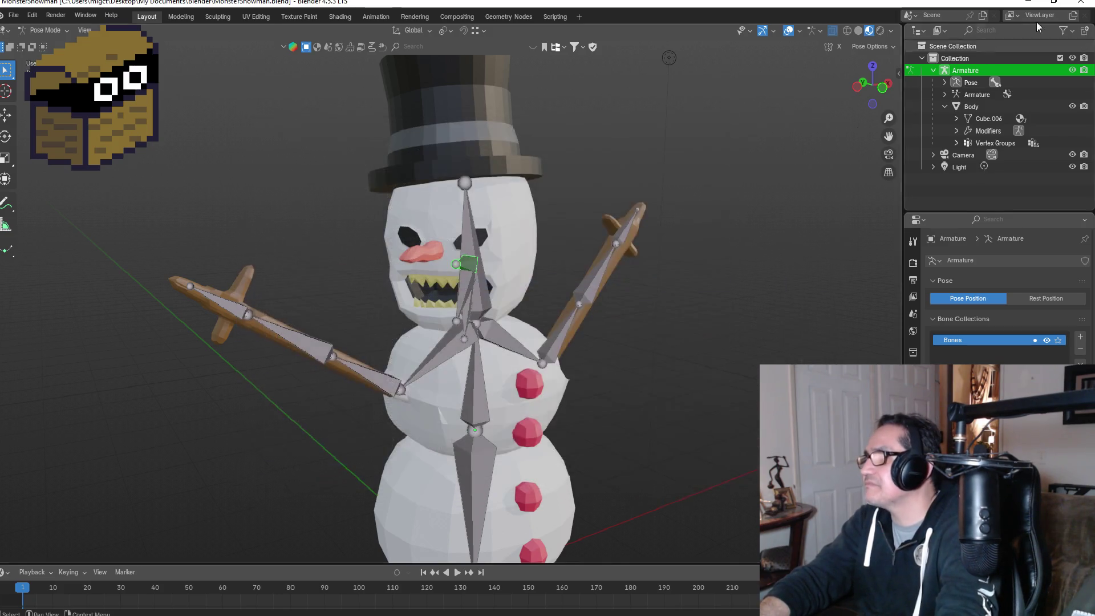
left_click(1084, 2)
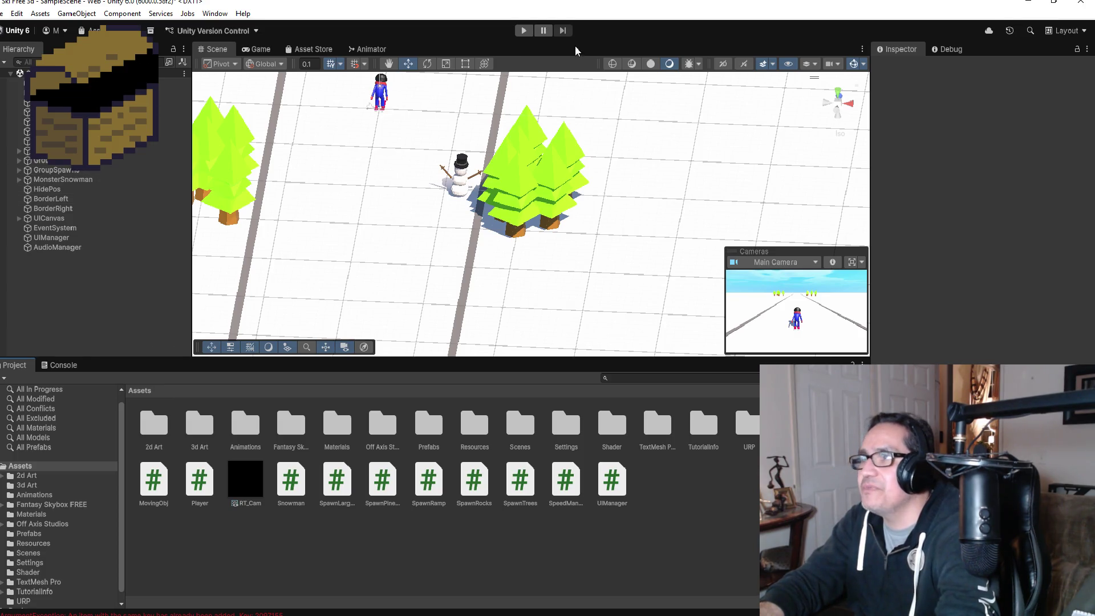
Step: Play the game, steer the skier left then right past the snowman, and pause
left_click(523, 30)
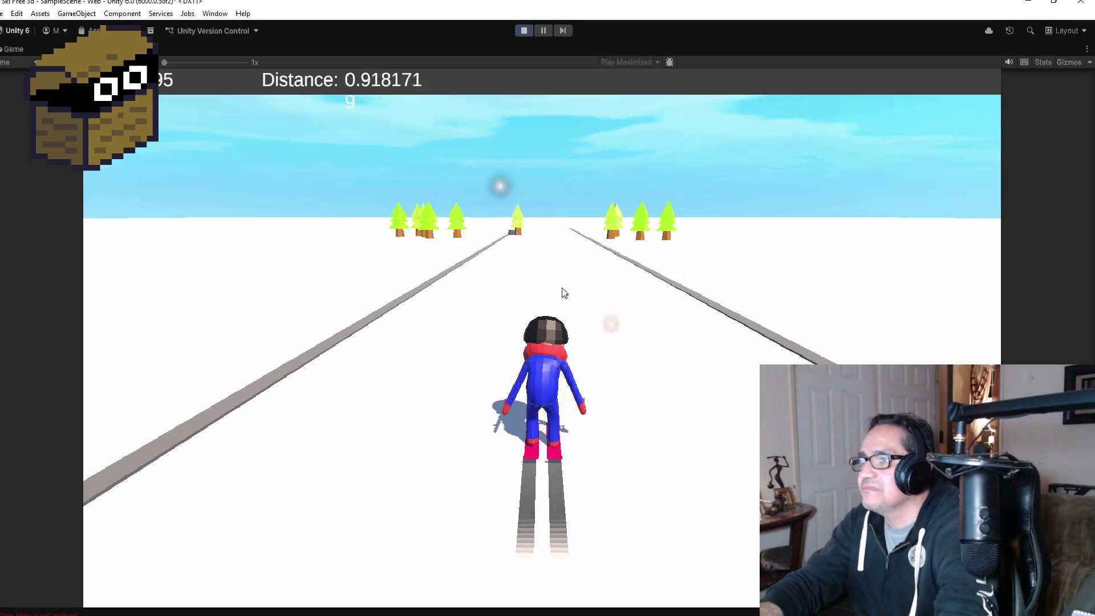
key("Left")
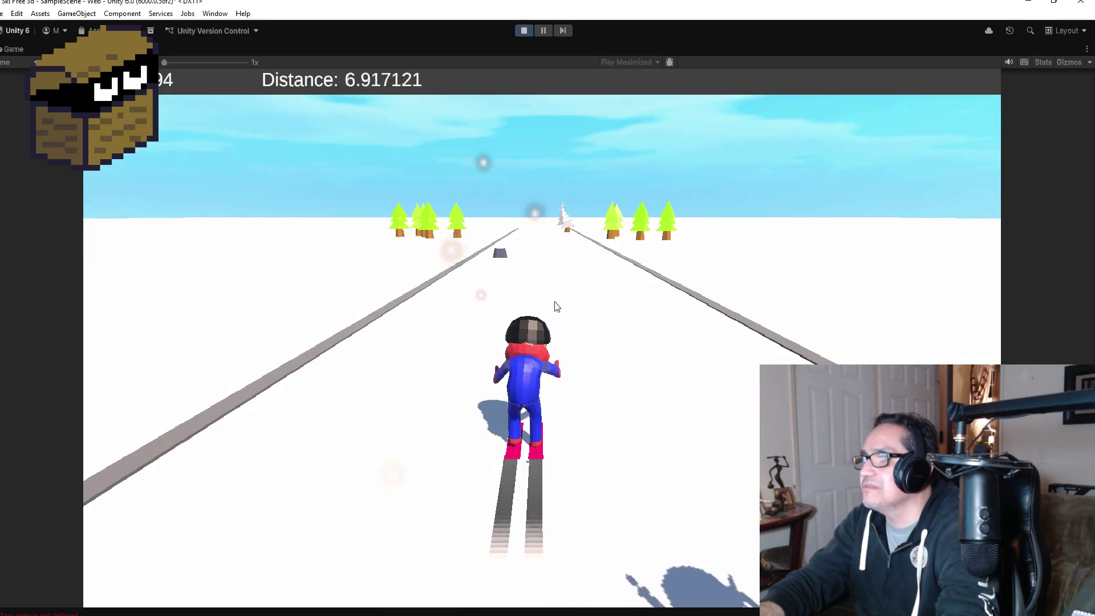
key("Left")
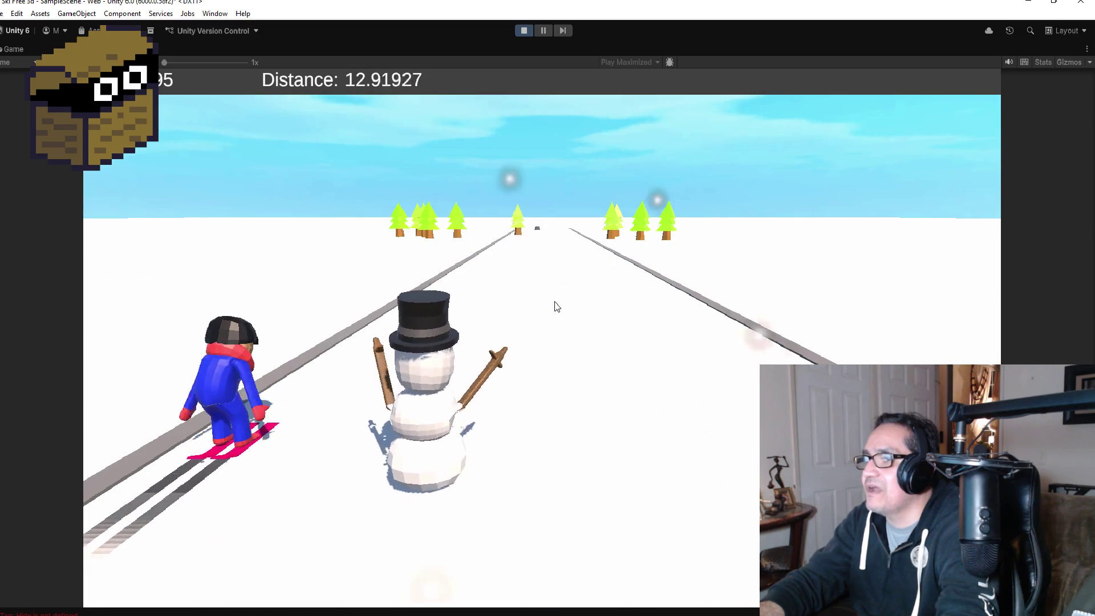
key("Right")
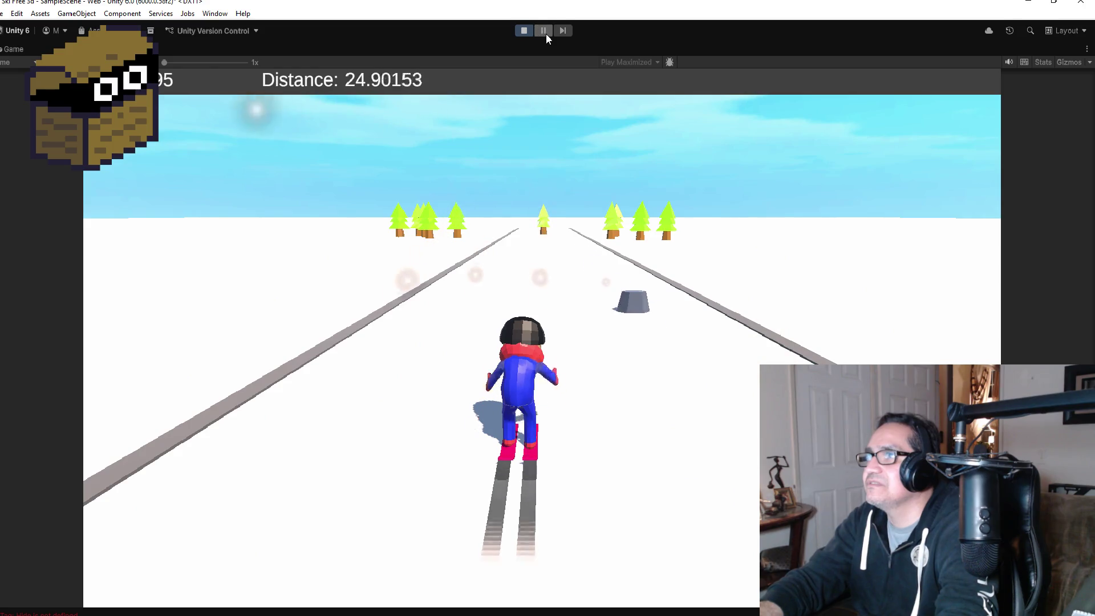
left_click(545, 32)
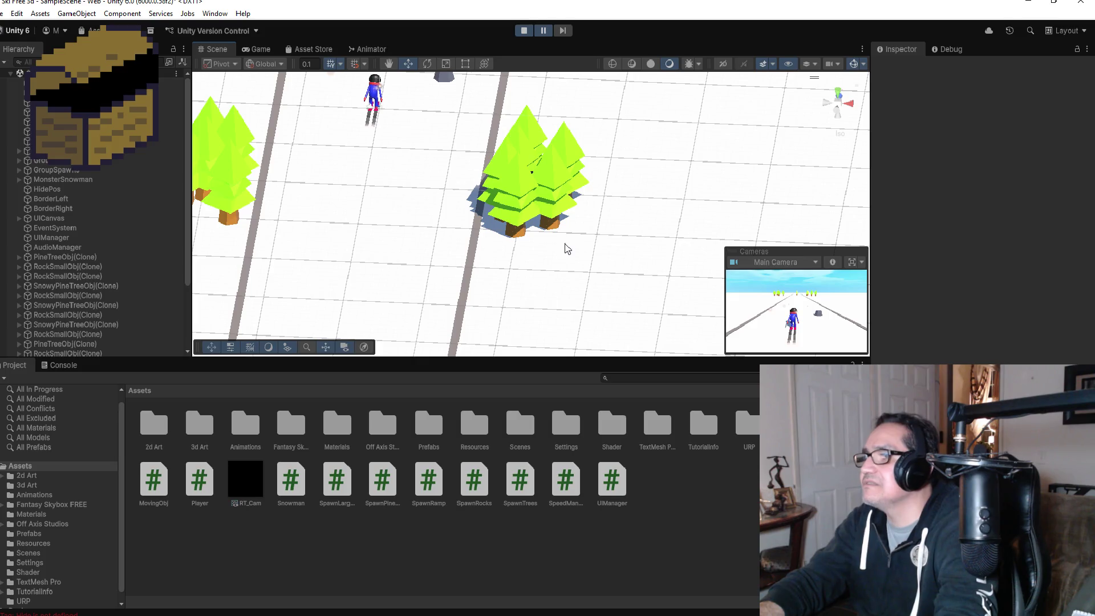
Step: Resume play, swerve the skier left and right across the slope, and pause again
left_click(543, 30)
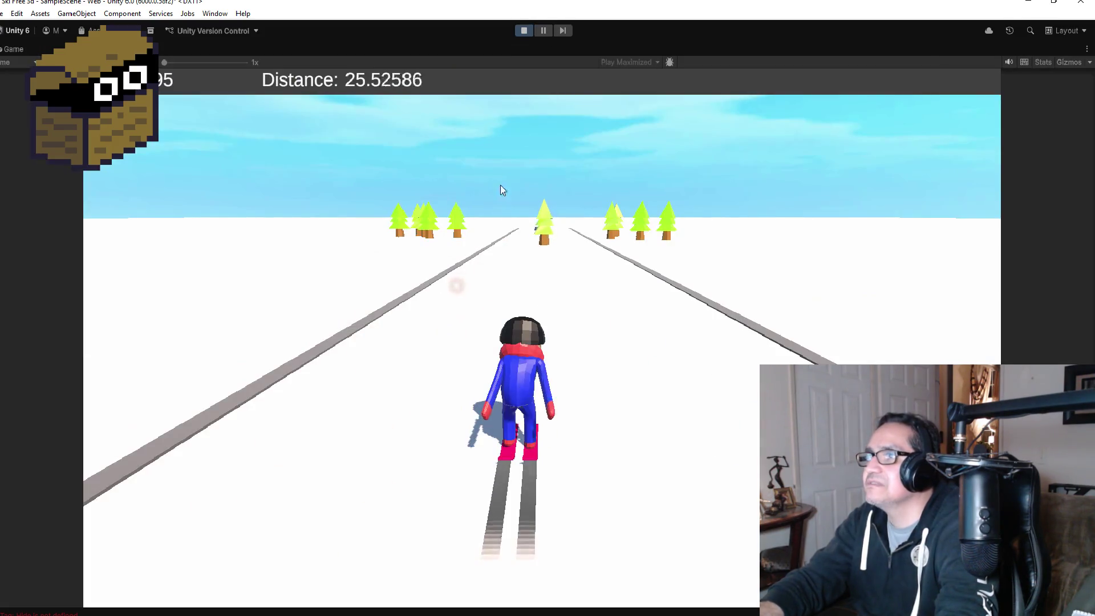
key("Left")
key("Right")
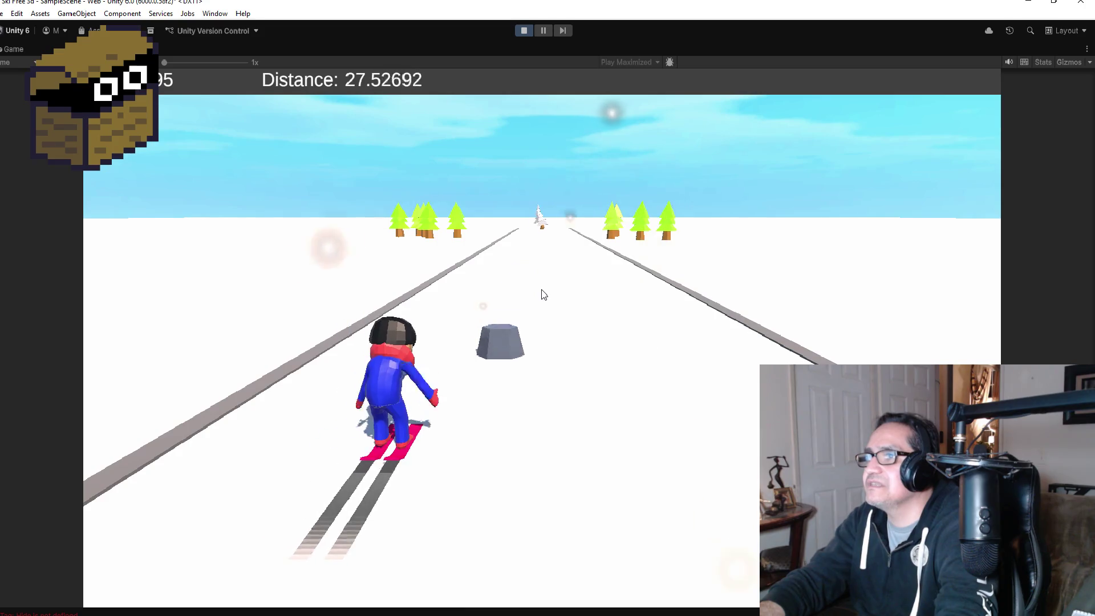
key("Right")
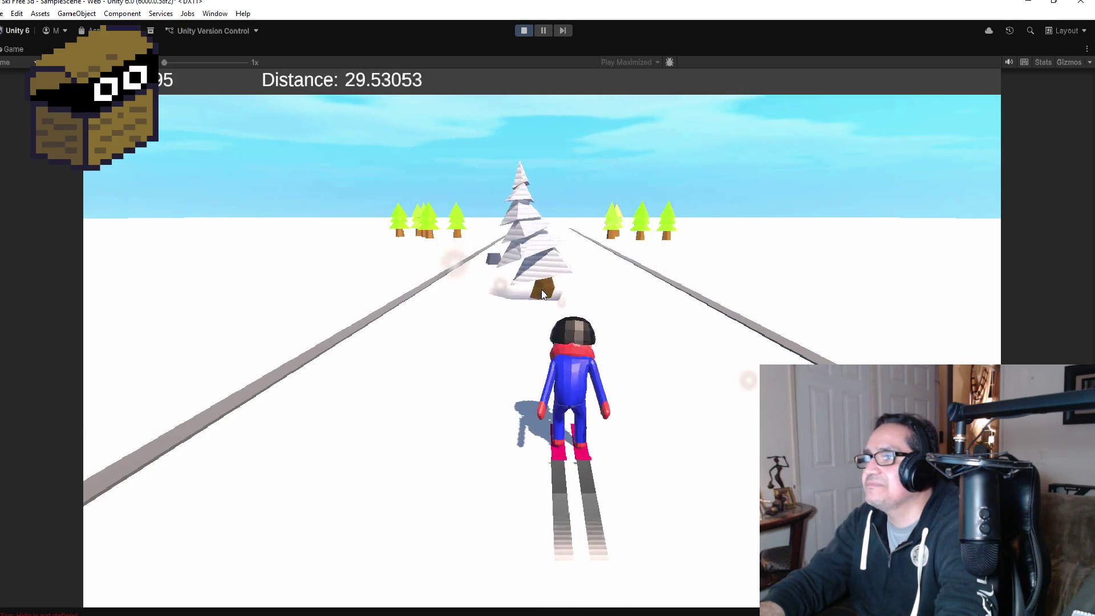
key("Right")
key("Left")
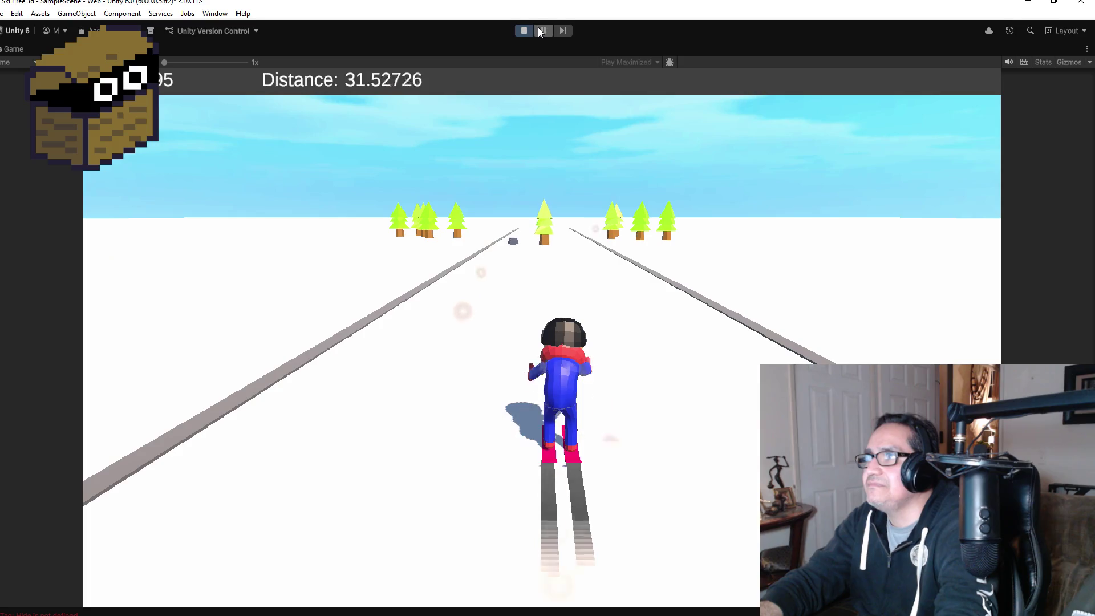
left_click(542, 31)
Step: Select MonsterSnowman and frame and orbit the scene view around it
left_click(79, 180)
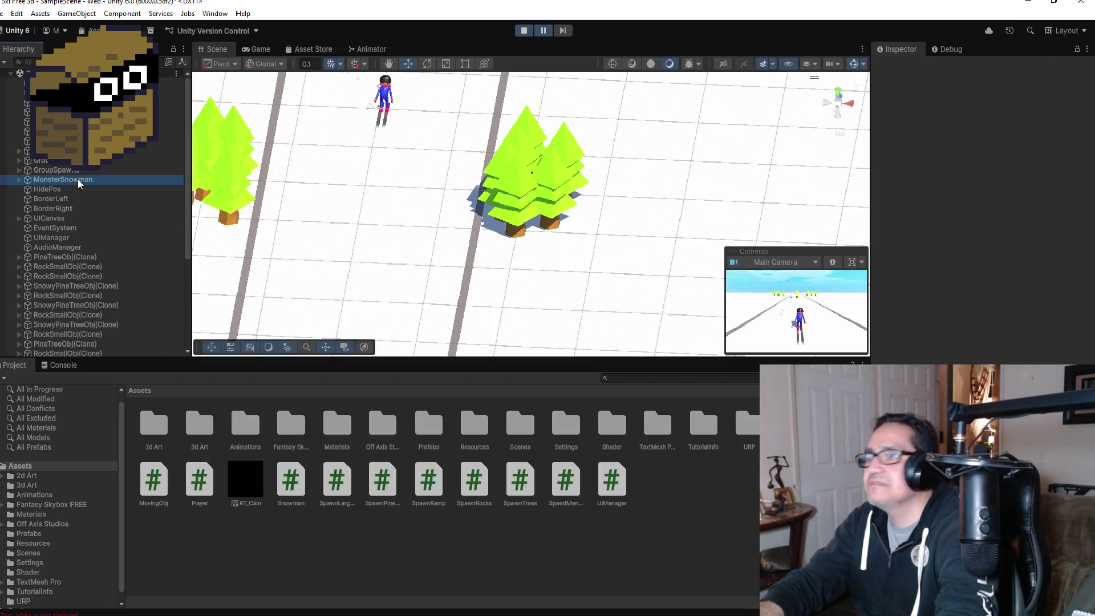
double_click(63, 180)
scroll(604, 307, "down", 3)
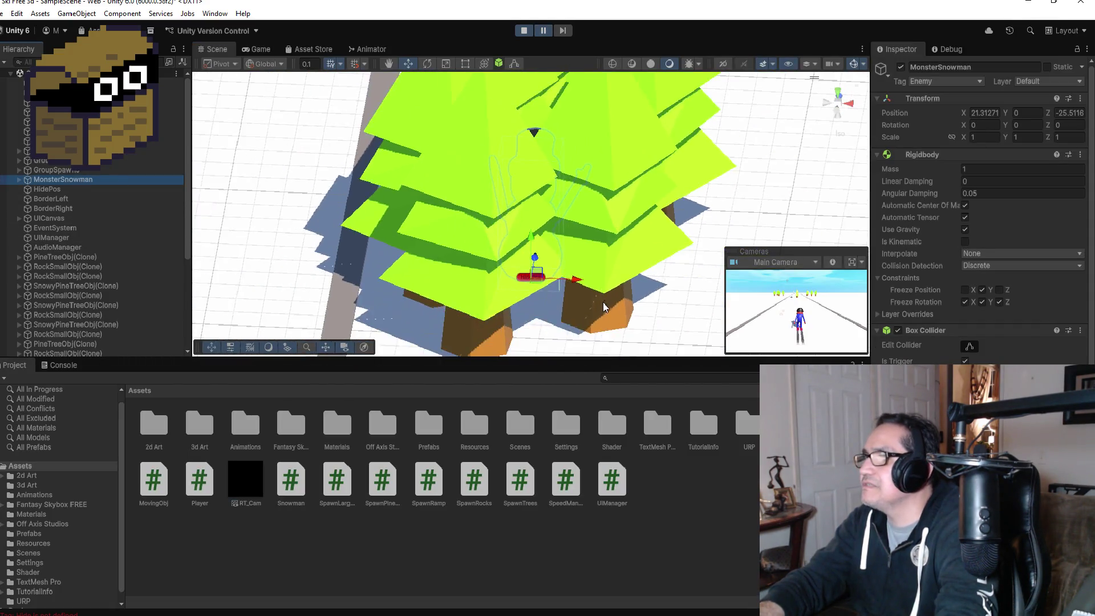
mouse_move(606, 308)
left_mouse_down()
mouse_move(623, 313)
mouse_move(617, 246)
mouse_move(620, 271)
left_mouse_up()
scroll(981, 228, "down", 4)
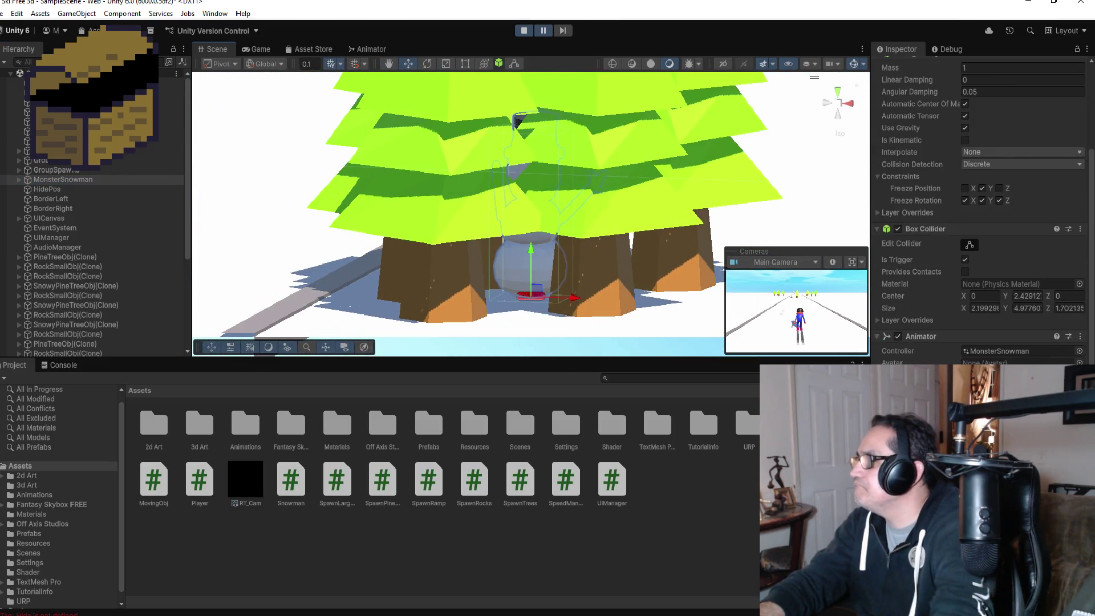
scroll(951, 348, "up", 4)
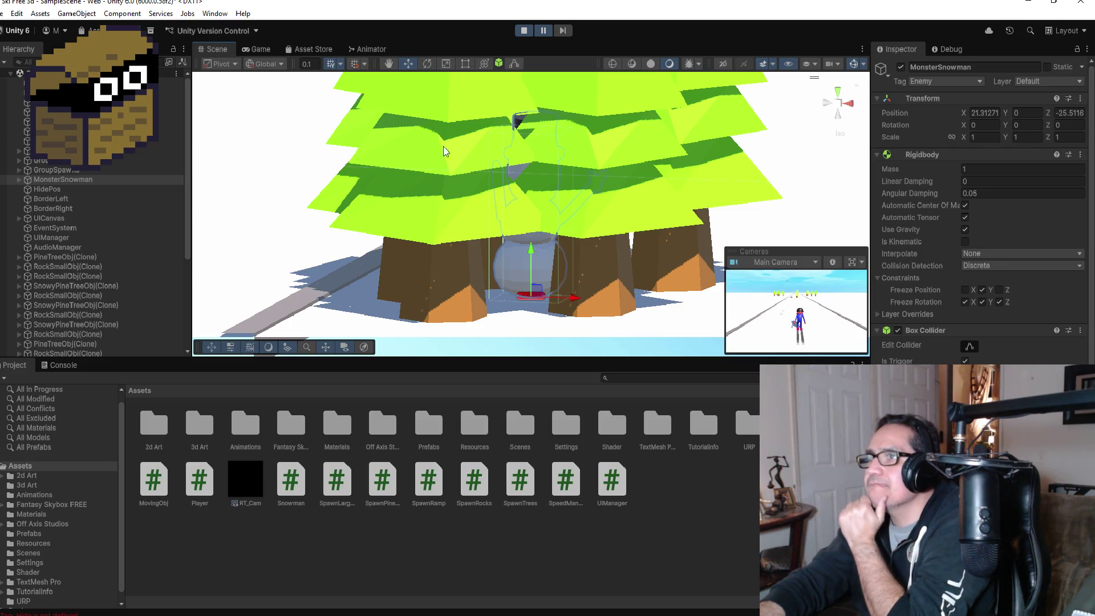
Step: Resume and pause play, inspect MonsterSnowman's Box Collider and Animator, then stop the game
left_click(543, 33)
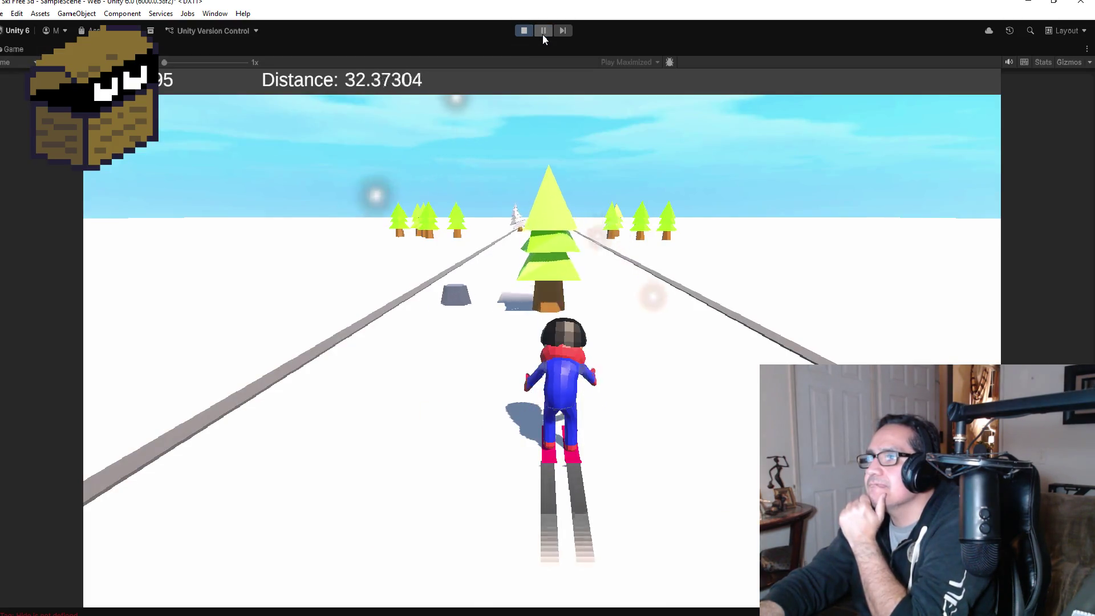
left_click(543, 33)
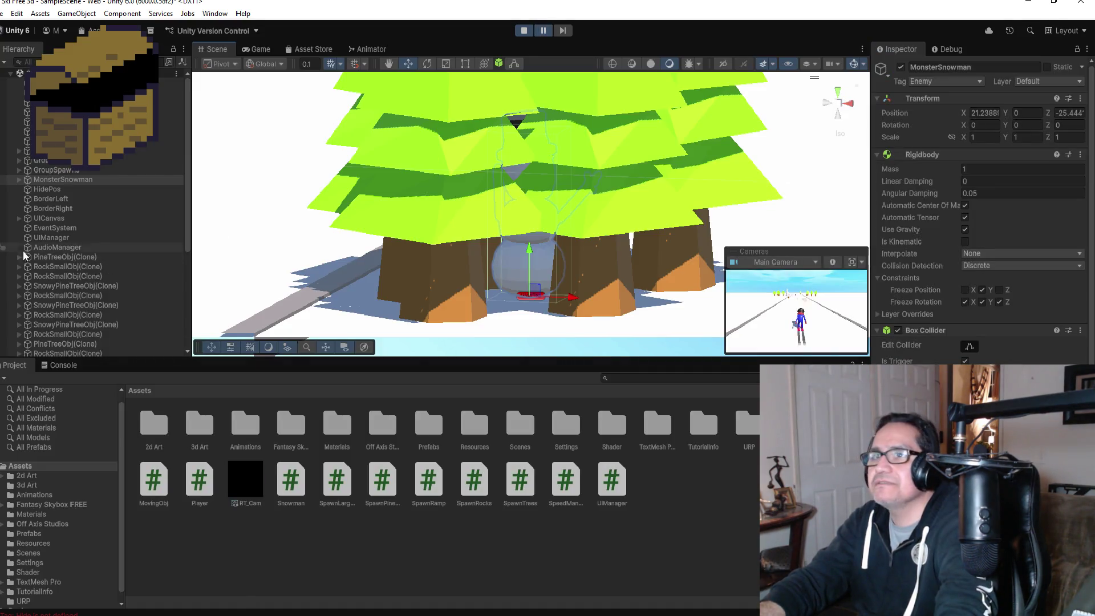
left_click(74, 180)
scroll(981, 211, "down", 4)
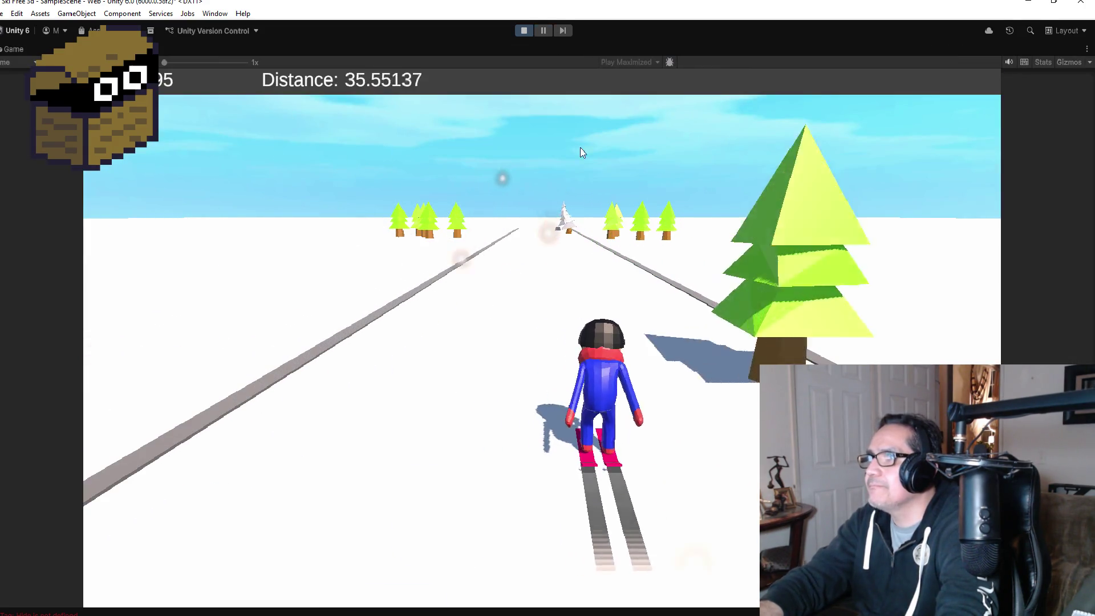
left_click(550, 32)
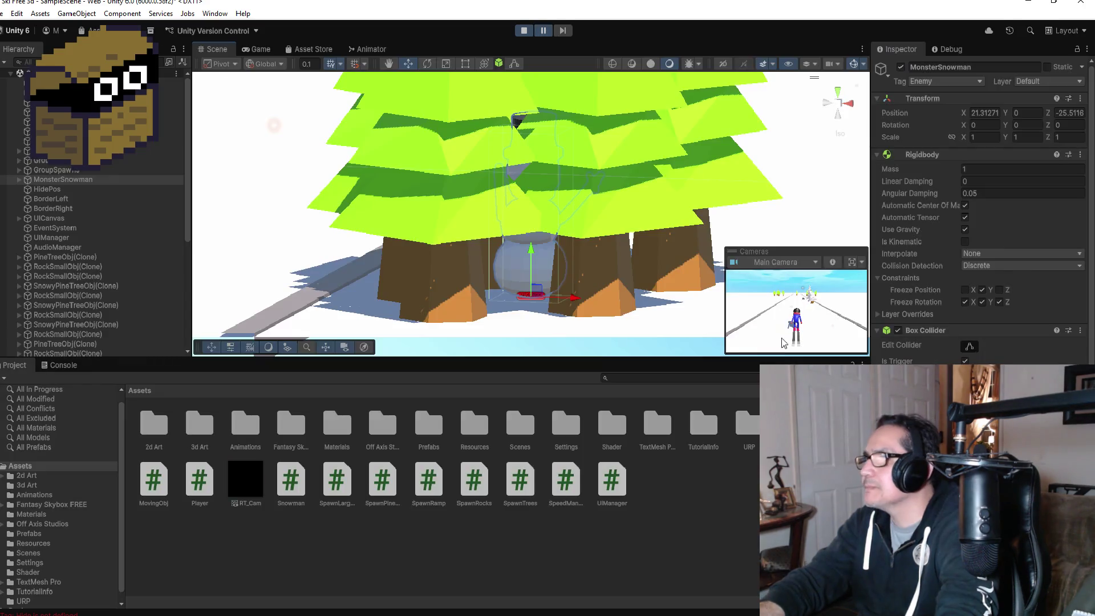
scroll(981, 205, "down", 3)
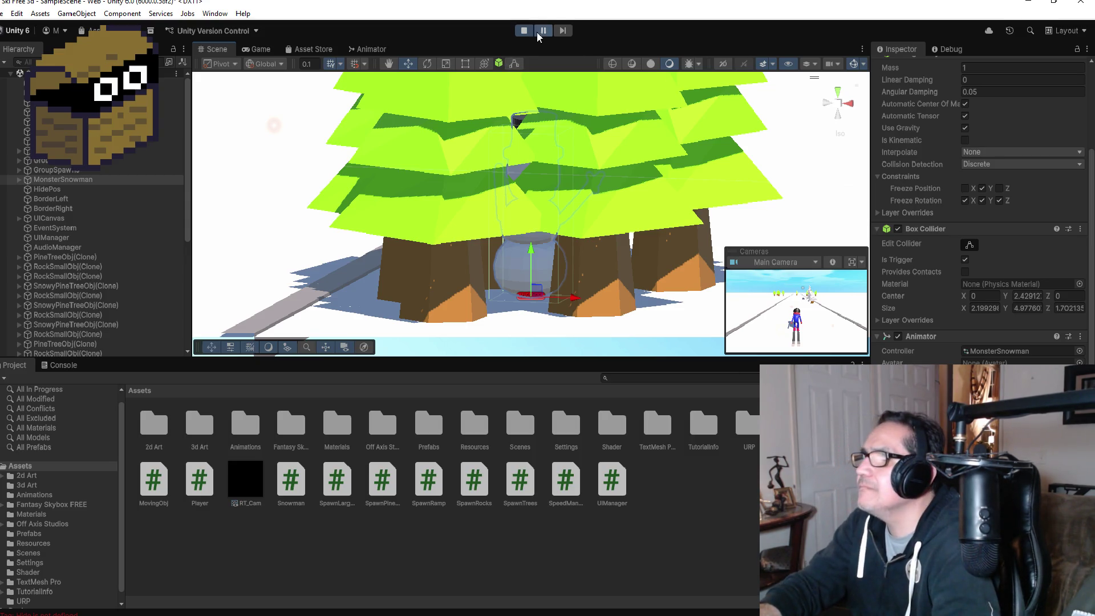
Step: Stop play mode and bring Snowman.cs back up in Visual Studio
left_click(522, 31)
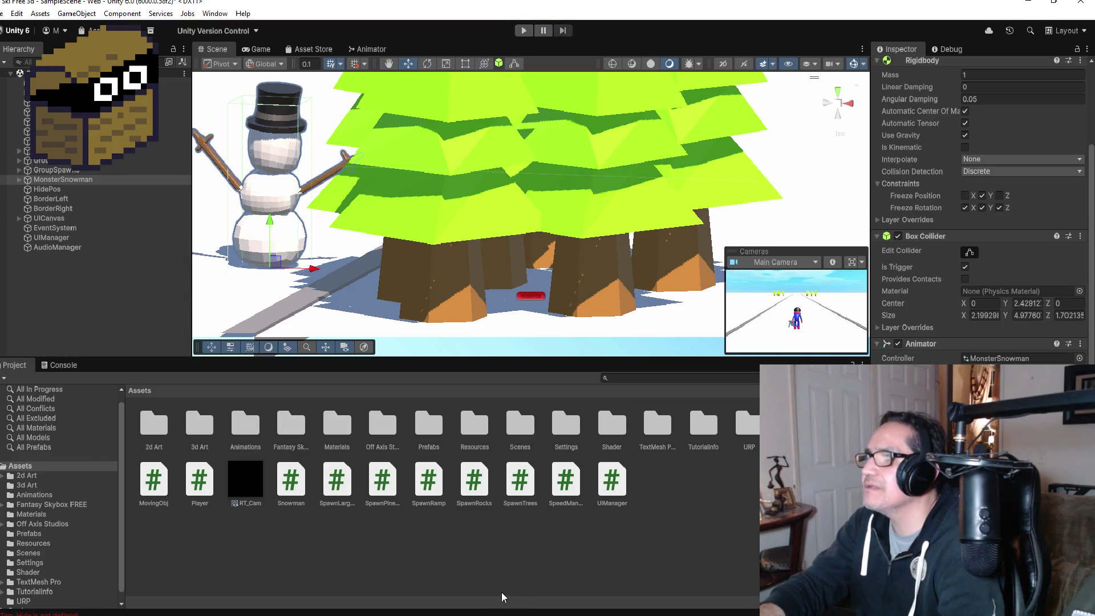
mouse_move(342, 614)
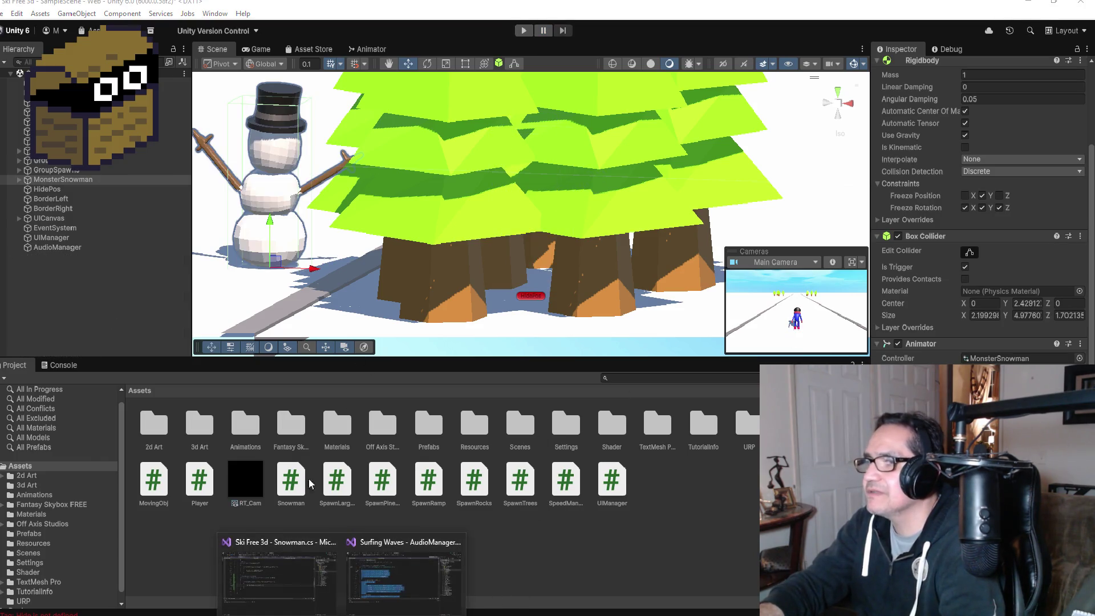
left_click(285, 566)
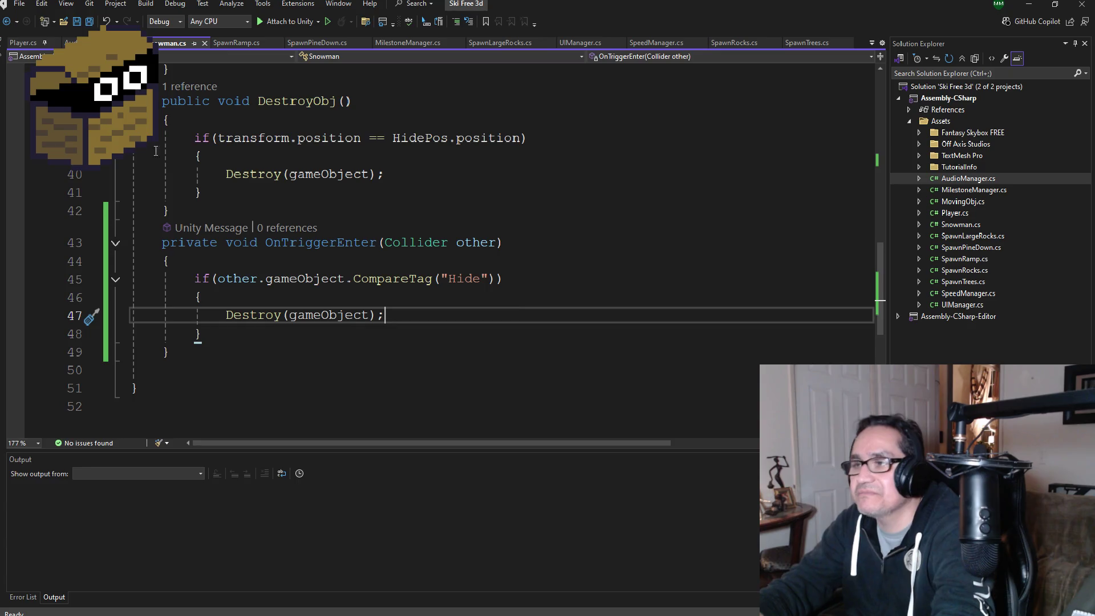
Step: Read through Snowman.cs to the end, checking where direction is used, then minimize Visual Studio
scroll(353, 235, "up", 4)
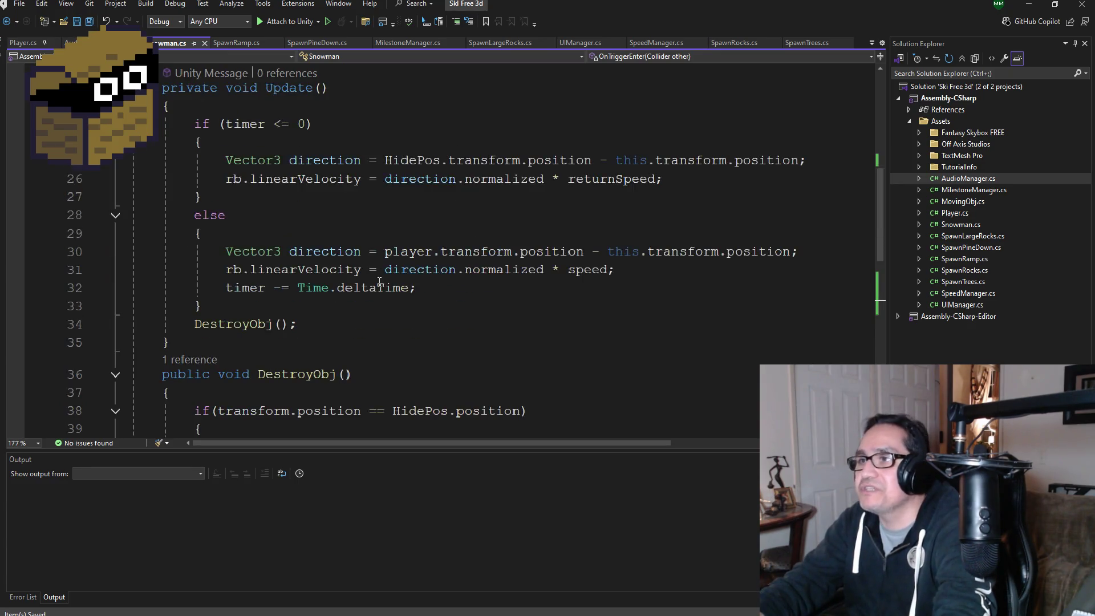
scroll(415, 315, "down", 3)
scroll(455, 344, "up", 4)
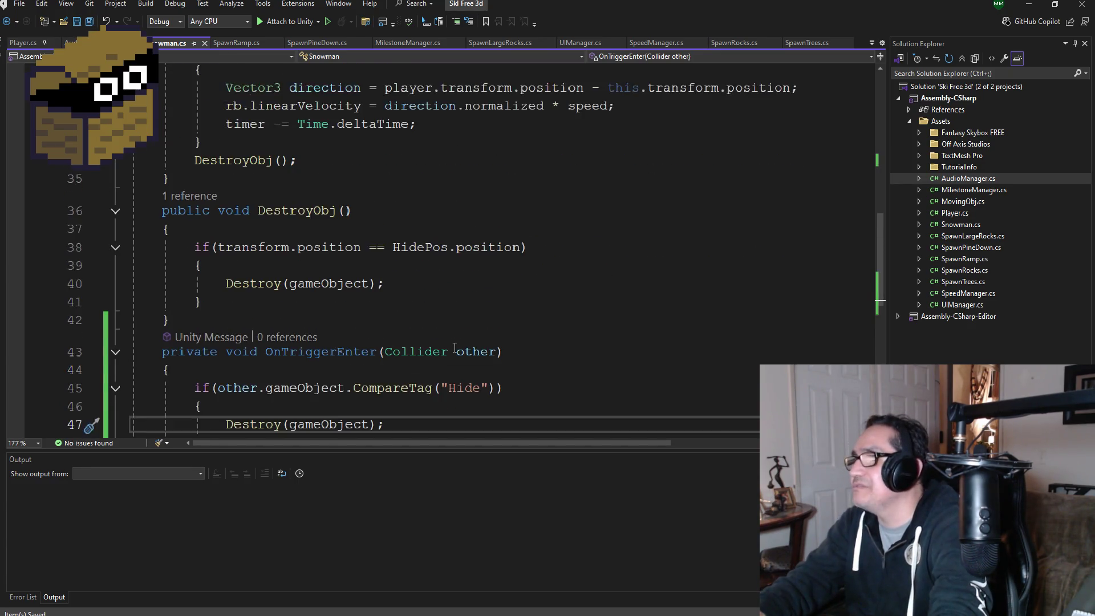
left_click(360, 252)
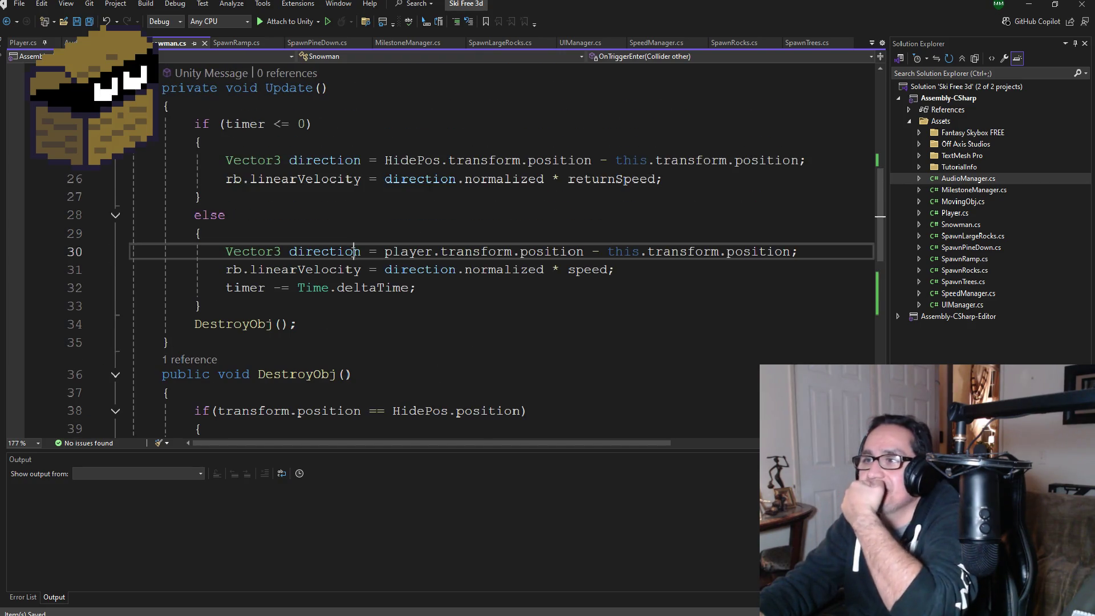
scroll(400, 301, "up", 4)
scroll(401, 300, "down", 3)
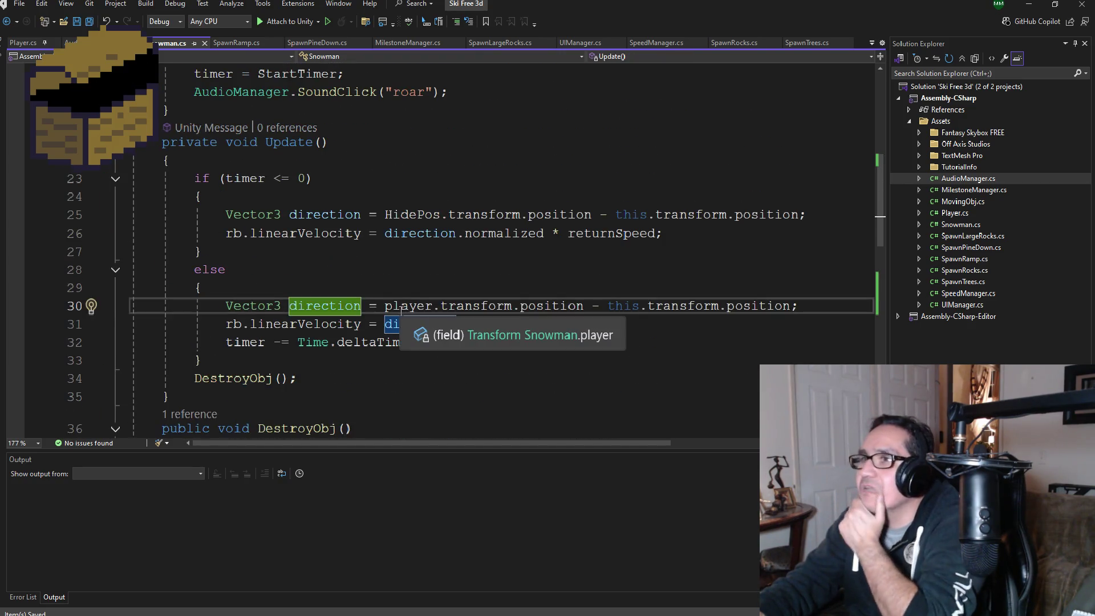
scroll(419, 342, "down", 3)
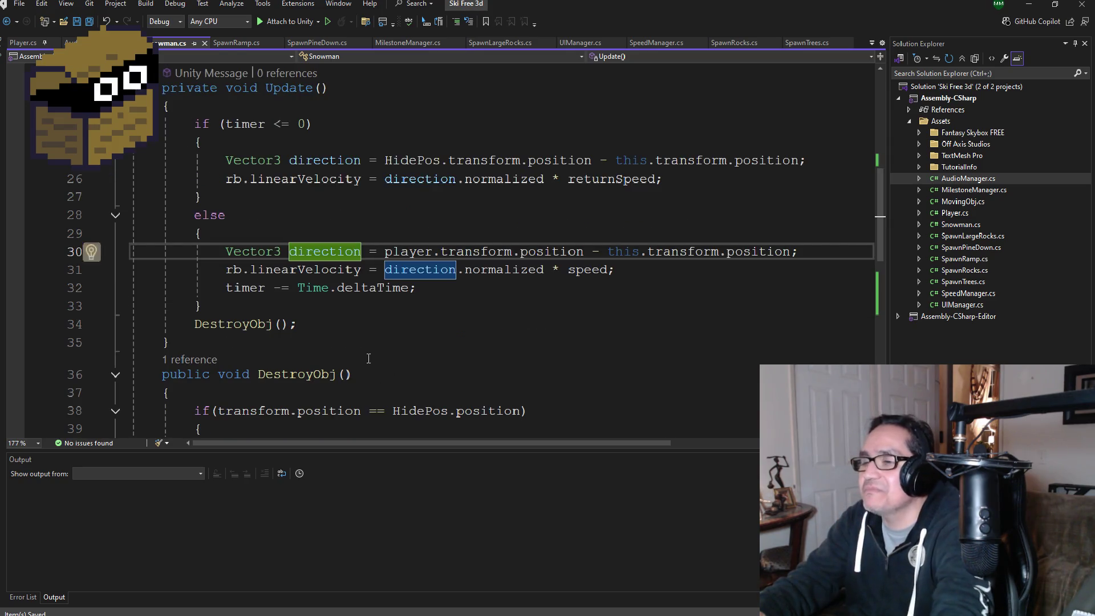
scroll(369, 358, "down", 2)
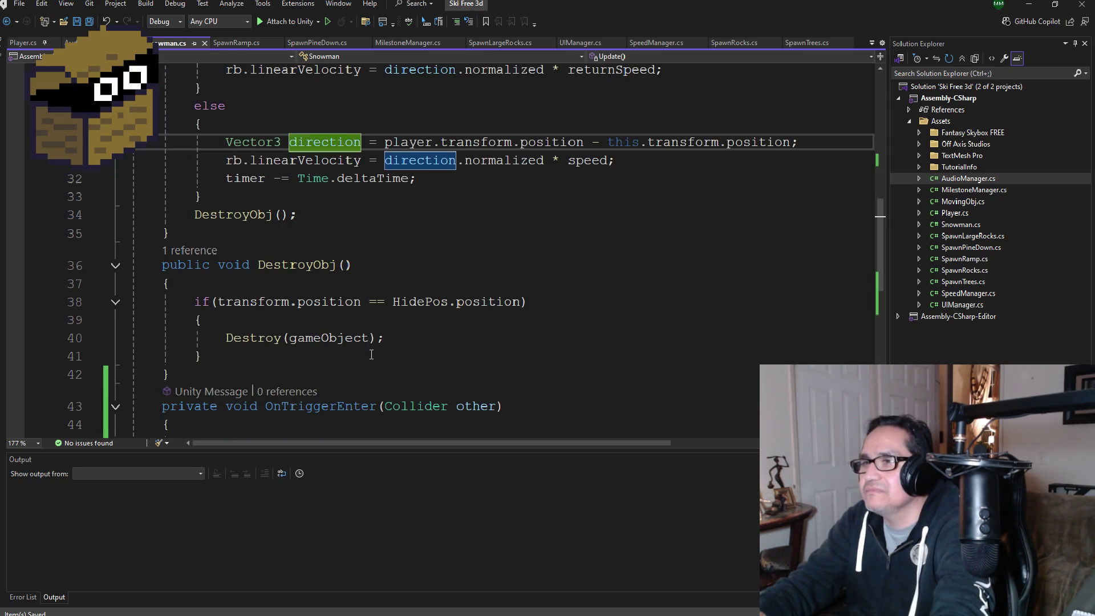
scroll(371, 354, "down", 1)
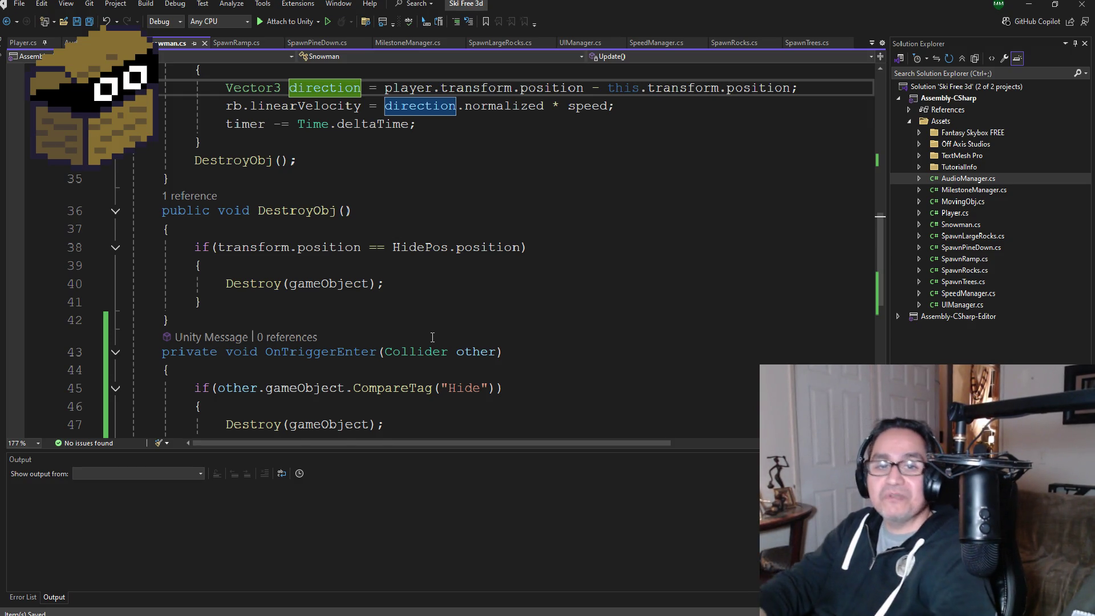
scroll(445, 325, "down", 2)
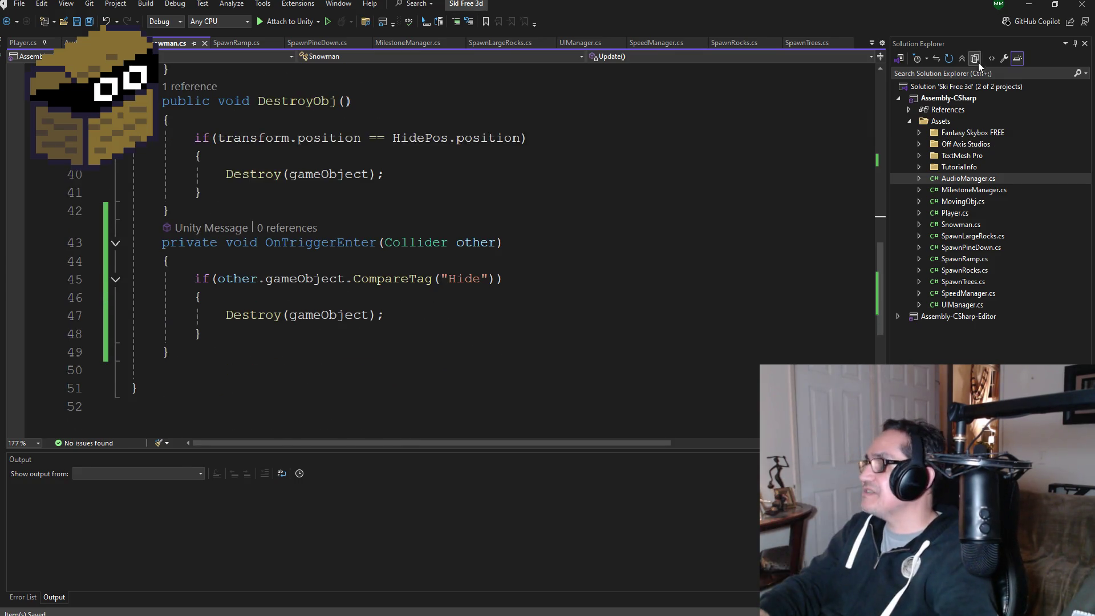
left_click(1026, 4)
scroll(962, 224, "up", 3)
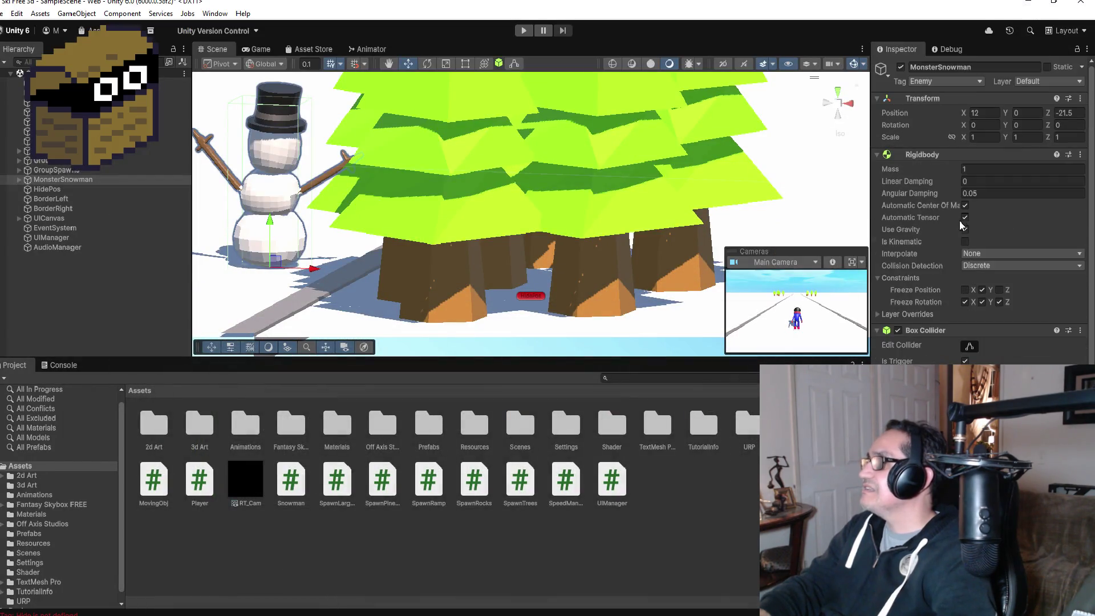
Step: Inspect BorderRight, AudioManager and HidePos, glancing at Snowman.cs before returning to Unity
left_click(65, 210)
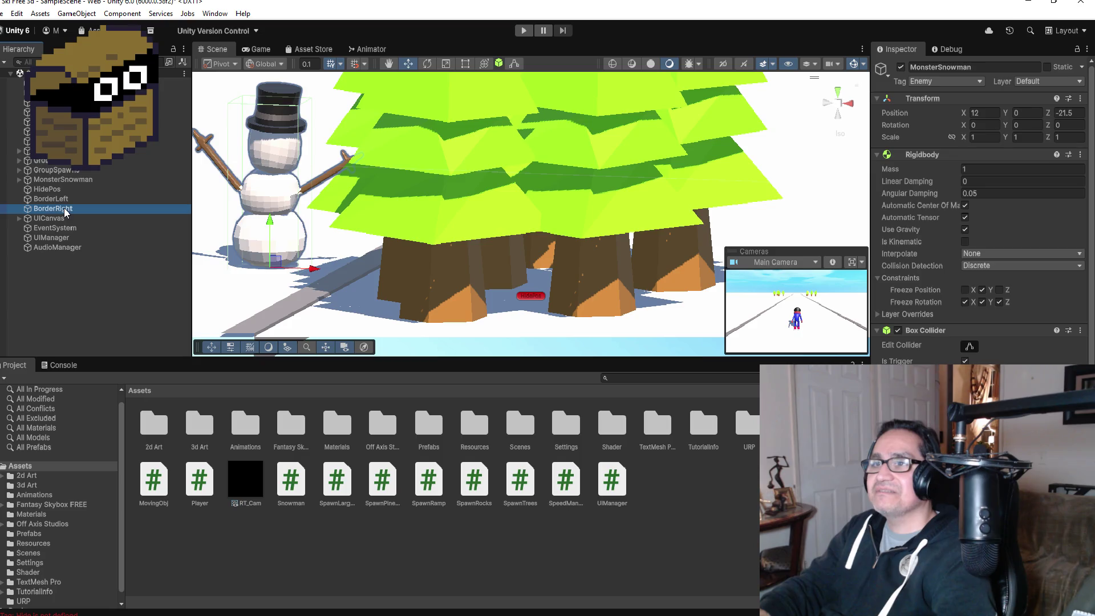
left_click(63, 249)
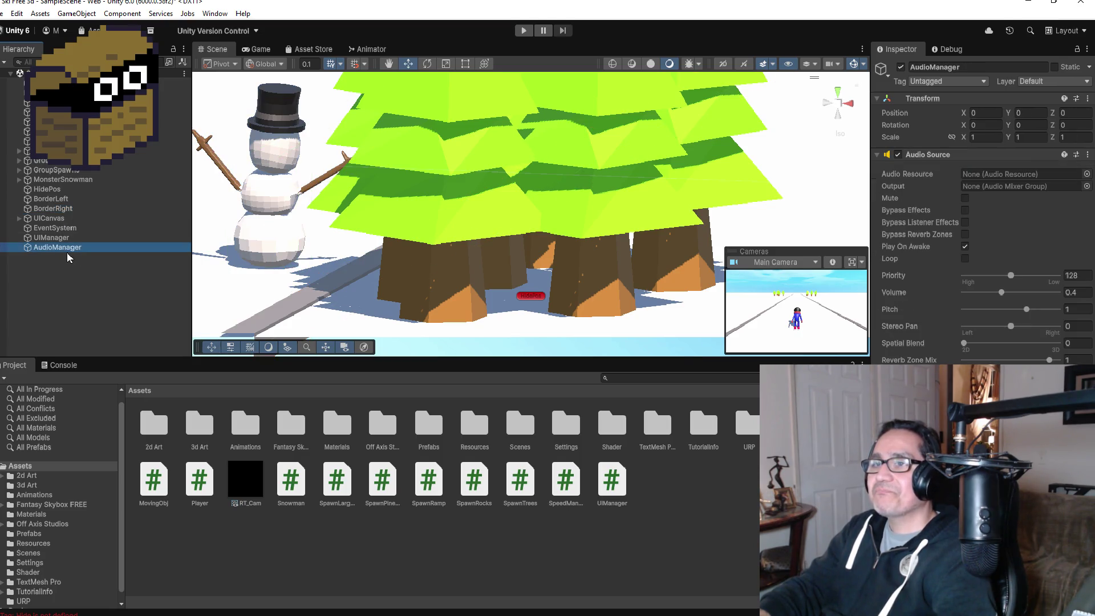
left_click(47, 189)
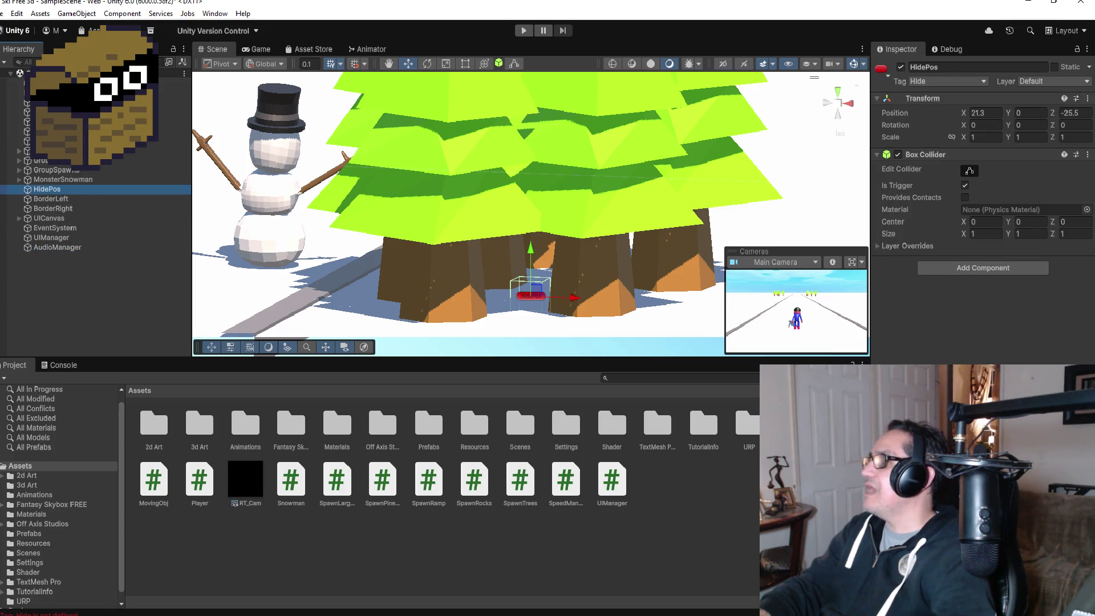
mouse_move(342, 615)
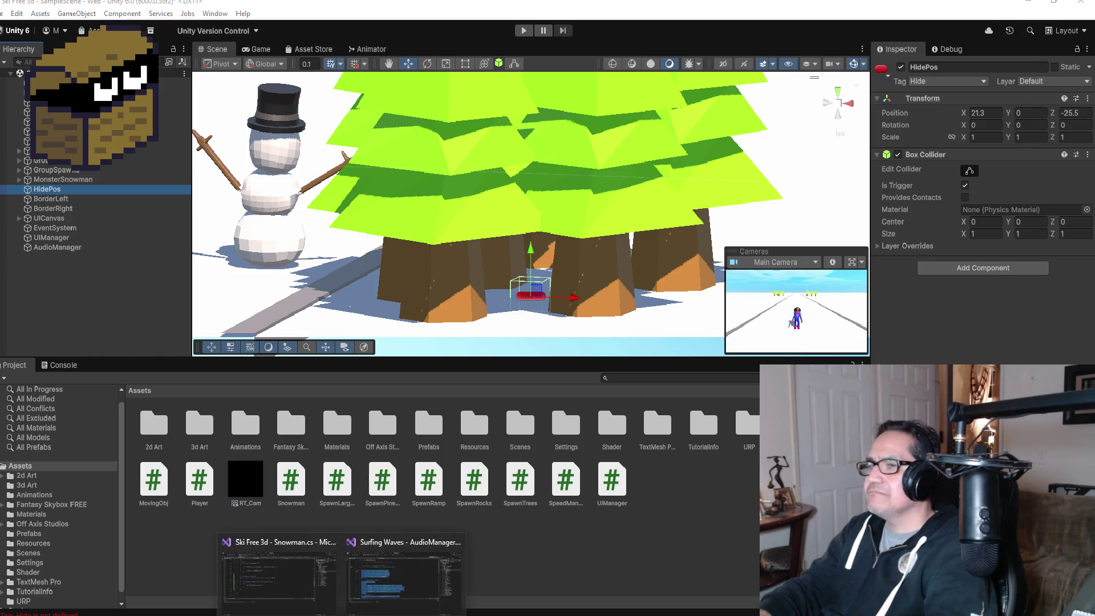
left_click(282, 579)
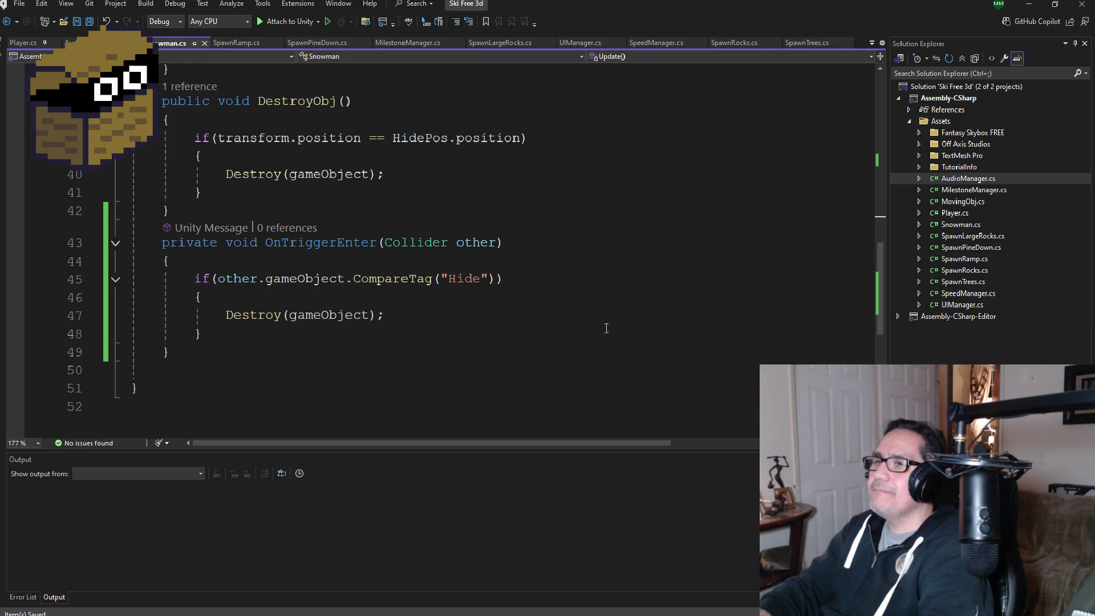
left_click(1038, 5)
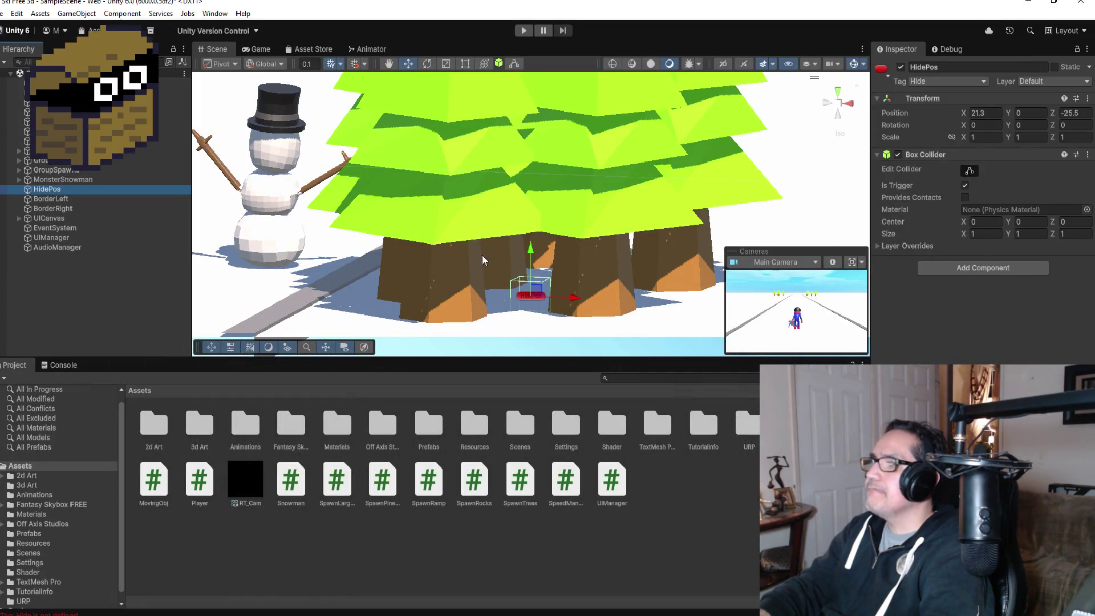
Step: Turn off Is Trigger on HidePos's Box Collider, then review MonsterSnowman's Rigidbody and collider
left_click(965, 185)
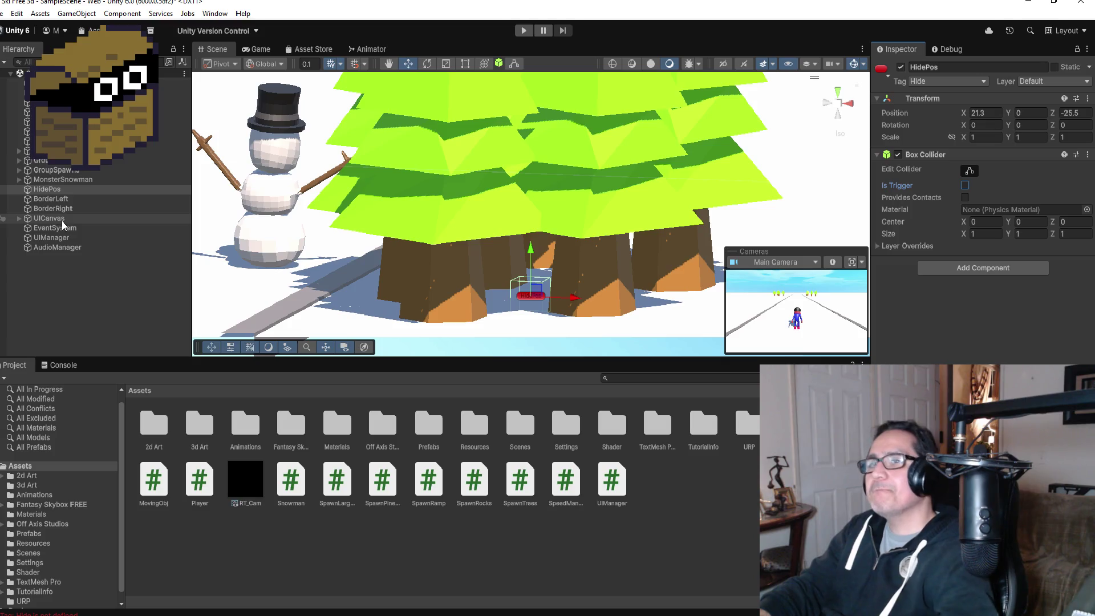
left_click(63, 180)
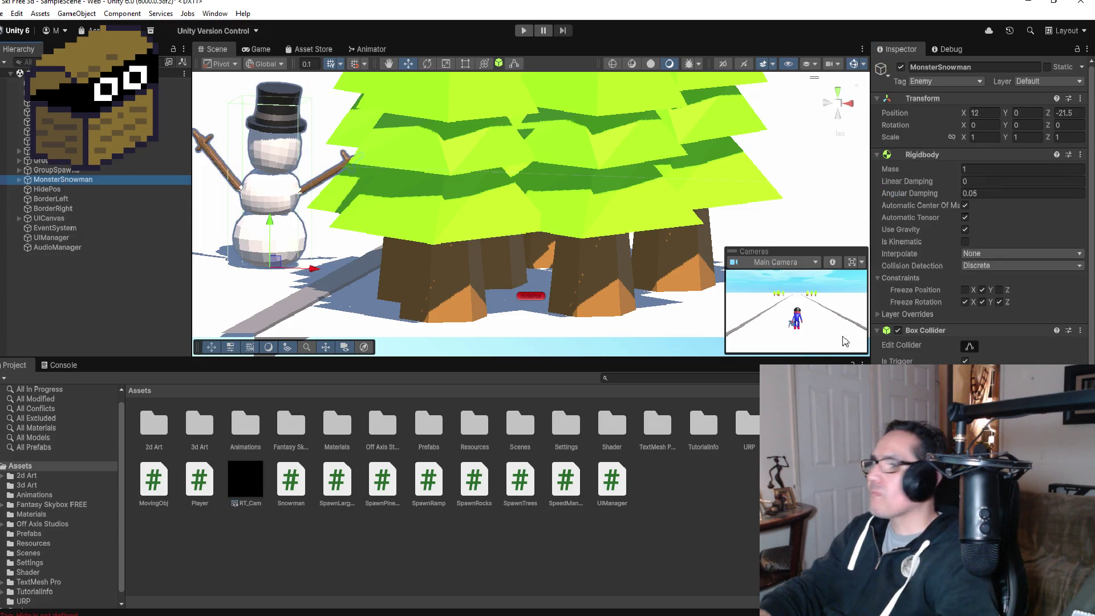
scroll(969, 228, "down", 3)
scroll(981, 217, "up", 3)
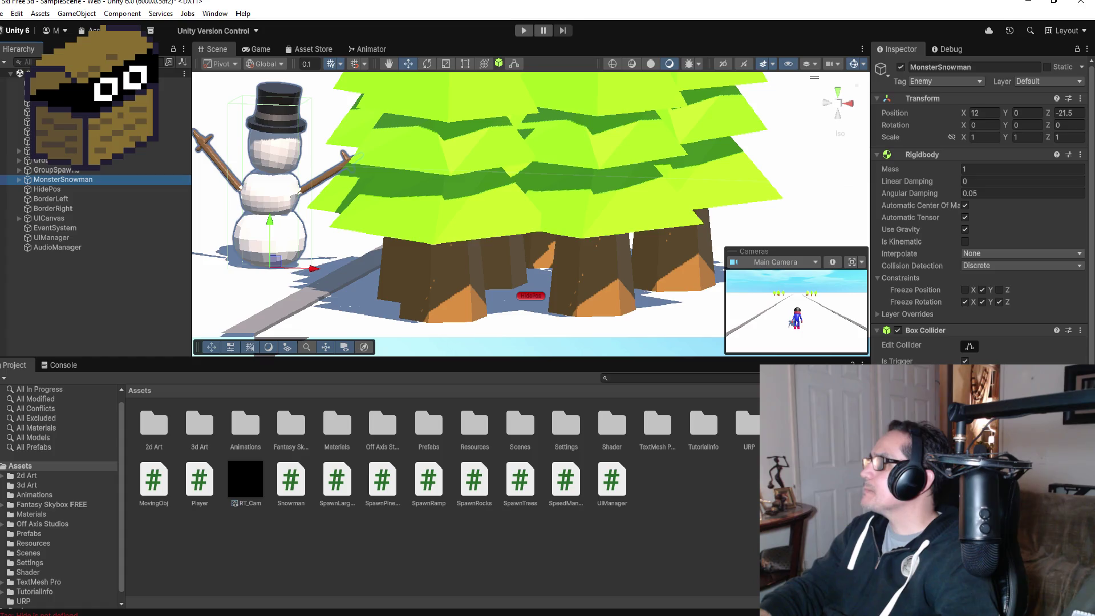
scroll(993, 361, "down", 3)
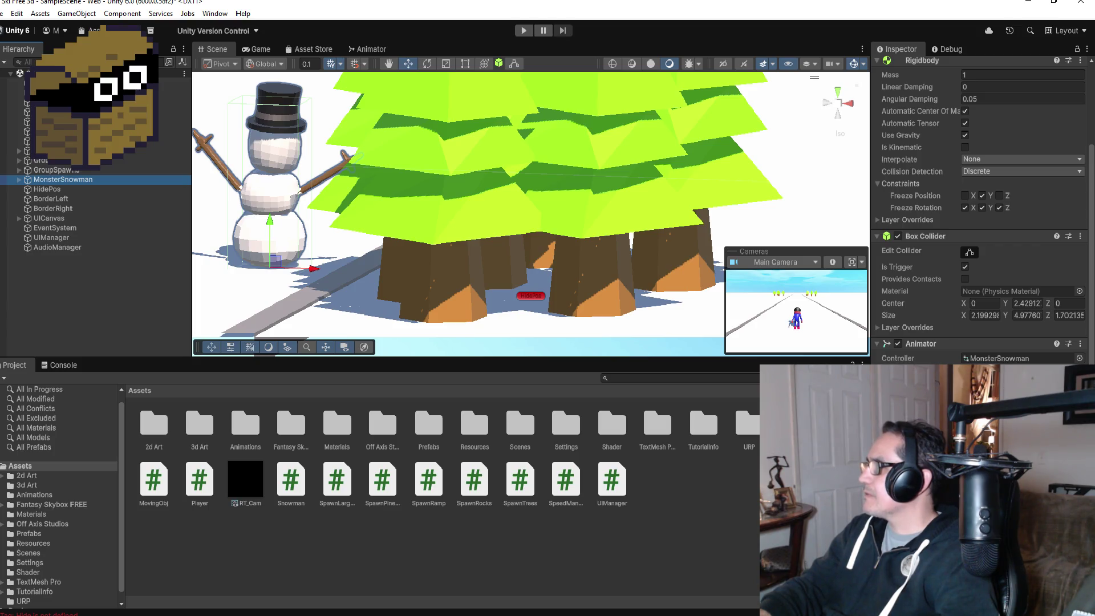
scroll(981, 217, "up", 2)
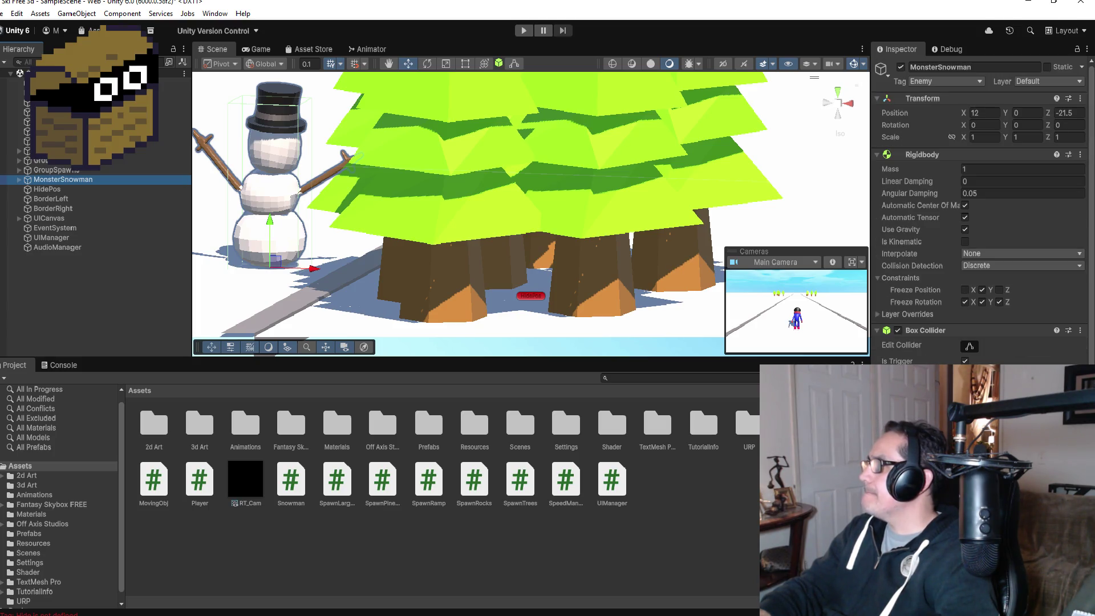
scroll(981, 217, "down", 3)
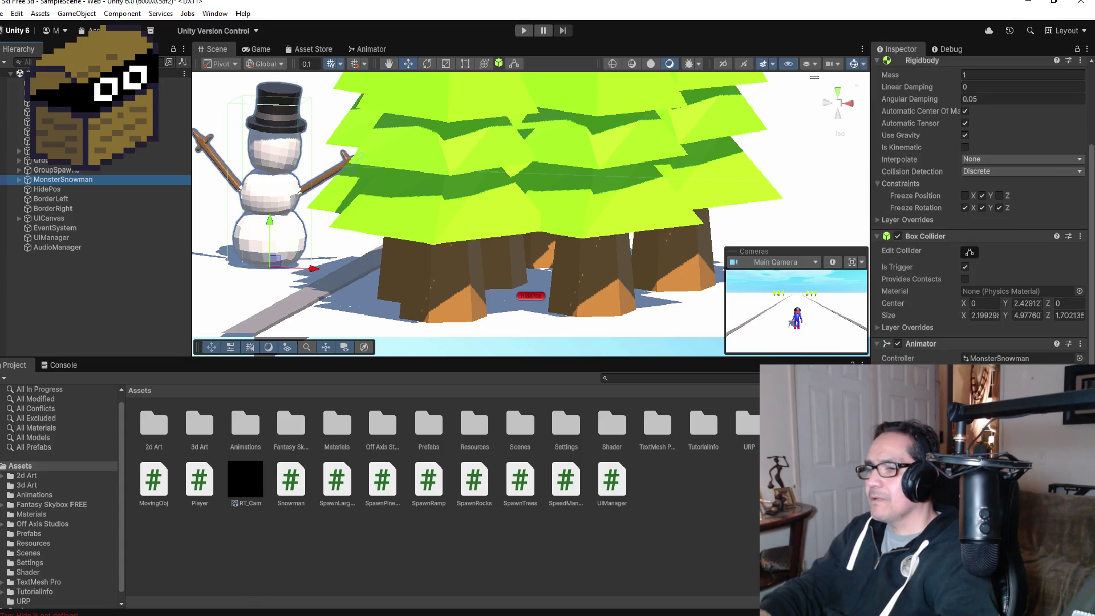
Step: Insert Debug.Log("TestHit"); above the Destroy call in OnTriggerEnter
left_click(268, 576)
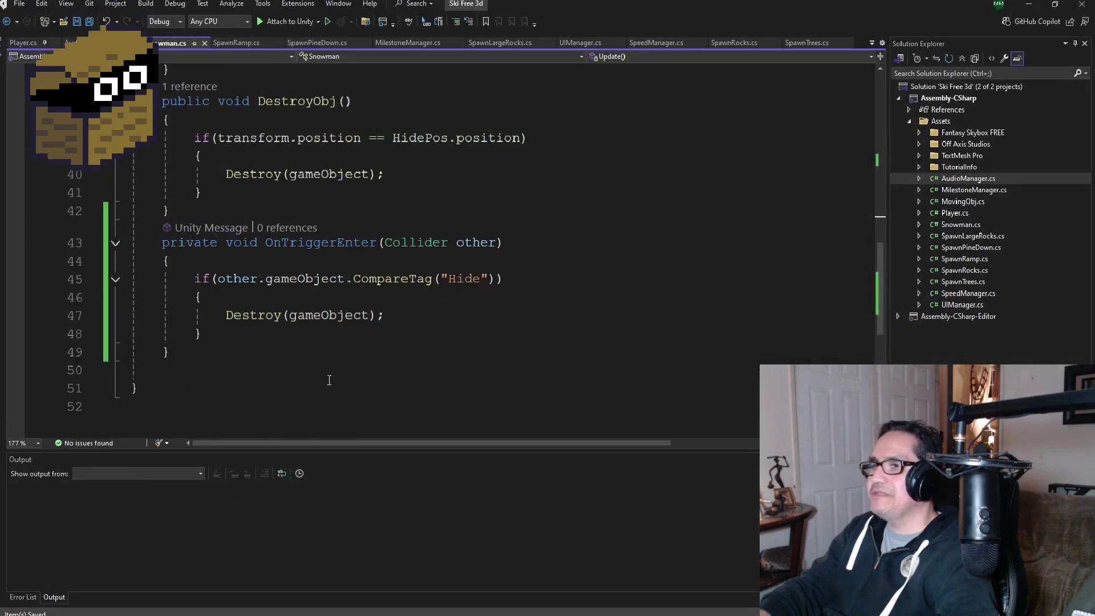
left_click(419, 318)
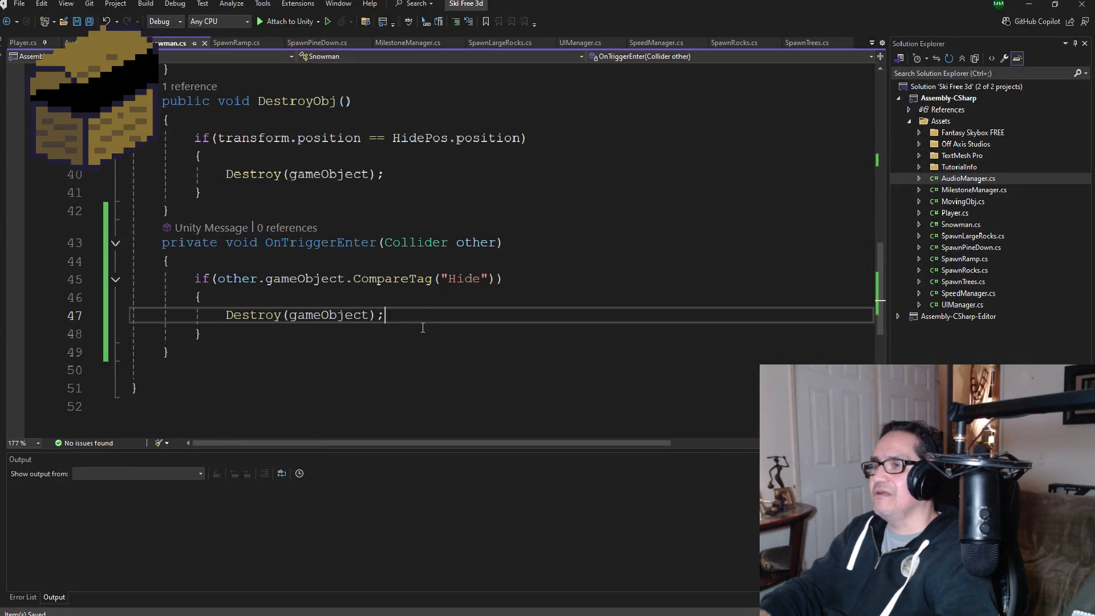
left_click(228, 315)
key("Return")
key("Up")
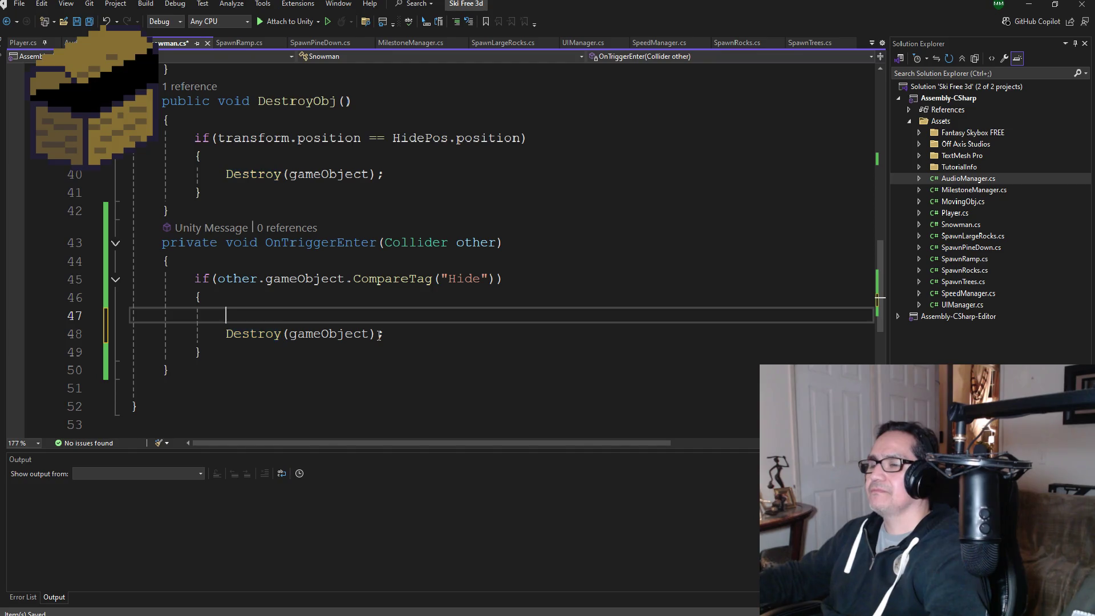
type("Debug.Log")
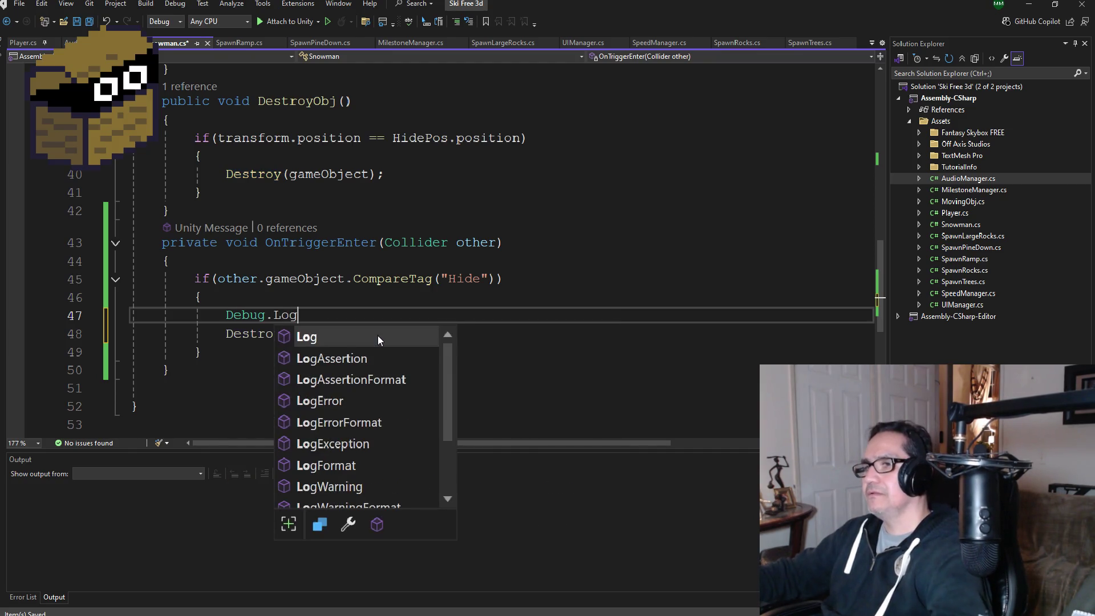
type("(\"")
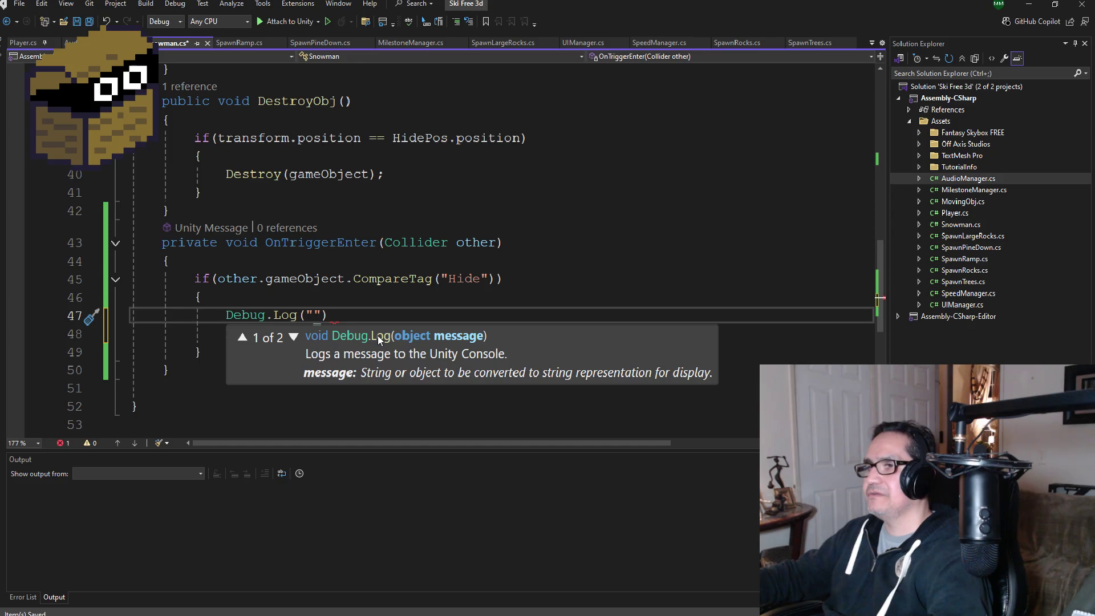
type("TestHit")
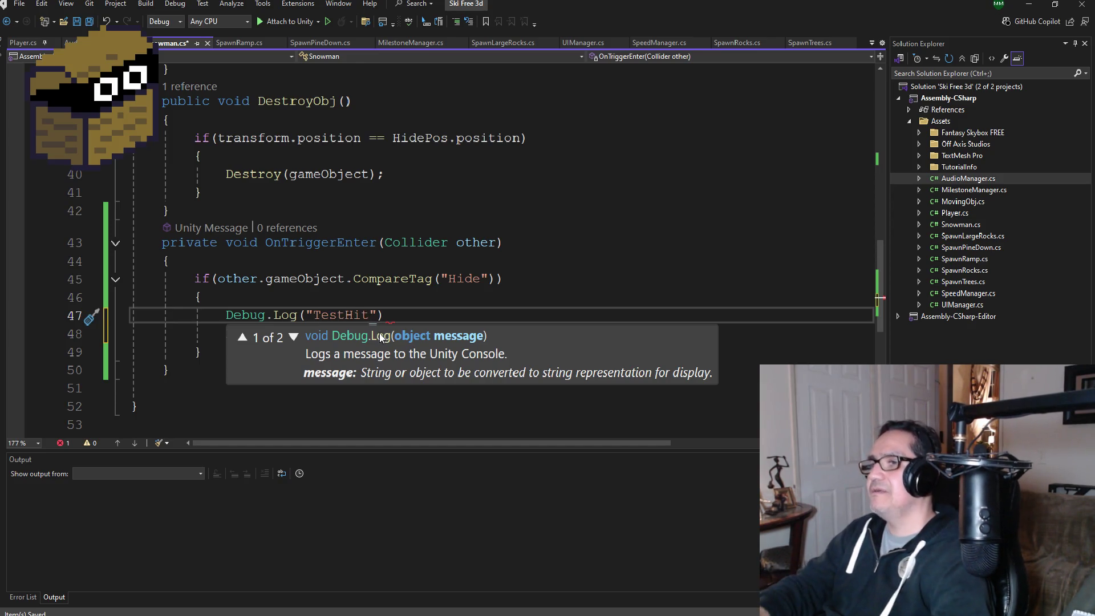
left_click(398, 314)
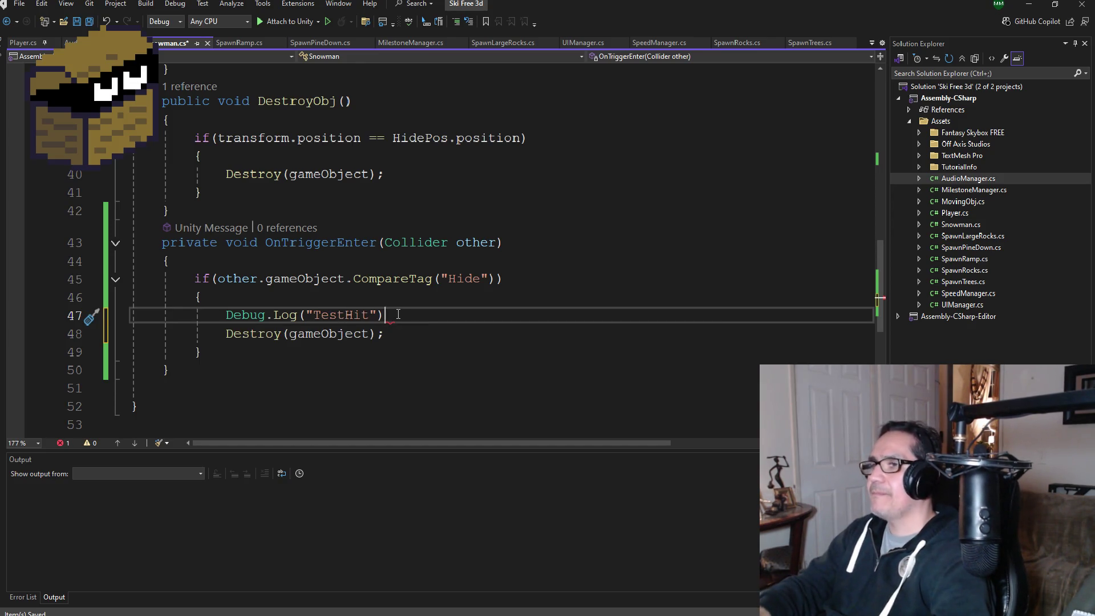
type(";")
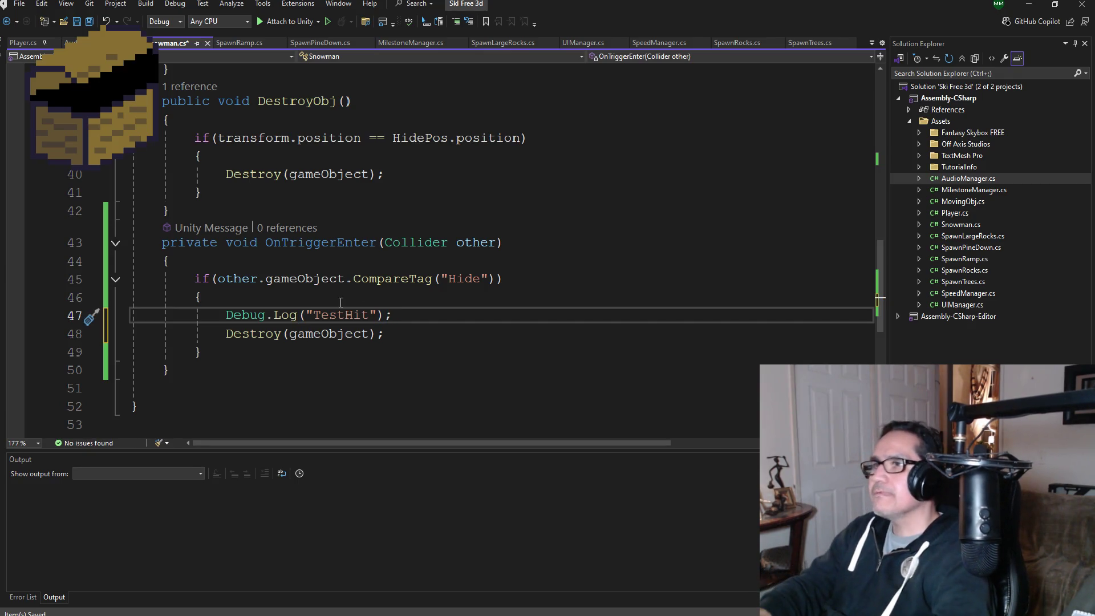
Step: Insert Debug.Log("TestPos") above DestroyObj's Destroy call and save Snowman.cs
left_click(308, 182)
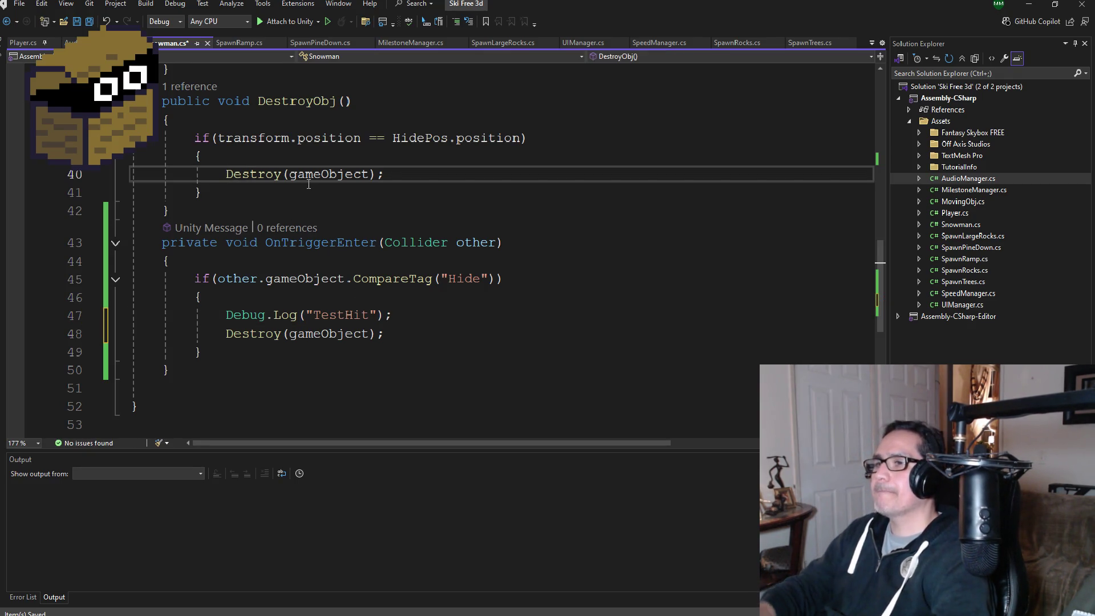
key("Home")
key("Return")
key("Up")
type("De")
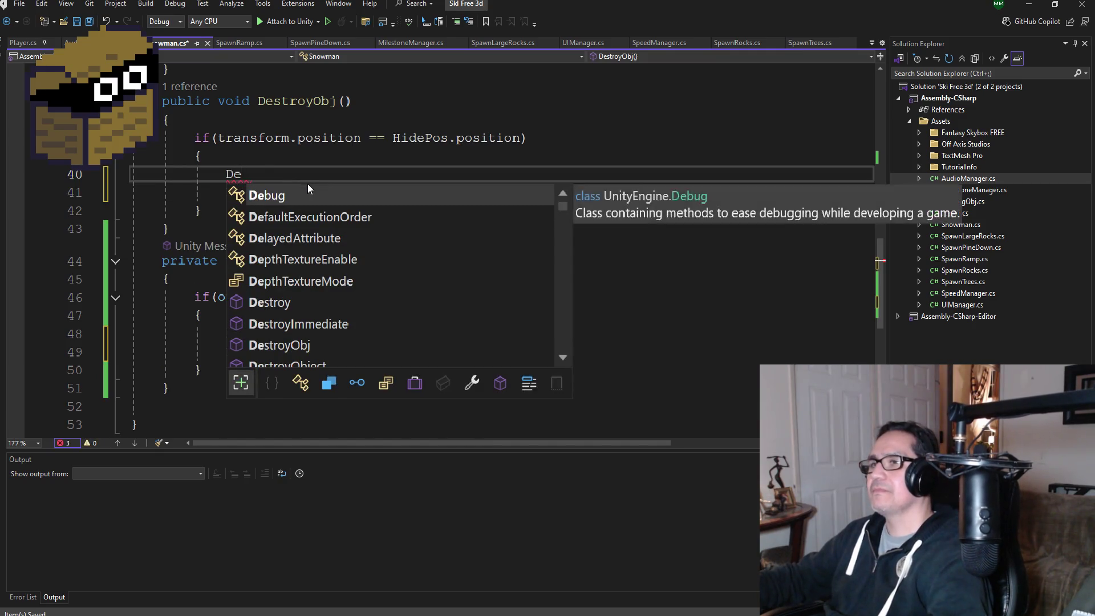
type("bug.Log(\"T")
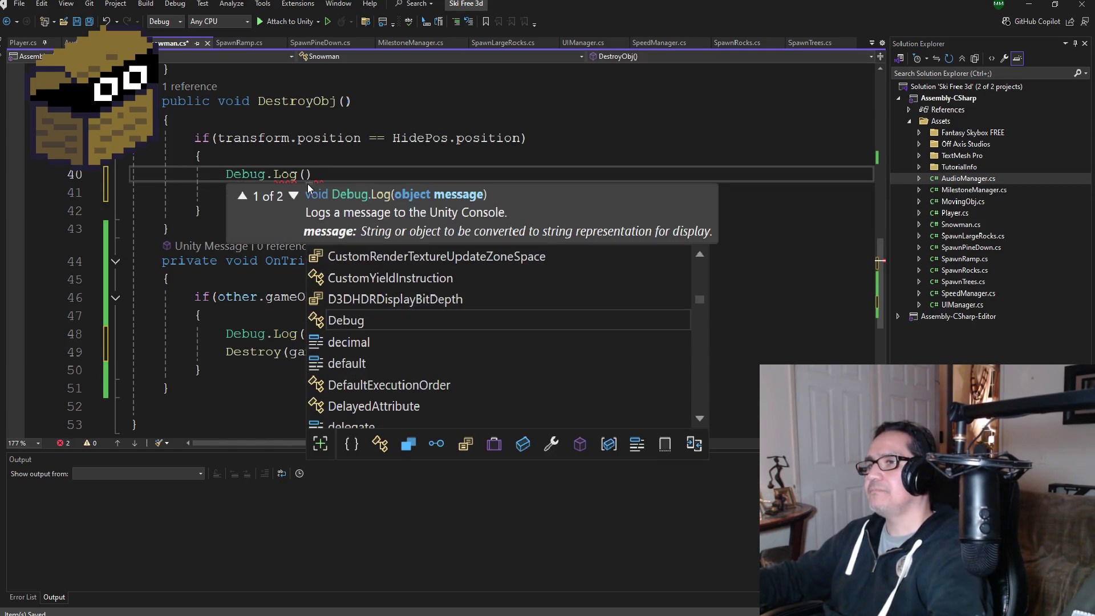
type("est")
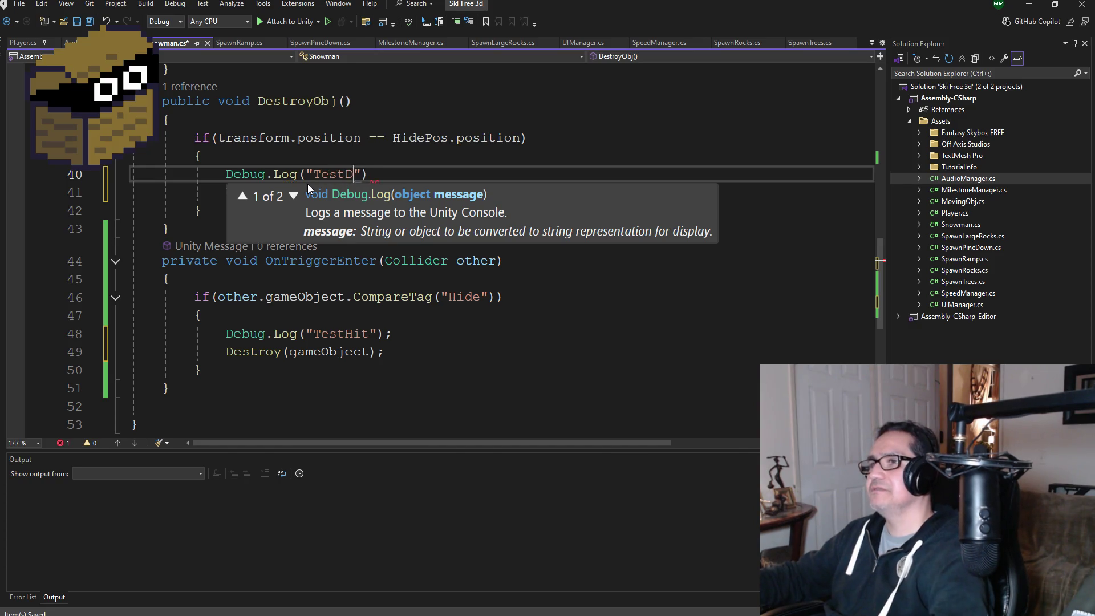
type("Pos\")")
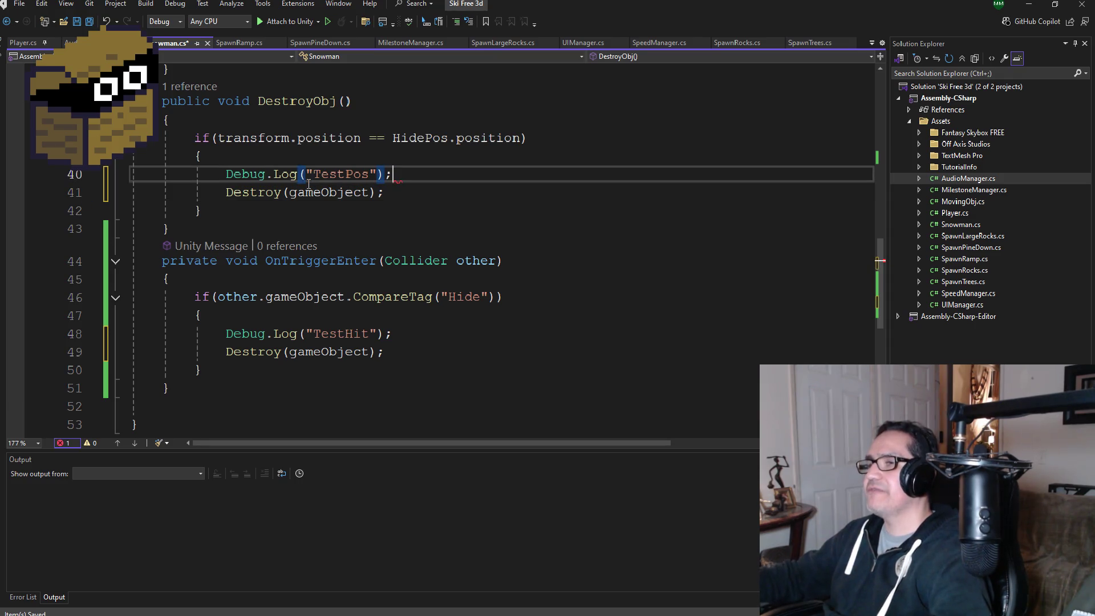
left_click(88, 26)
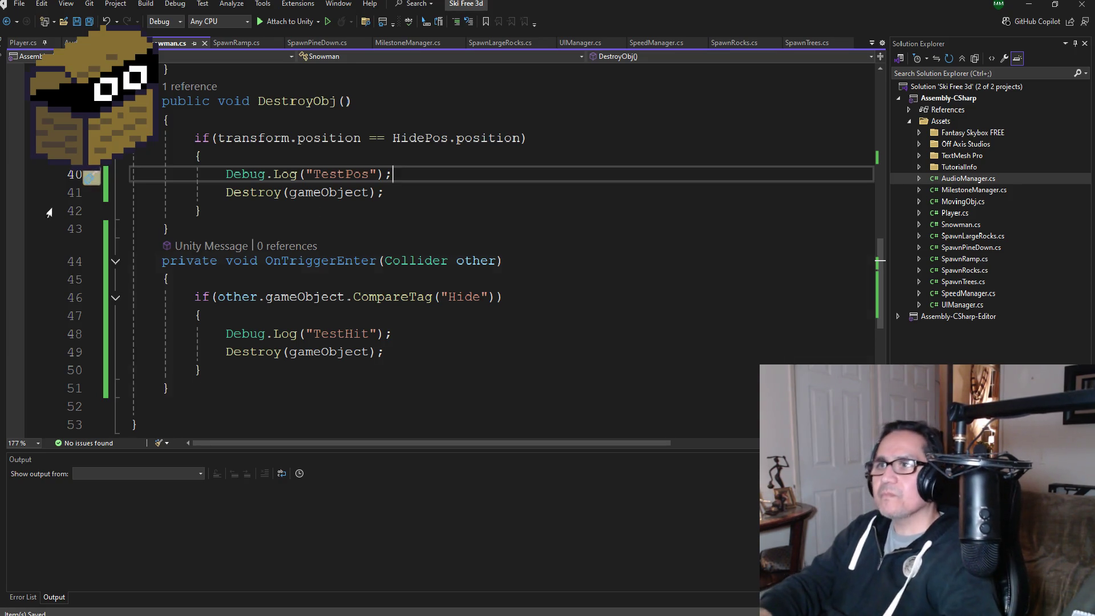
Step: Back in Unity, run the ski game in play mode and pause it mid-run
left_click(1029, 4)
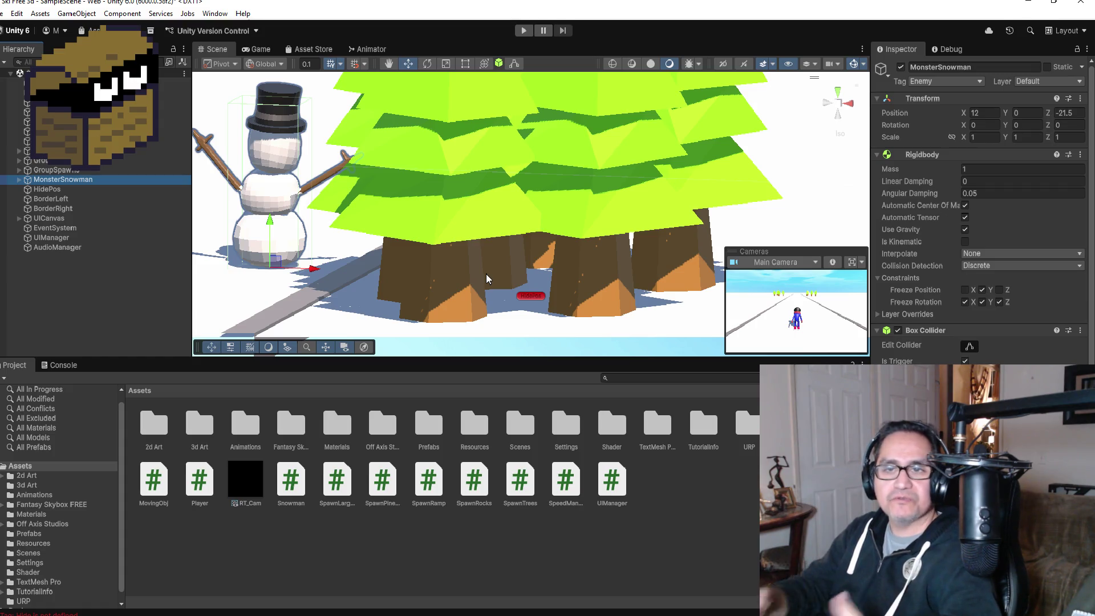
left_click(523, 31)
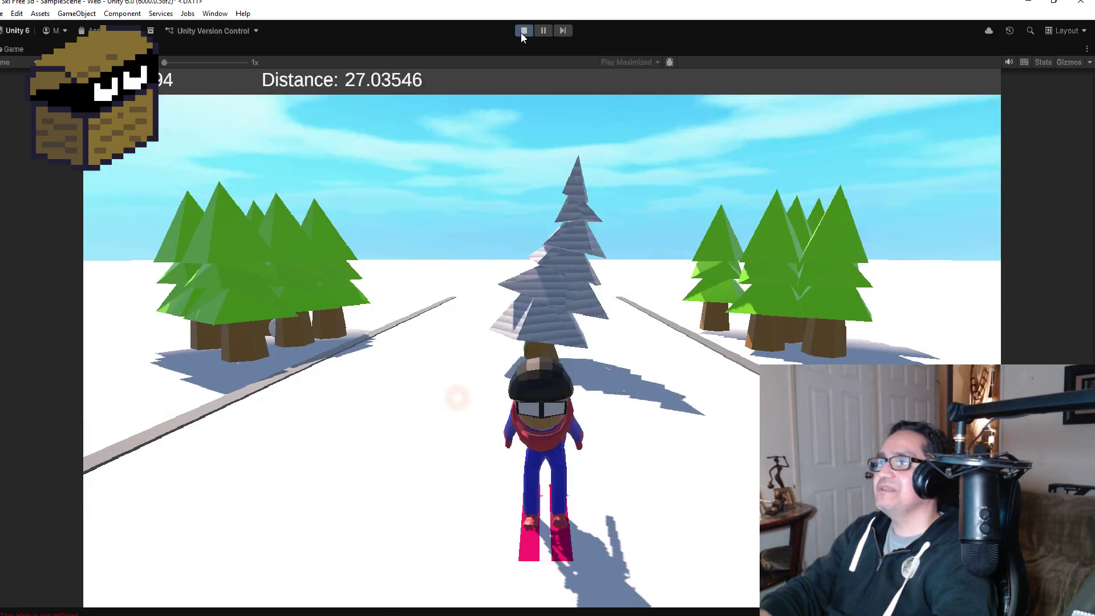
left_click(542, 30)
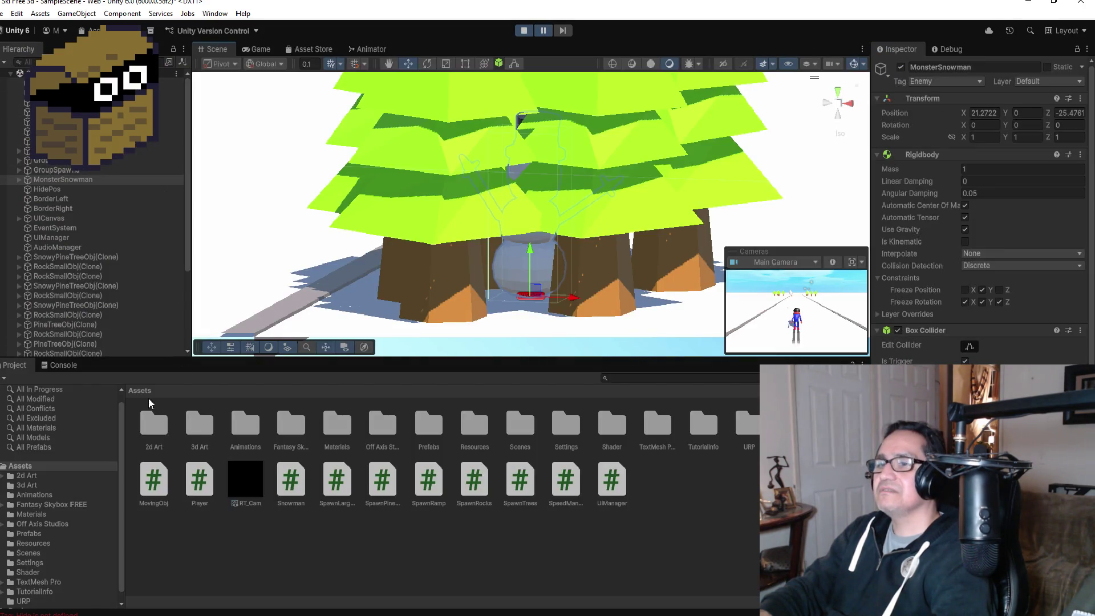
Step: Read the 'Tag: Hide is not defined' errors in the Console and stop play mode
left_click(63, 366)
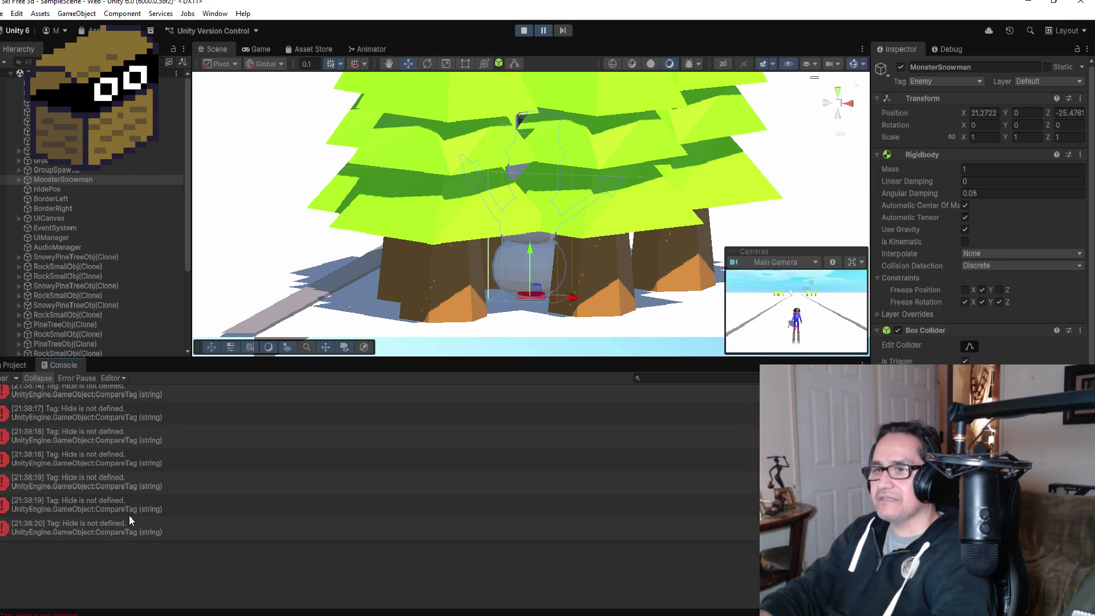
scroll(129, 513, "up", 3)
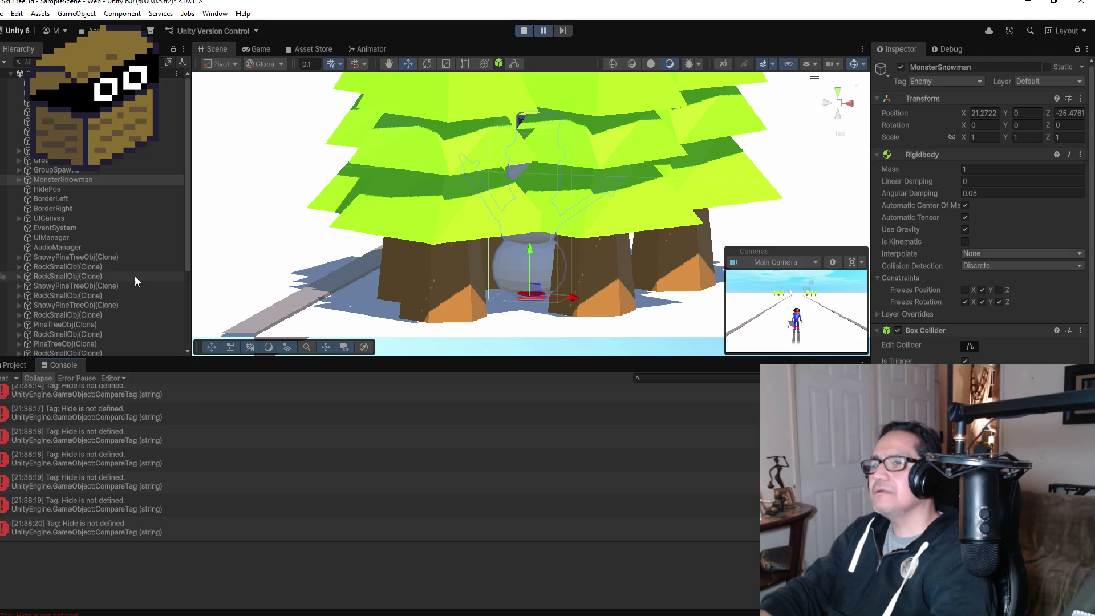
left_click(521, 32)
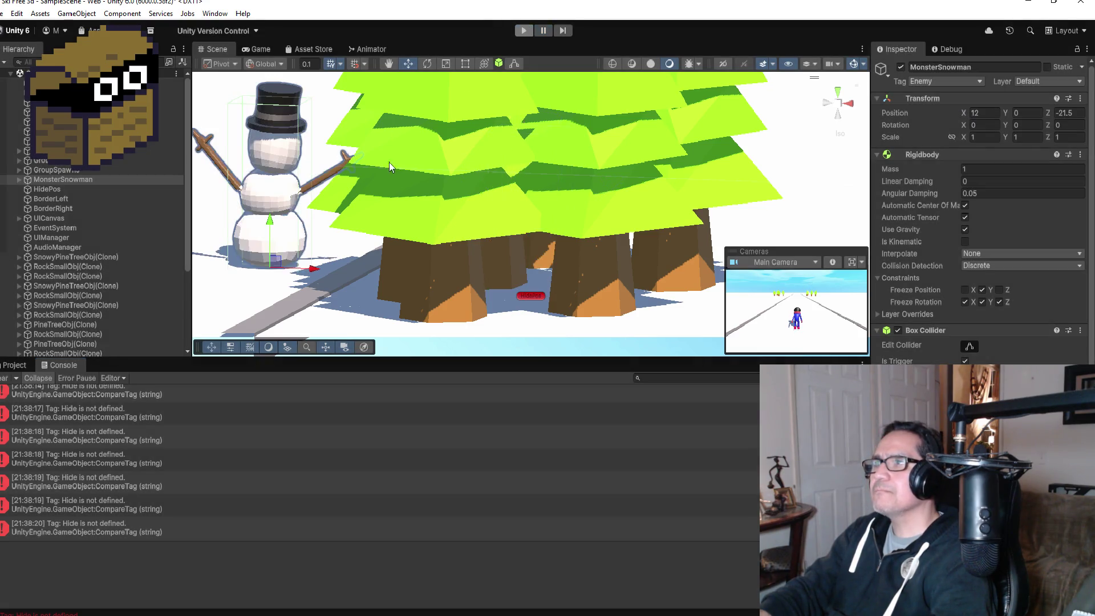
Step: Check that HidePos carries the Hide tag, then return to Snowman.cs in Visual Studio
left_click(68, 246)
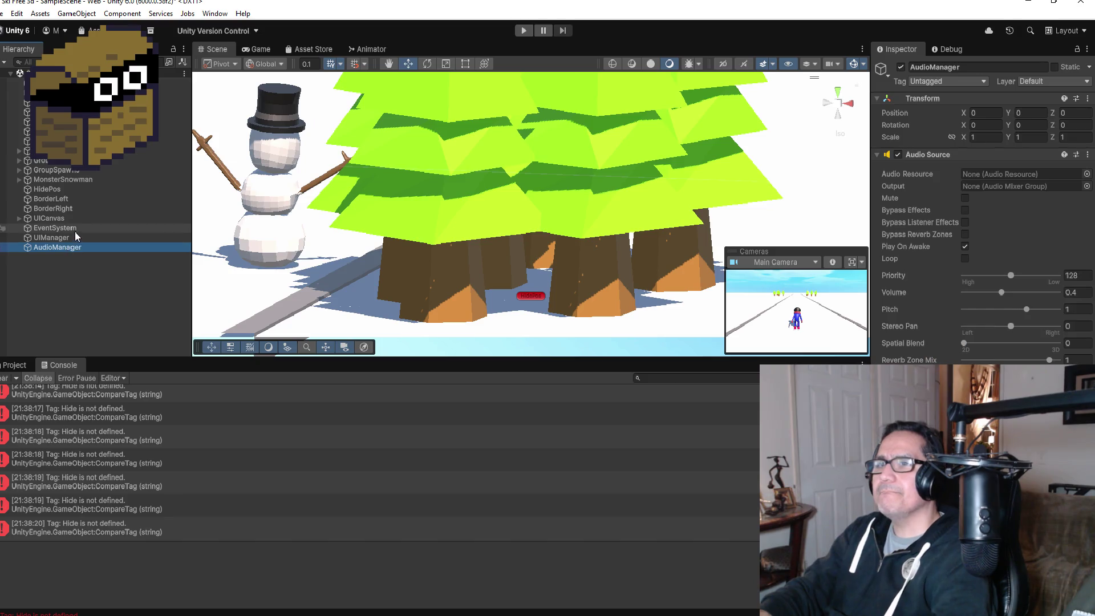
left_click(65, 188)
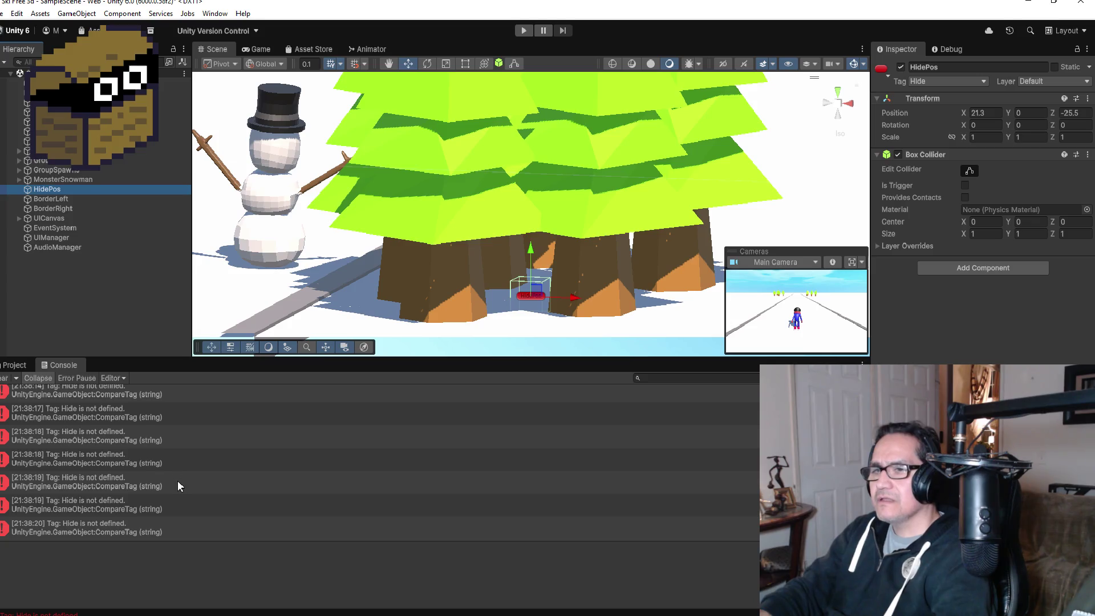
scroll(190, 487, "up", 3)
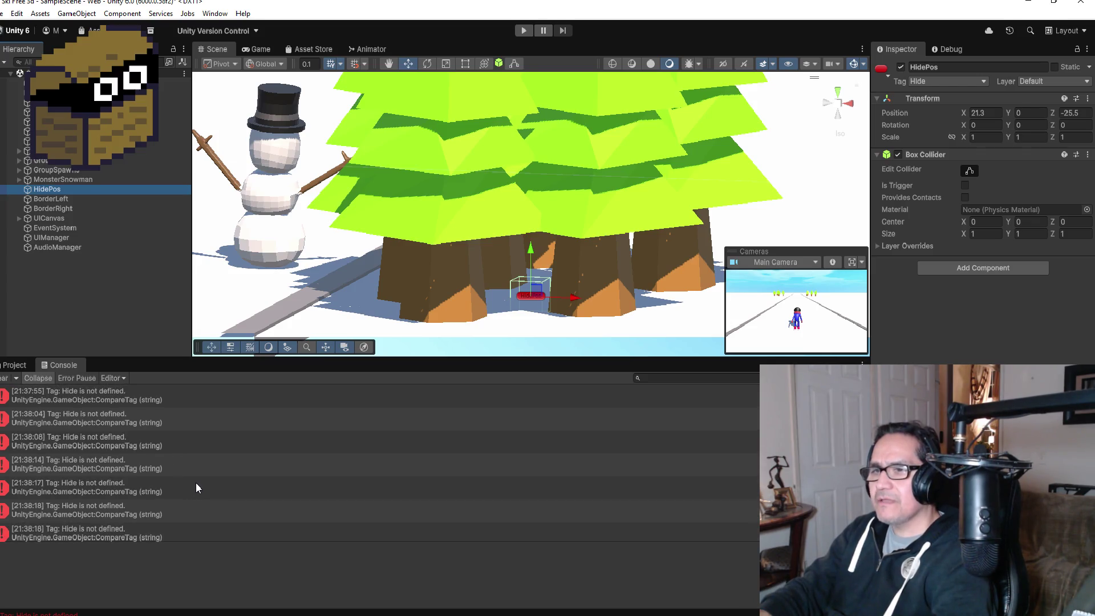
scroll(194, 490, "down", 3)
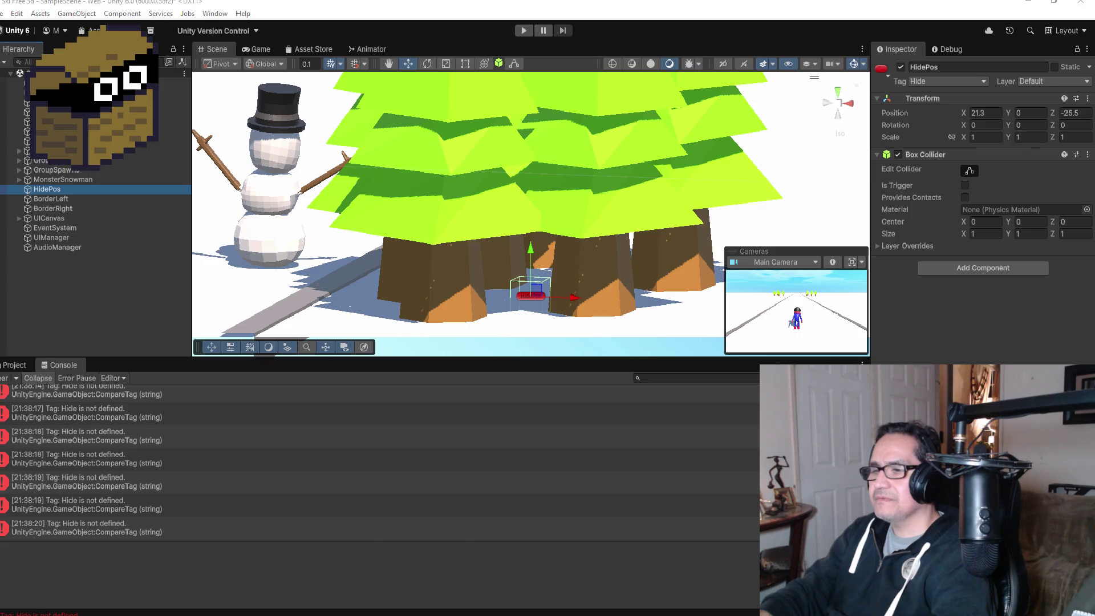
left_click(279, 573)
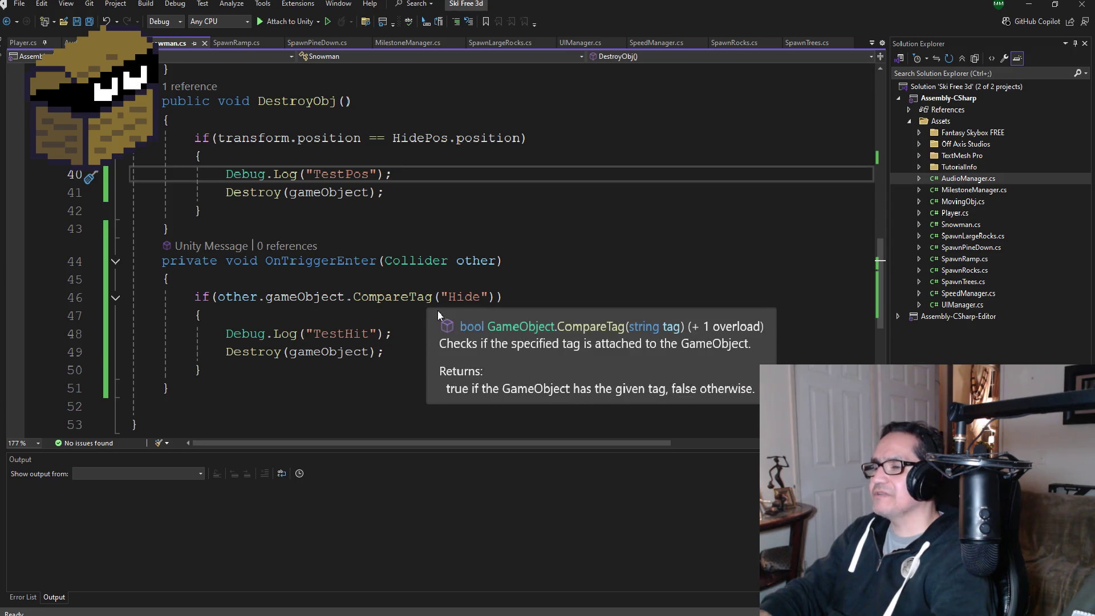
Step: Delete the Debug.Log("TestPos") line from DestroyObj
double_click(481, 300)
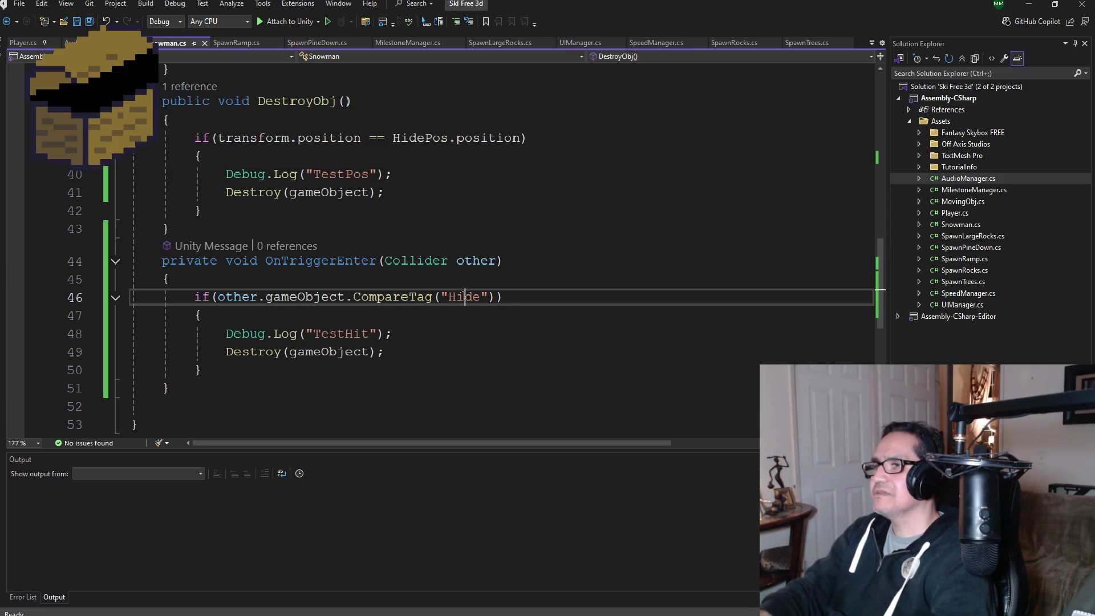
key("Right")
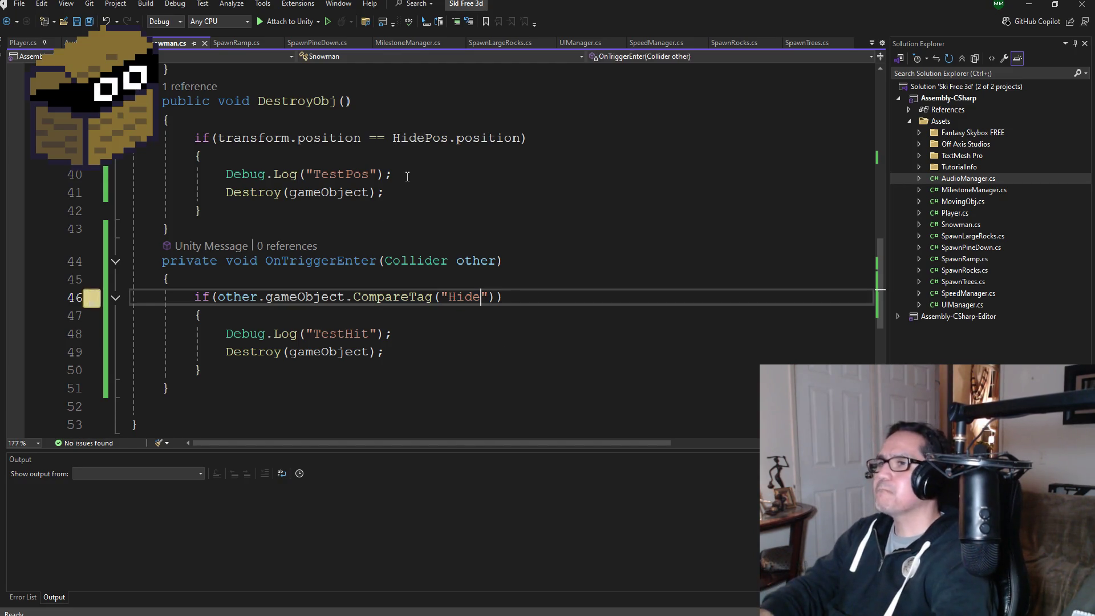
left_click_drag(391, 175, 154, 176)
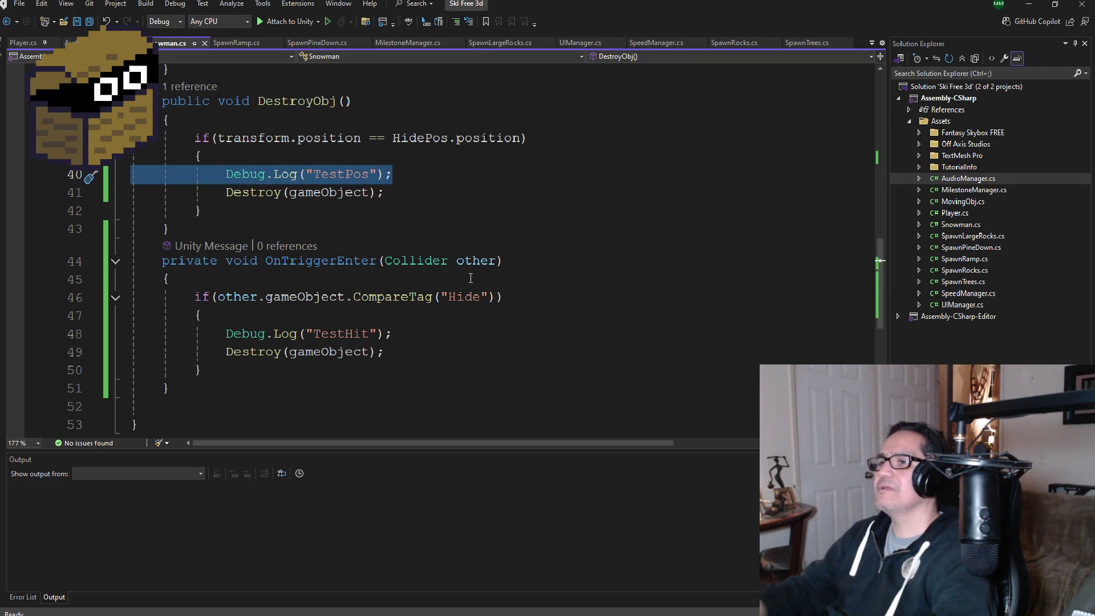
key("BackSpace")
key("BackSpace")
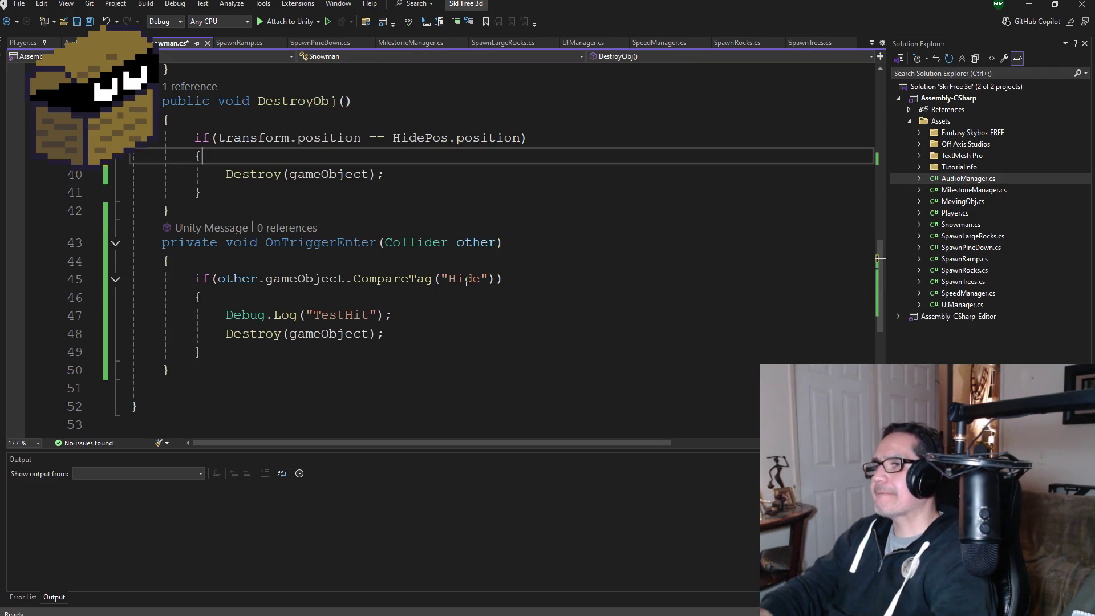
double_click(465, 279)
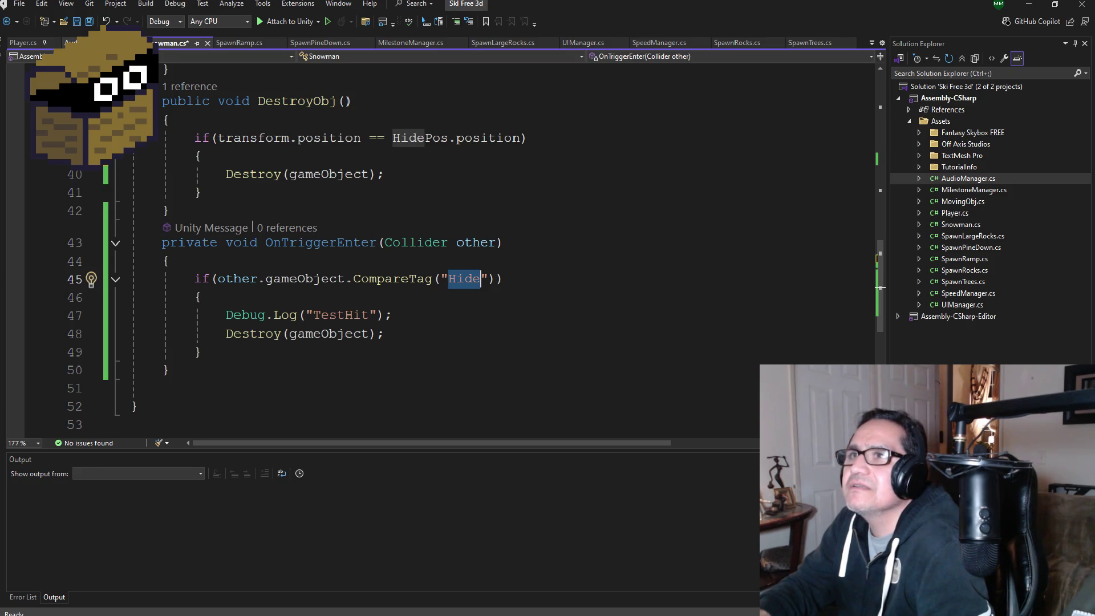
Step: Consult the tag checks in SpawnRamp.cs and Player.cs, then return to Snowman.cs after OnTriggerEnter
left_click(257, 43)
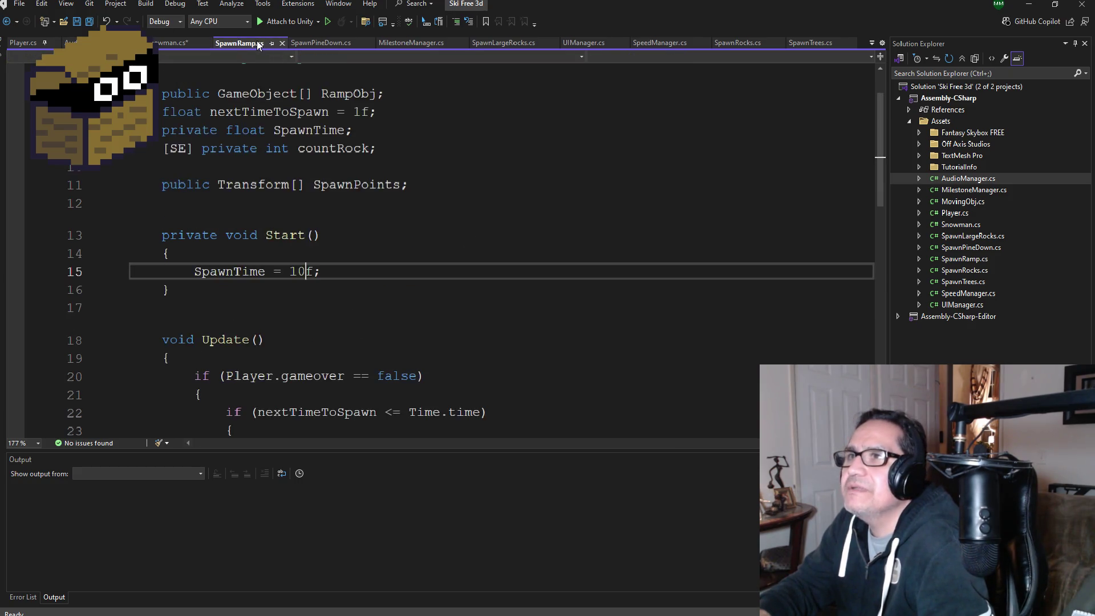
left_click(31, 43)
scroll(345, 265, "up", 4)
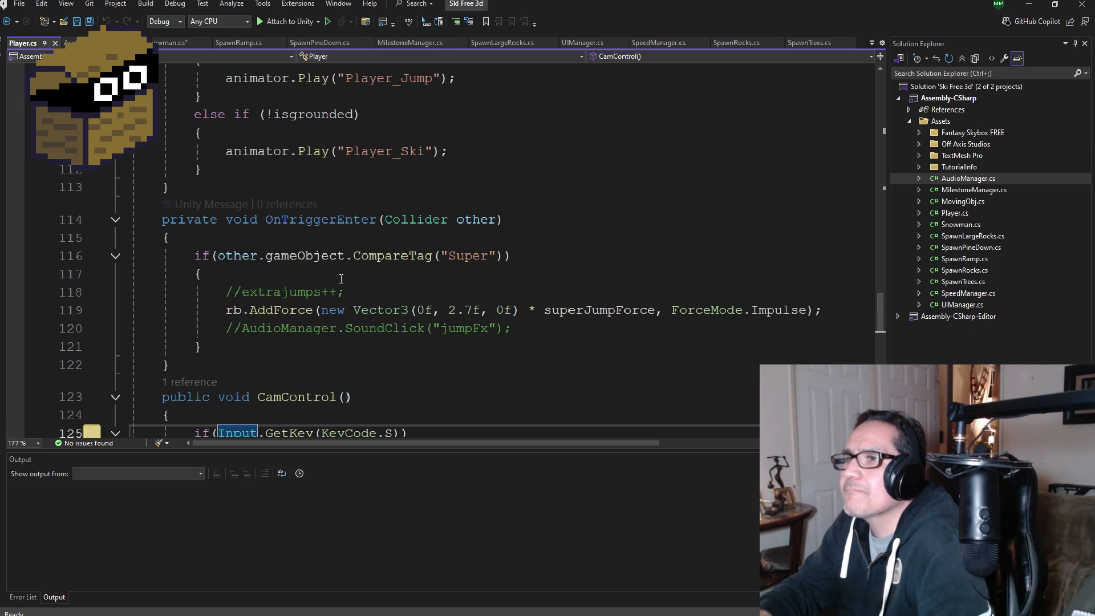
left_click(165, 43)
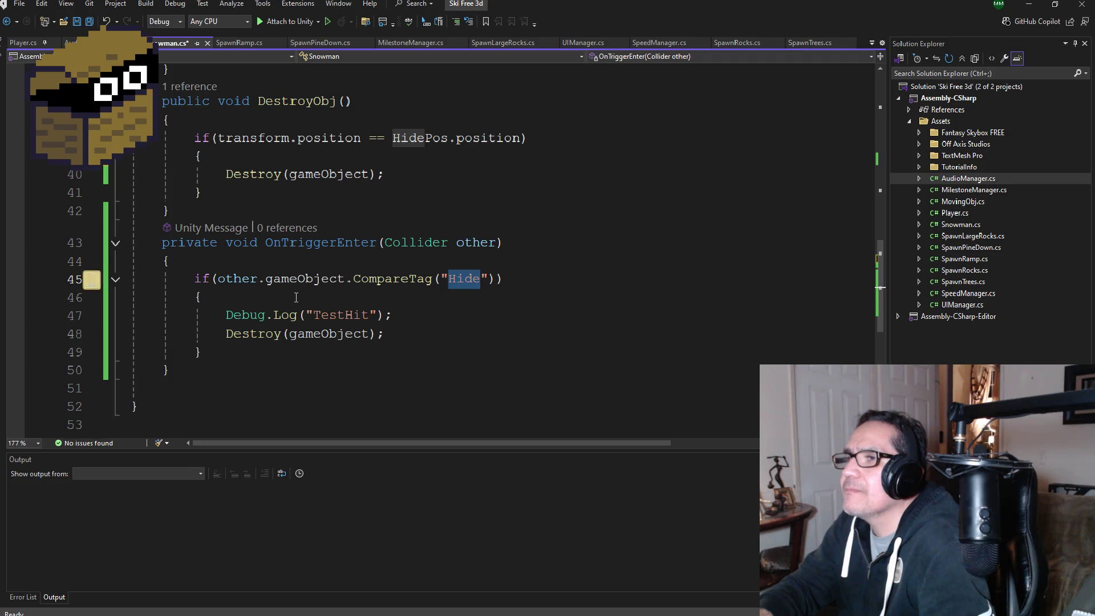
scroll(314, 311, "down", 1)
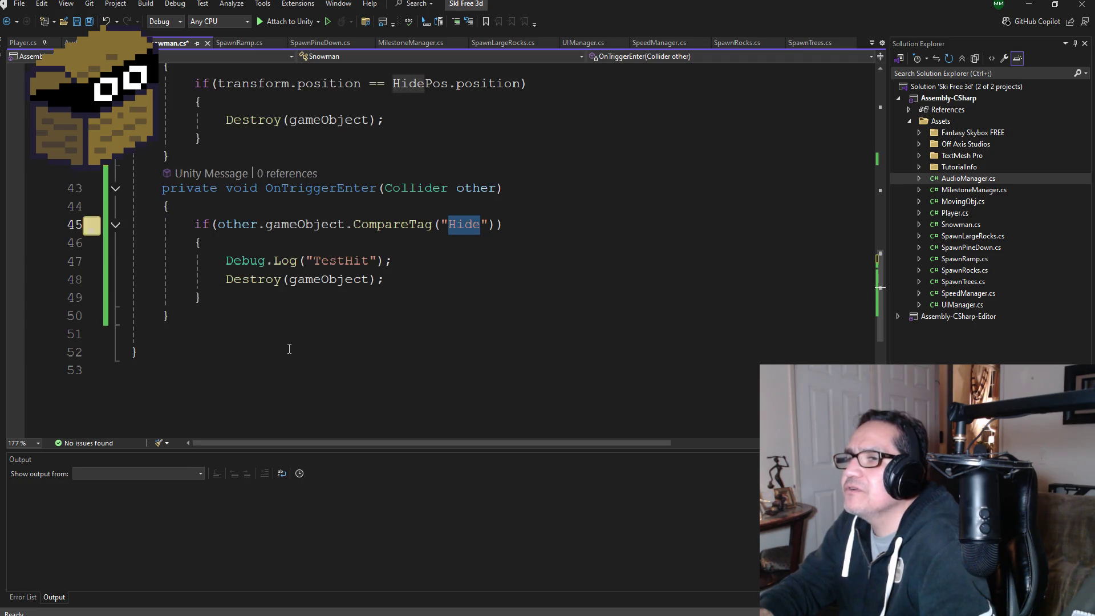
left_click(232, 321)
Step: Add an OnCollisionEnter method below OnTriggerEnter with its parameter renamed to col
key("Return")
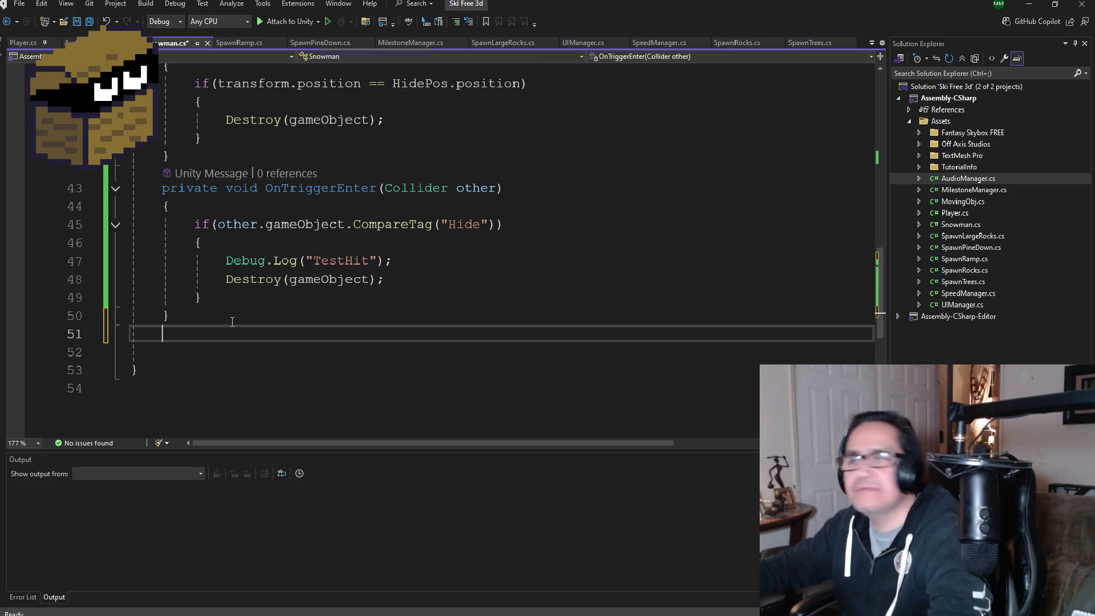
type("v")
key("ctrl+space")
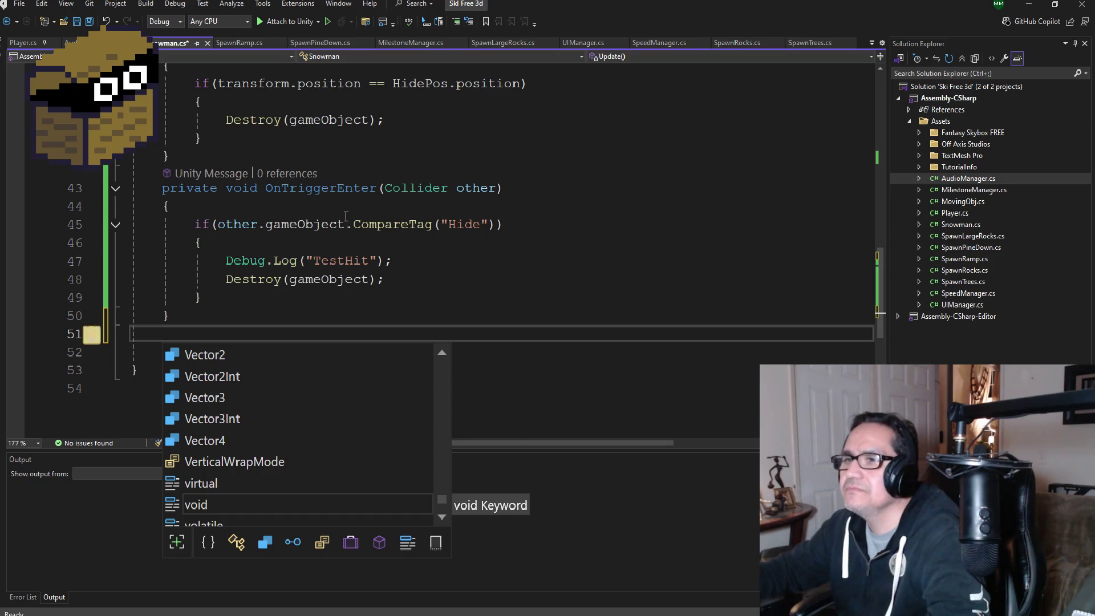
type("void OnCon")
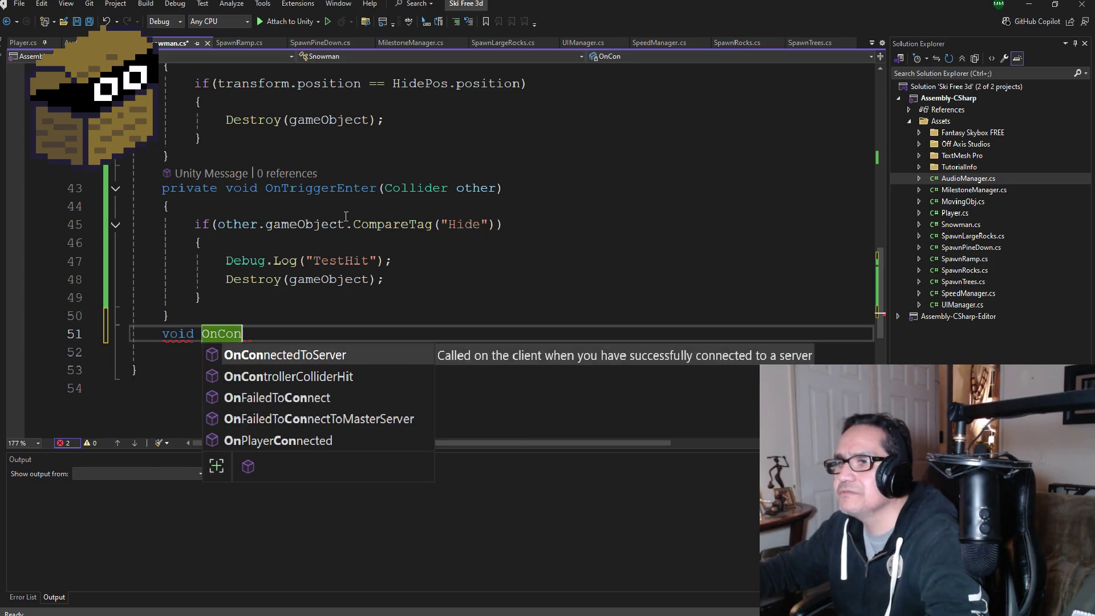
key("BackSpace")
key("BackSpace")
type("olli")
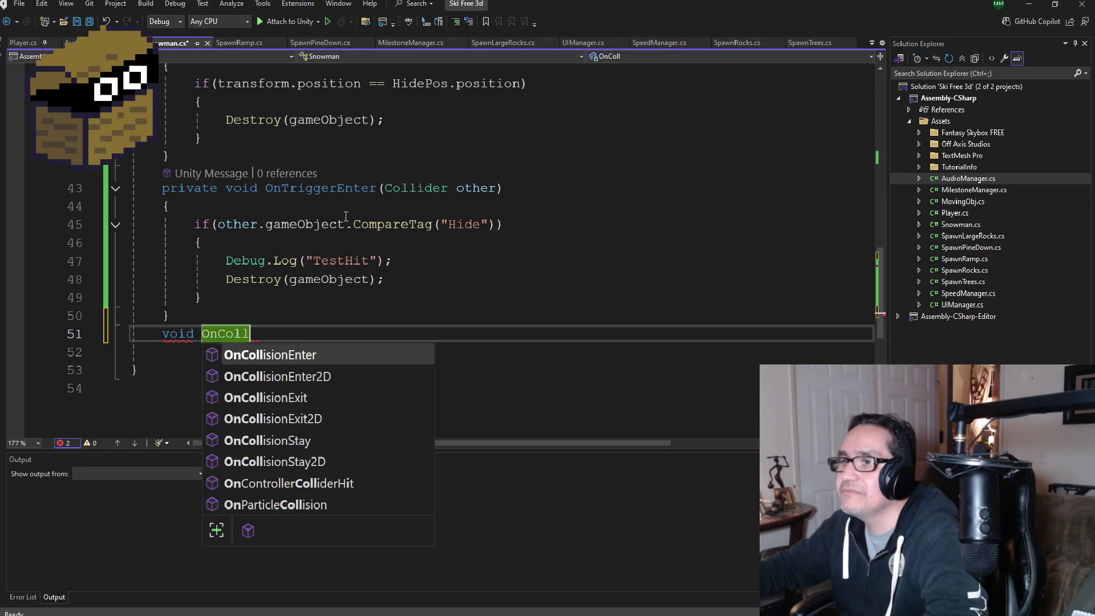
key("Tab")
scroll(346, 216, "down", 1)
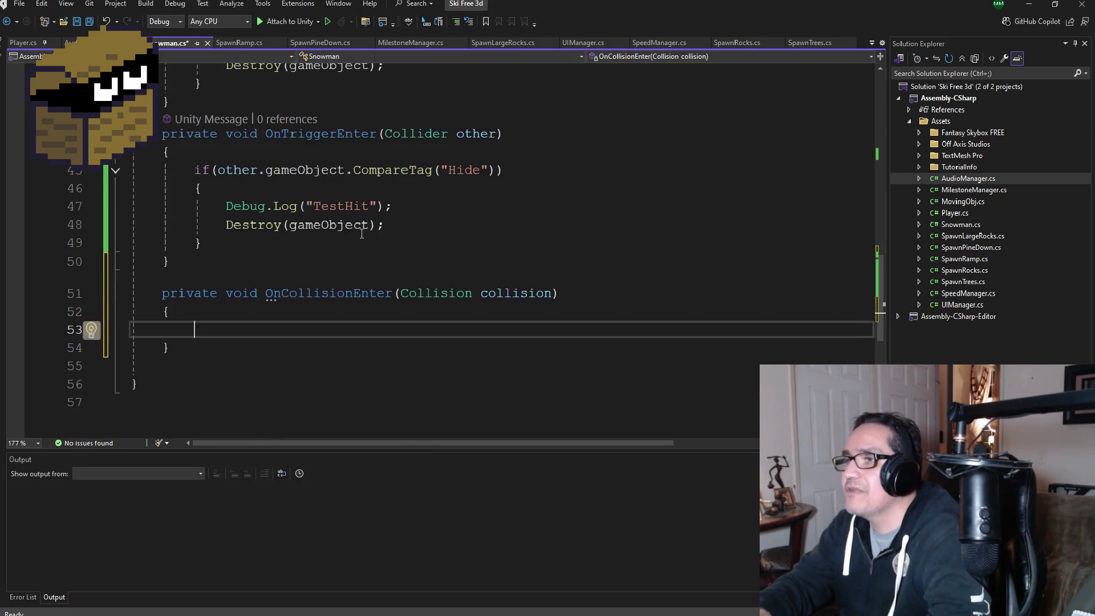
left_click(551, 293)
key("BackSpace")
key("BackSpace")
key("BackSpace")
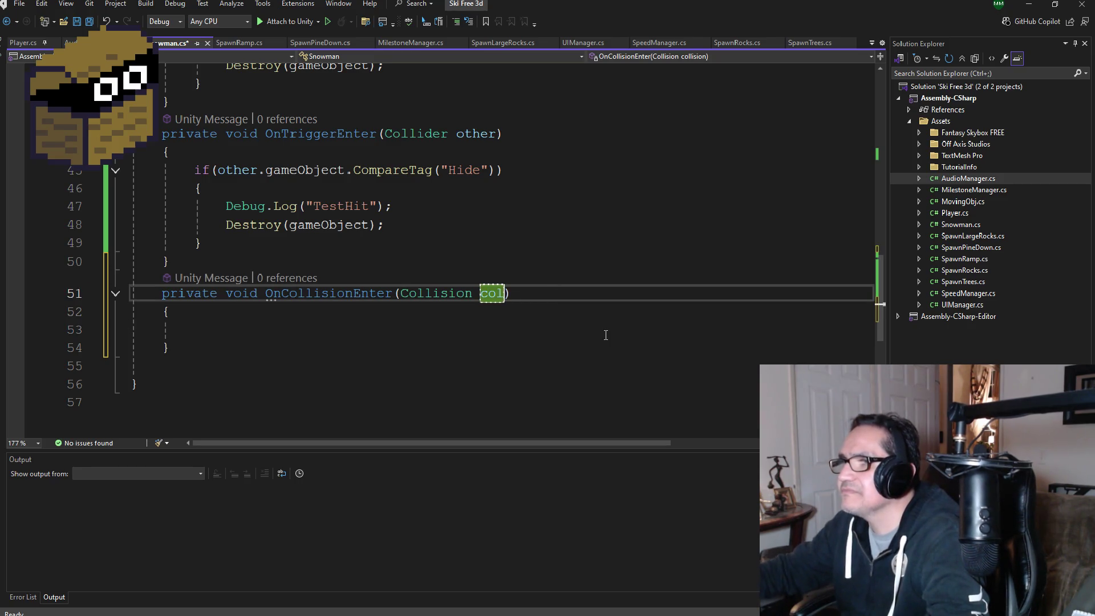
key("Return")
key("Down")
key("Down")
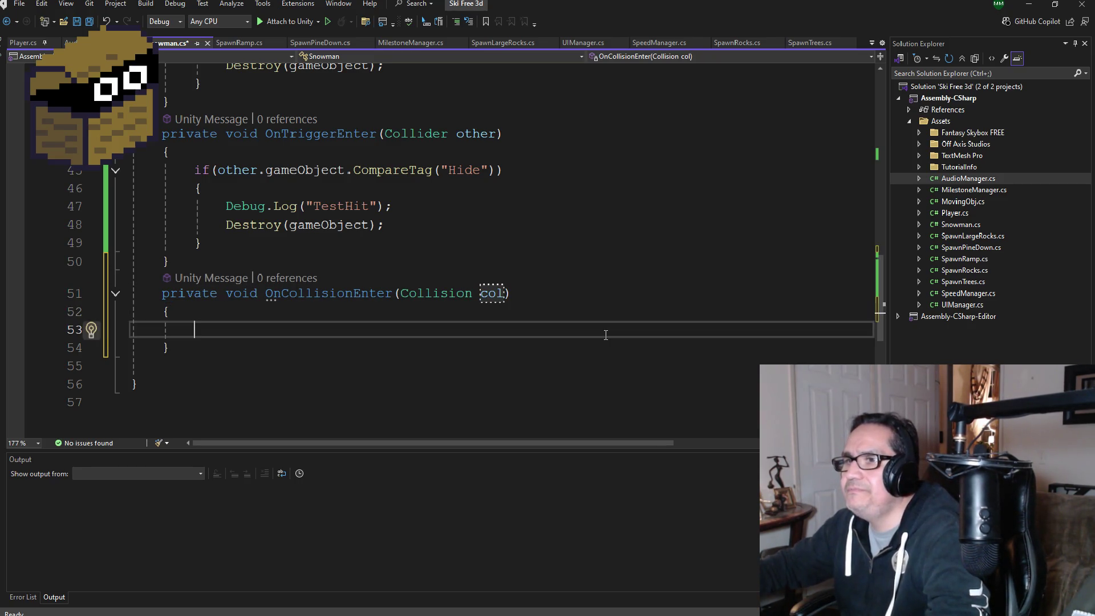
Step: Write an if (col.gameObject.CompareTag("Hide")) check inside OnCollisionEnter
type("if(o")
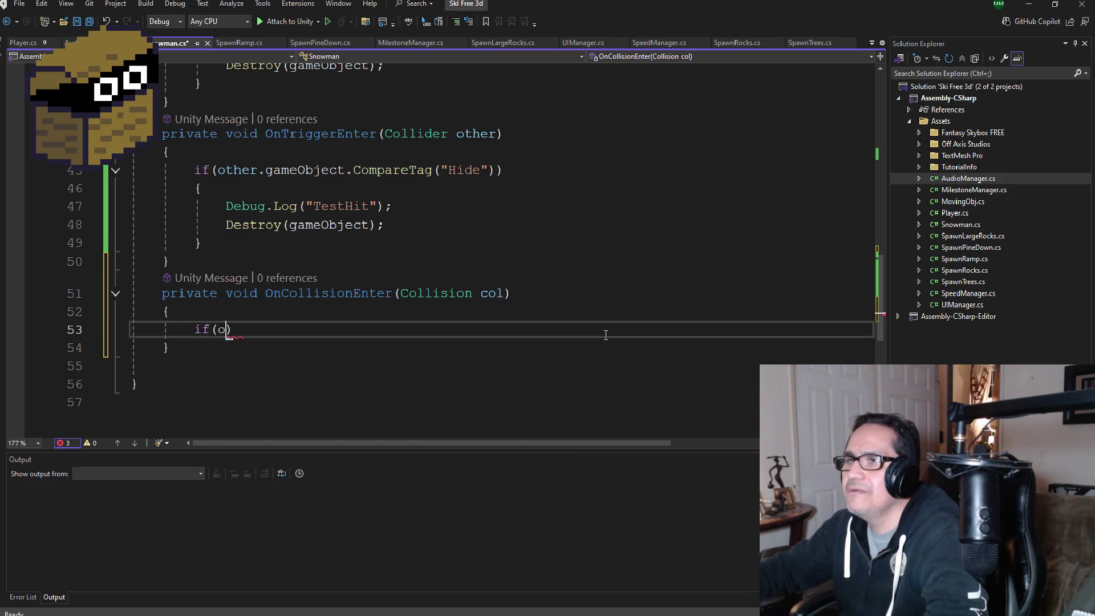
type("ther.")
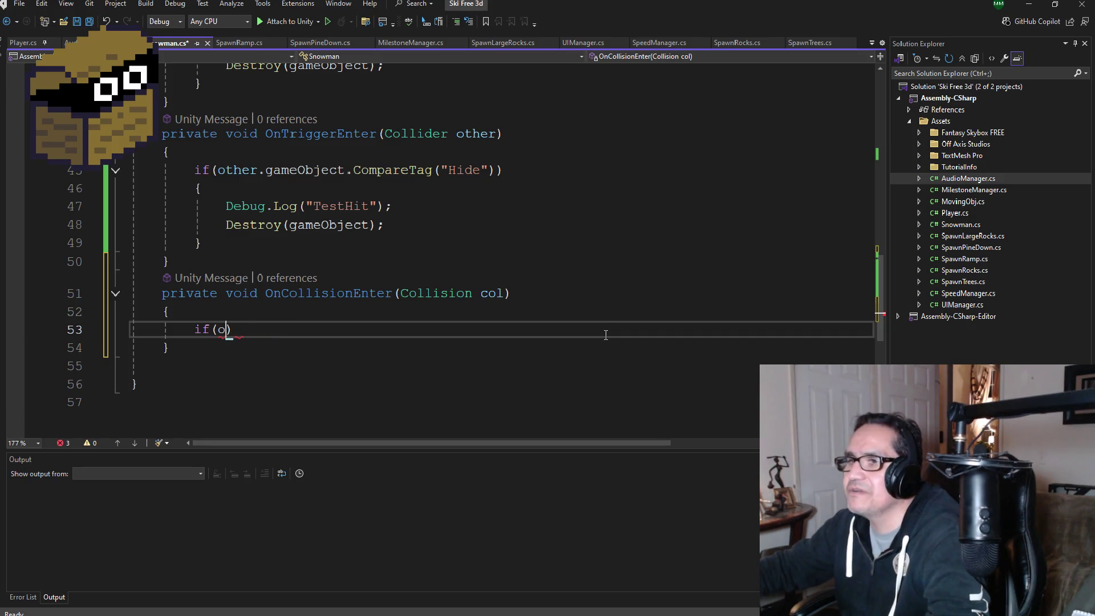
key("BackSpace")
type("col.ga")
key("Tab")
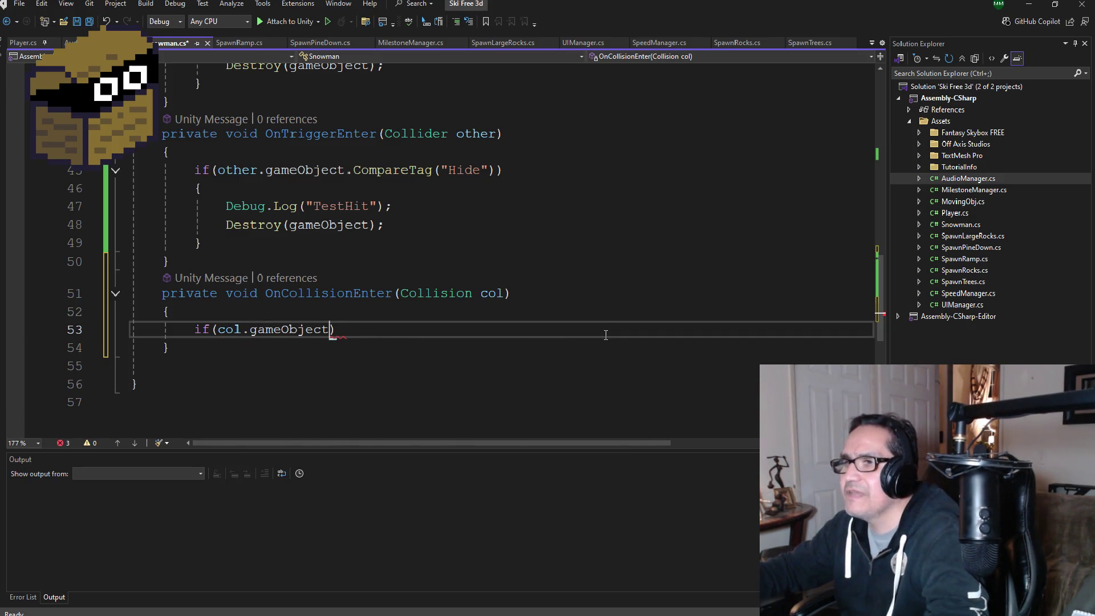
type(".com")
key("Tab")
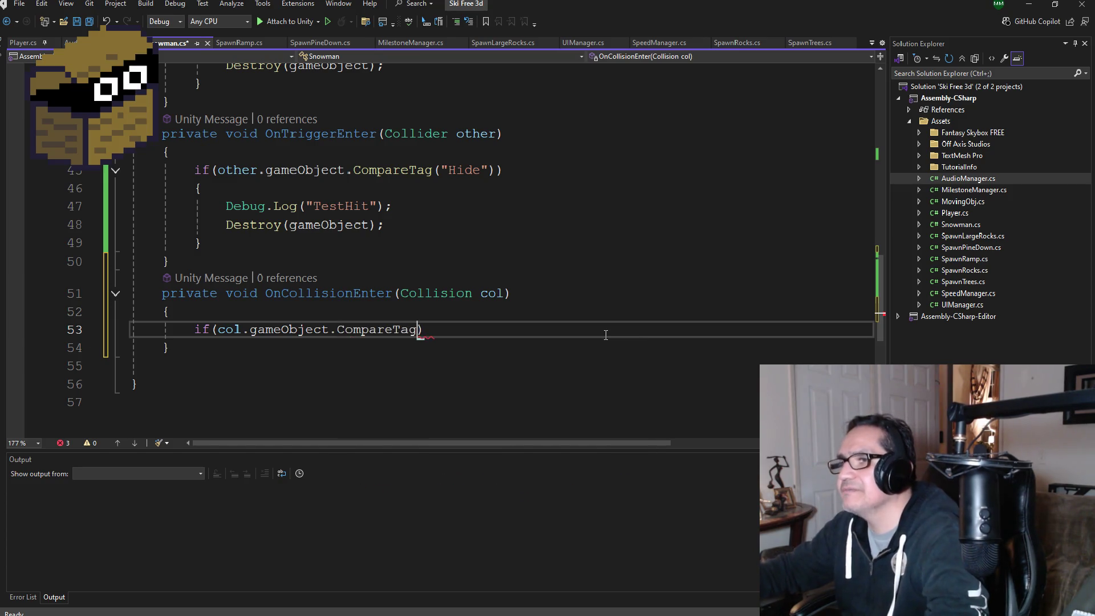
type("(\"Hide")
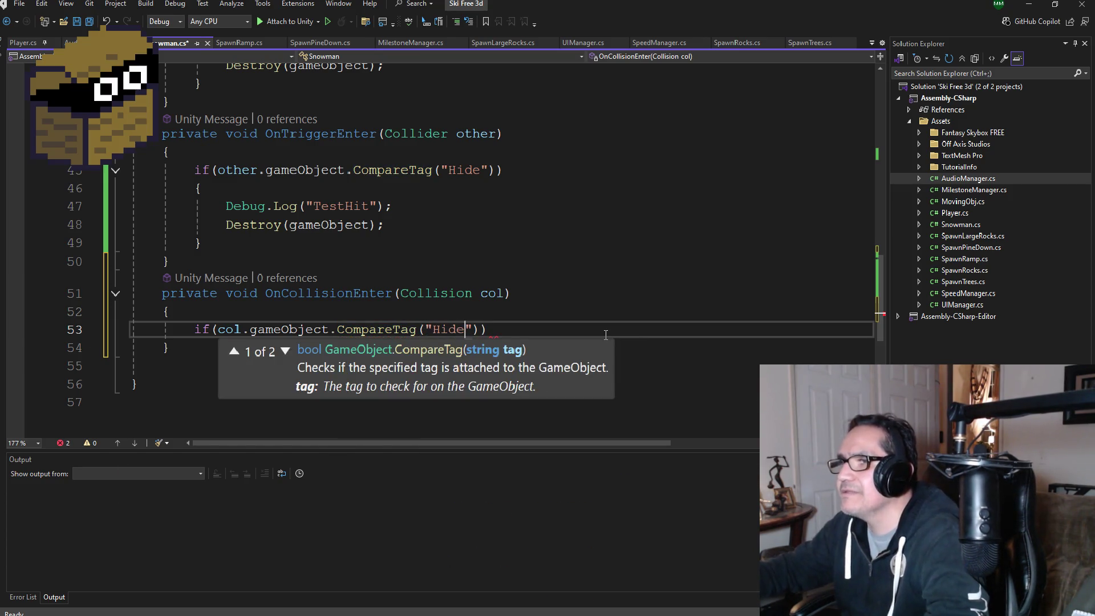
key("End")
key("Return")
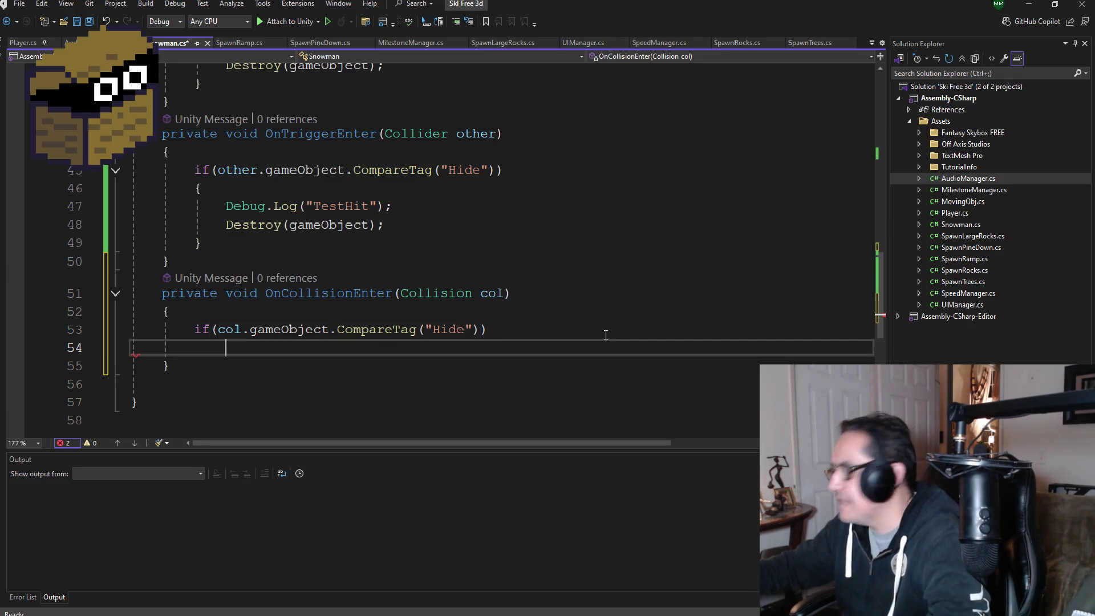
key("Return")
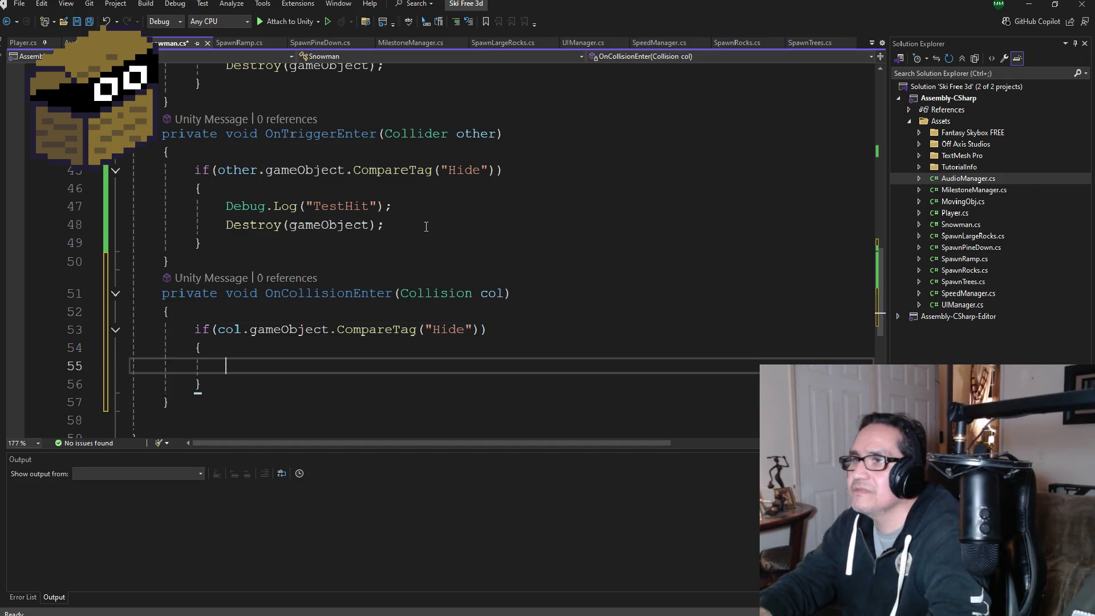
Step: Copy the TestHit log and Destroy lines into the collision check, save, and minimize Visual Studio
left_click_drag(426, 226, 134, 212)
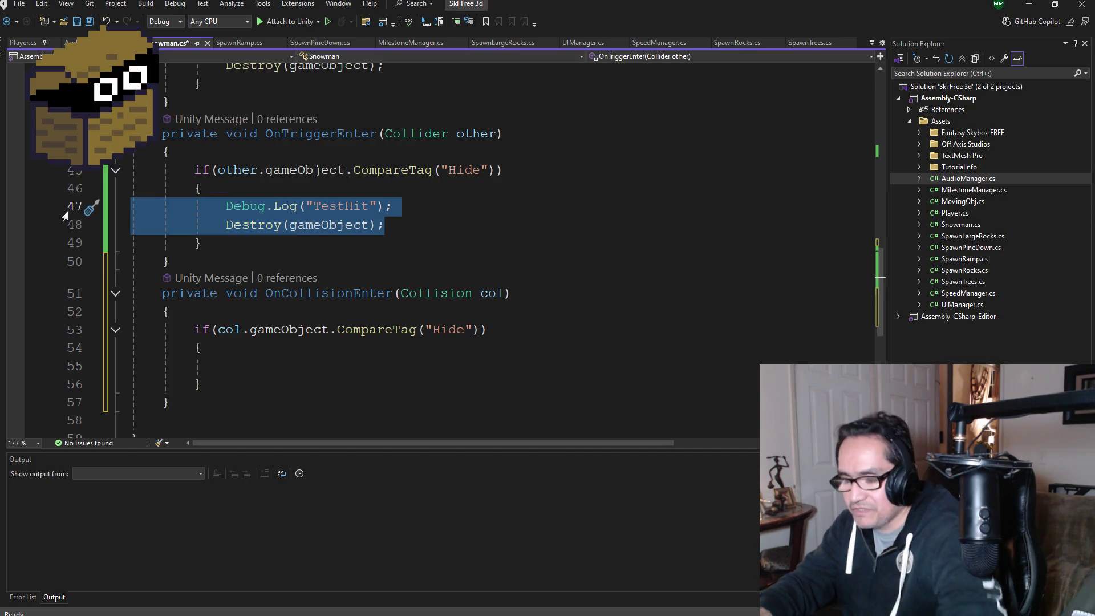
key("ctrl+c")
left_click(225, 365)
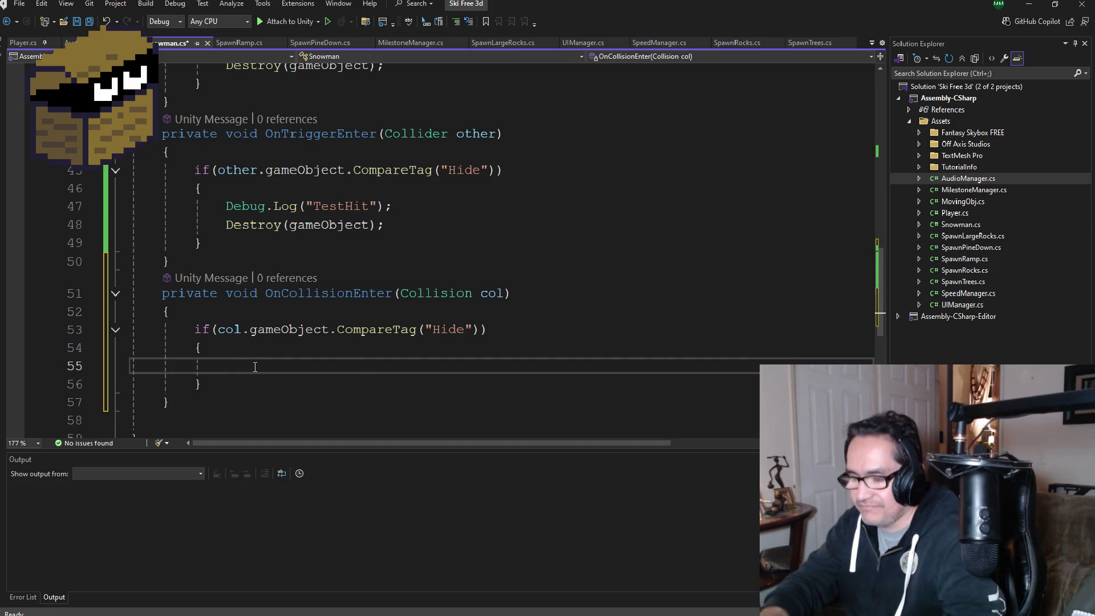
key("ctrl+v")
key("ctrl+s")
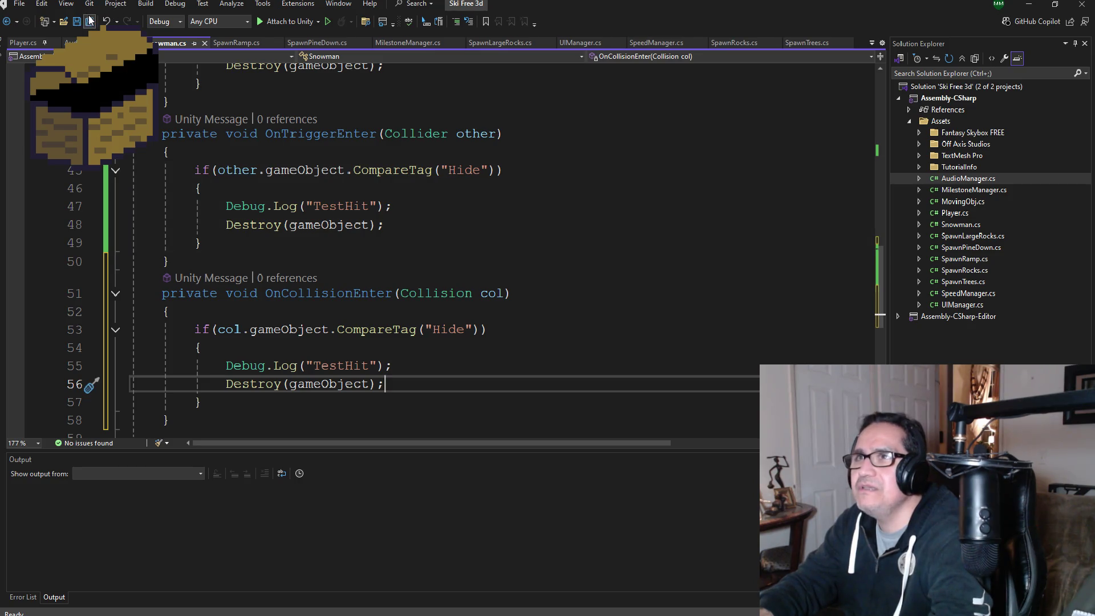
left_click(1024, 5)
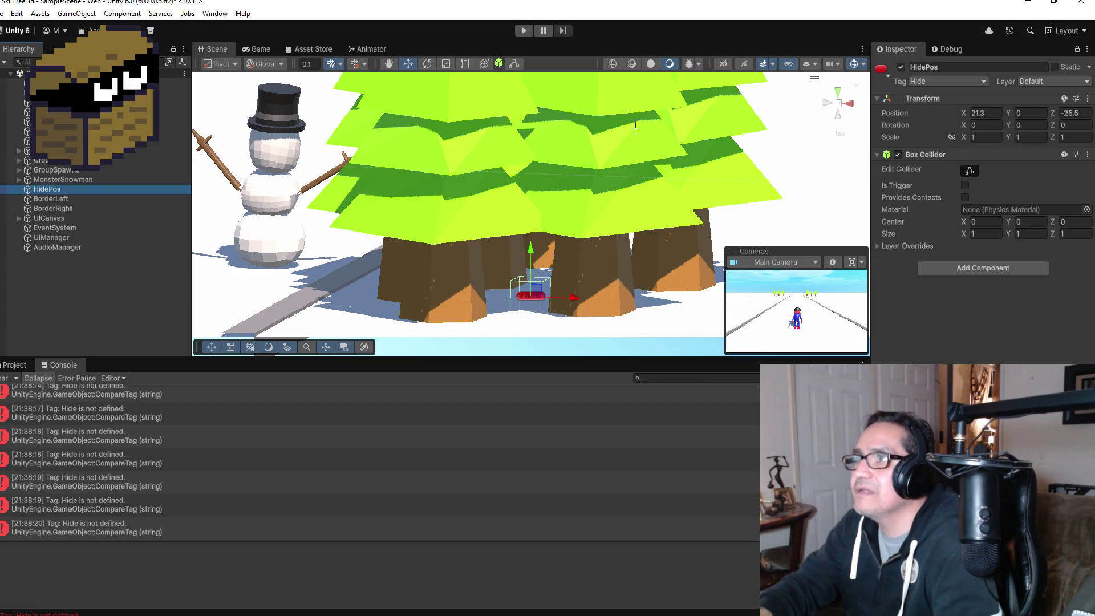
Step: Play the game, steer the skier left, and pause once Distance passes 28
left_click(523, 31)
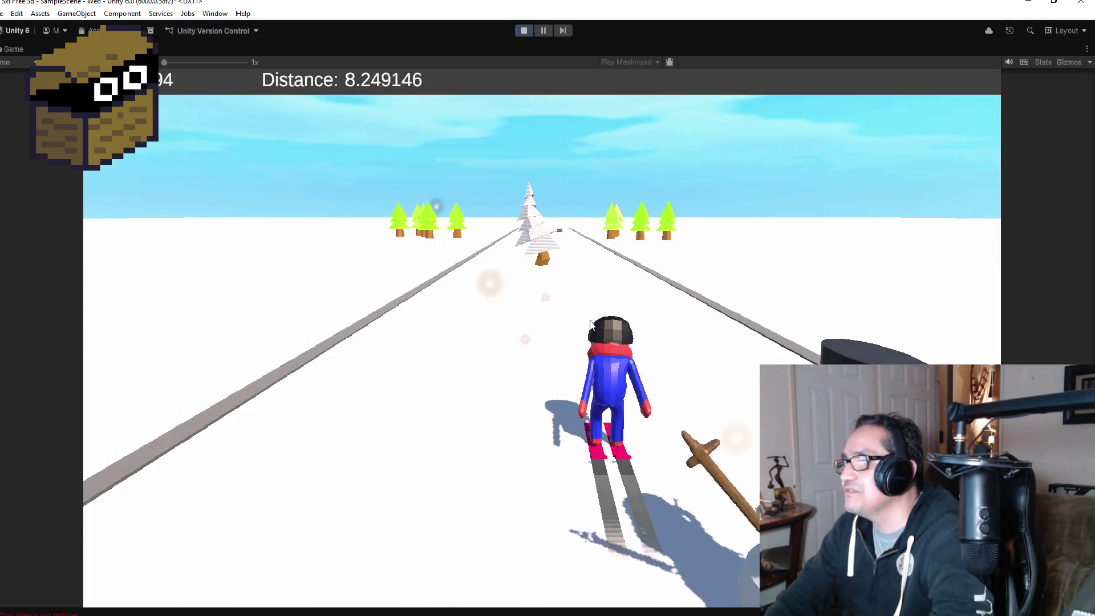
key("Left")
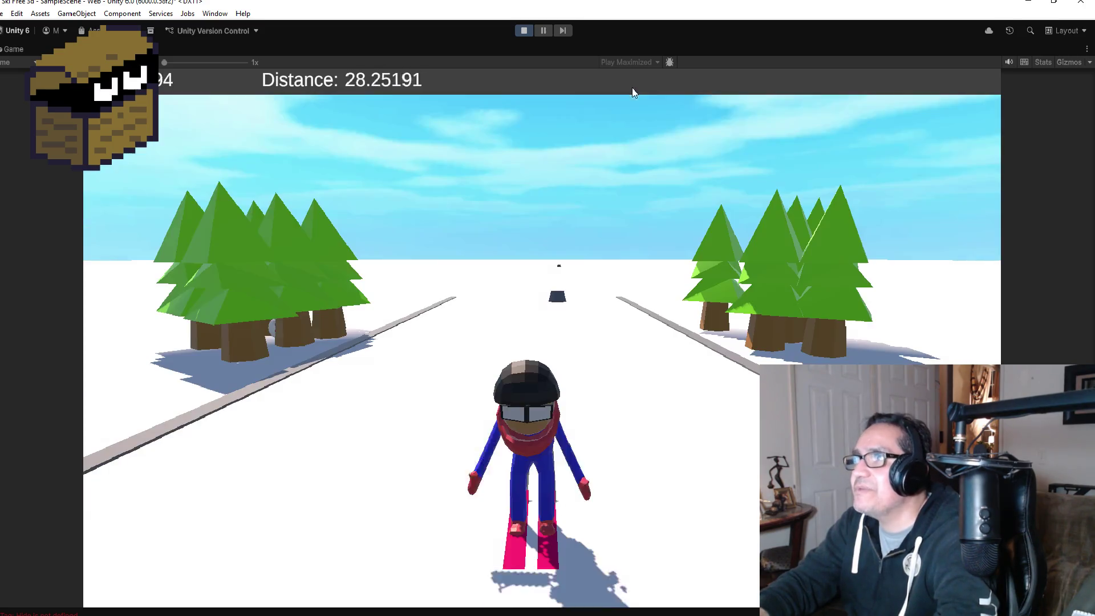
left_click(543, 31)
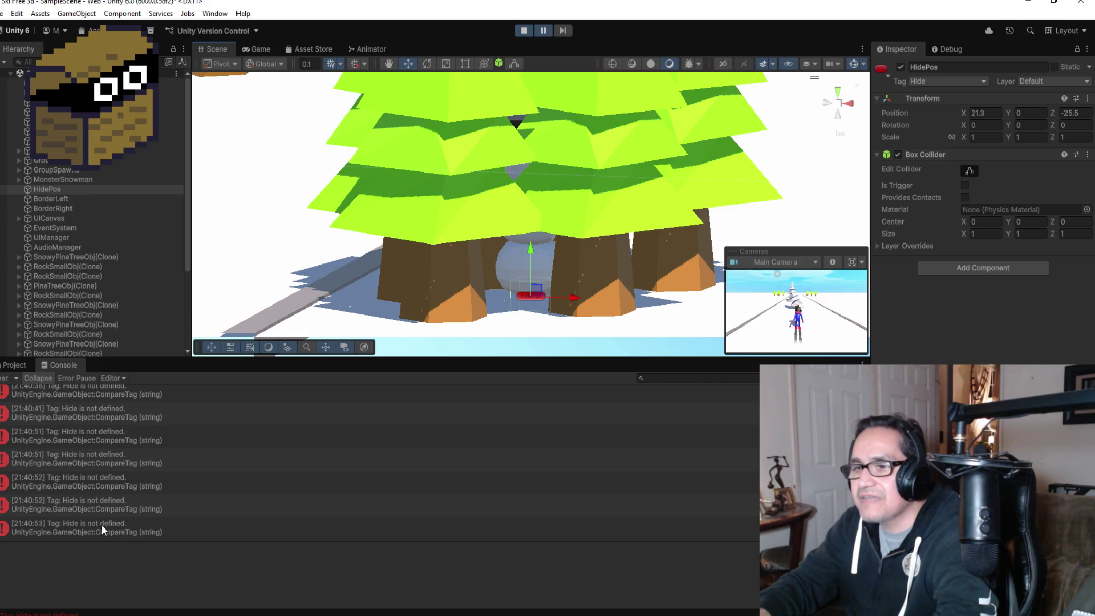
Step: Inspect the Hide tag error entries' stack traces, tracing them to Snowman.cs line 45
scroll(108, 513, "up", 2)
left_click(56, 398)
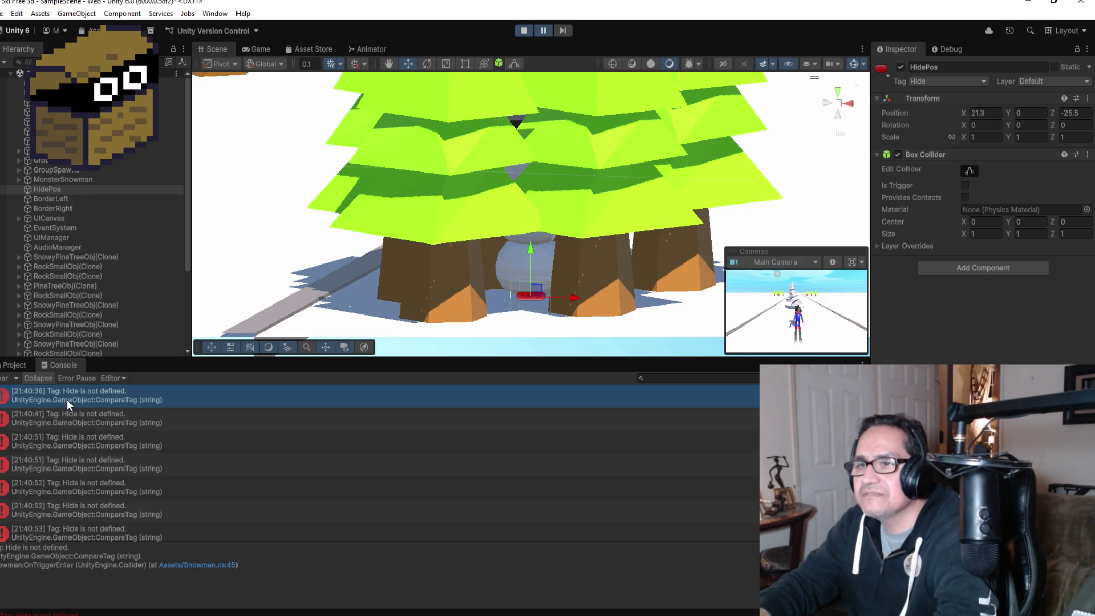
scroll(98, 428, "down", 1)
scroll(91, 427, "down", 1)
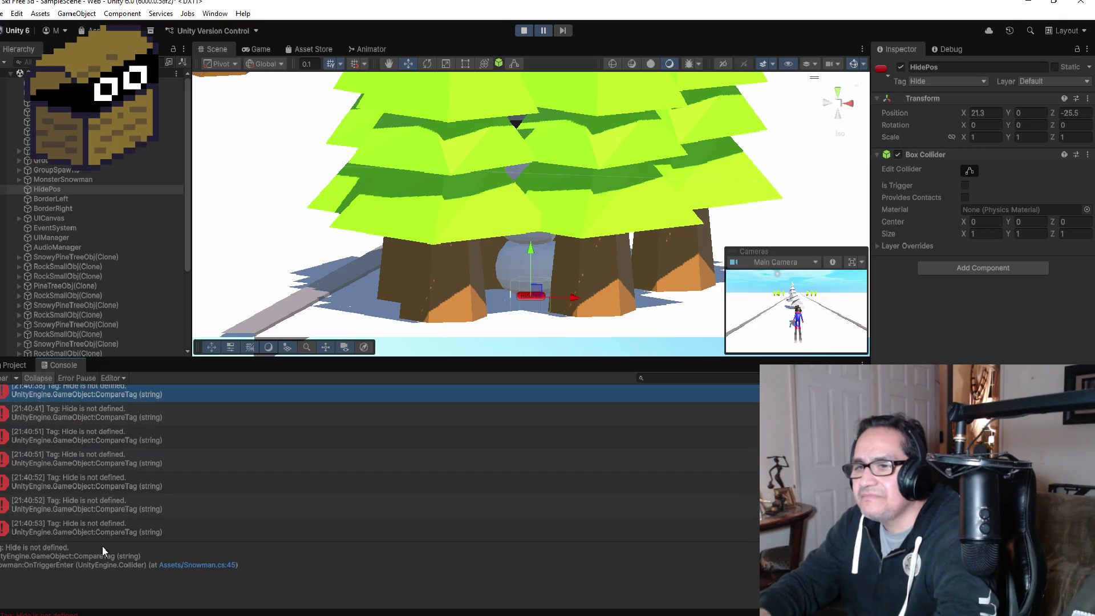
left_click(94, 529)
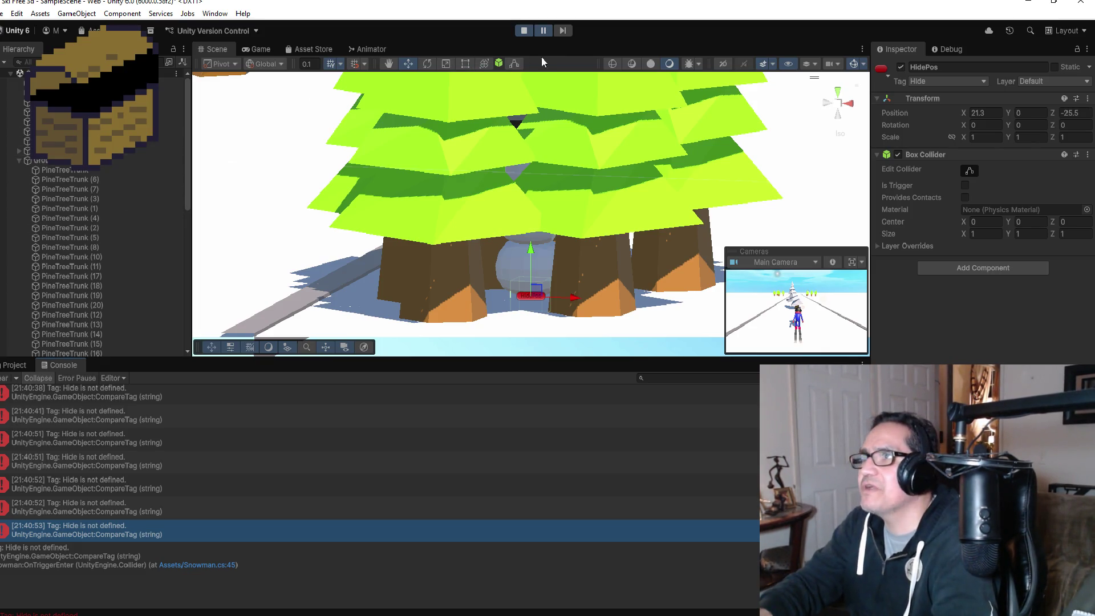
Step: Stop the game, view the scene from Top, and tag PineTreeTrunk (17) as Hide
left_click(525, 31)
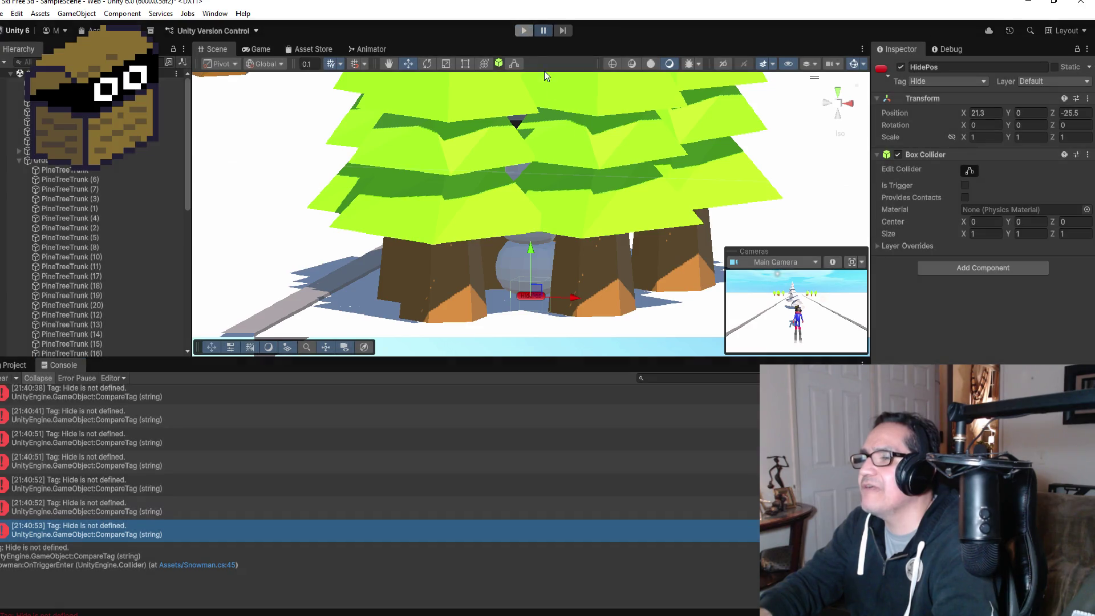
left_click(461, 214)
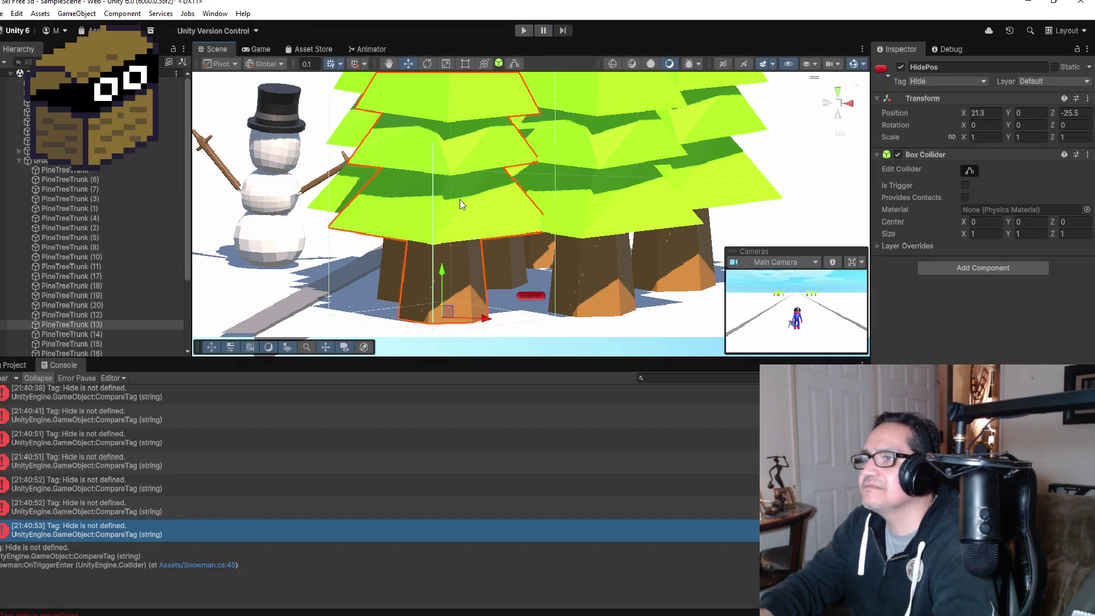
left_click(838, 95)
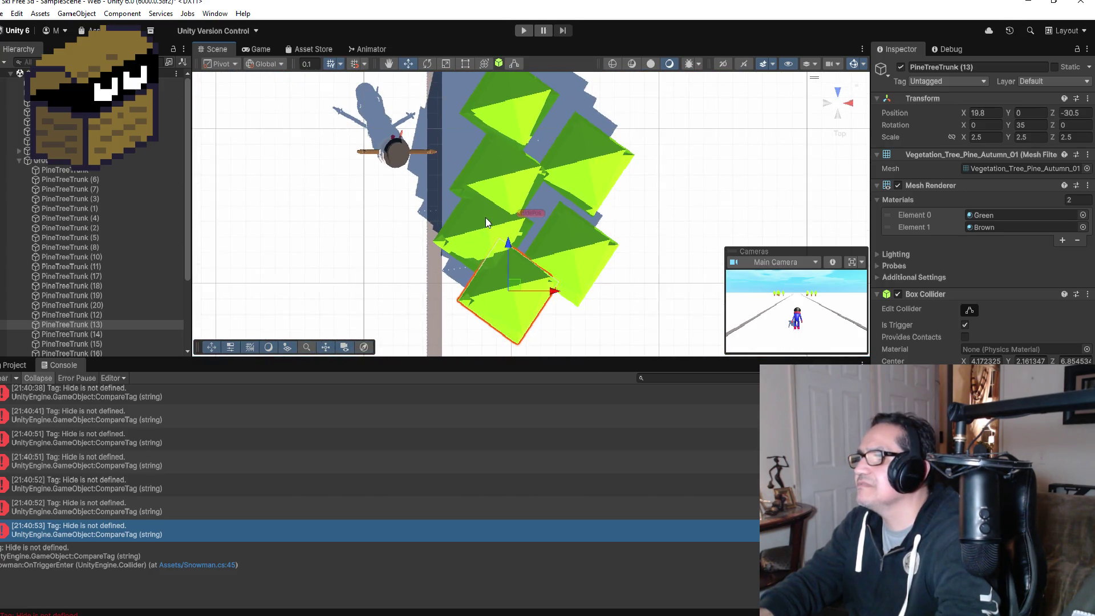
left_click(487, 222)
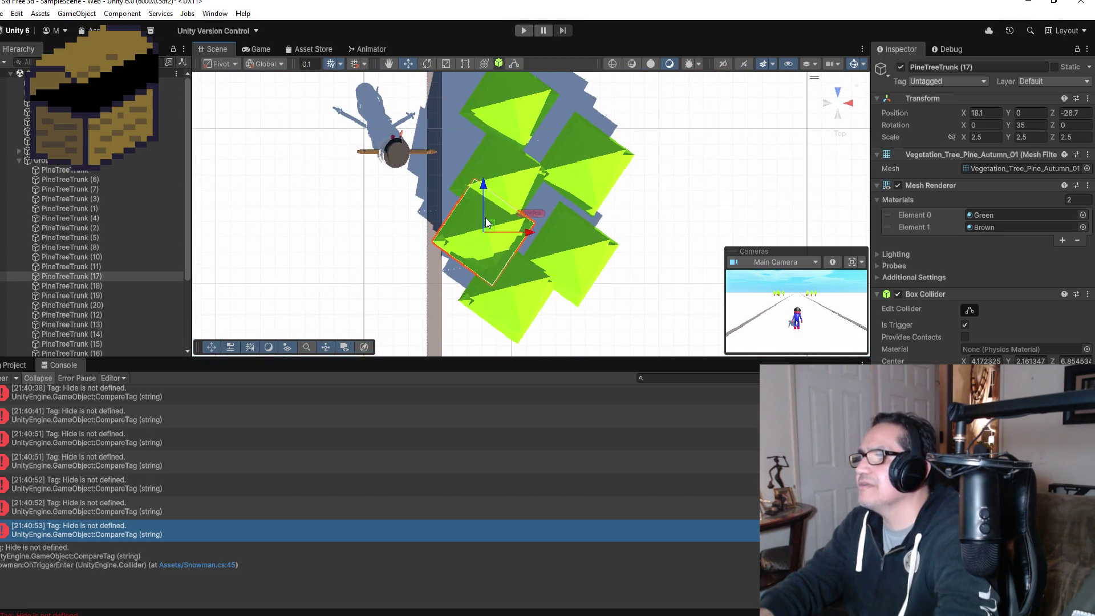
left_click(945, 83)
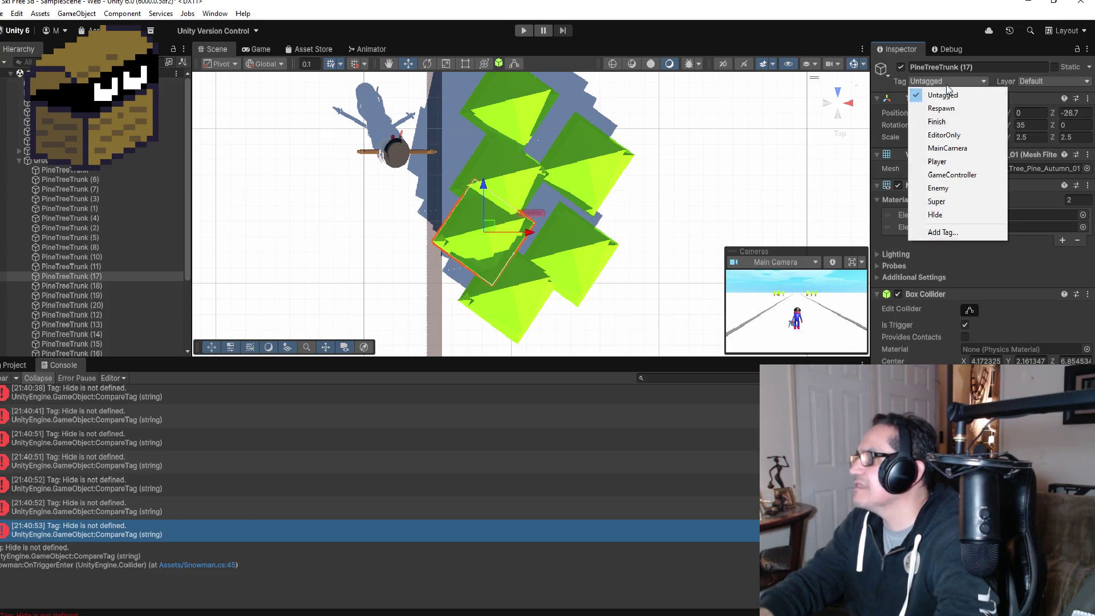
left_click(935, 215)
Step: Tag PineTreeTrunk (11), (10) and (18) as Hide
left_click(504, 179)
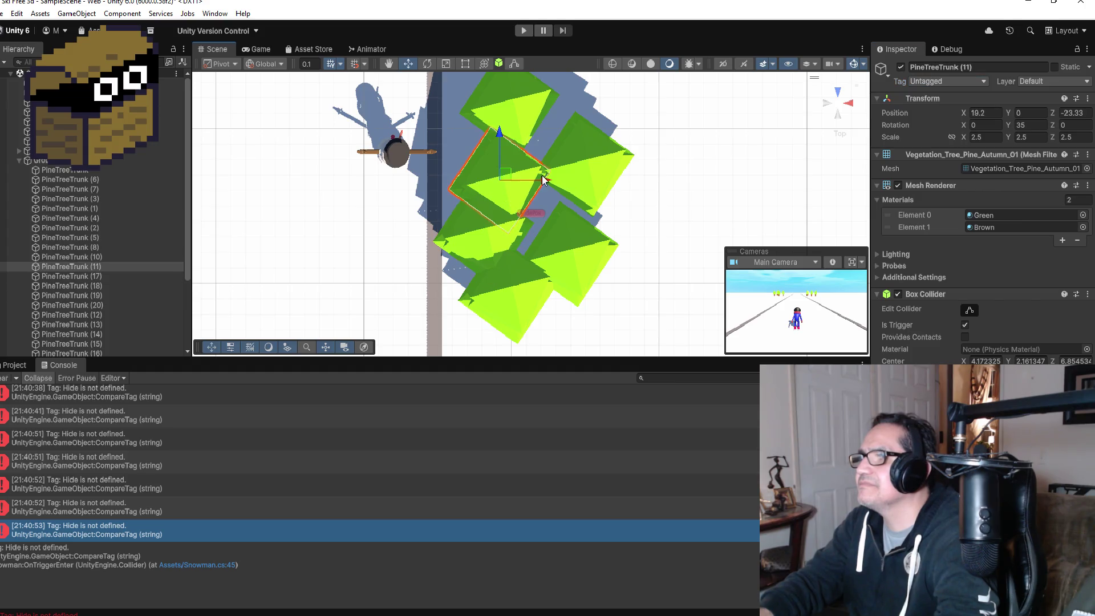
left_click(940, 83)
left_click(938, 213)
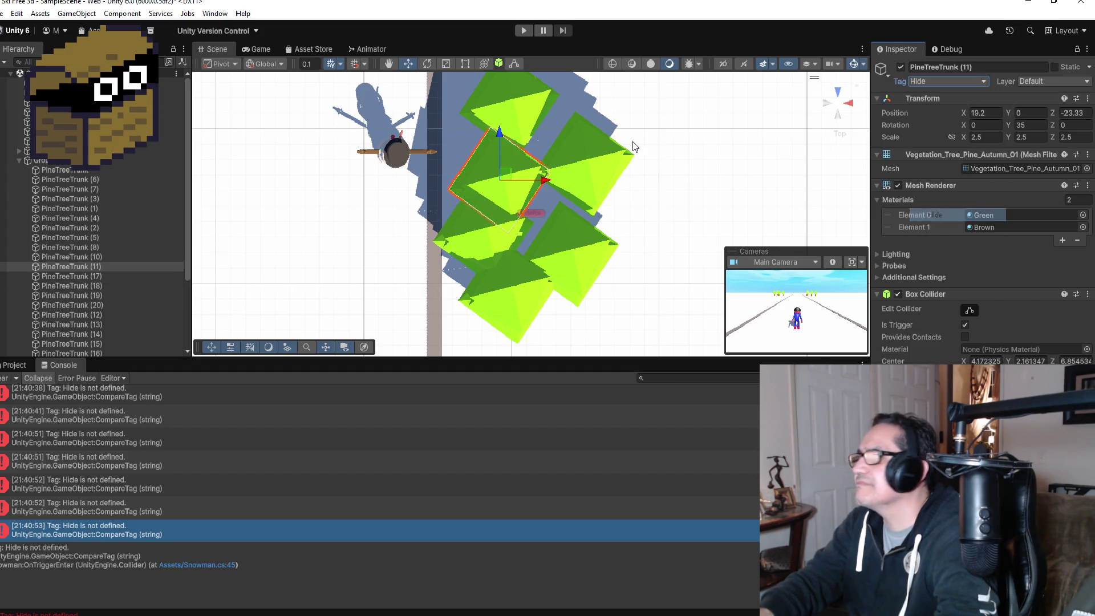
left_click(538, 104)
left_click(940, 81)
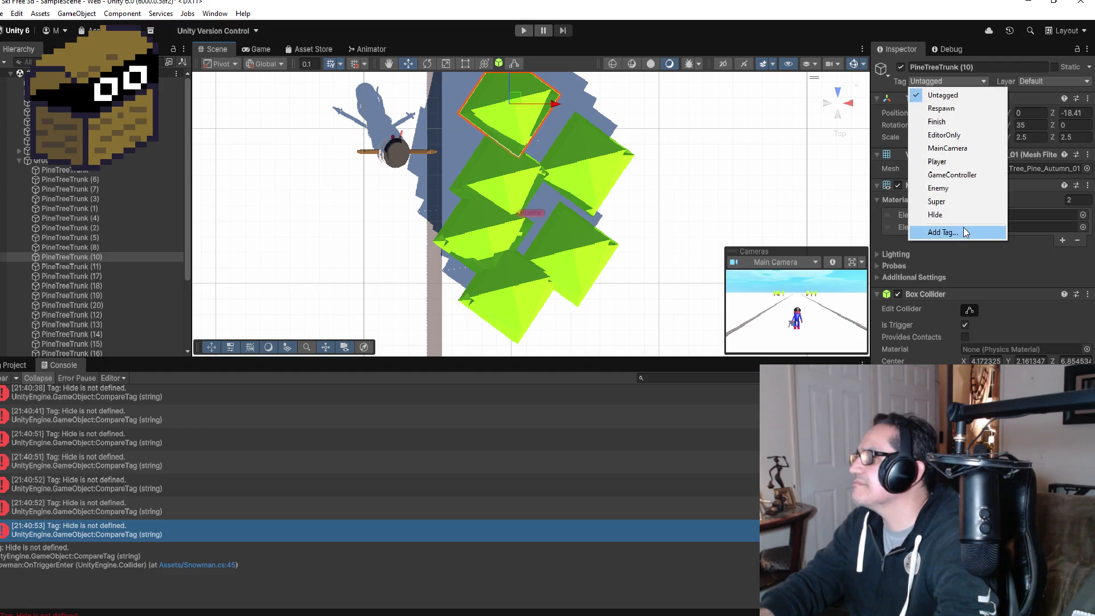
left_click(913, 216)
left_click(598, 155)
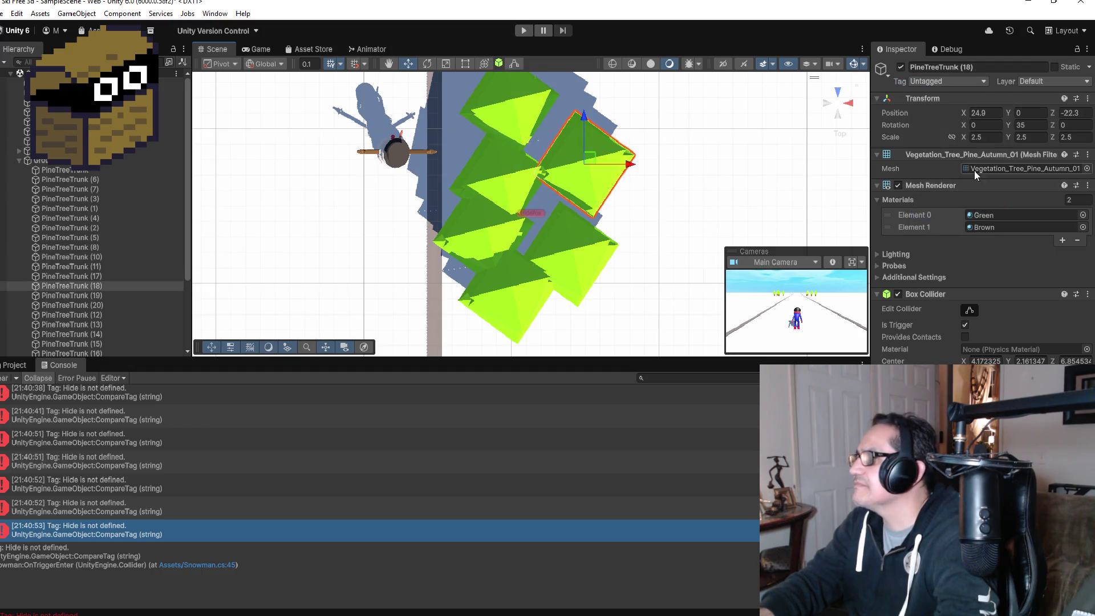
left_click(943, 83)
left_click(945, 216)
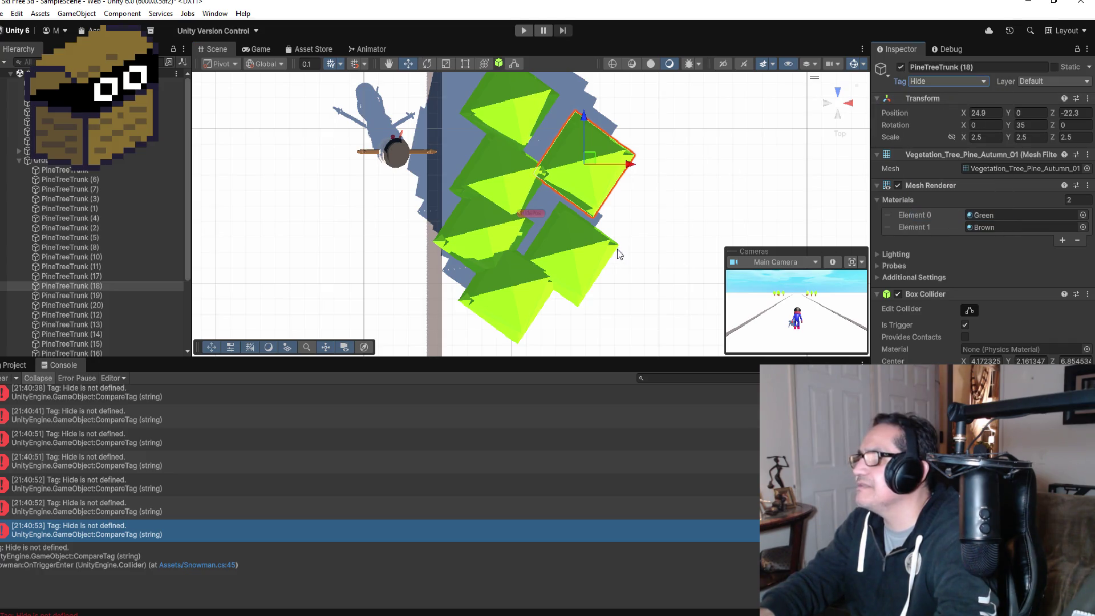
Step: Tag PineTreeTrunk (12) and (13) as Hide
left_click(563, 258)
left_click(950, 81)
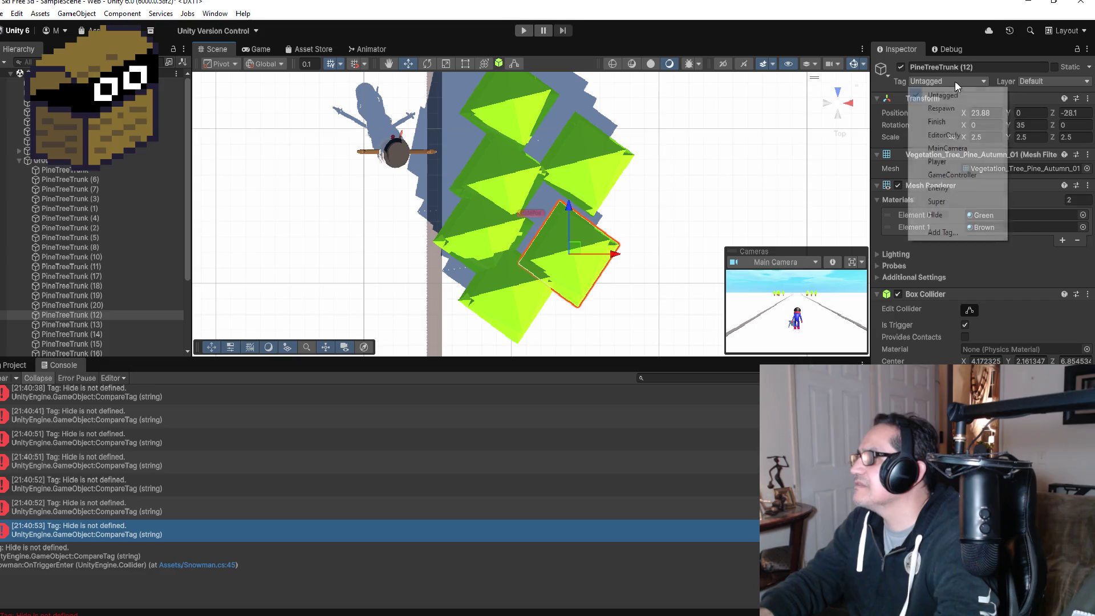
left_click(939, 215)
left_click(498, 295)
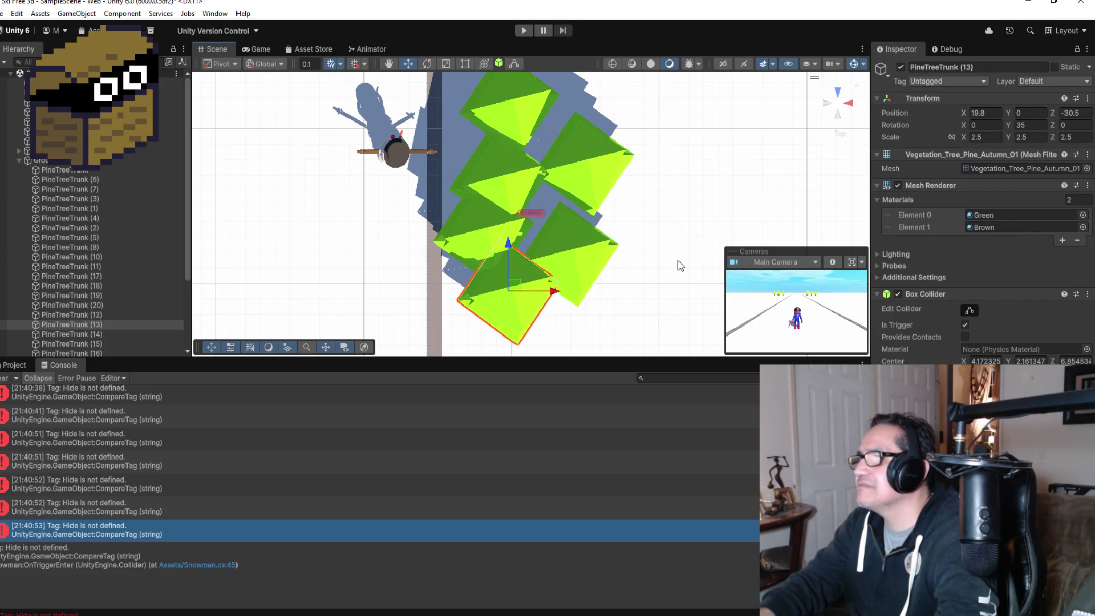
left_click(909, 82)
left_click(950, 216)
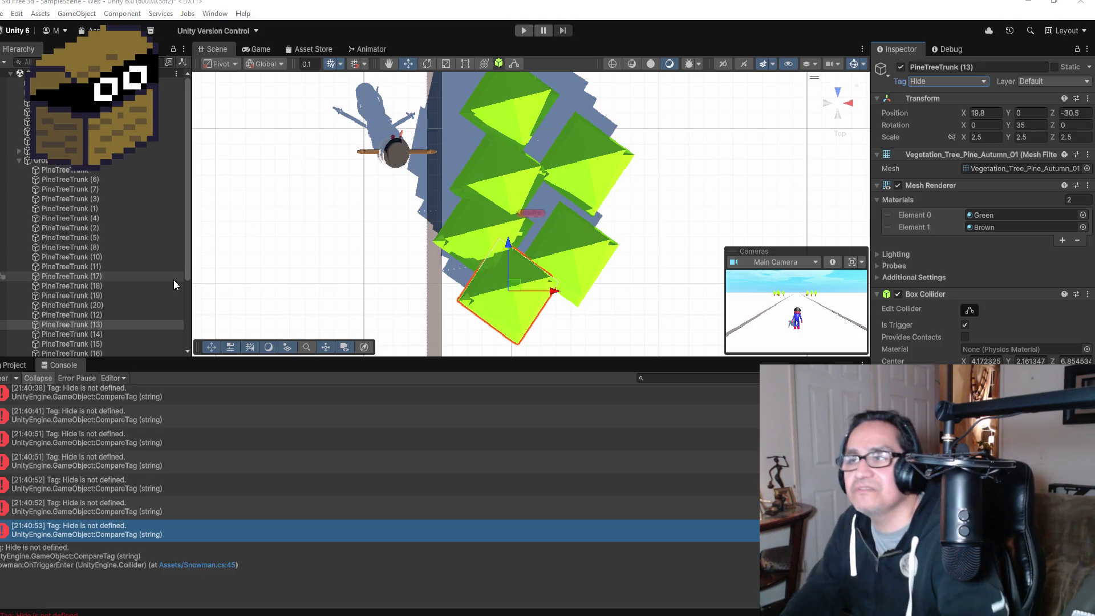
Step: Collapse the pine tree group and play-test, steering the skier left and right past the snowman
left_click(19, 160)
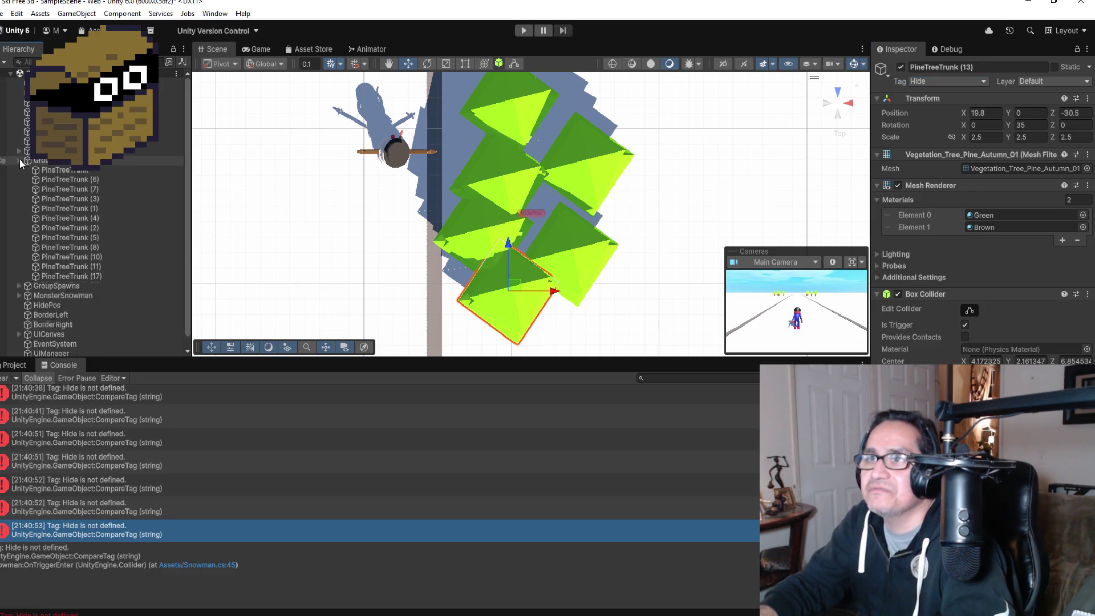
left_click(527, 34)
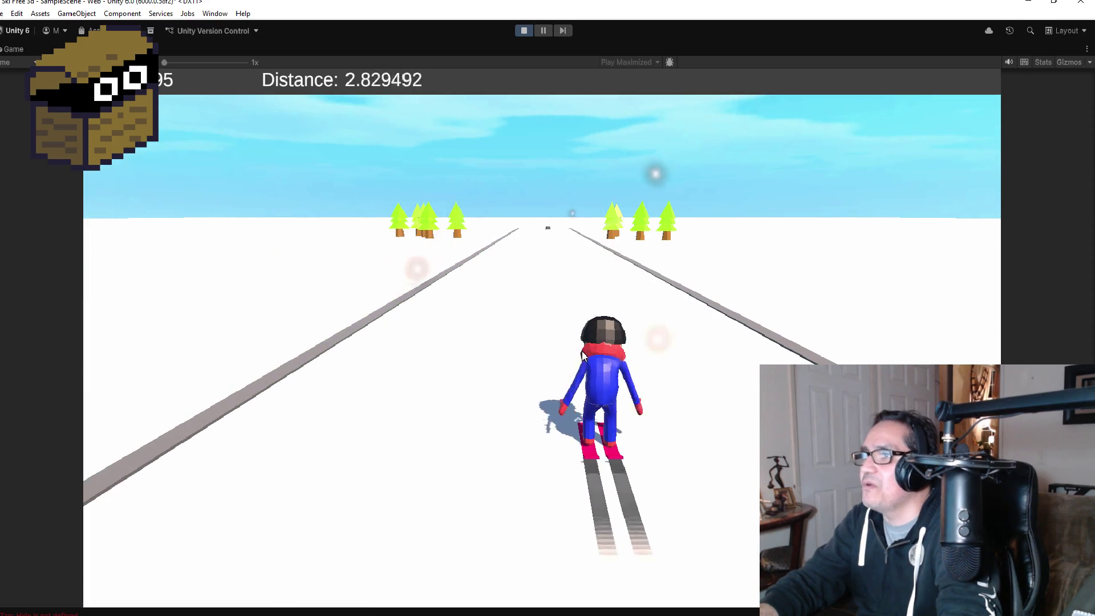
key("Left")
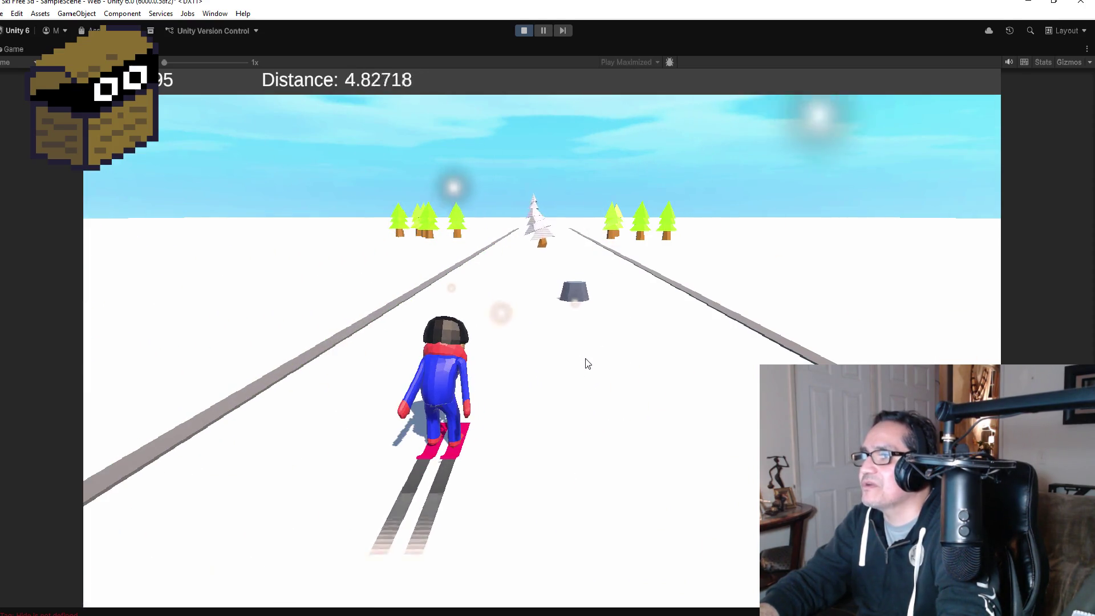
key("Right")
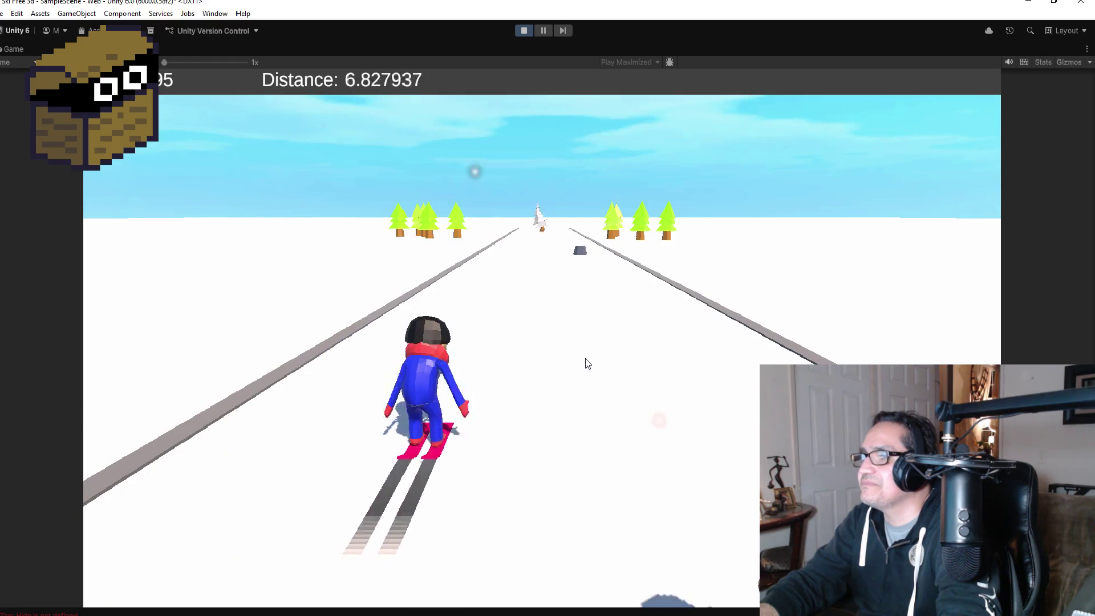
key("Left")
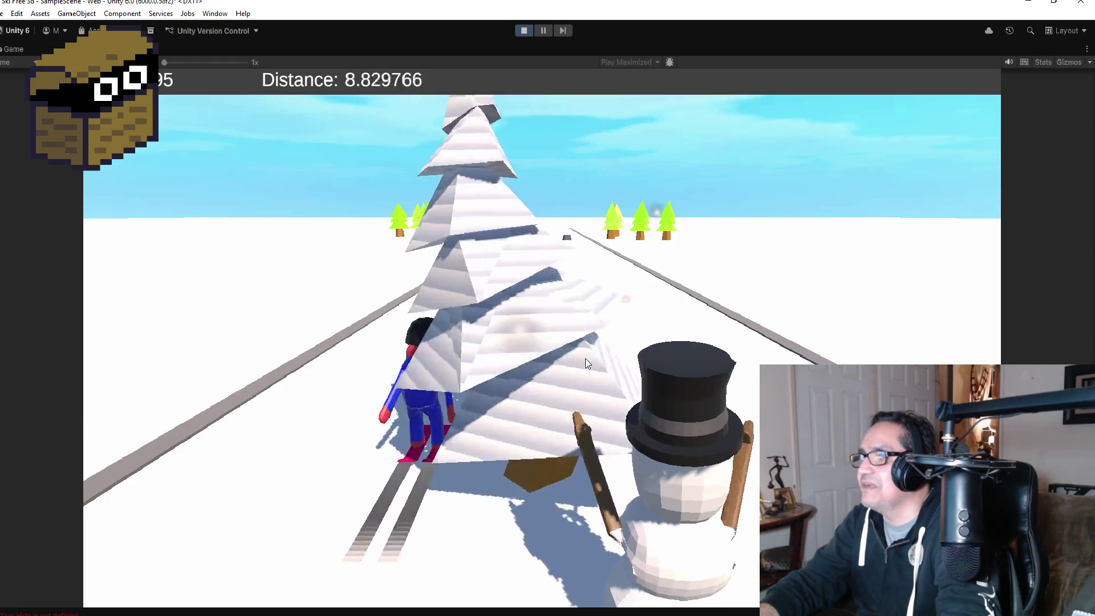
key("Right")
key("Left")
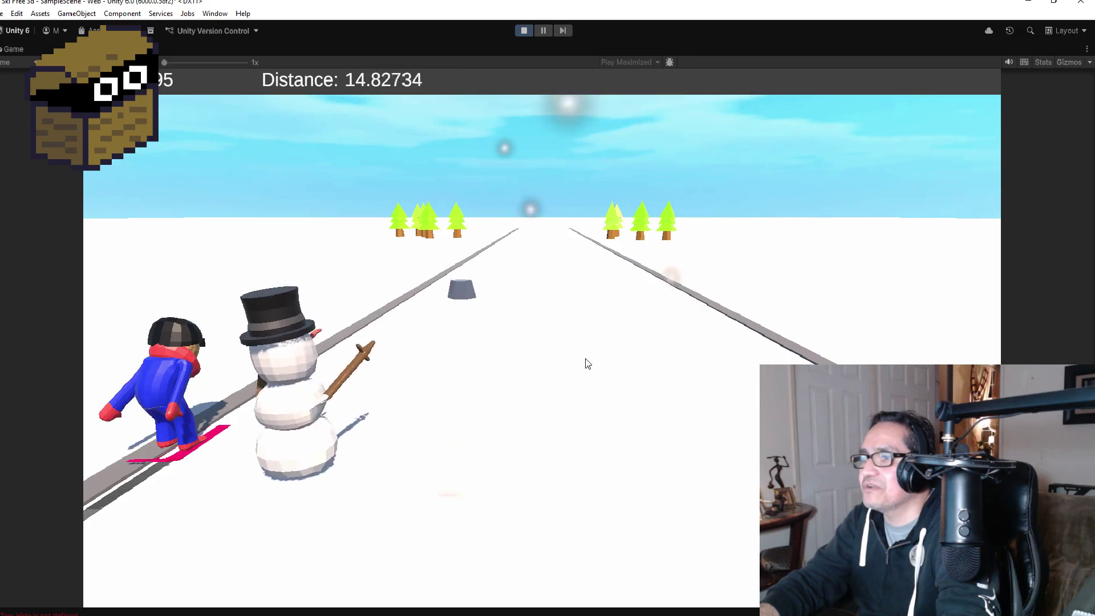
key("Right")
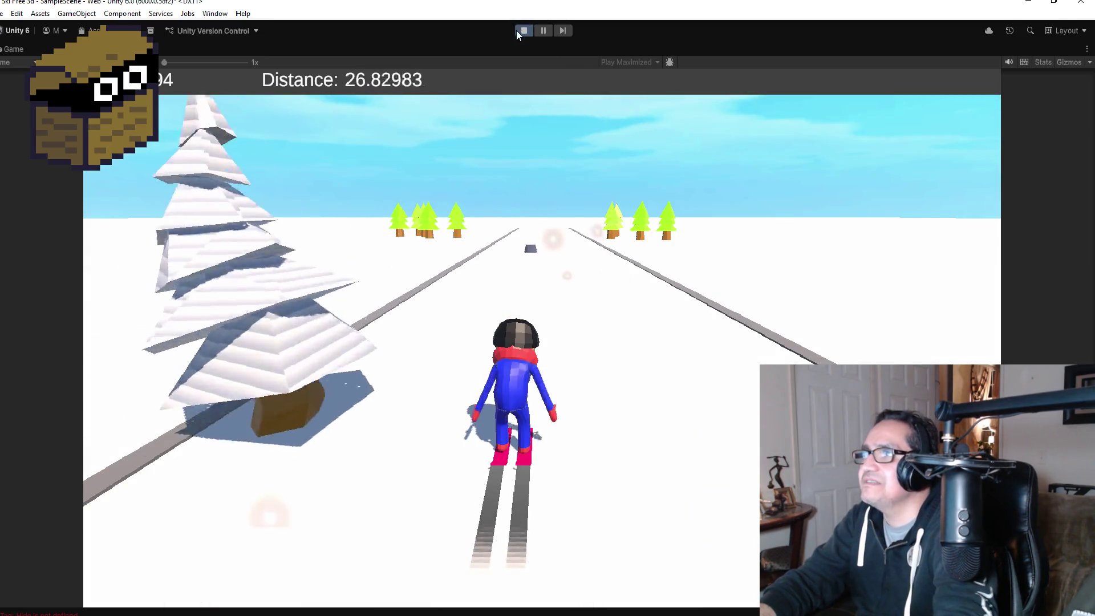
Step: Stop the game and bring Visual Studio with Snowman.cs to the front
left_click(523, 30)
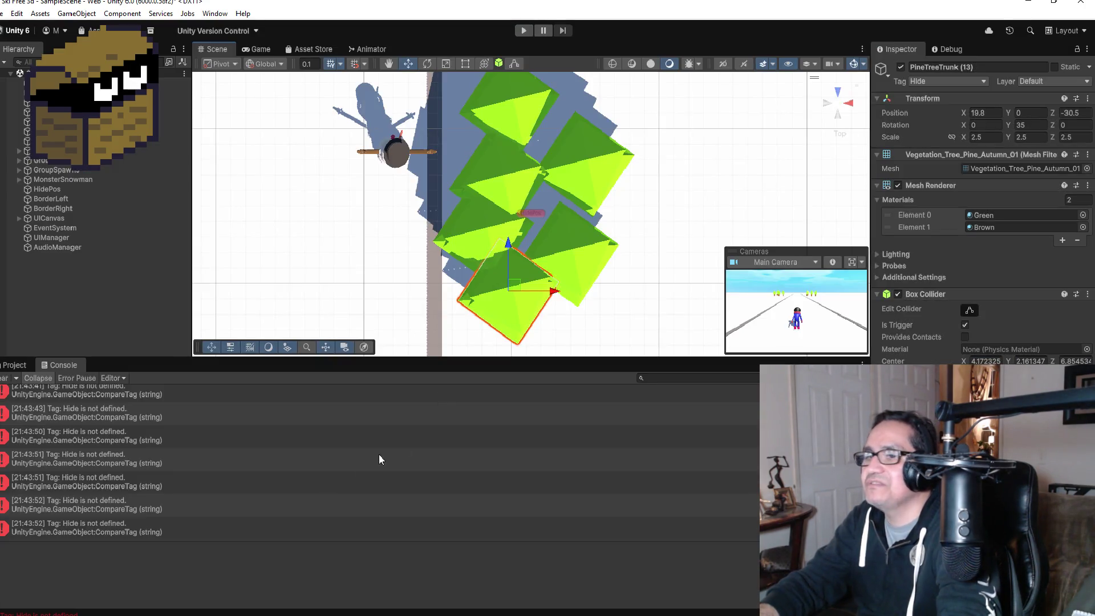
scroll(142, 516, "up", 3)
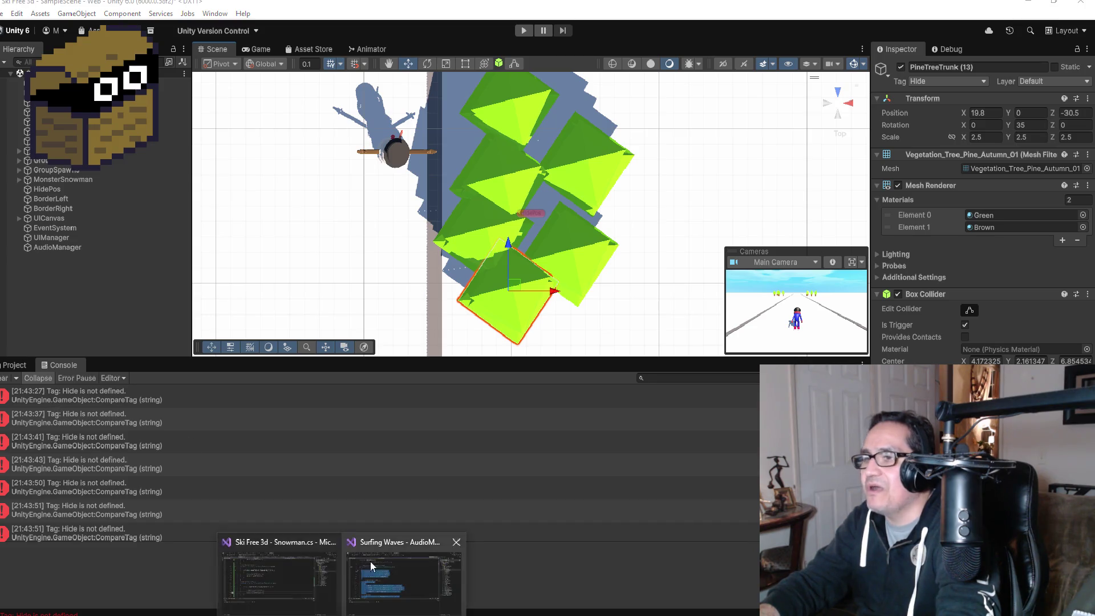
left_click(247, 590)
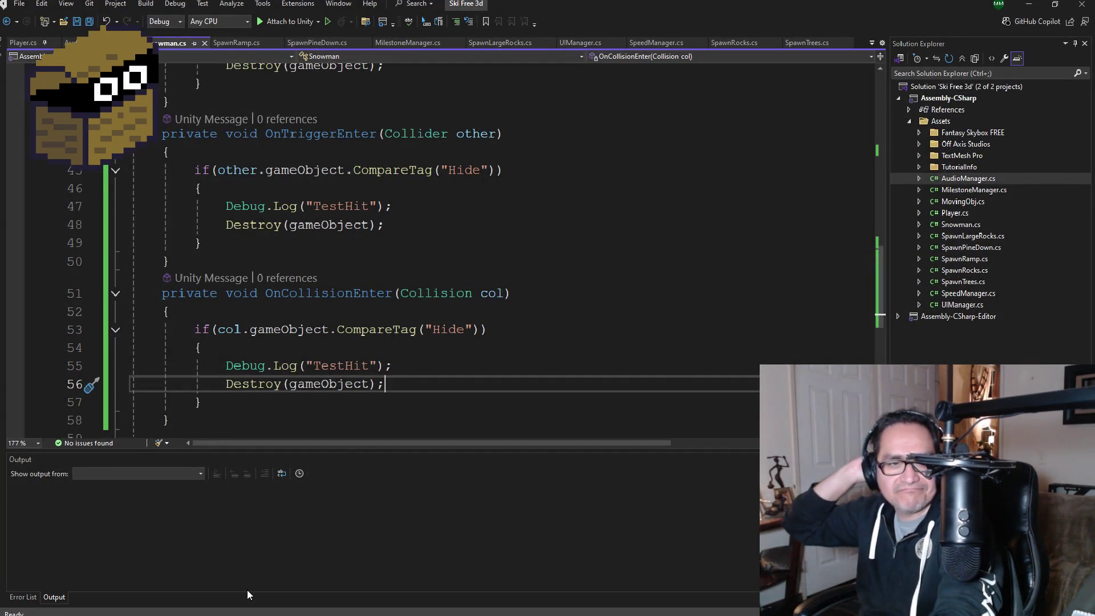
Step: Select the "Hide" tag name in the OnCollisionEnter check, then return to Unity
left_click(416, 366)
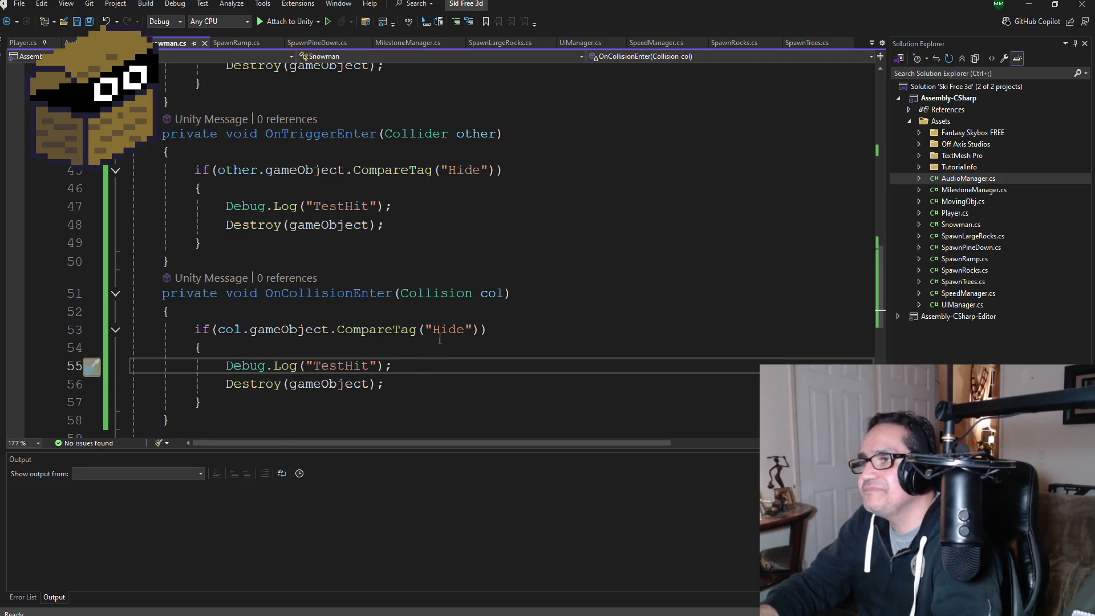
left_click_drag(433, 329, 465, 330)
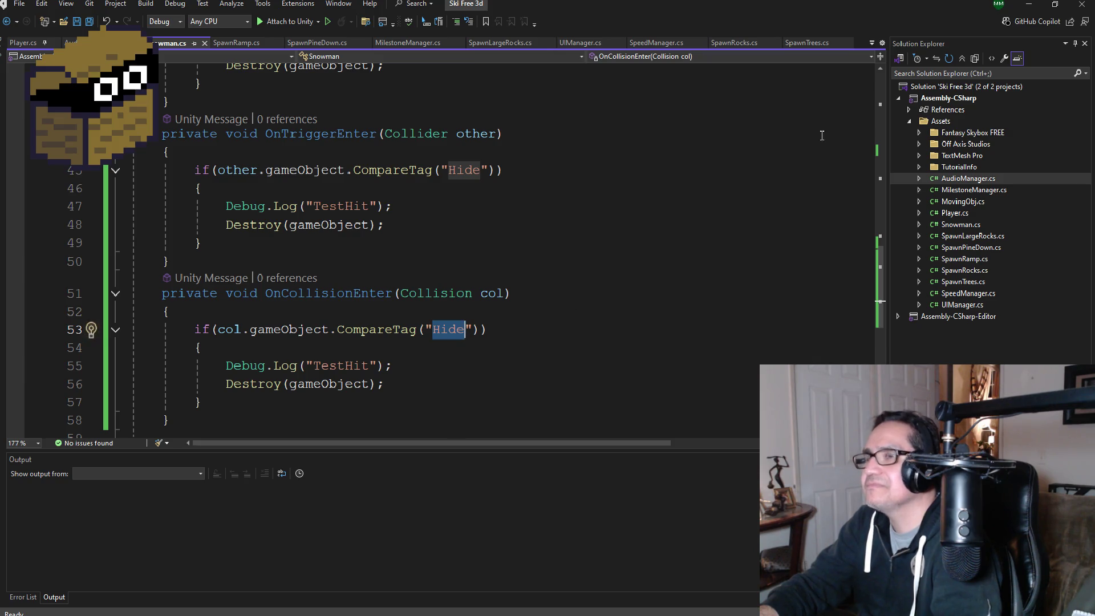
key("alt+Tab")
Step: Confirm PineTreeTrunk (13) keeps the Hide tag, then deselect it in the Hierarchy
left_click(937, 82)
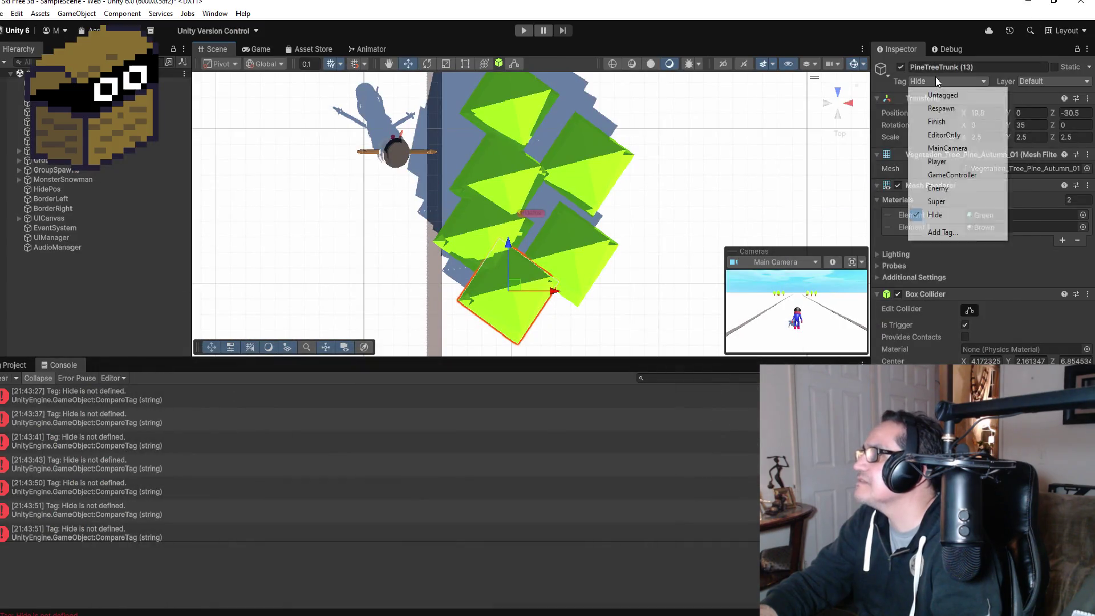
left_click(938, 213)
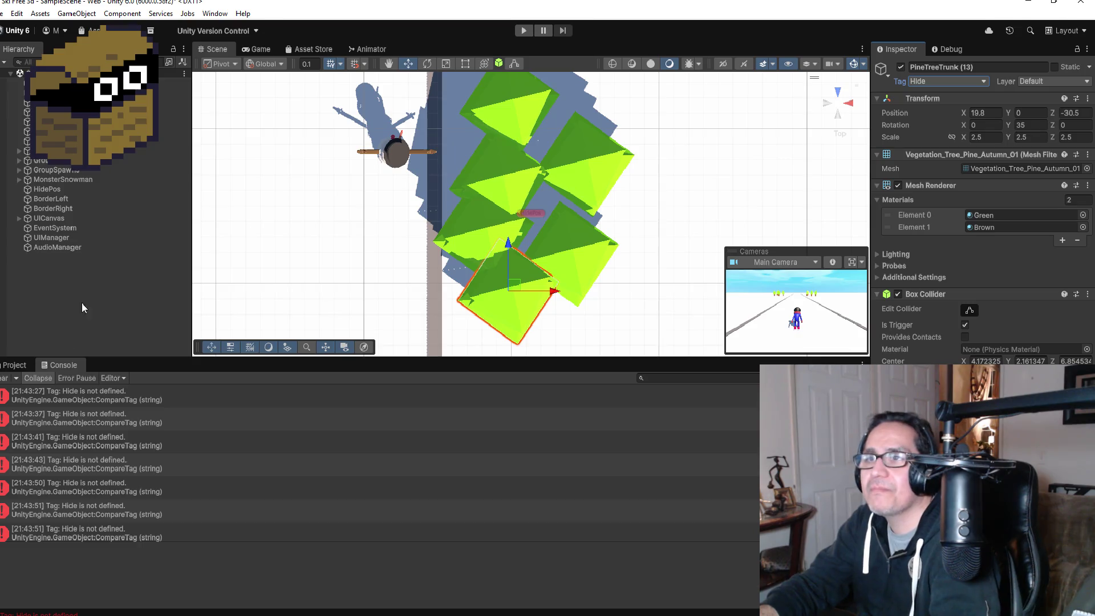
left_click(104, 295)
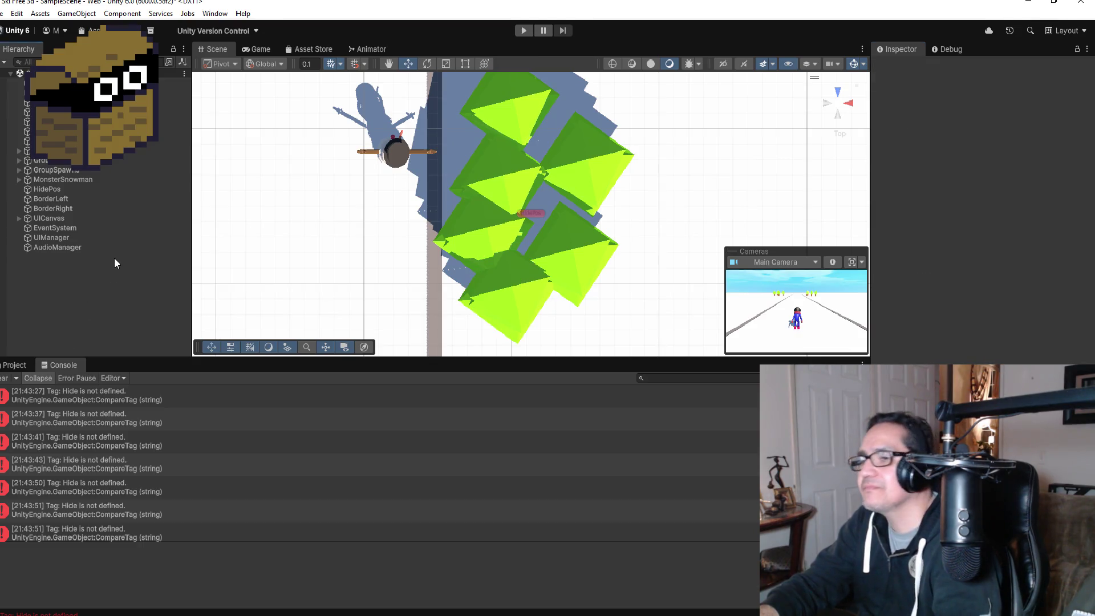
Step: Back in Snowman.cs, review the code and select the OnTriggerEnter and OnCollisionEnter methods
mouse_move(301, 612)
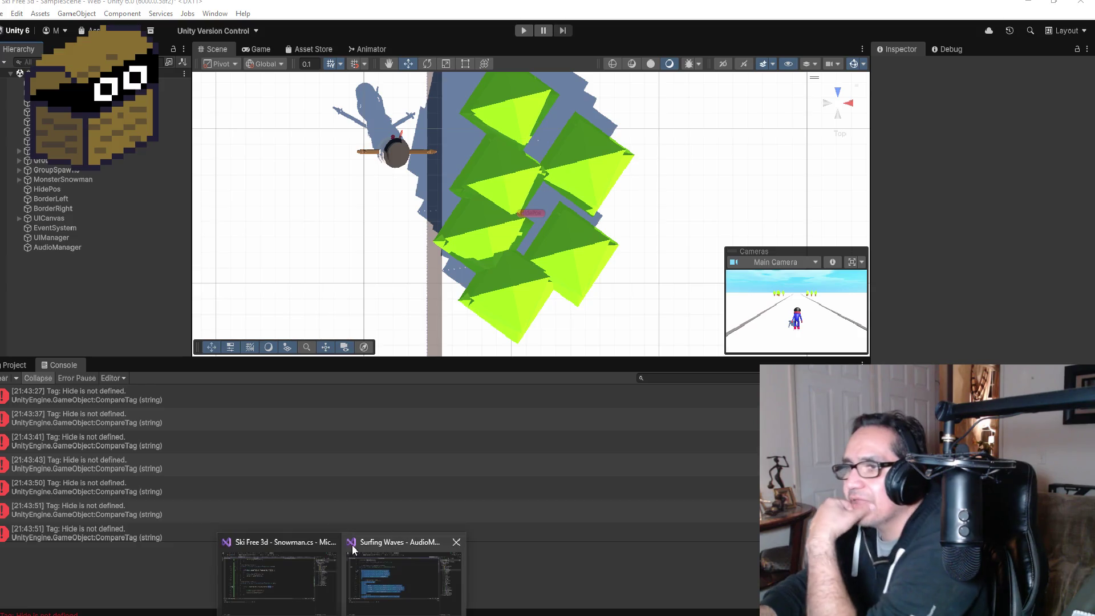
left_click(291, 577)
scroll(408, 322, "up", 4)
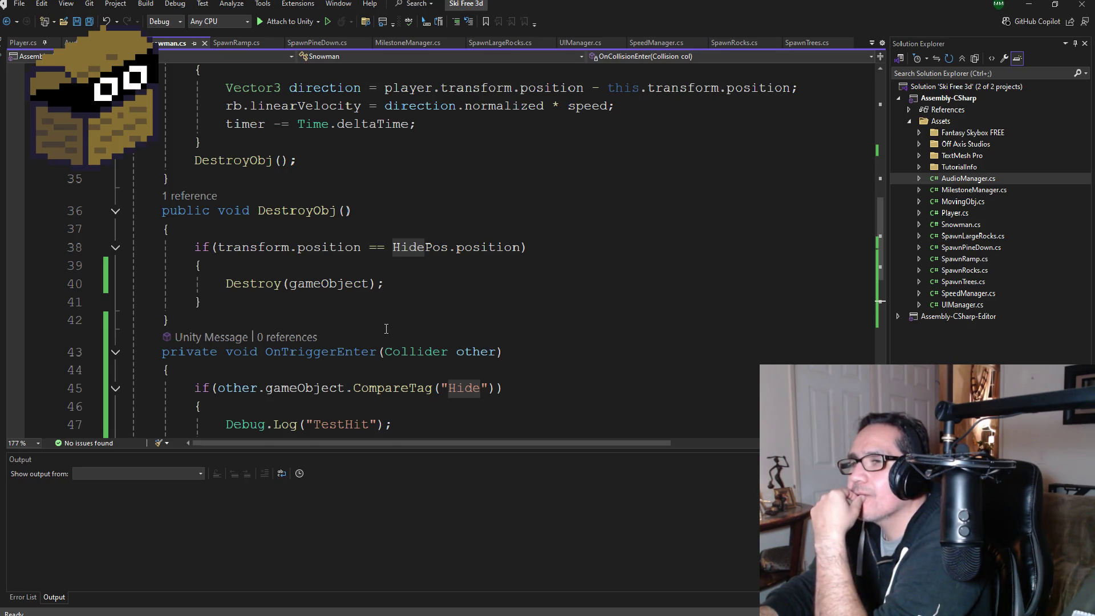
scroll(386, 329, "down", 3)
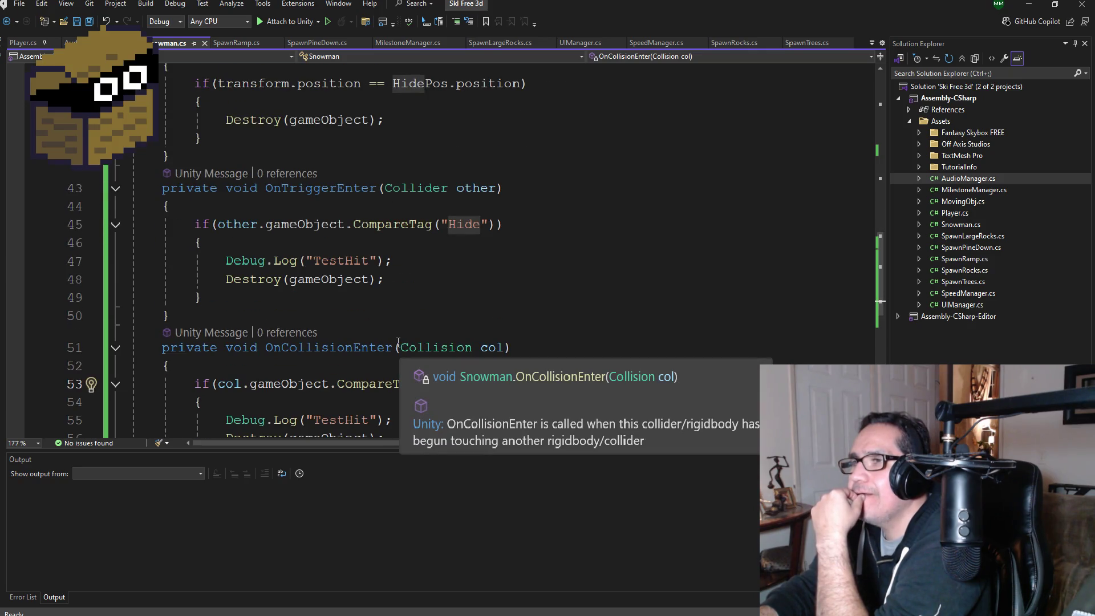
scroll(425, 346, "up", 3)
scroll(465, 396, "down", 2)
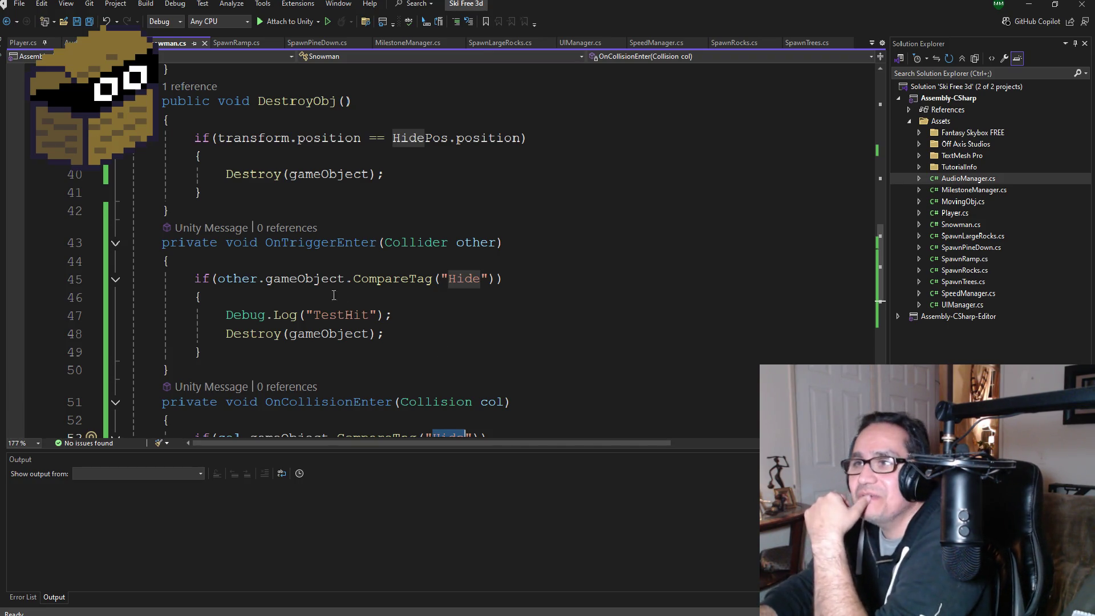
scroll(298, 219, "up", 3)
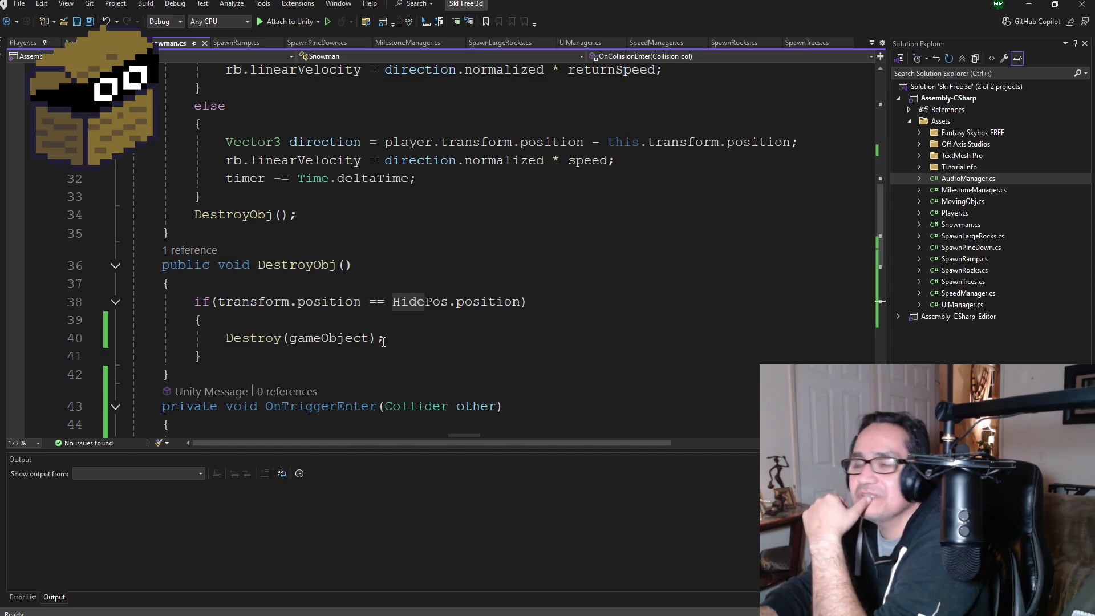
scroll(390, 332, "up", 3)
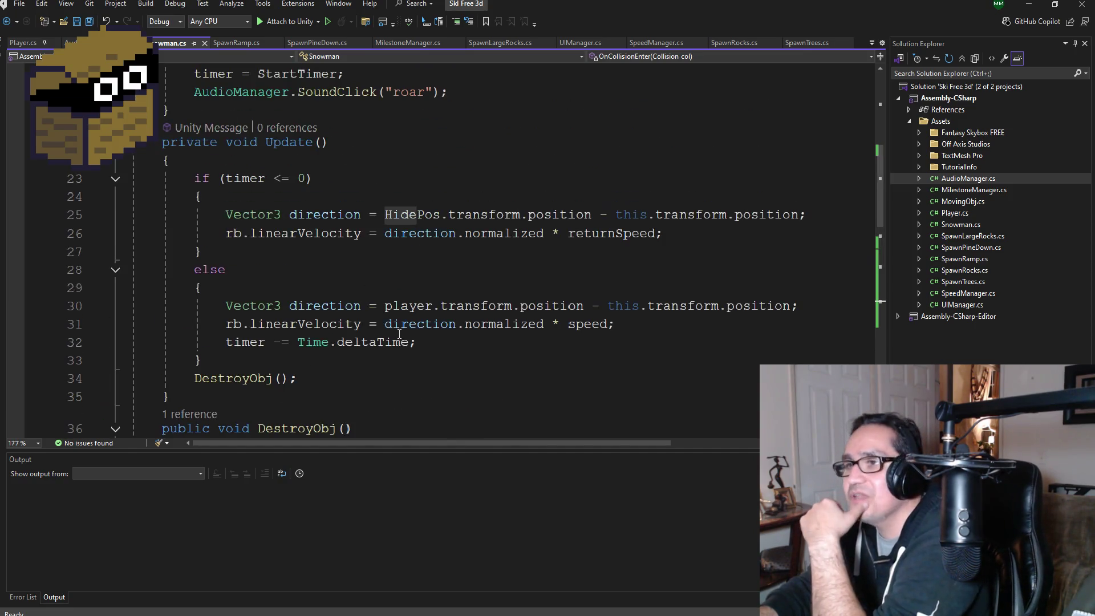
scroll(403, 341, "down", 5)
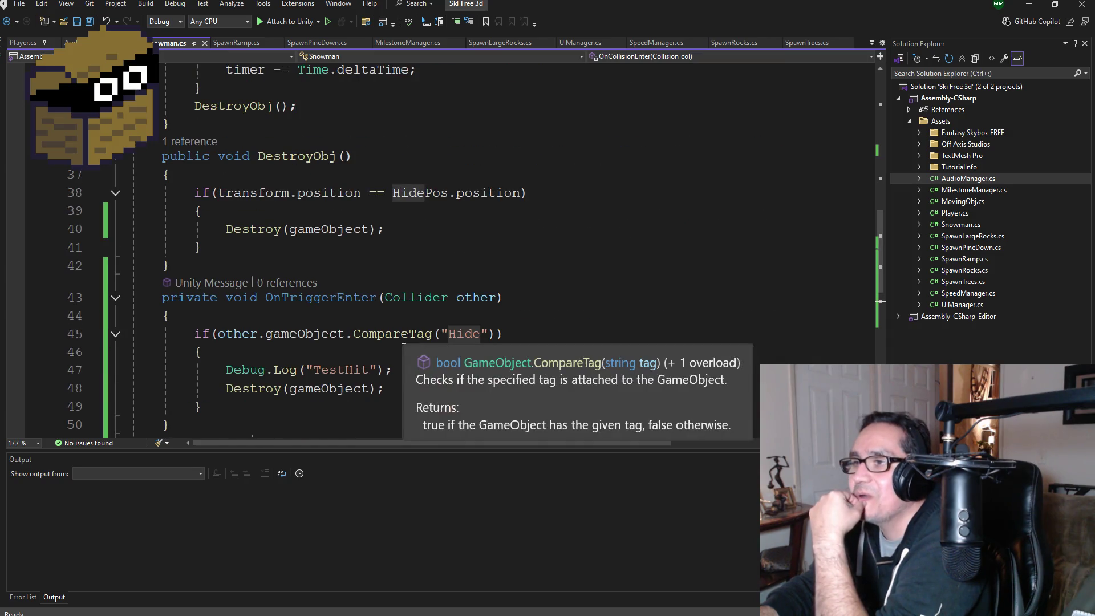
scroll(404, 341, "down", 3)
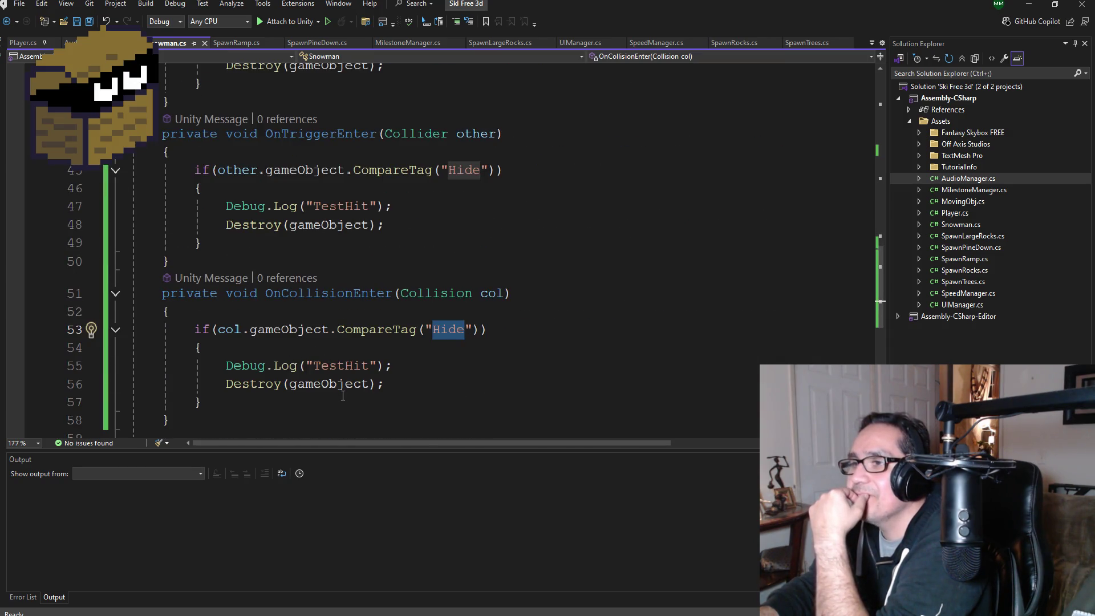
scroll(337, 396, "down", 1)
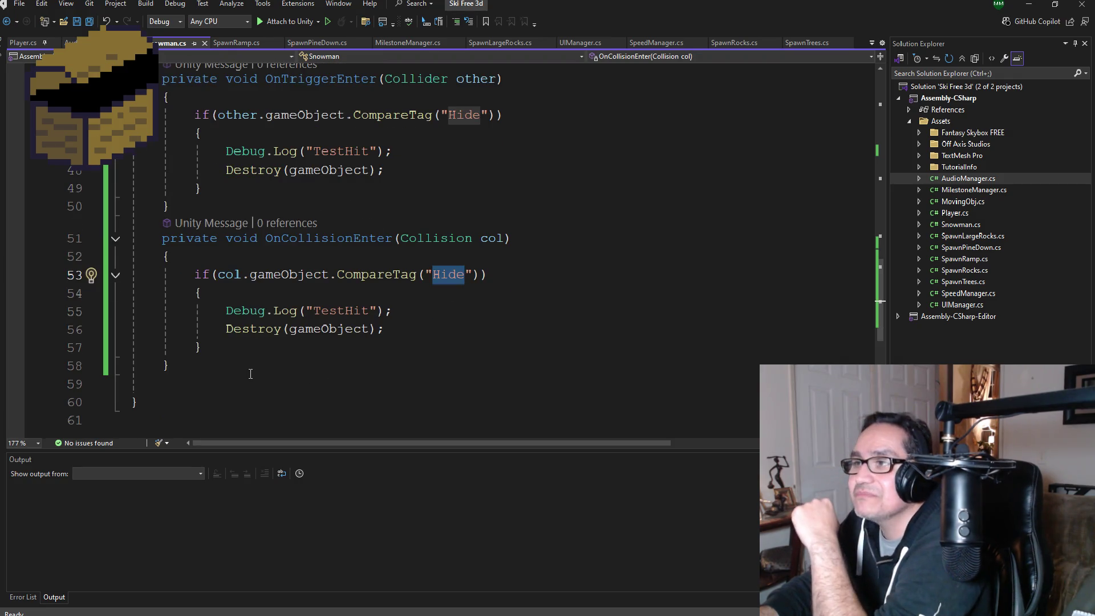
mouse_move(246, 368)
left_mouse_down()
mouse_move(166, 363)
mouse_move(169, 221)
mouse_move(114, 190)
left_mouse_up()
scroll(169, 222, "up", 2)
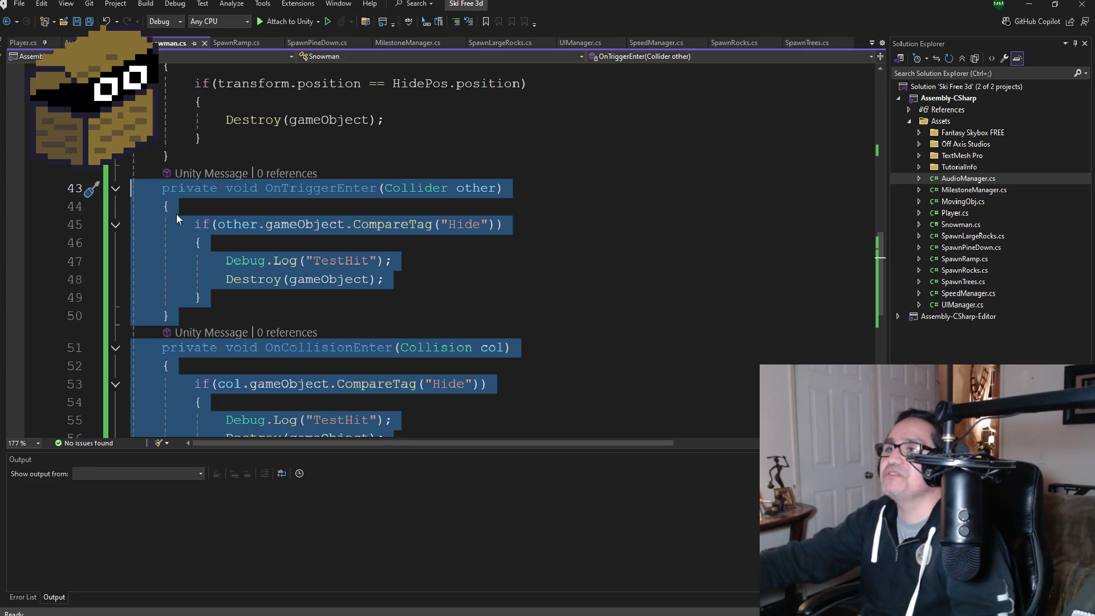
Step: Delete the two collision-handling methods and save Snowman.cs
key("Delete")
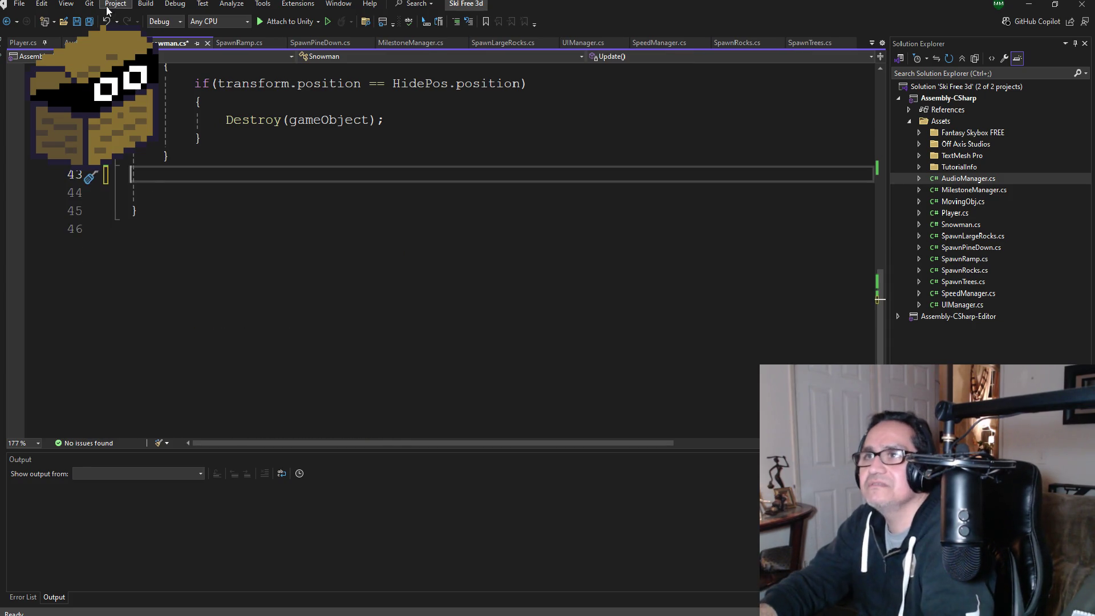
left_click(89, 21)
scroll(291, 234, "up", 7)
scroll(295, 246, "up", 3)
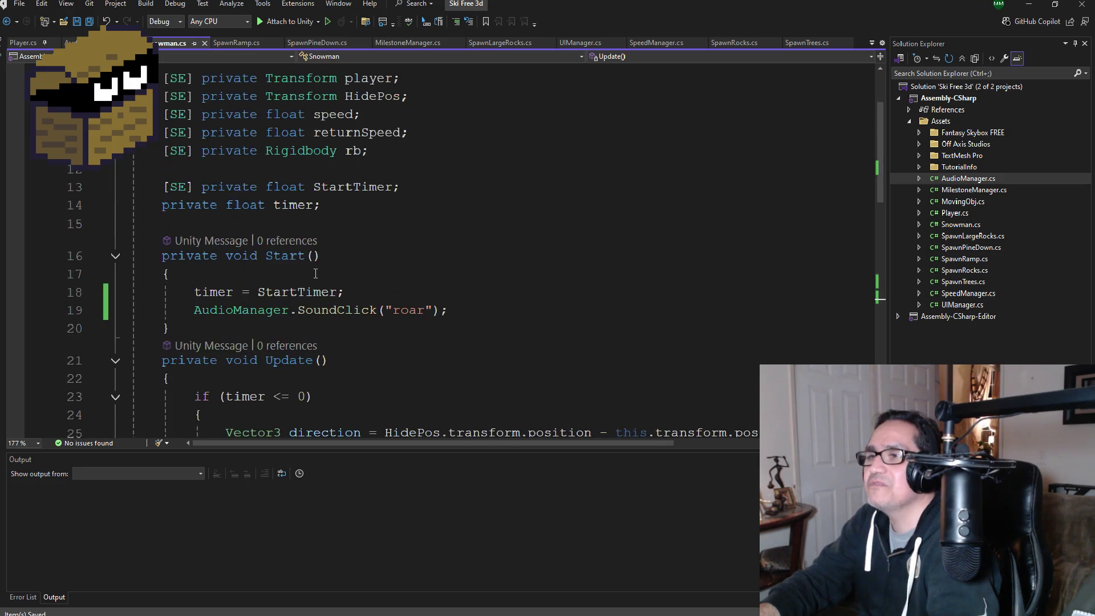
scroll(319, 316, "down", 7)
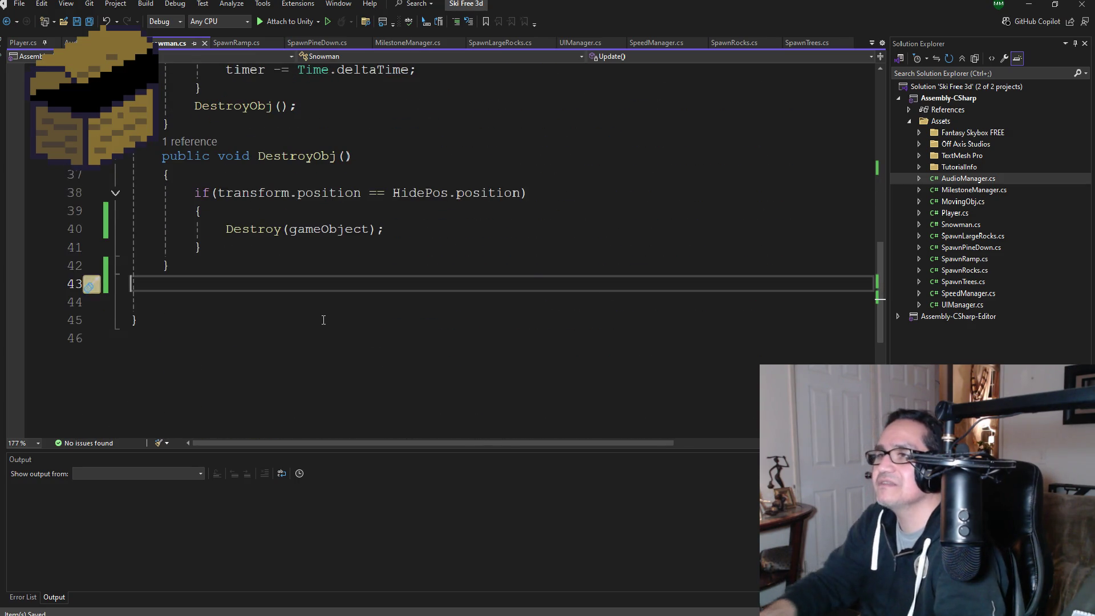
scroll(320, 280, "up", 1)
Step: Review DestroyObj's position comparison and its Destroy(gameObject) line
left_click(364, 244)
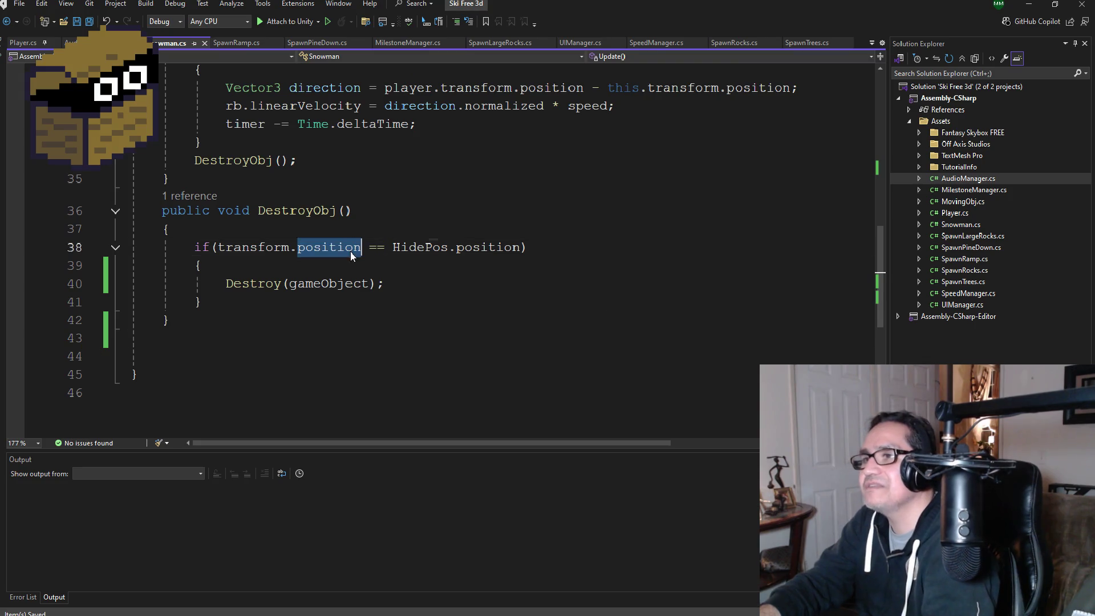
left_click(422, 288)
scroll(428, 308, "up", 3)
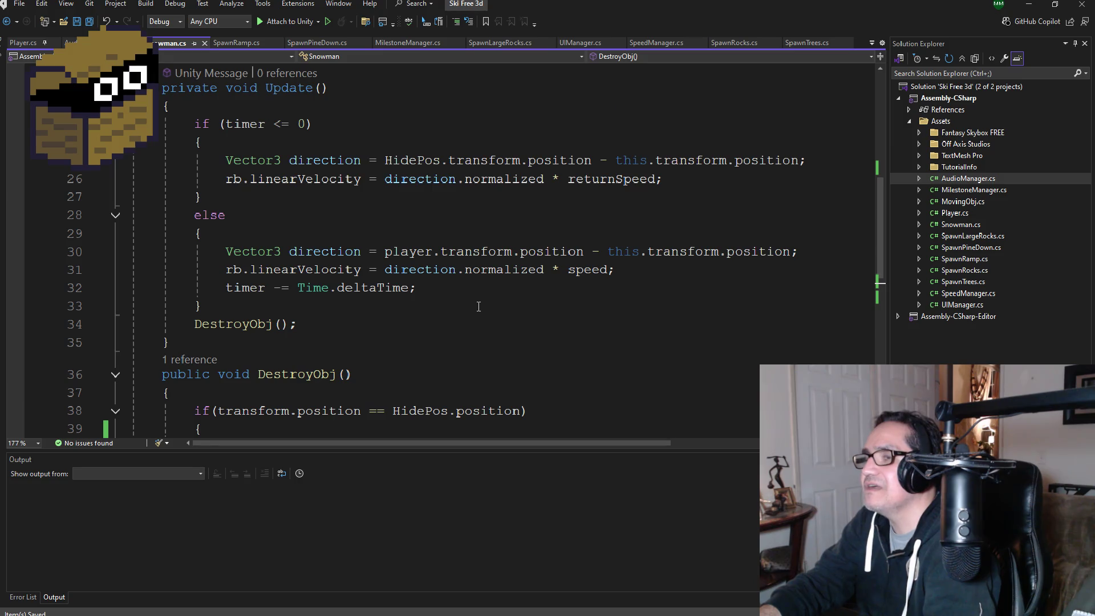
scroll(474, 319, "down", 2)
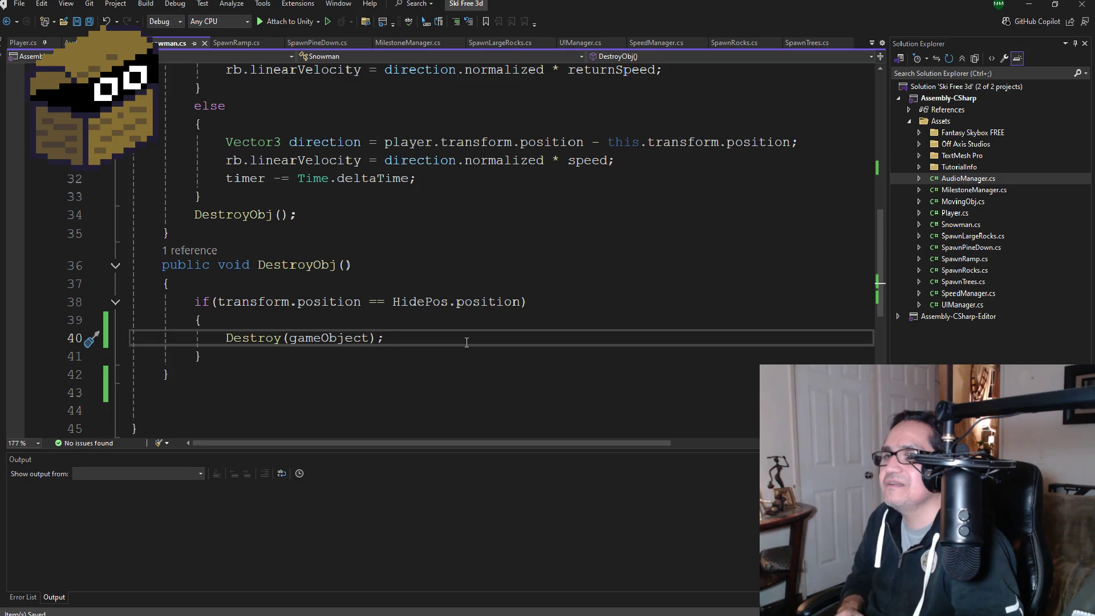
scroll(390, 248, "up", 4)
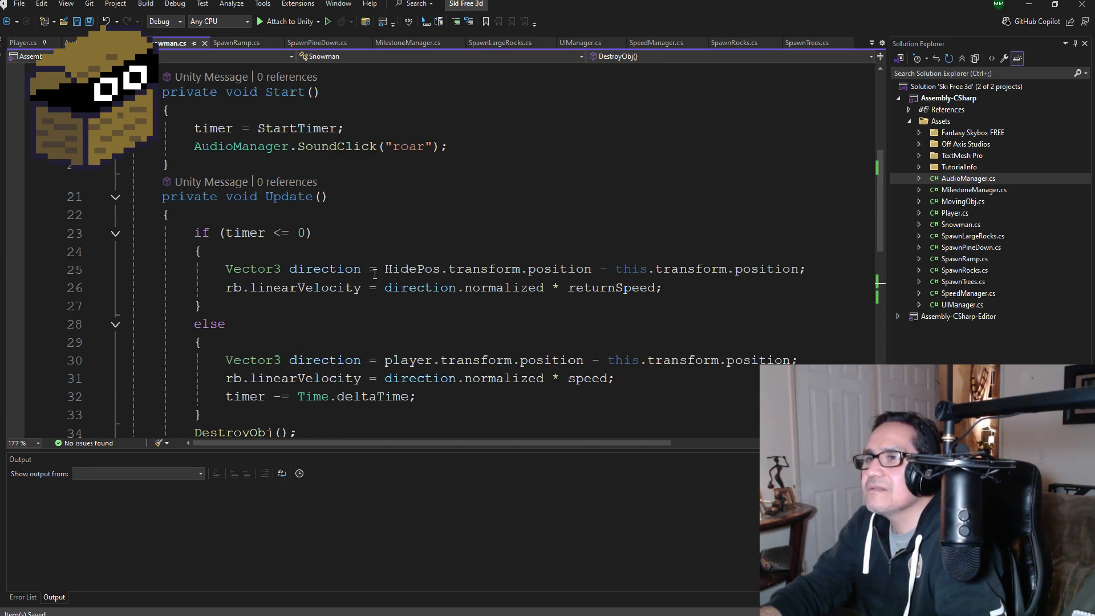
scroll(374, 273, "down", 3)
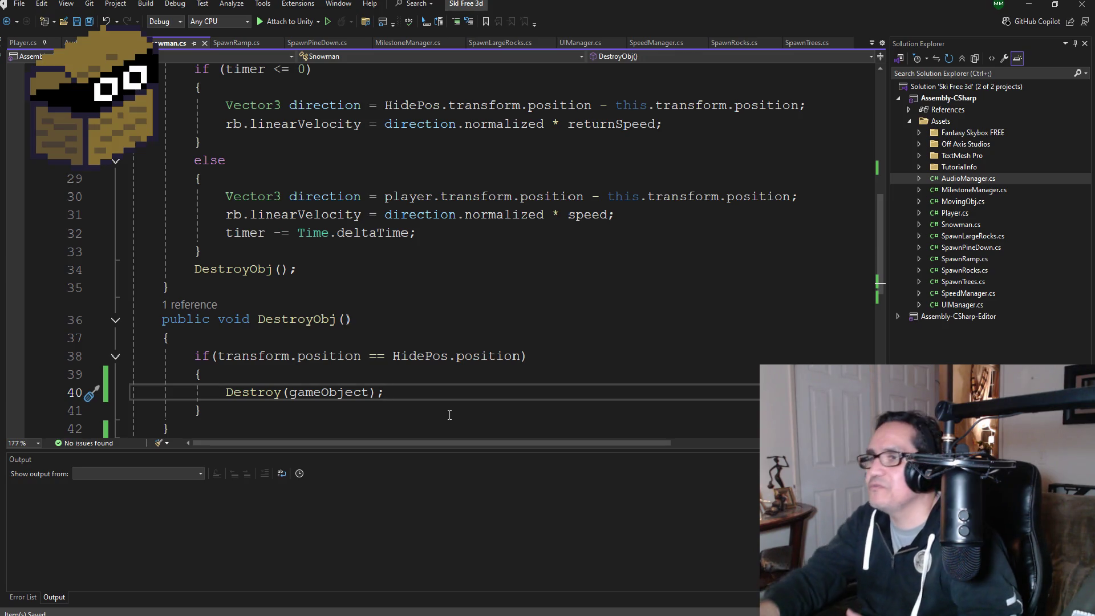
left_click(377, 356)
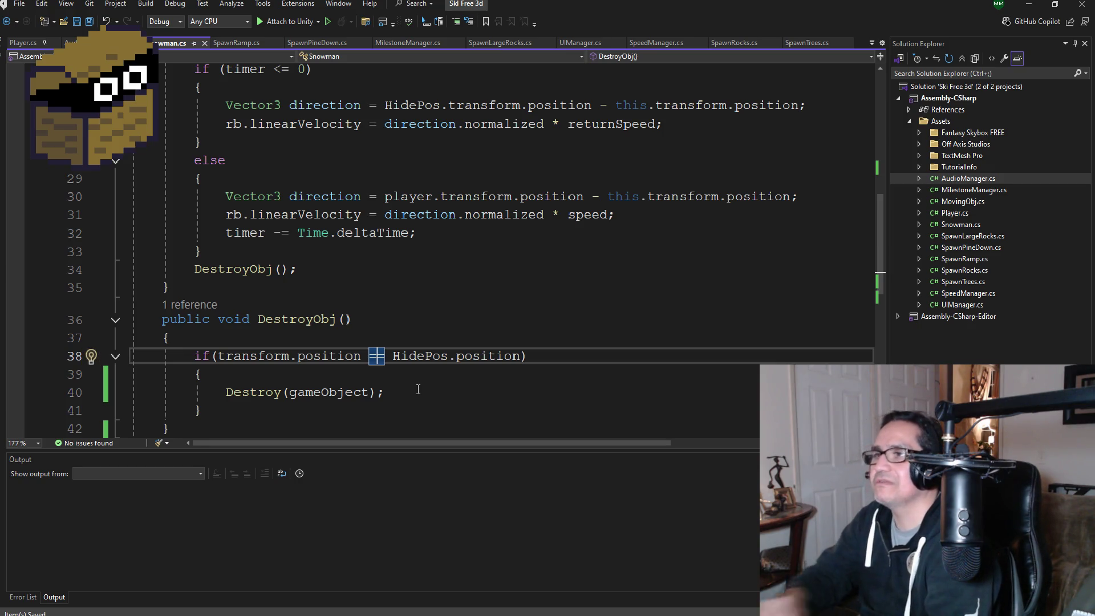
scroll(417, 343, "up", 4)
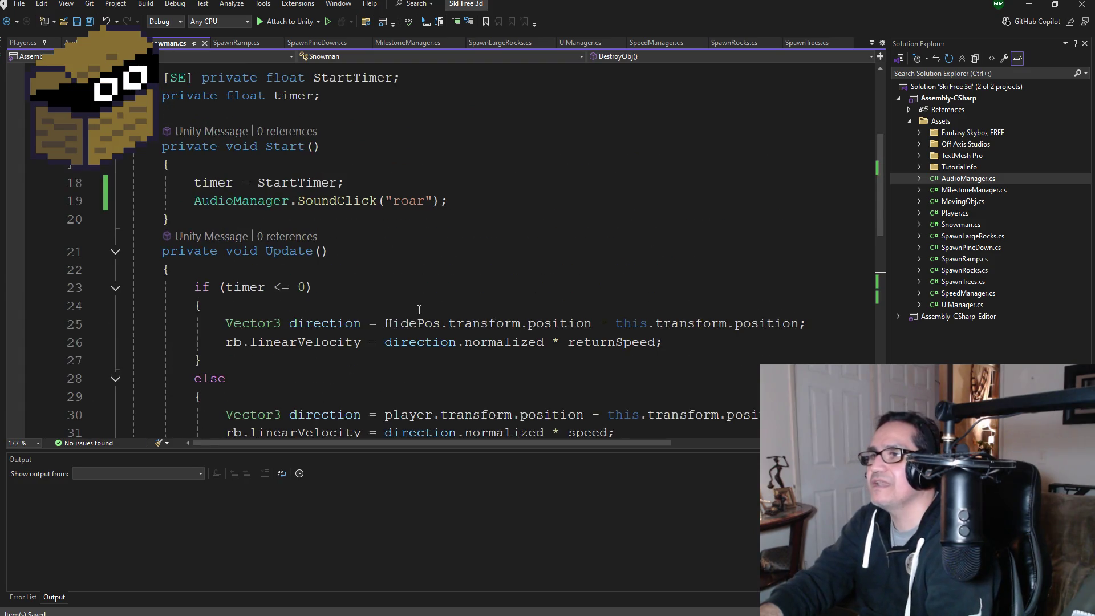
scroll(419, 310, "down", 7)
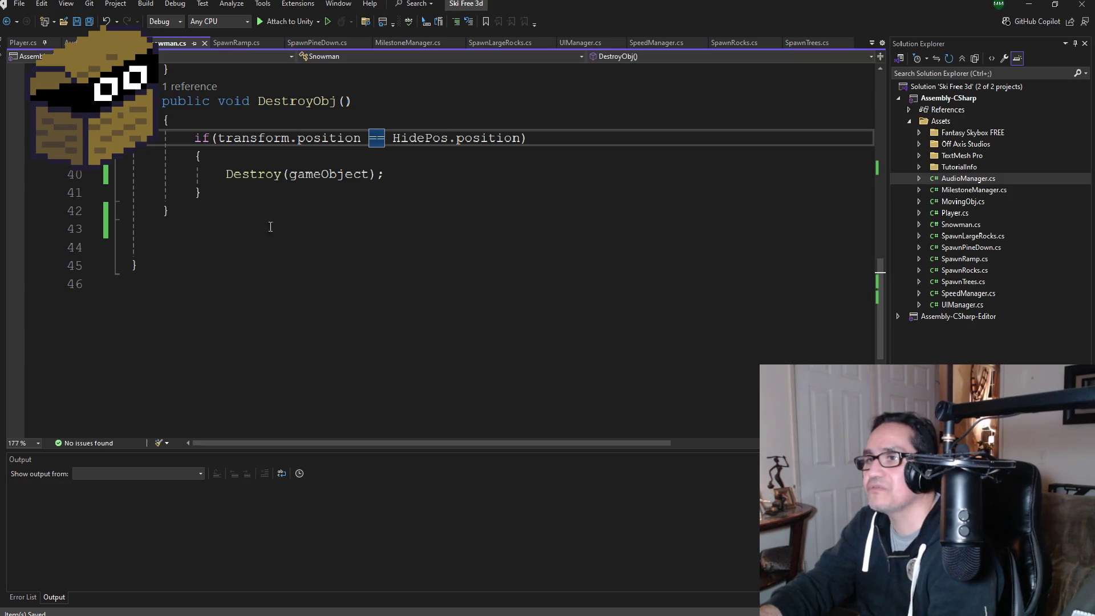
Step: Add a blank line after DestroyObj's closing brace and save again
left_click(235, 207)
key("Return")
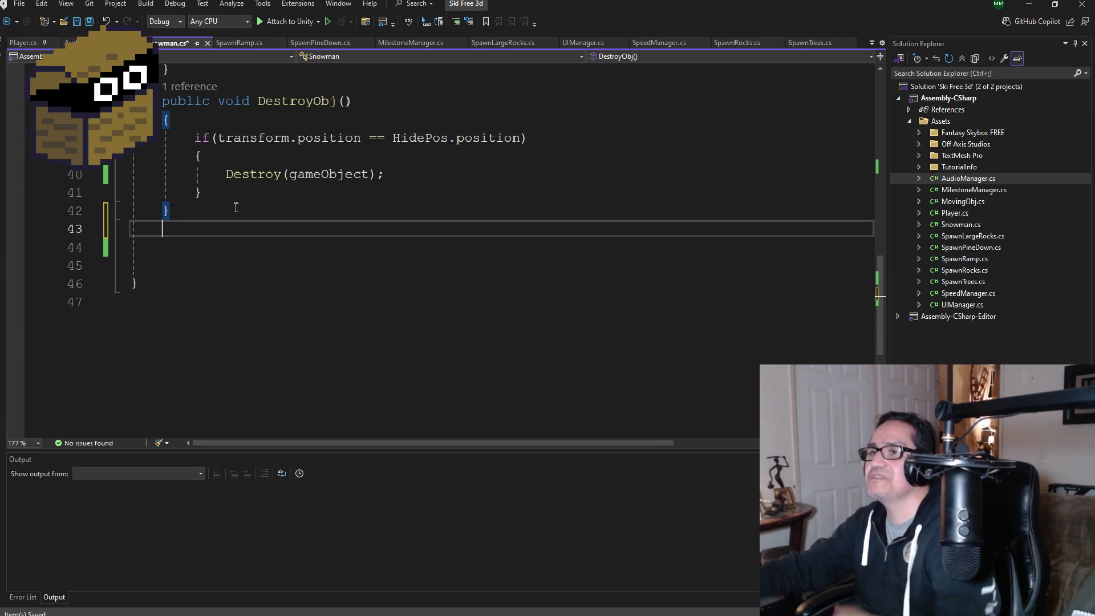
left_click(91, 21)
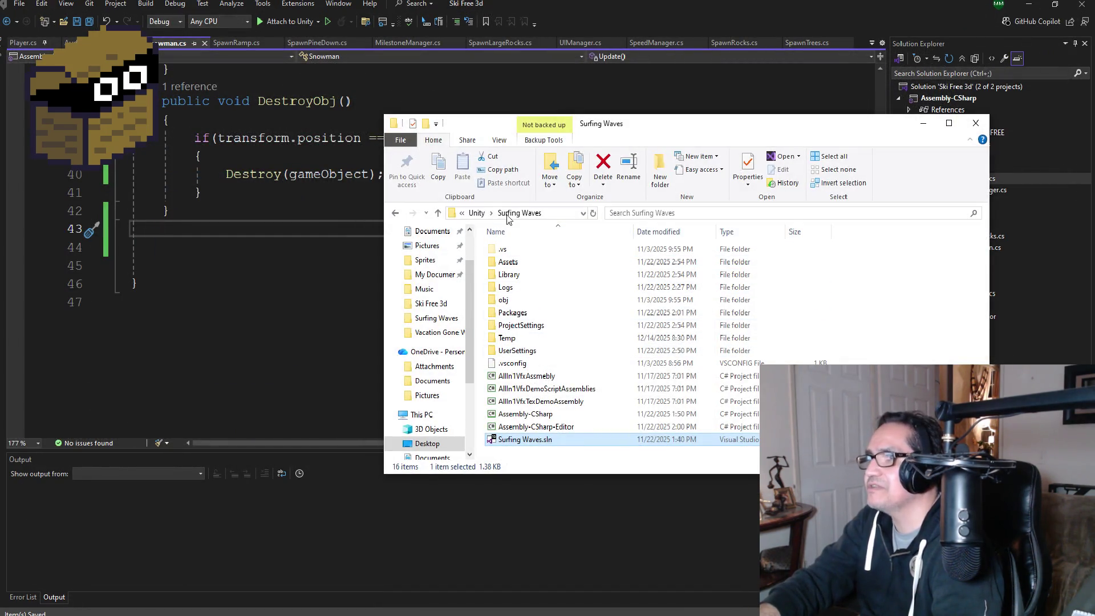
Step: Open the Vacation Gone Wrong Mig project folder and launch Vacation Gone Wrong Mig.sln
left_click(479, 213)
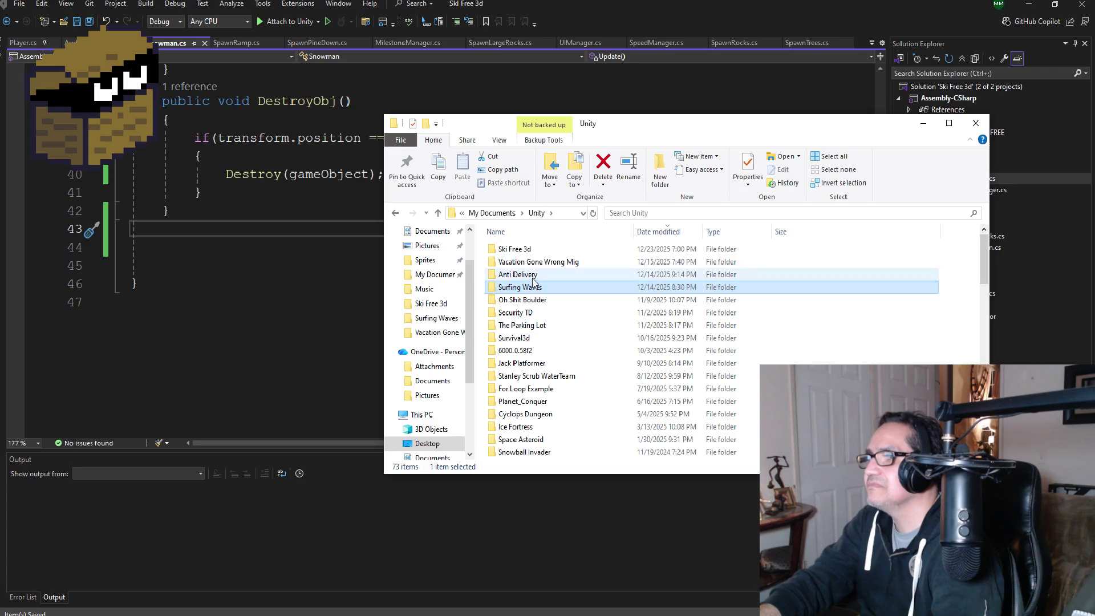
left_click(536, 263)
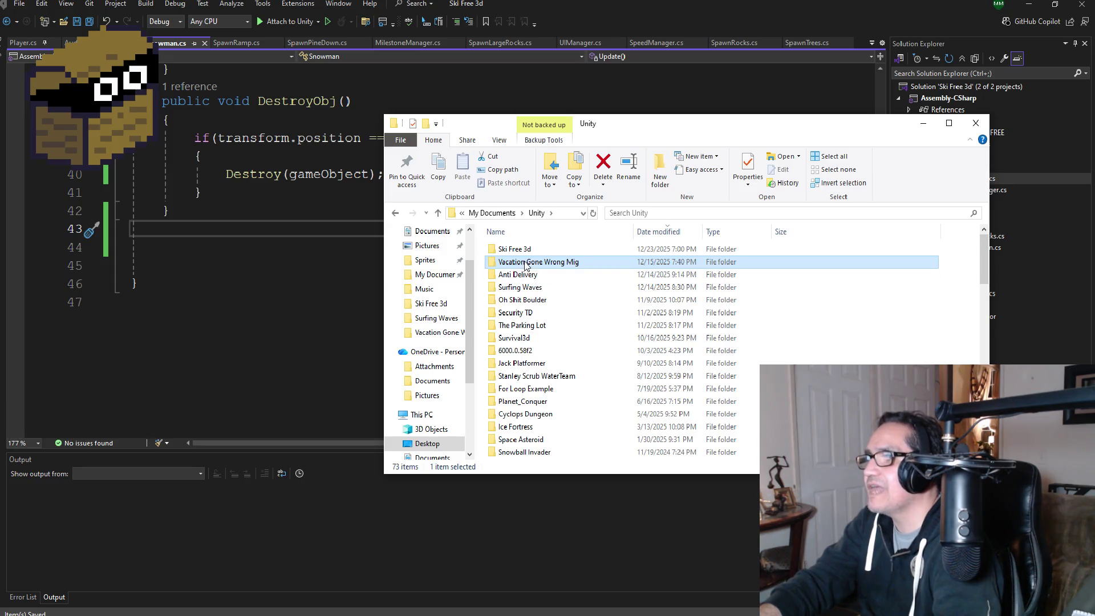
double_click(528, 264)
scroll(535, 450, "down", 5)
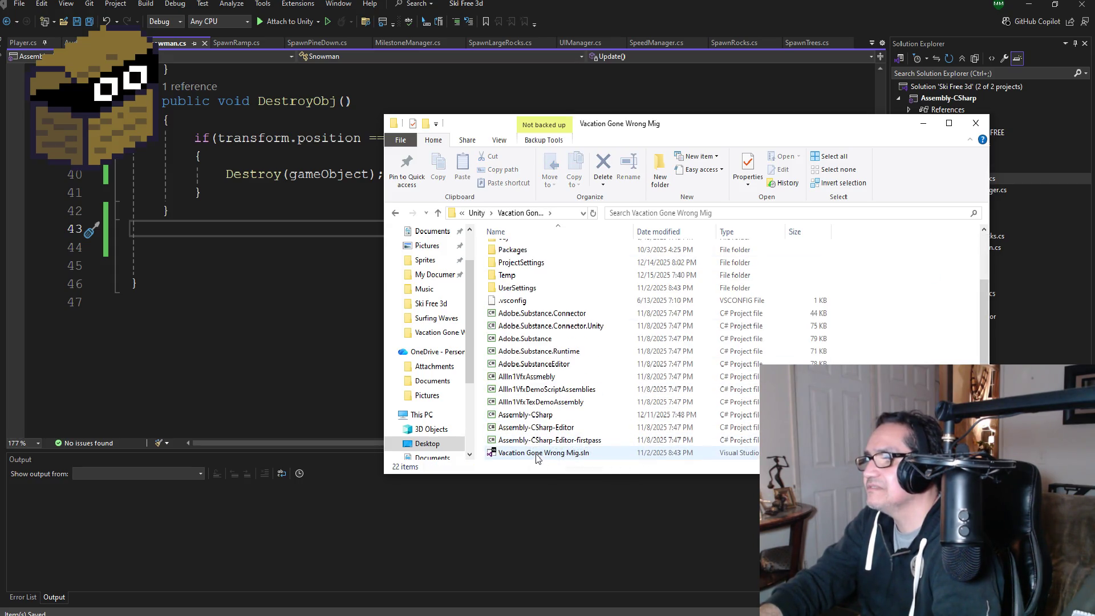
left_click(535, 456)
double_click(535, 458)
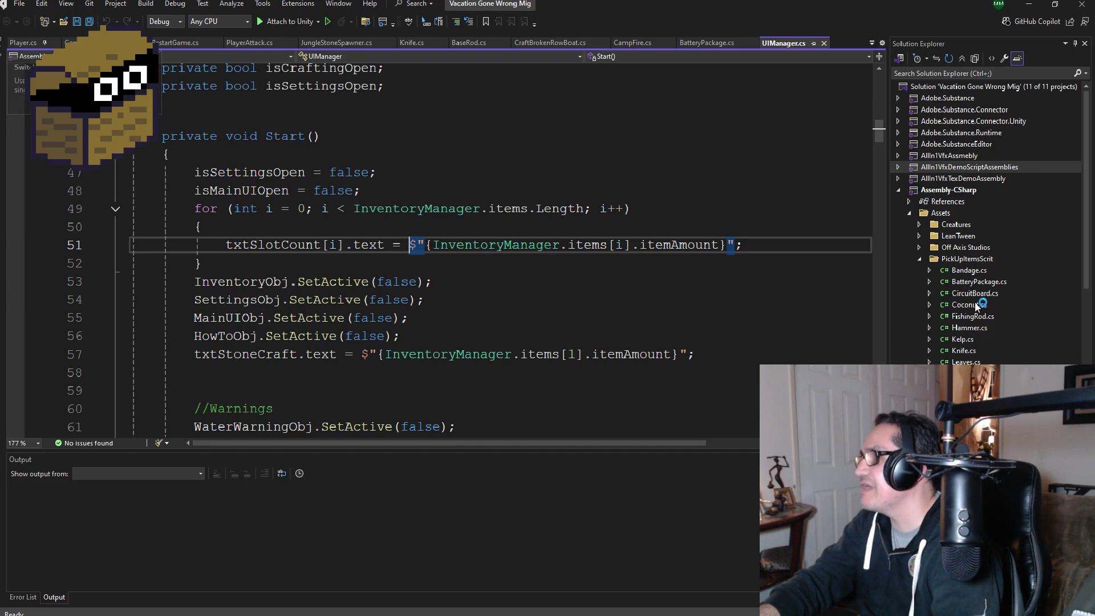
Step: Browse WildBoar.cs and select its Distance() method (lines 131–134) for copying
scroll(977, 307, "down", 2)
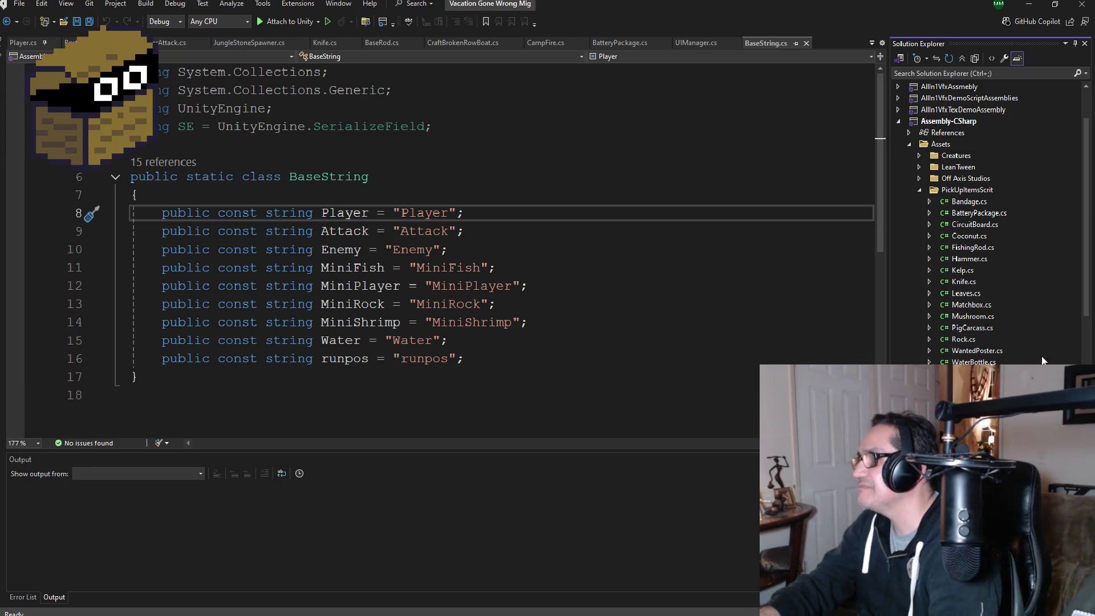
scroll(1042, 360, "down", 3)
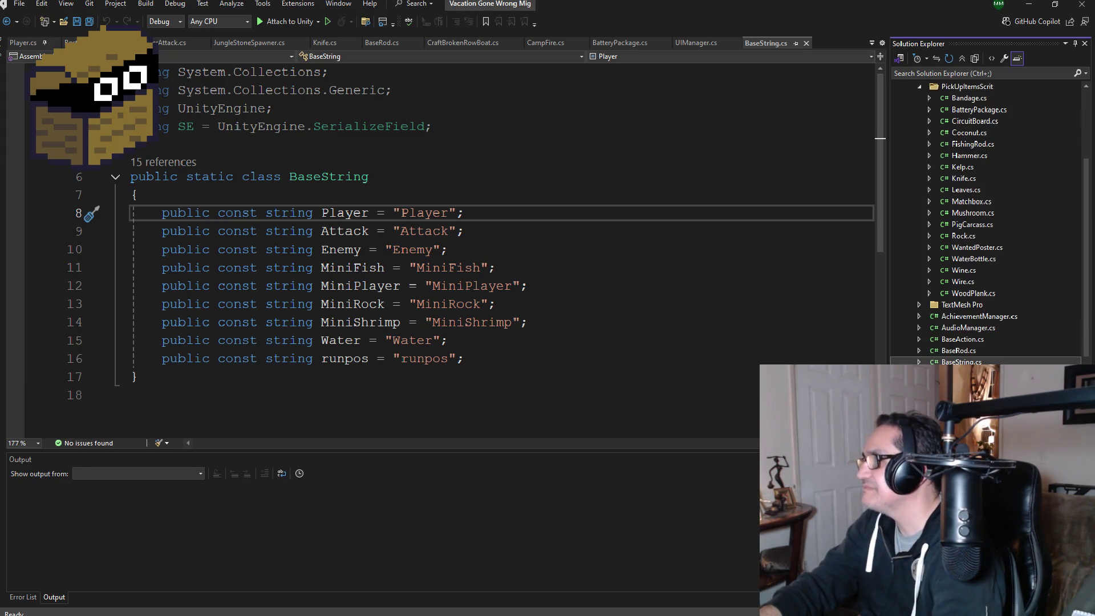
left_click_drag(481, 359, 320, 359)
left_click(475, 361)
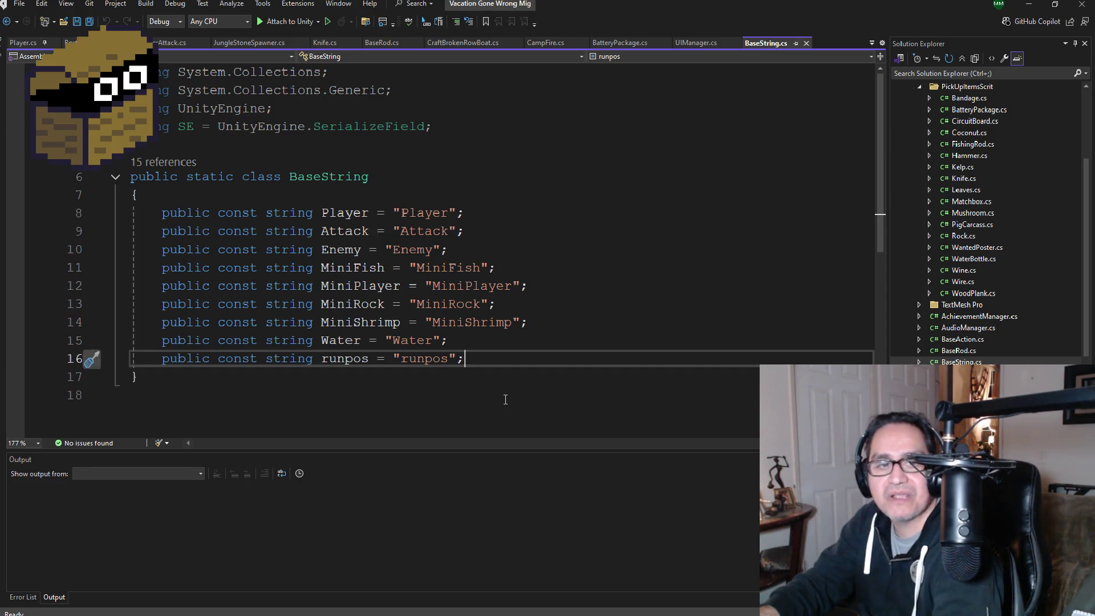
scroll(987, 228, "down", 8)
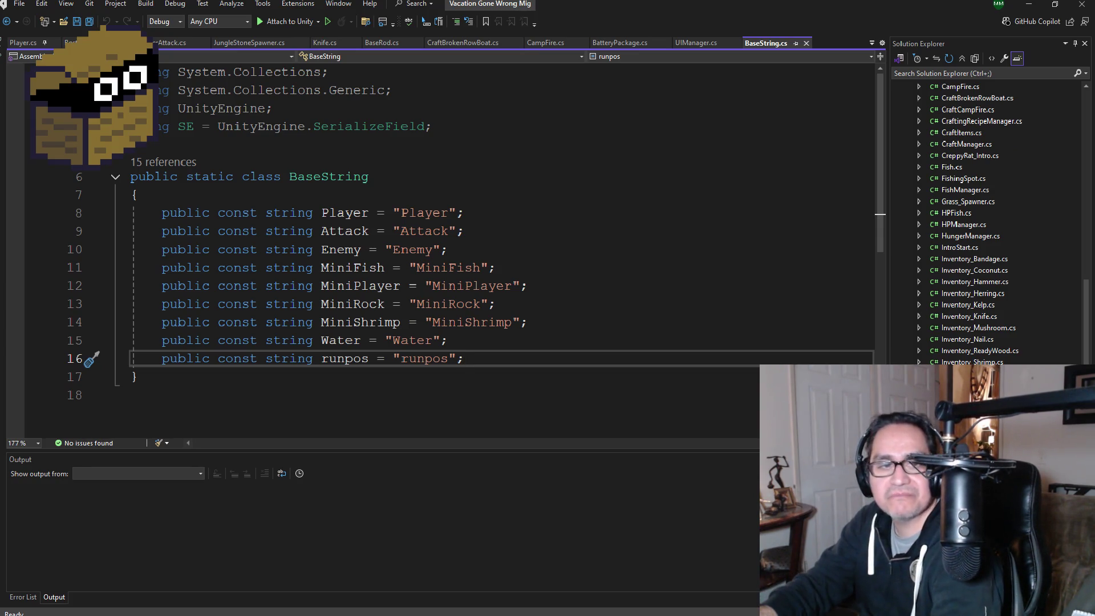
scroll(964, 121, "up", 2)
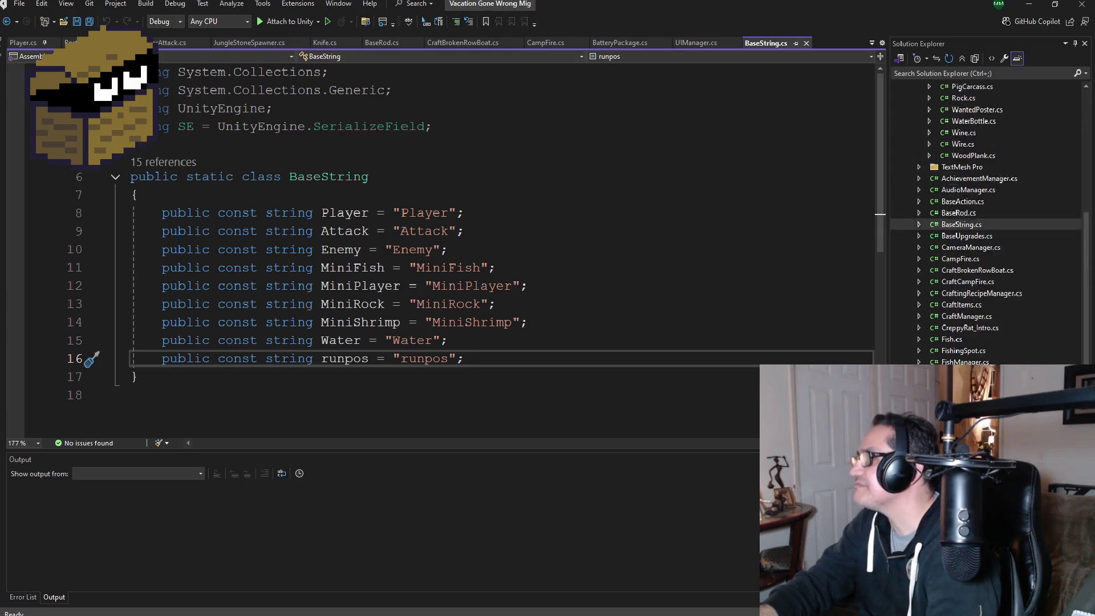
scroll(964, 121, "down", 10)
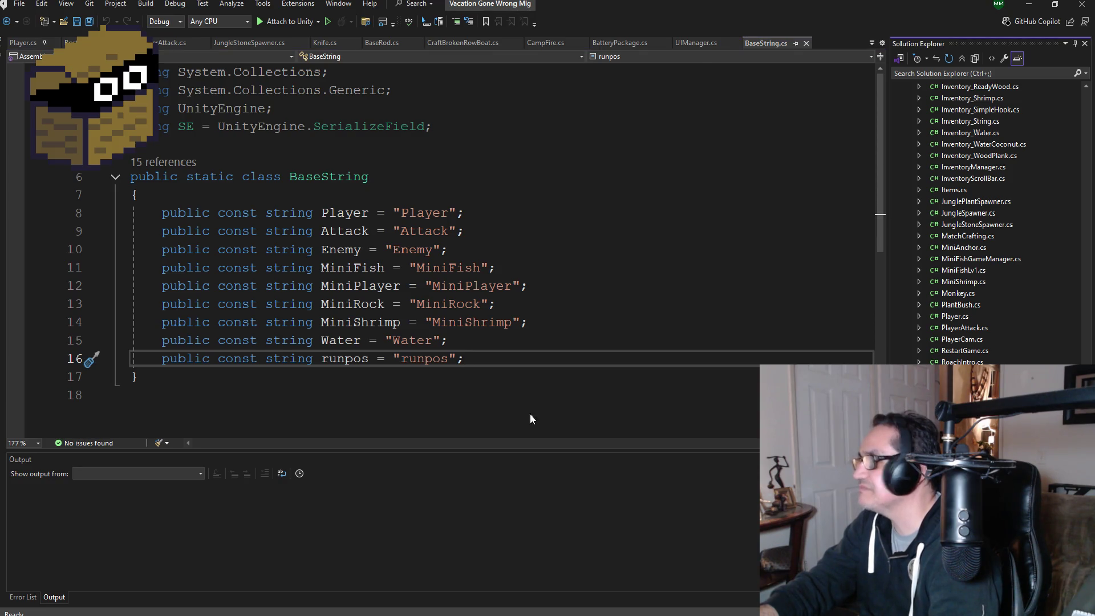
scroll(287, 311, "down", 15)
scroll(287, 311, "down", 20)
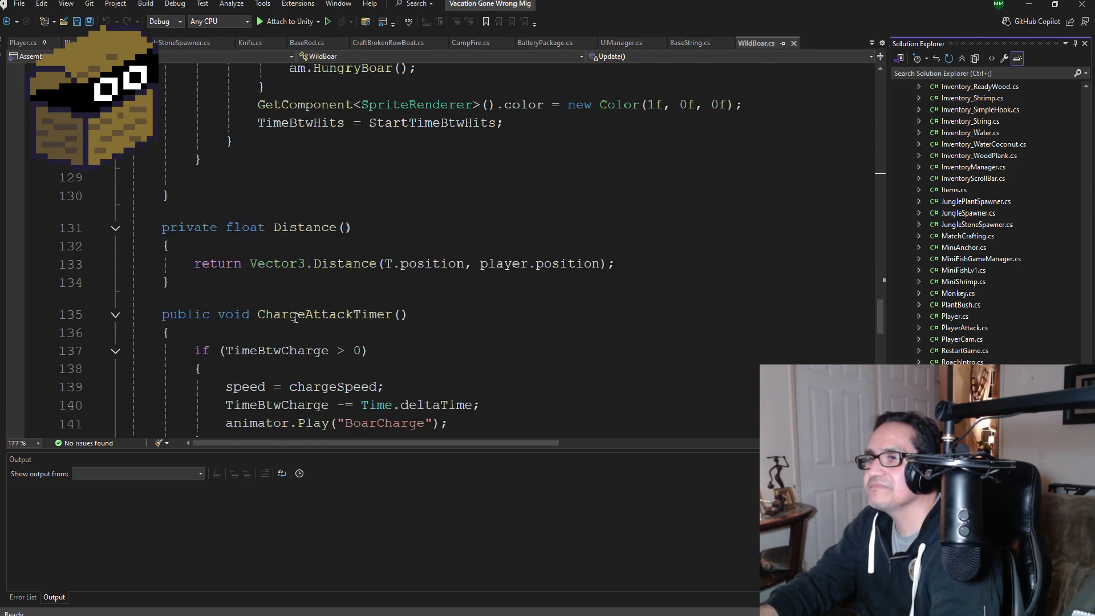
scroll(296, 321, "up", 6)
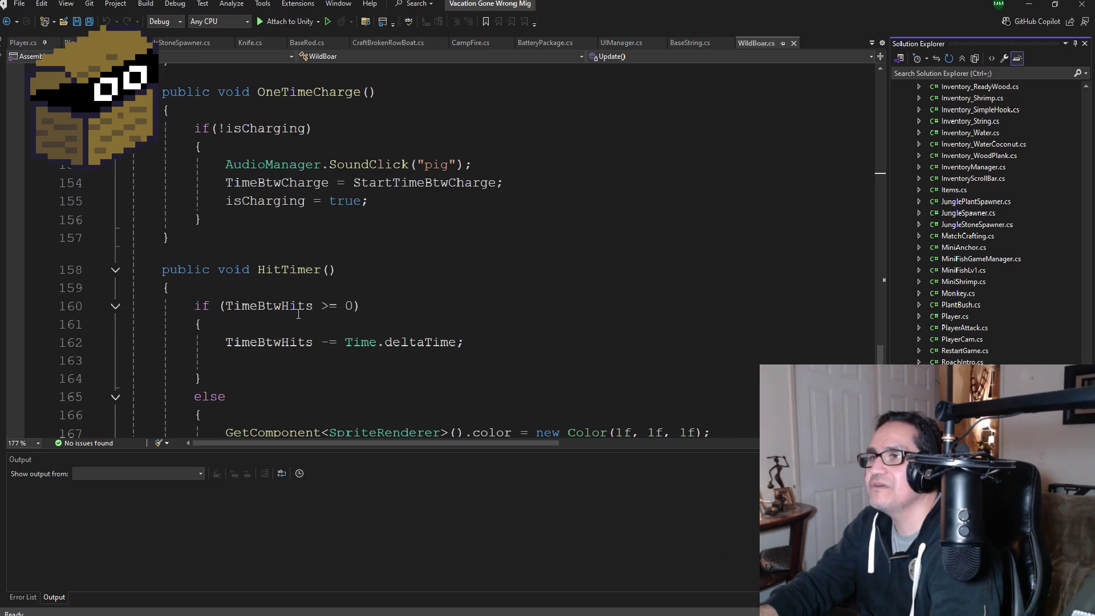
scroll(243, 317, "up", 5)
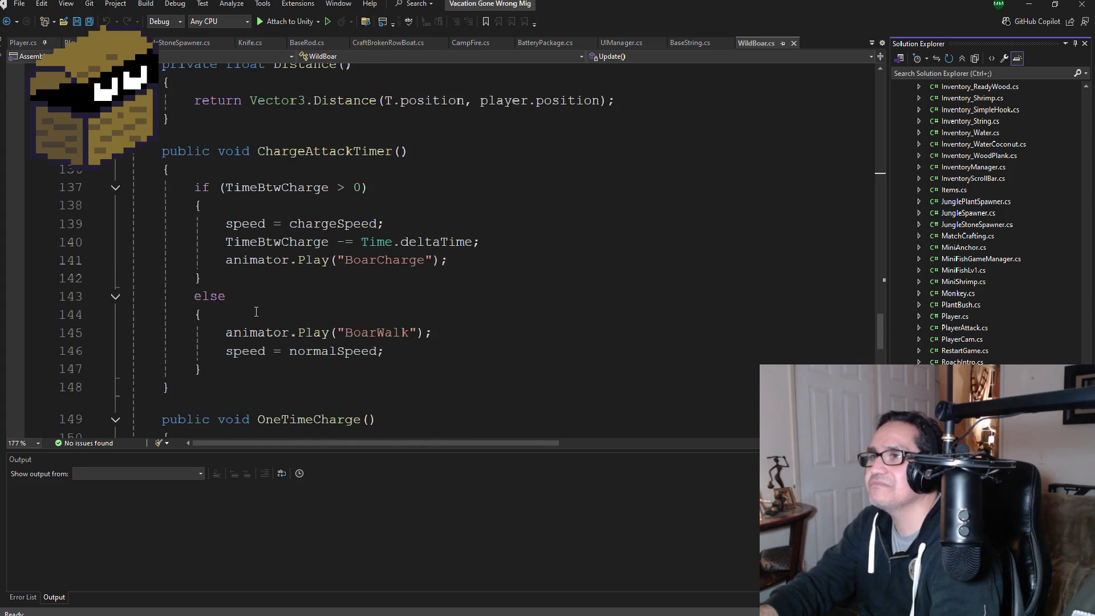
left_click_drag(203, 229, 131, 173)
key("ctrl+c")
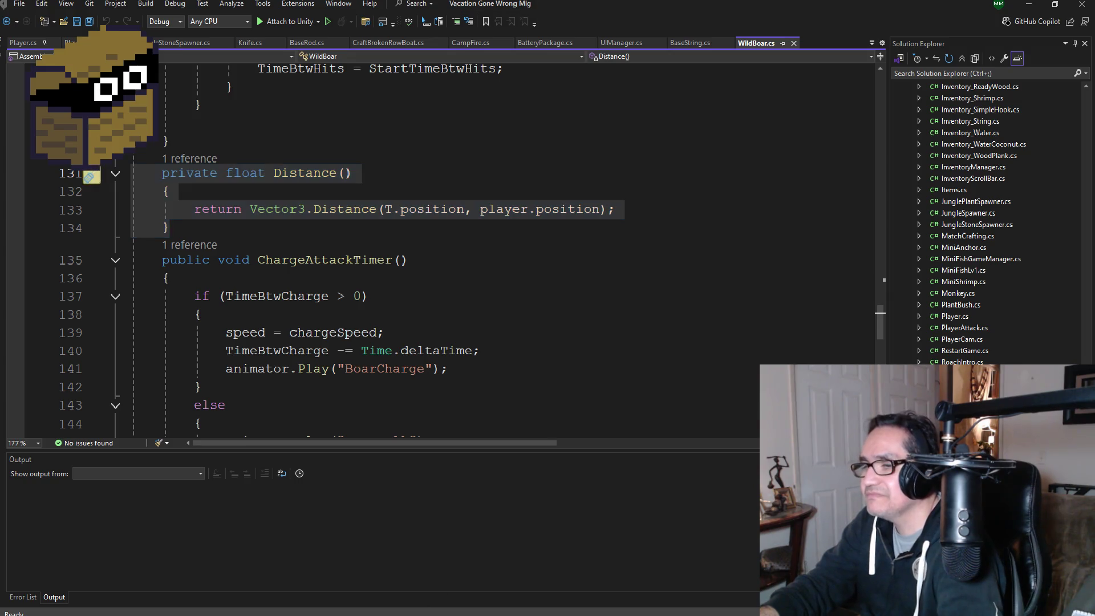
Step: Paste Distance() into Snowman.cs, change the T argument to HidePos, and save
left_click(298, 584)
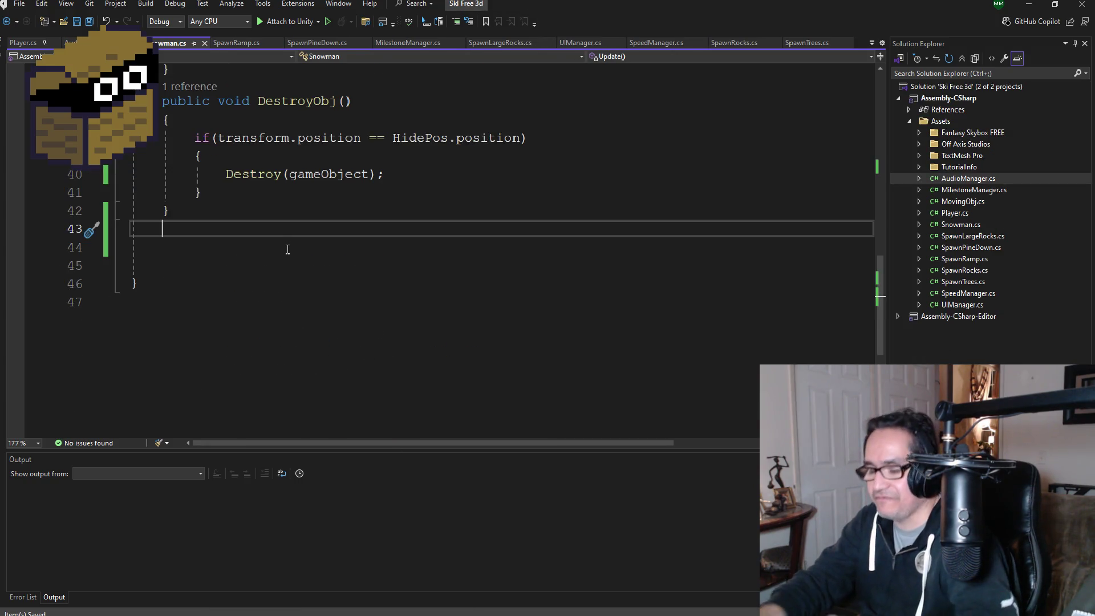
key("ctrl+v")
left_click(382, 280)
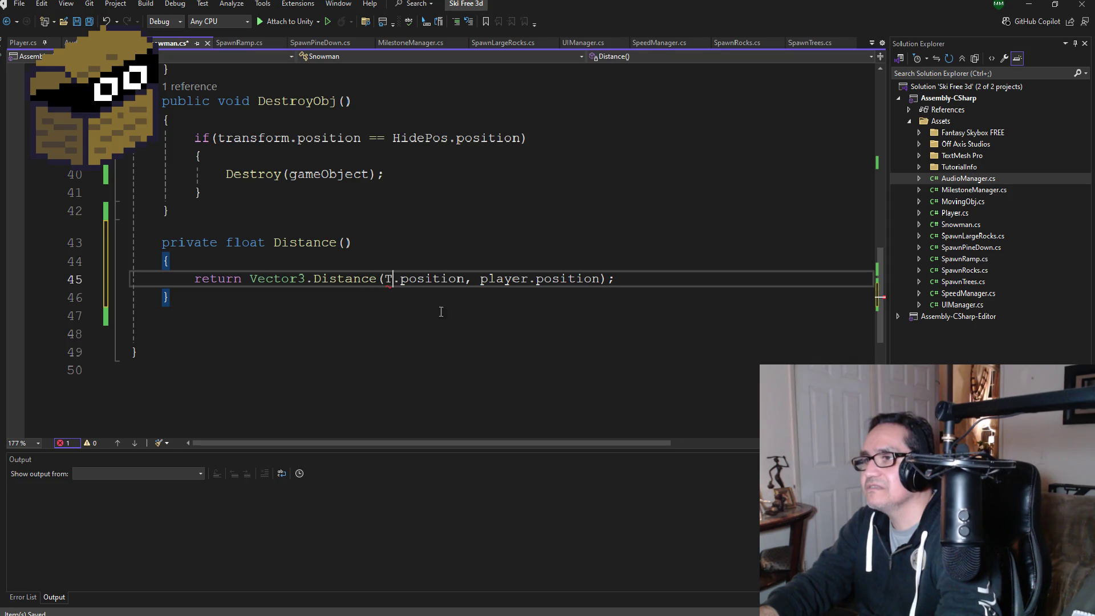
key("Delete")
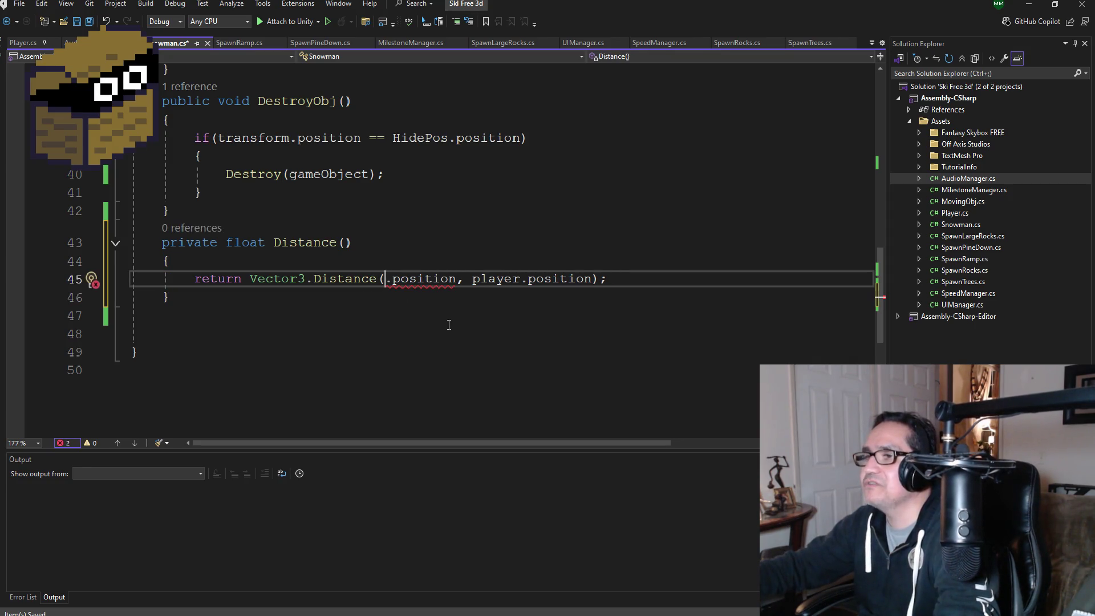
type("Hi")
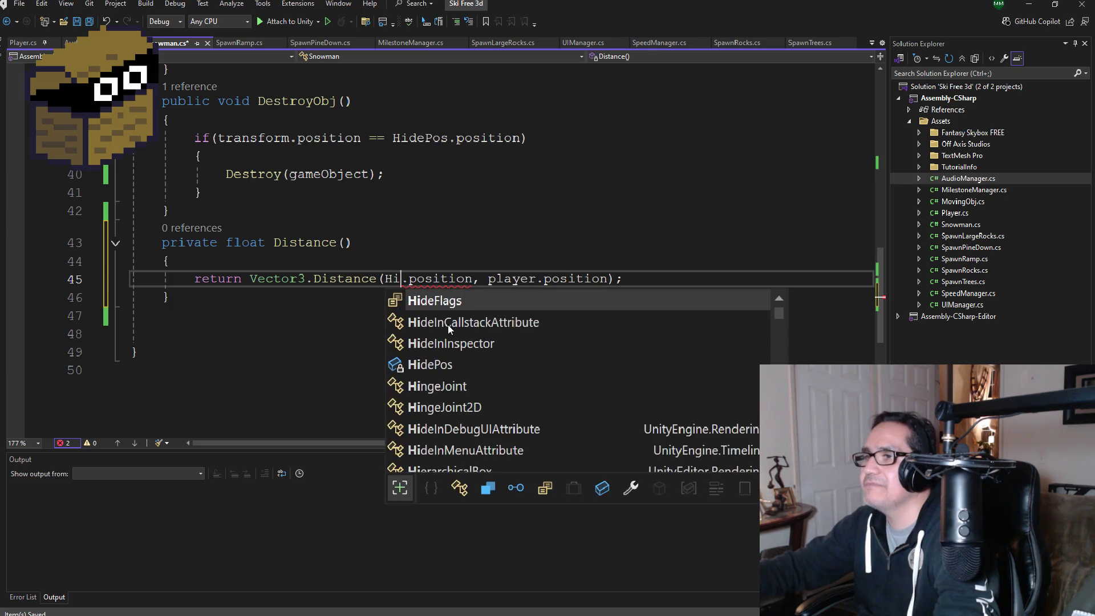
type("deP")
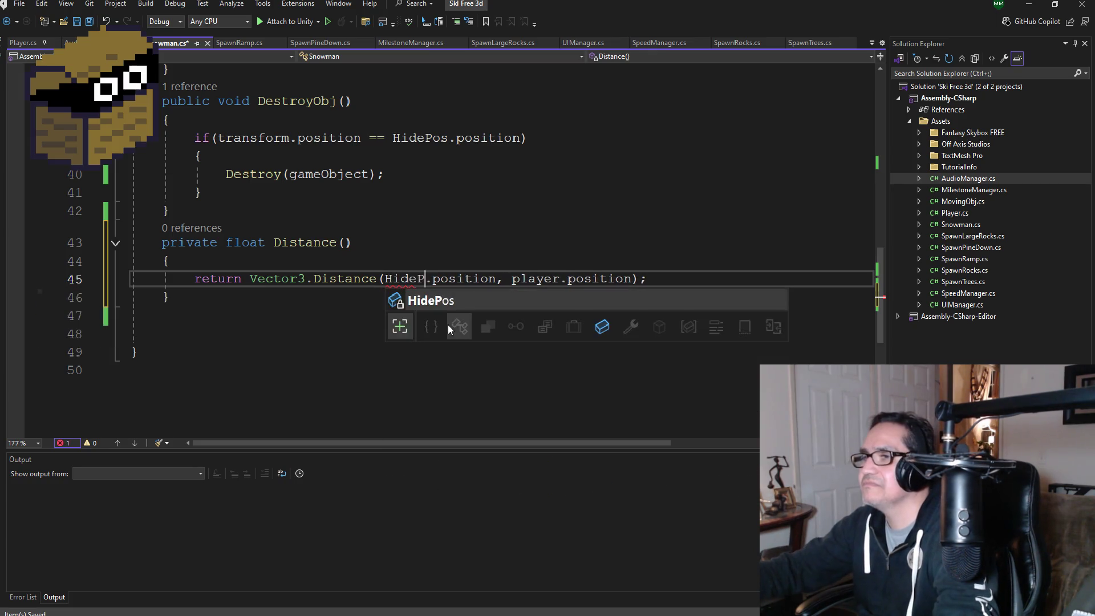
key("Tab")
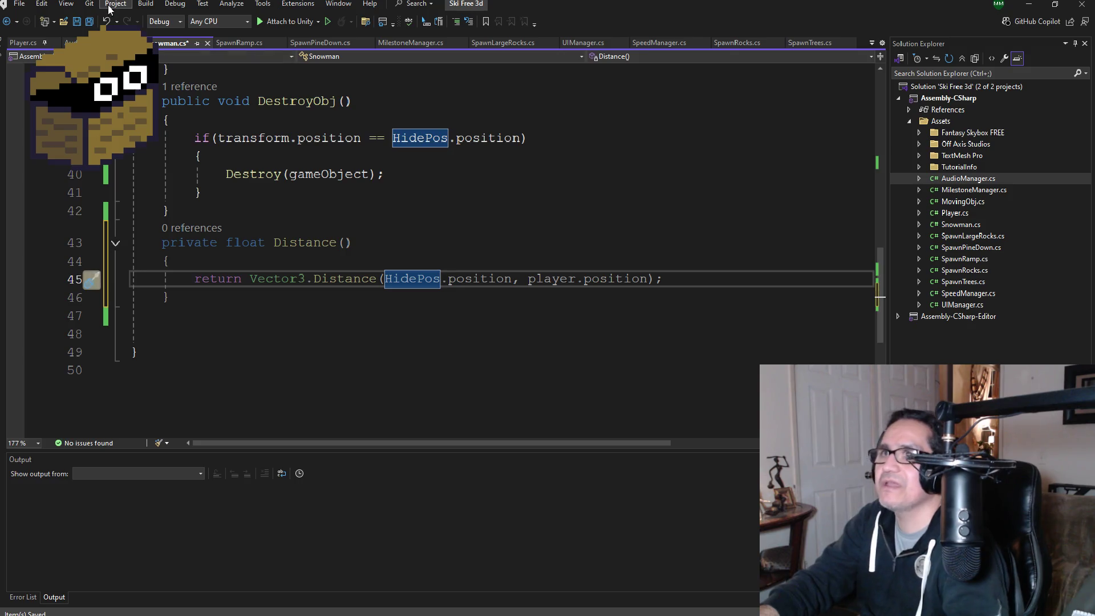
left_click(90, 22)
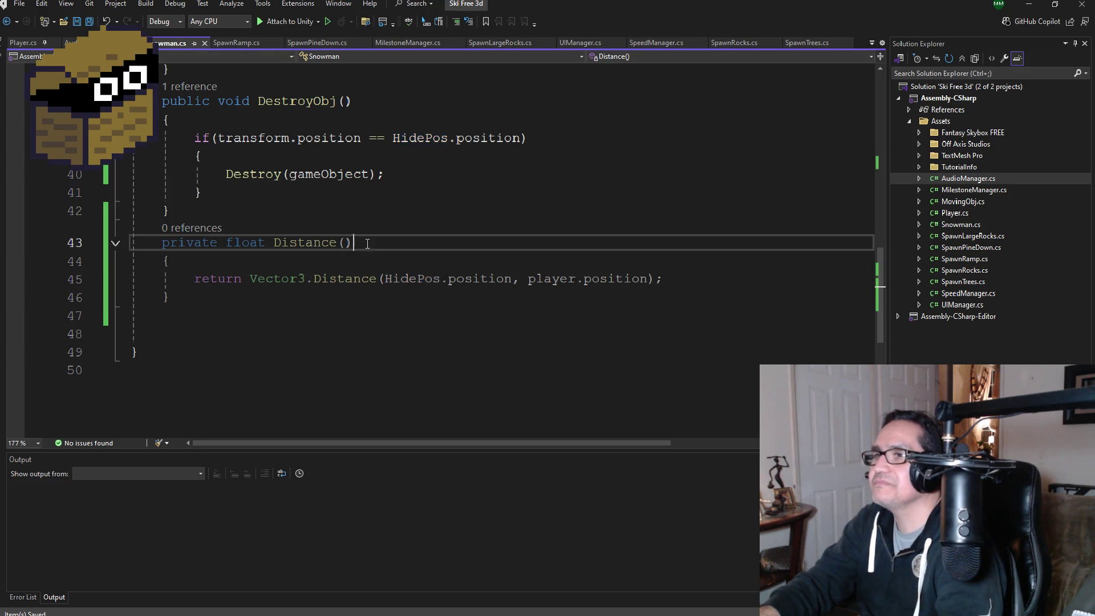
Step: Rewrite the Distance() arguments as Player and HidePos
key("Up")
key("Up")
scroll(450, 316, "up", 1)
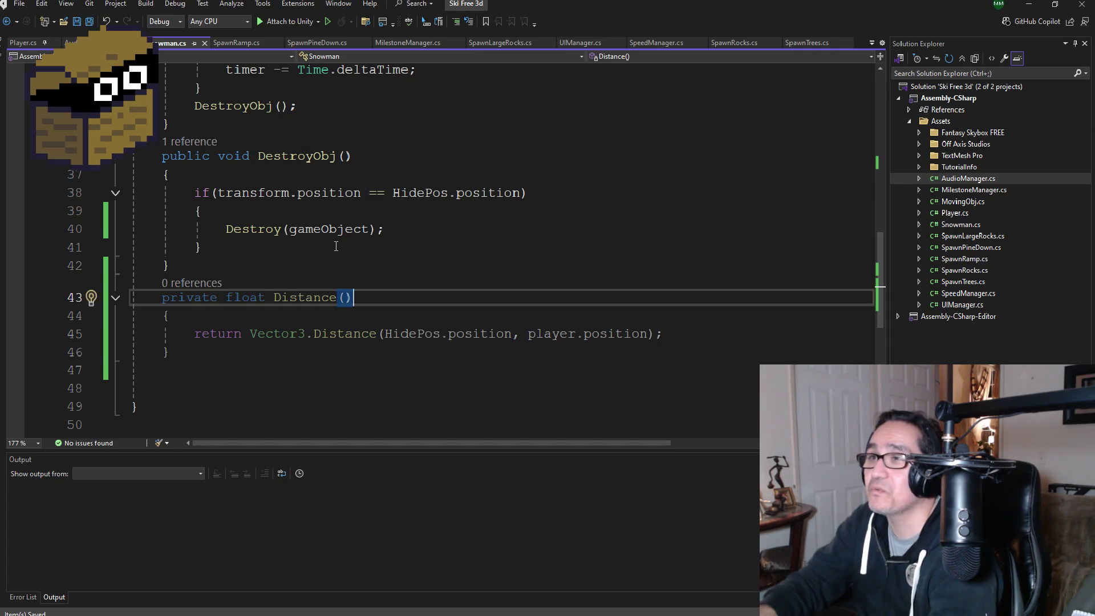
left_click(393, 334)
scroll(398, 314, "up", 3)
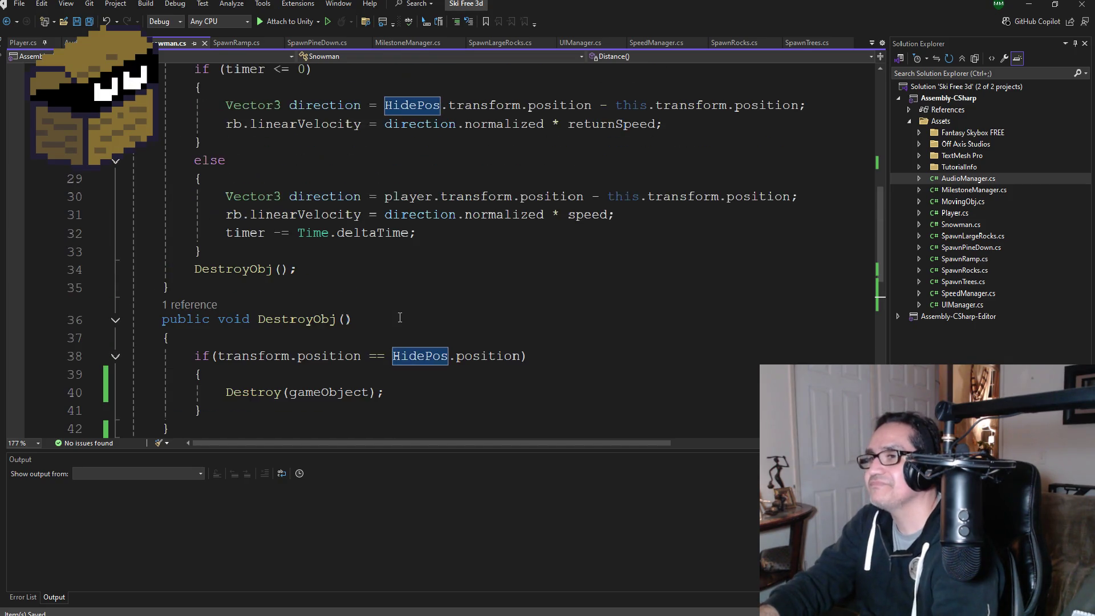
scroll(381, 325, "down", 4)
scroll(393, 319, "up", 6)
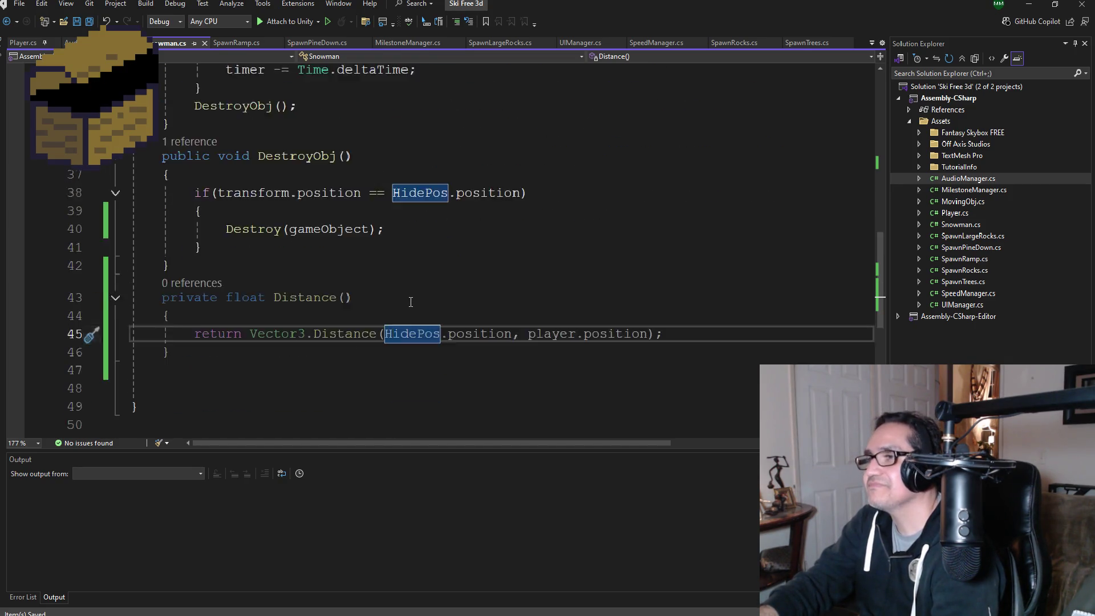
scroll(410, 297, "down", 6)
double_click(419, 279)
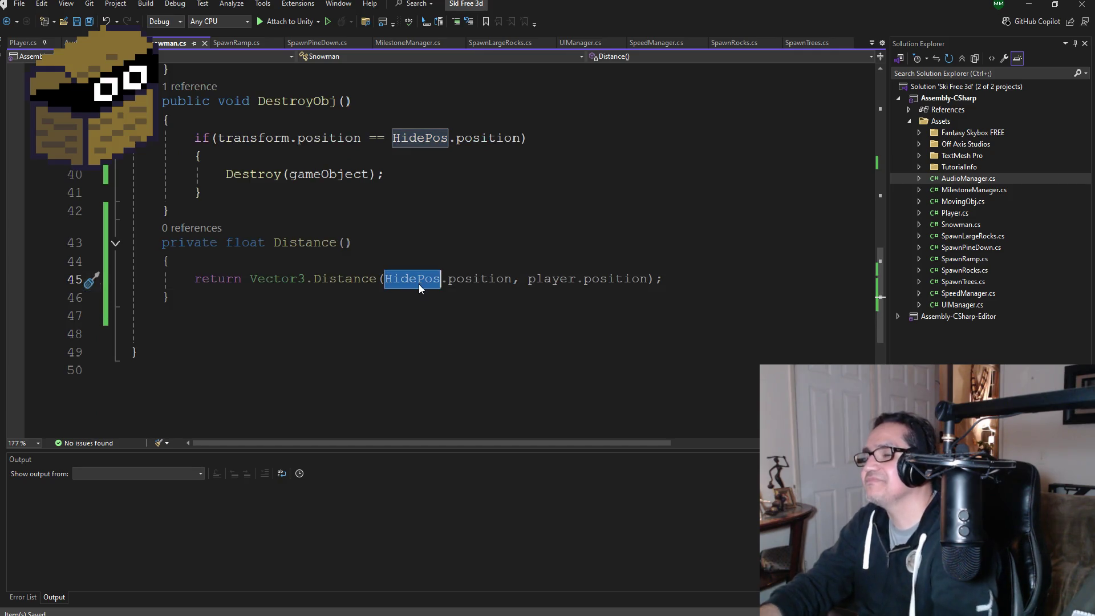
type("Player")
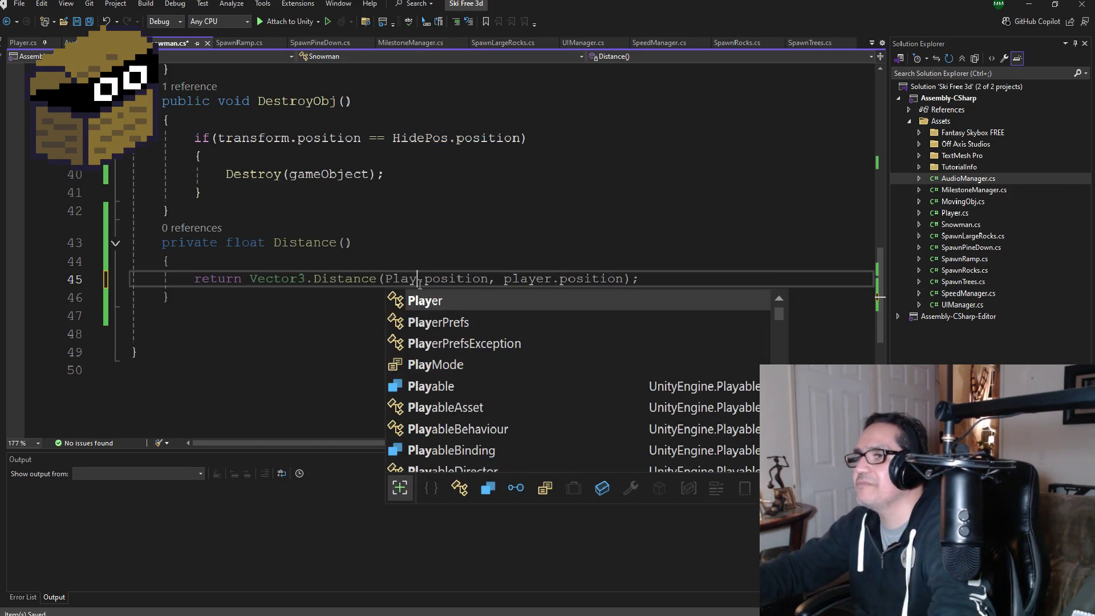
double_click(545, 279)
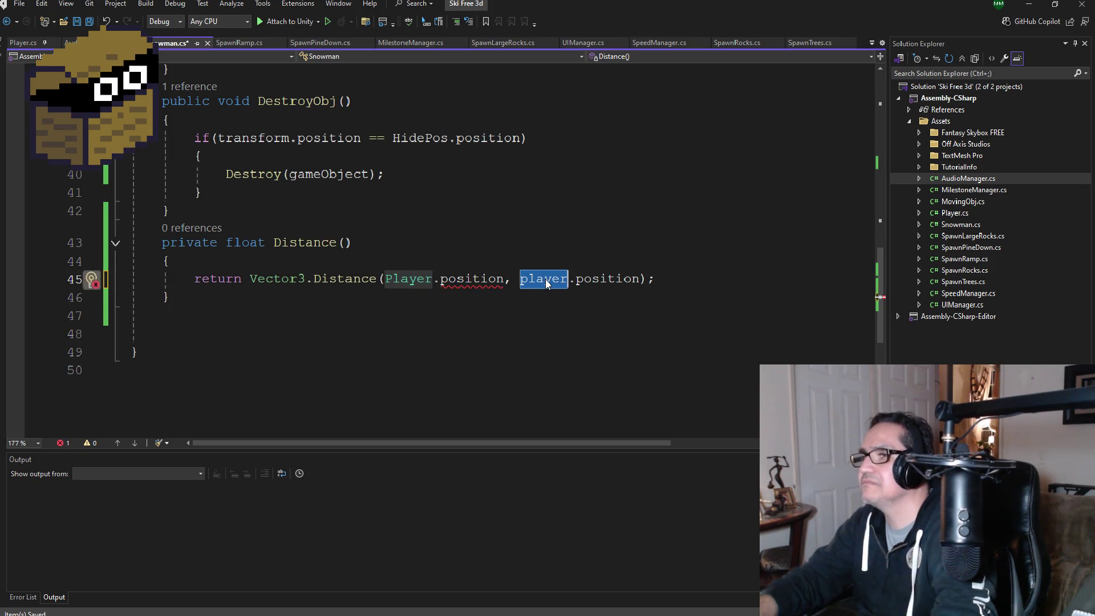
type("Hi")
key("Tab")
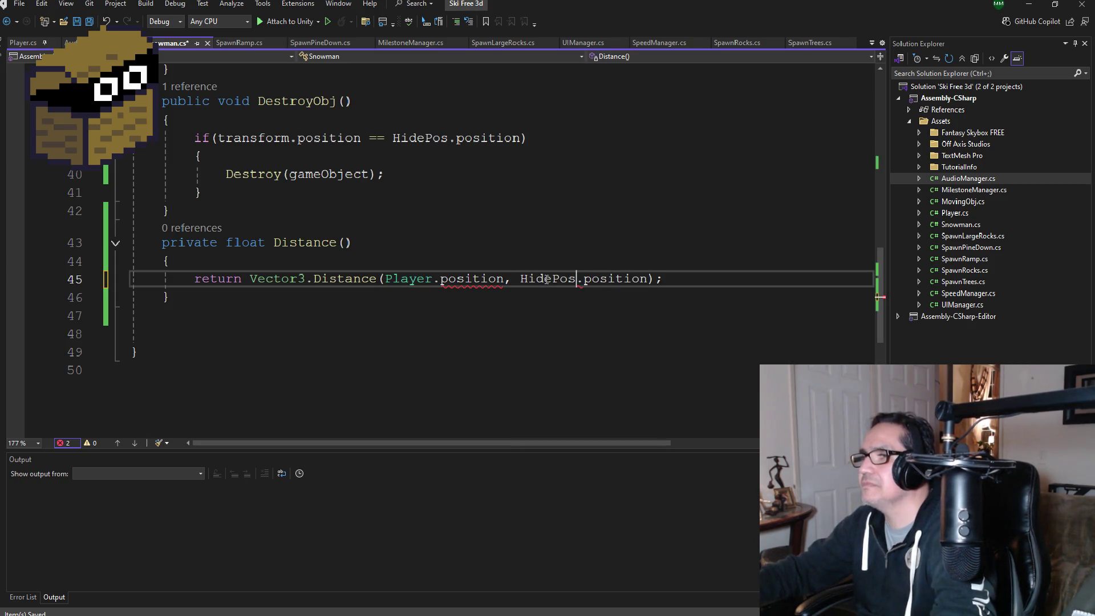
left_click(502, 321)
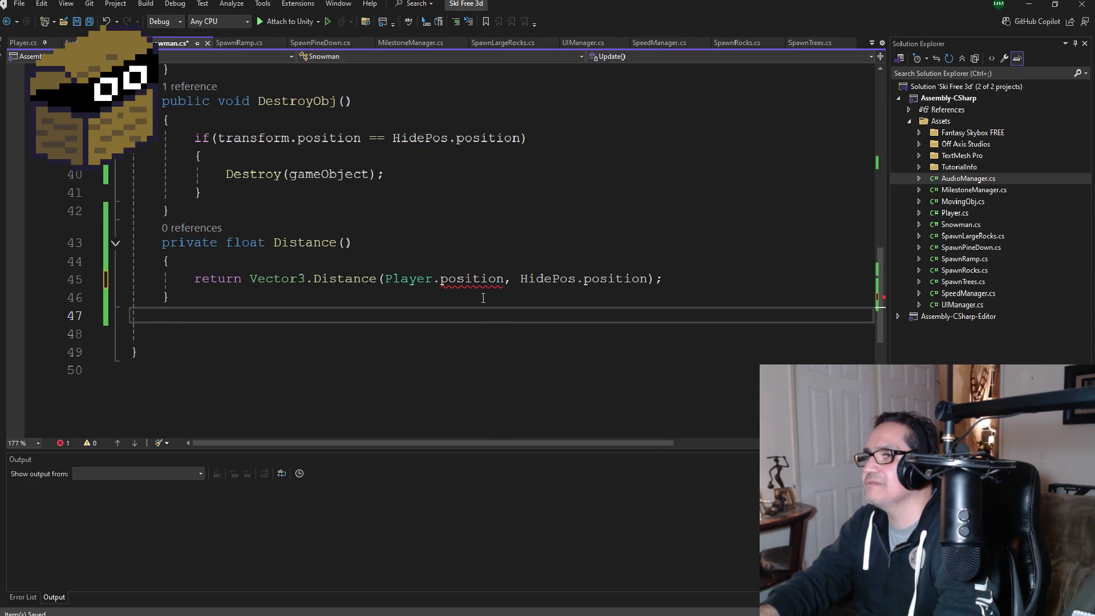
Step: Correct the first argument to lowercase player and save all files
scroll(464, 257, "up", 8)
scroll(450, 257, "down", 8)
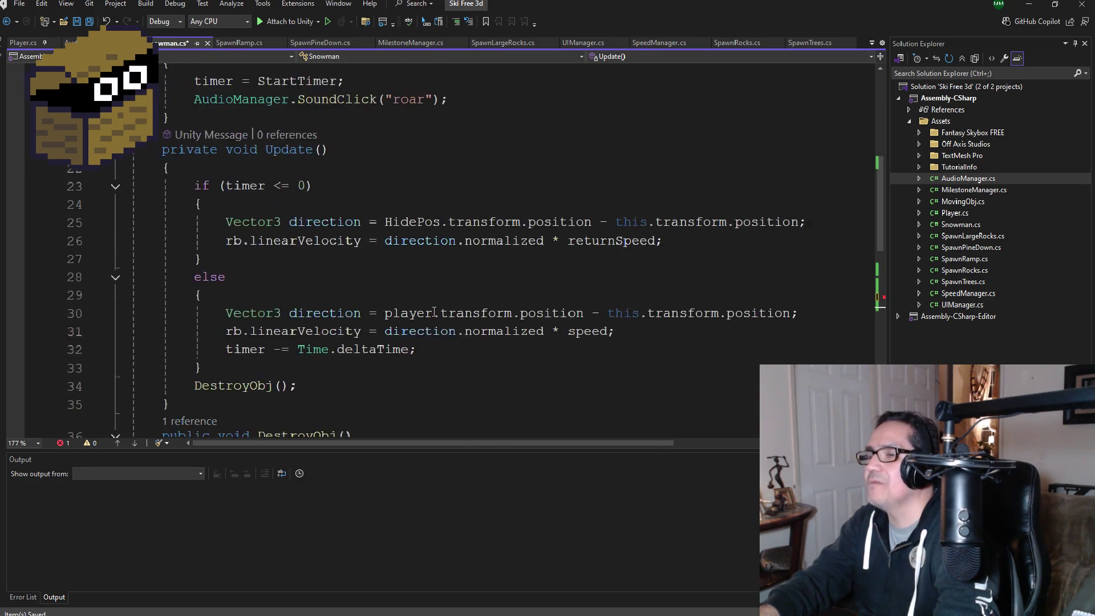
left_click(408, 294)
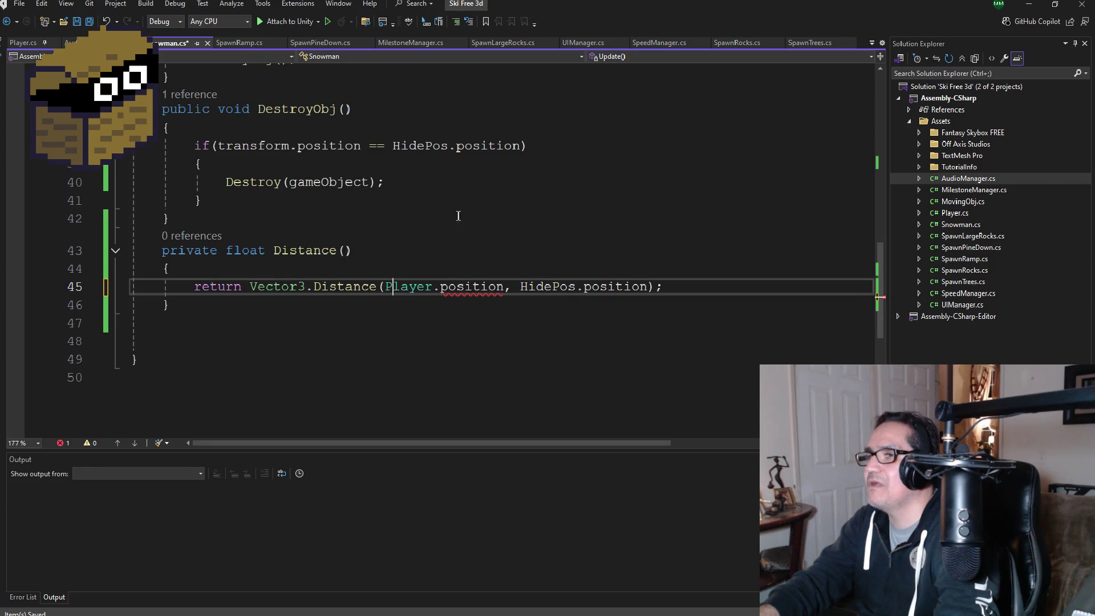
scroll(462, 215, "up", 8)
scroll(465, 226, "up", 2)
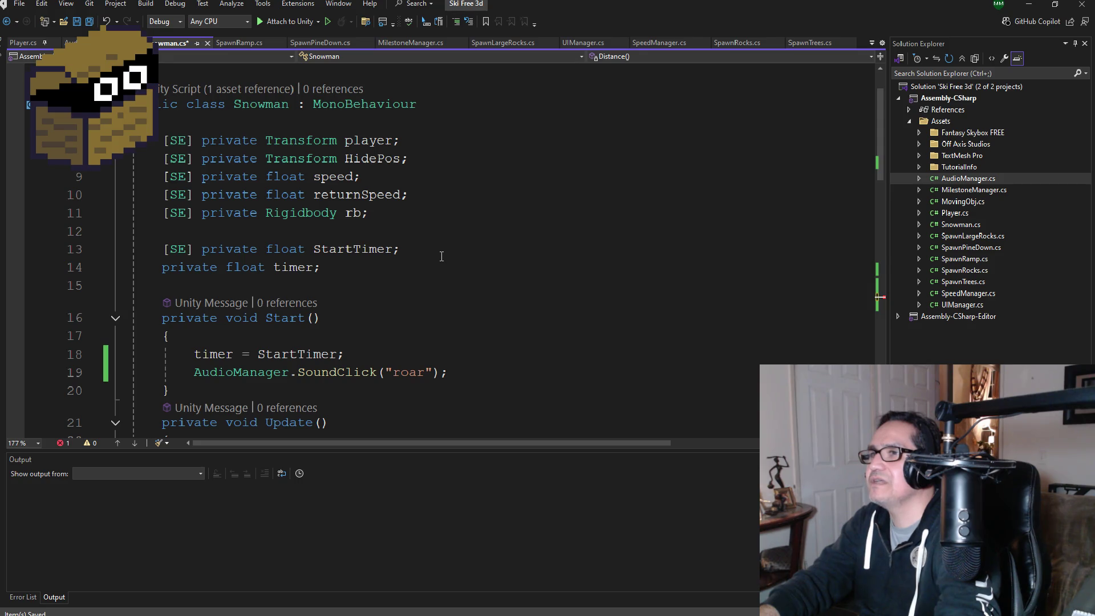
scroll(442, 257, "up", 1)
scroll(448, 286, "down", 10)
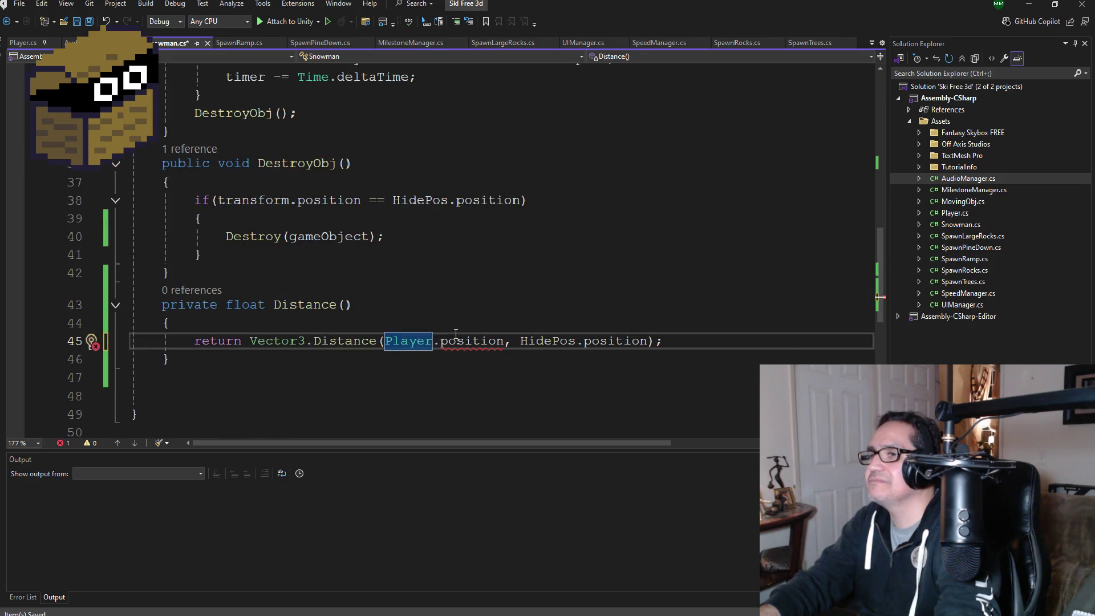
type("player")
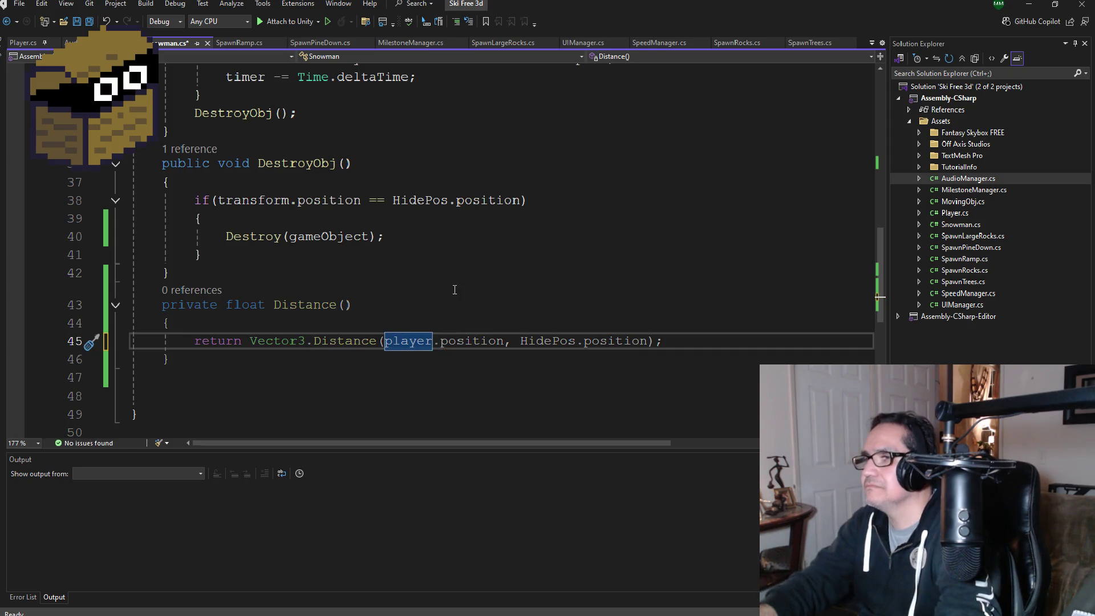
left_click(455, 280)
left_click(91, 23)
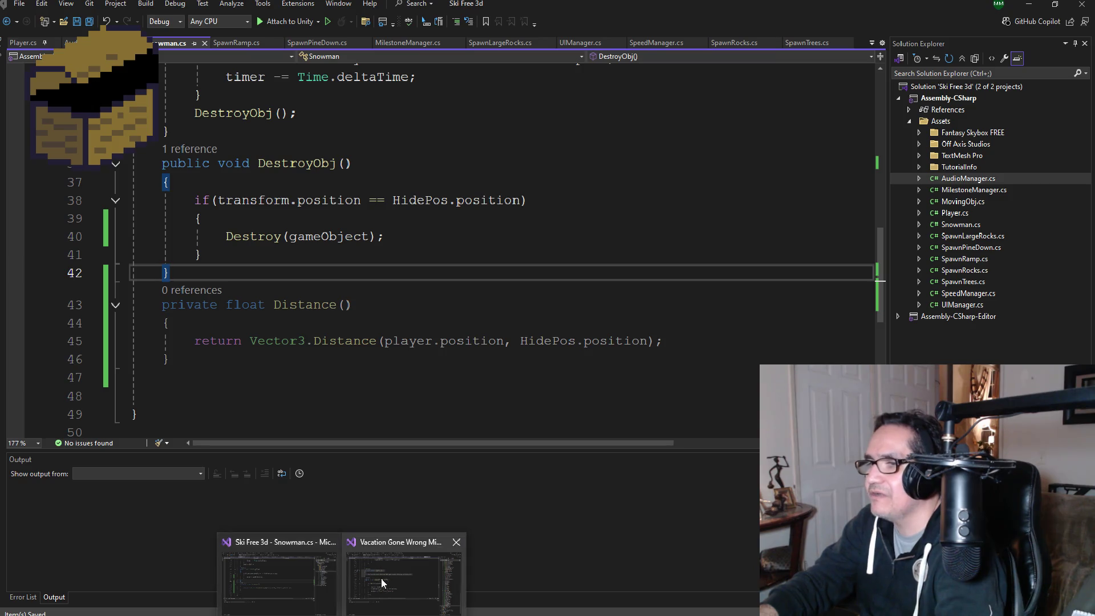
left_click(382, 582)
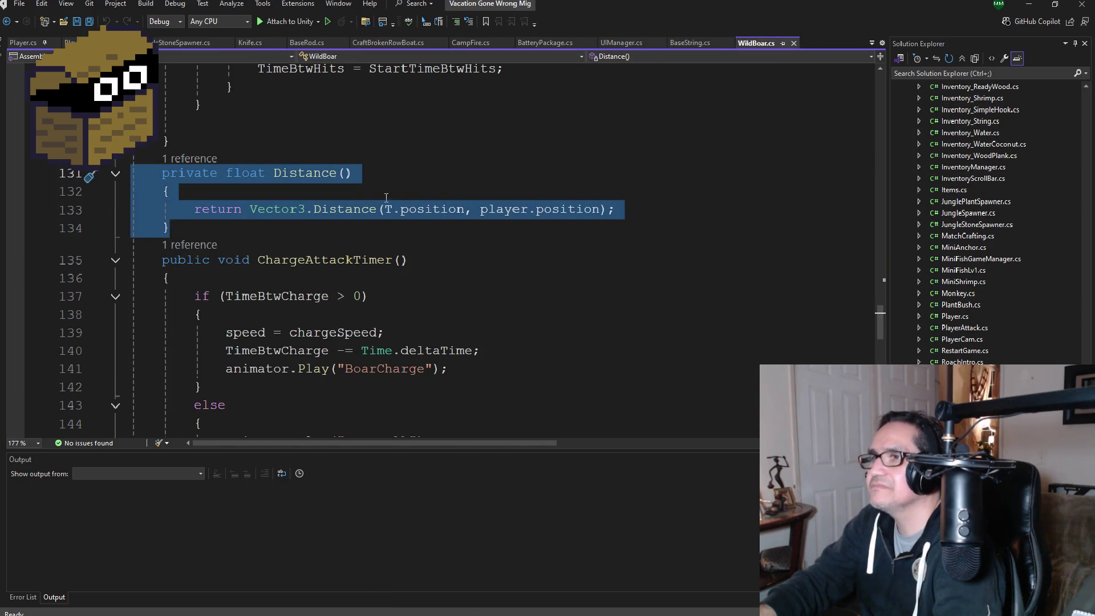
scroll(386, 197, "up", 7)
scroll(387, 198, "down", 5)
left_click(407, 285)
scroll(407, 290, "up", 3)
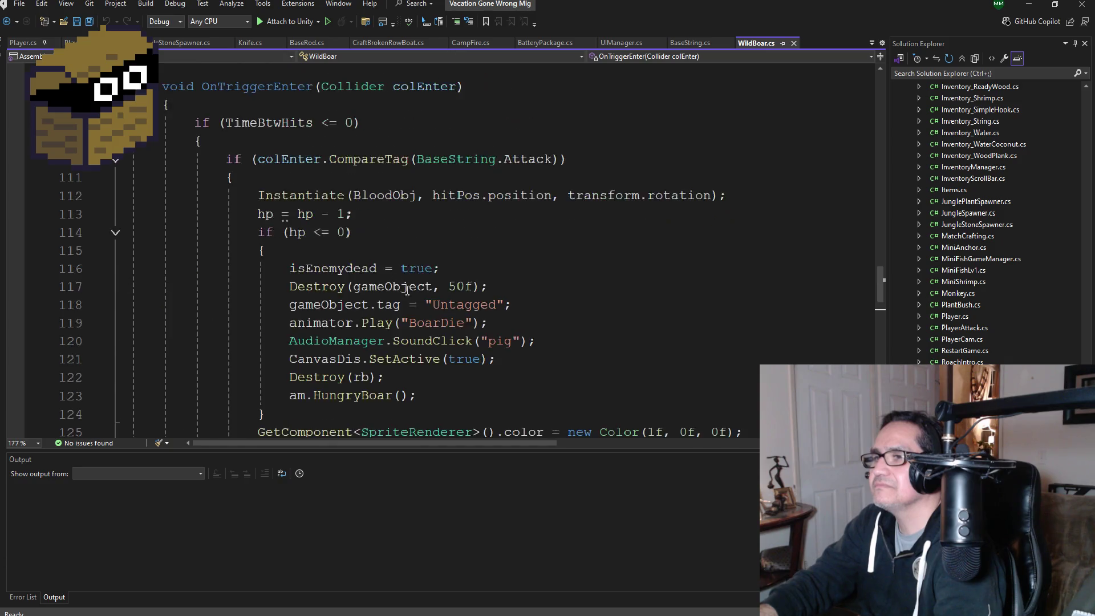
scroll(407, 290, "up", 20)
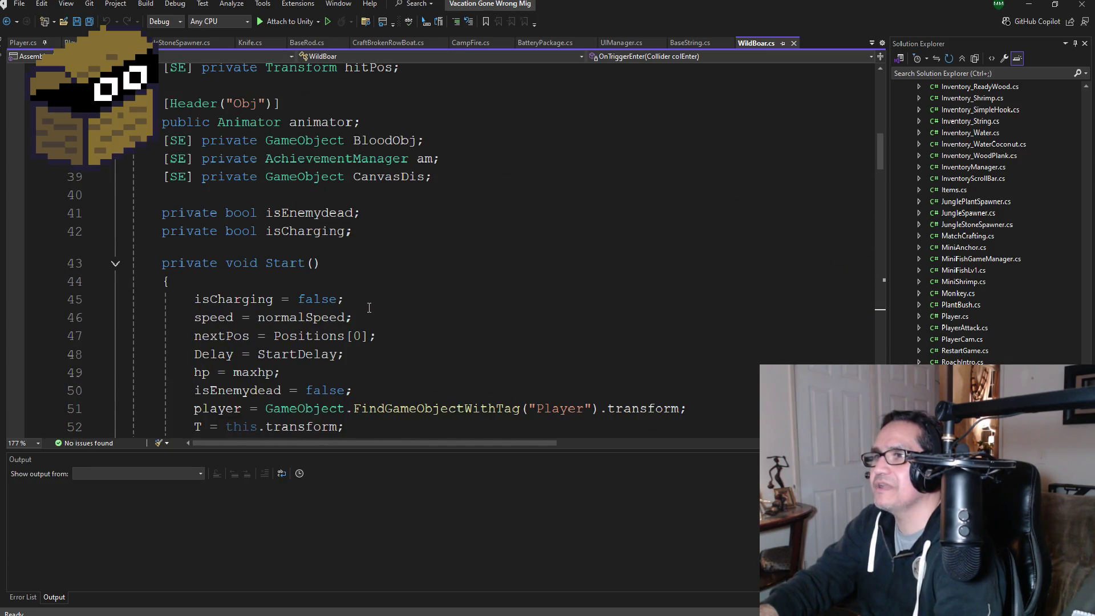
scroll(369, 308, "down", 2)
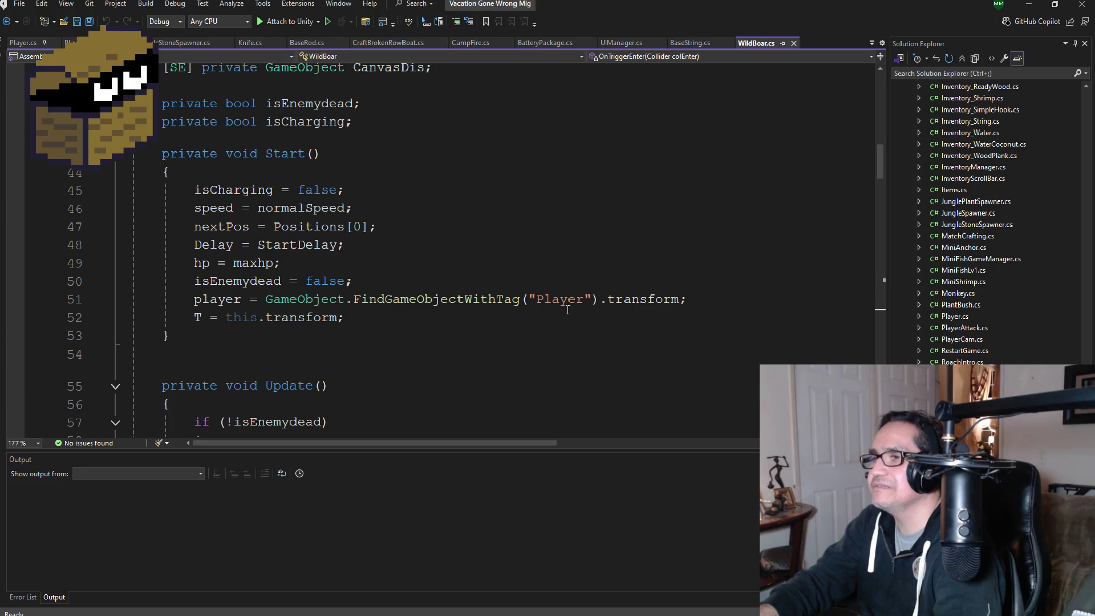
mouse_move(714, 301)
left_mouse_down()
mouse_move(196, 281)
mouse_move(194, 299)
left_mouse_up()
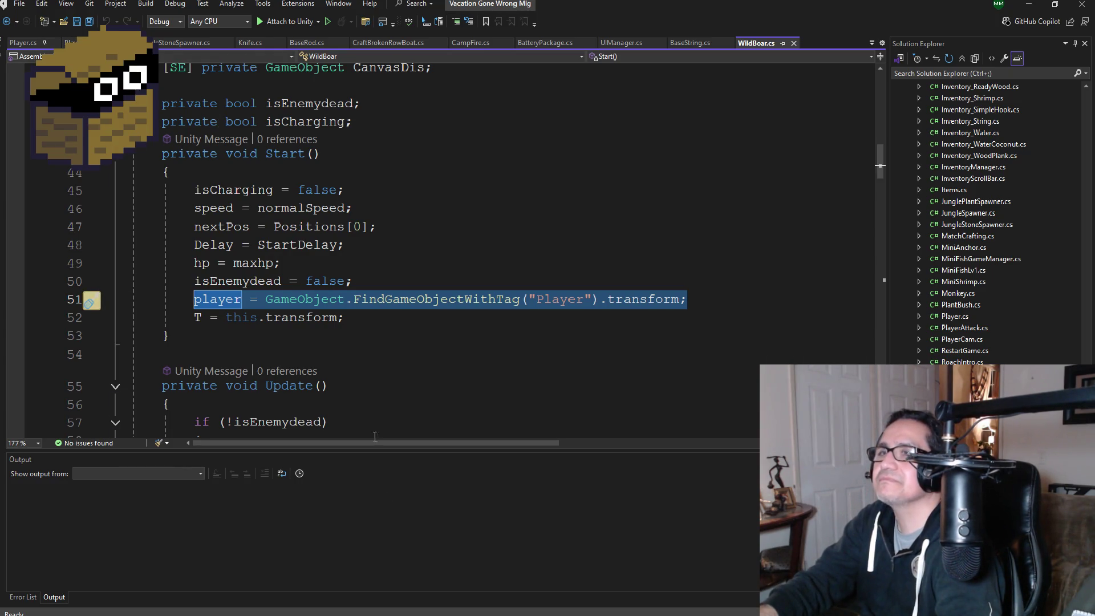
mouse_move(342, 613)
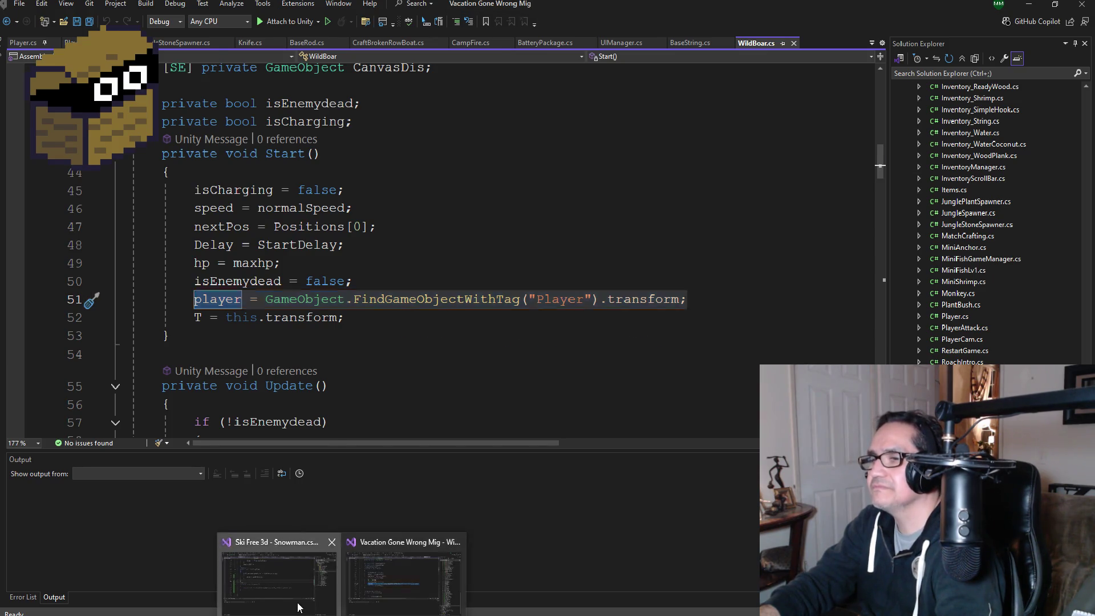
left_click(278, 570)
scroll(350, 283, "up", 7)
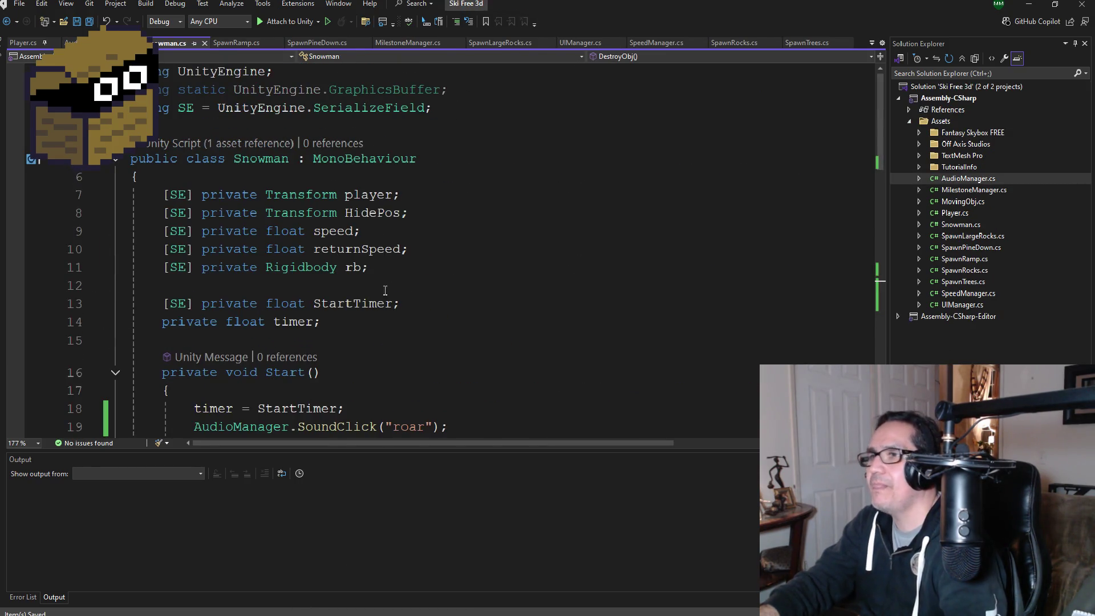
Step: Change the first argument of Distance() in Snowman.cs from player to T
left_click(398, 323)
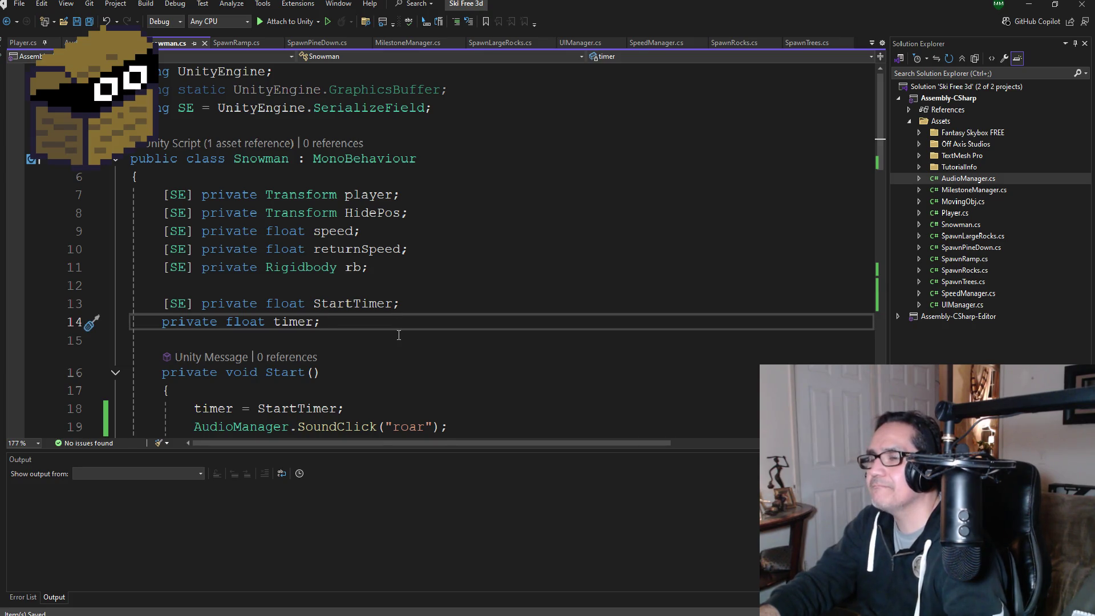
scroll(399, 335, "down", 12)
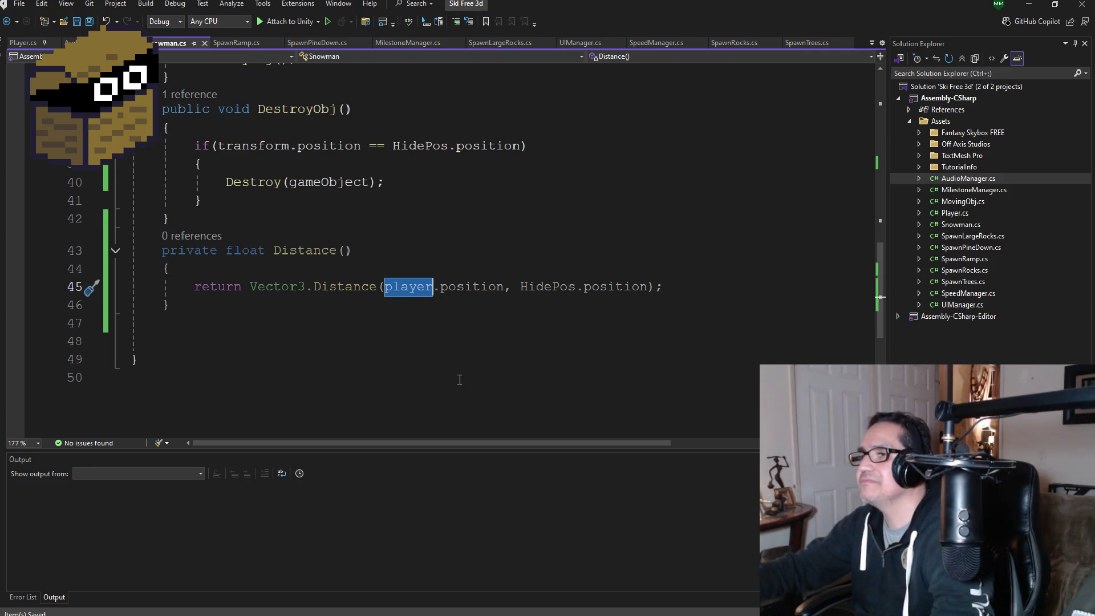
type("T")
left_click(251, 164)
scroll(456, 236, "up", 13)
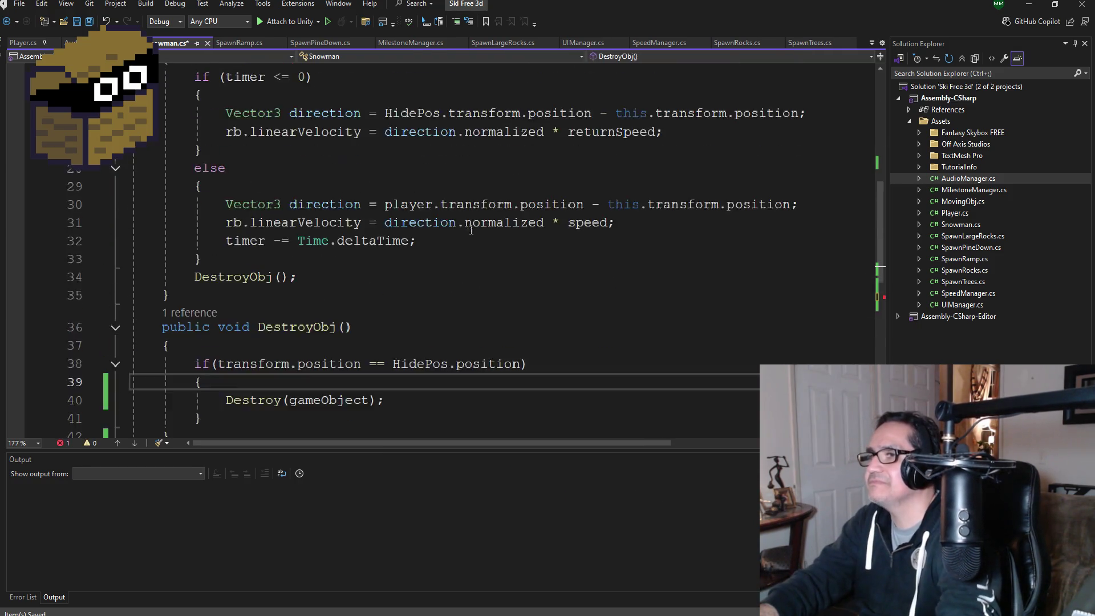
left_click(364, 277)
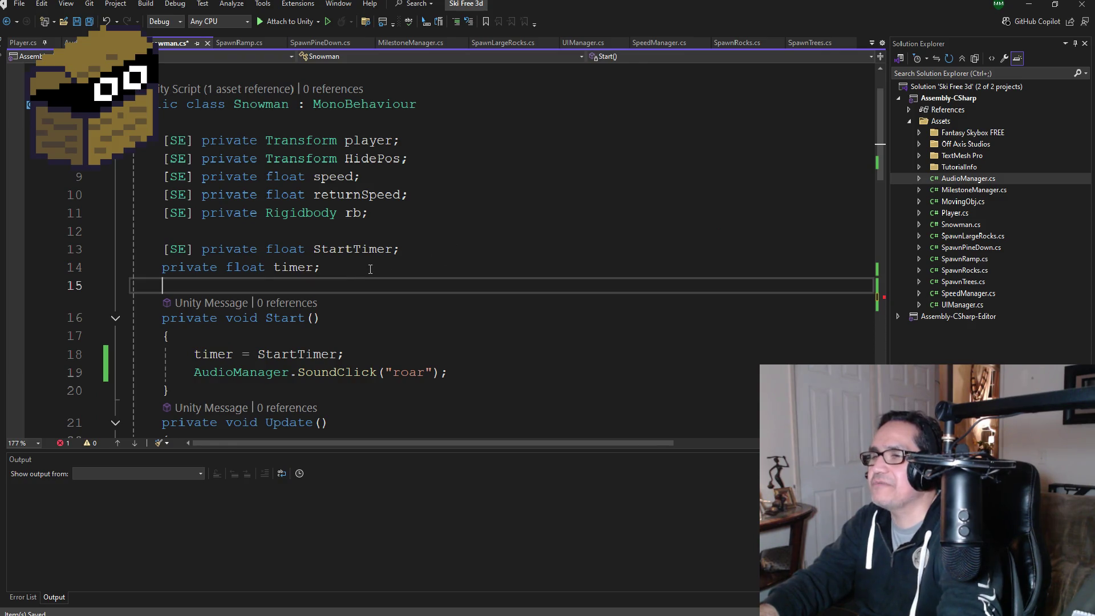
left_click(372, 268)
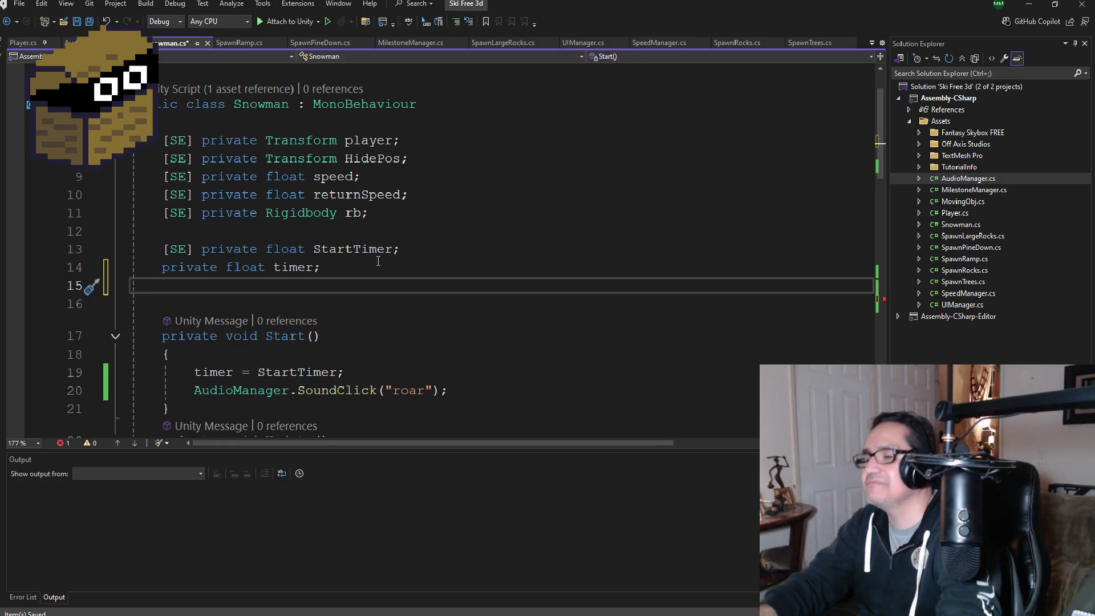
Step: In WildBoar.cs, review and select the 'T = this.transform;' line in Start()
mouse_move(429, 601)
left_click(429, 582)
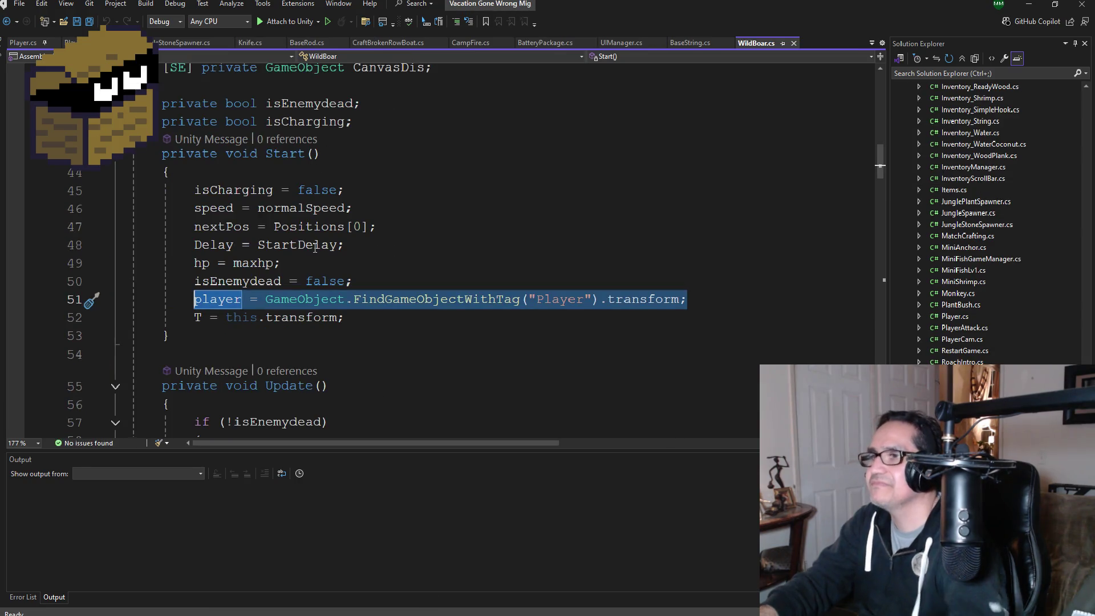
left_click(351, 321)
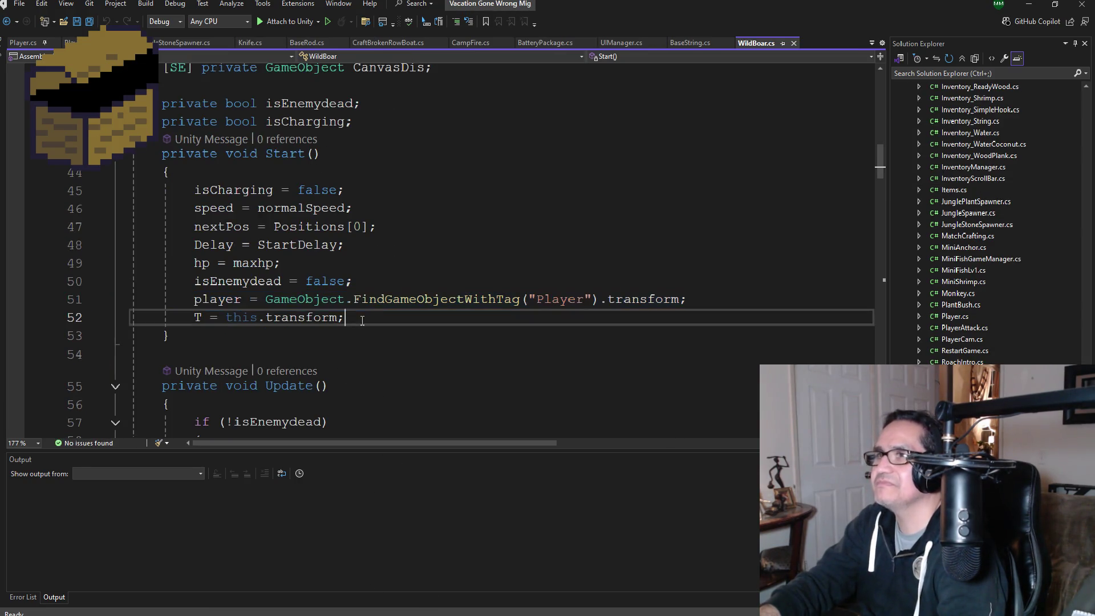
scroll(371, 316, "up", 4)
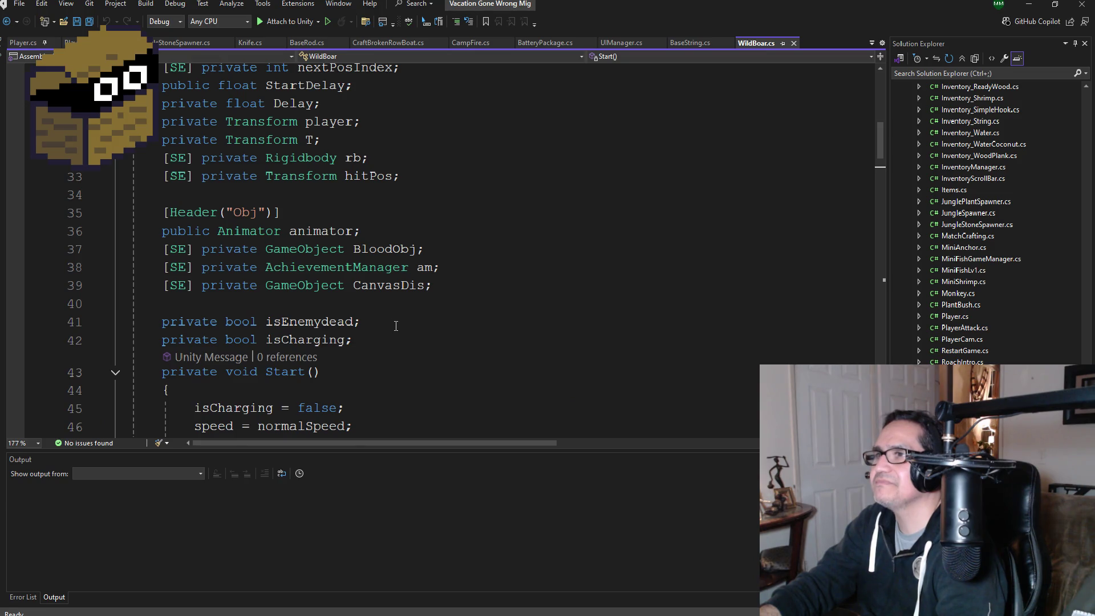
scroll(396, 326, "down", 4)
left_click_drag(361, 312, 187, 321)
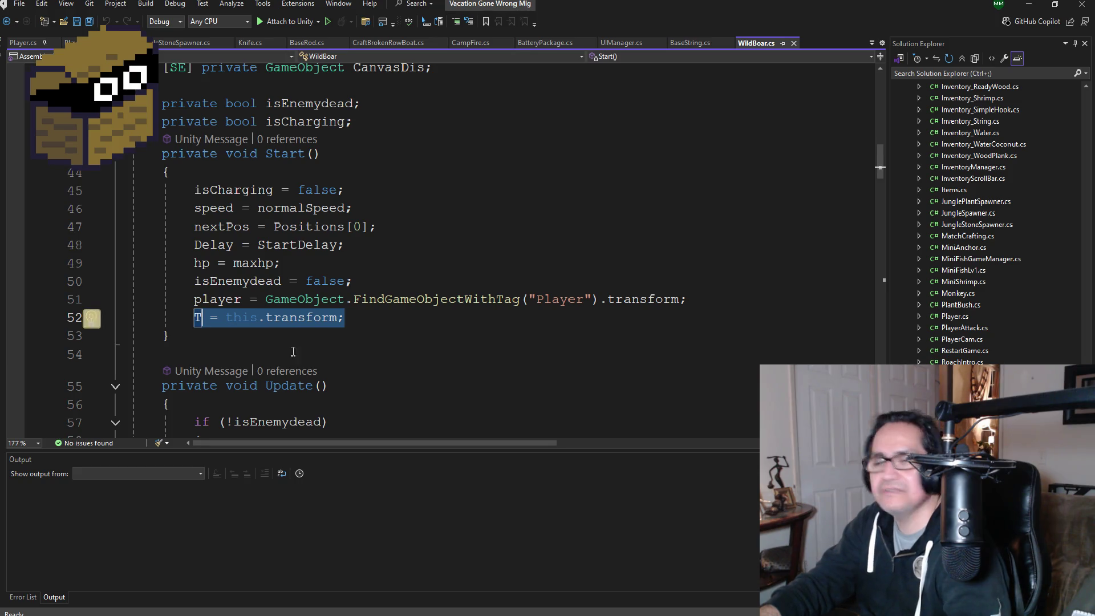
left_click_drag(345, 317, 188, 316)
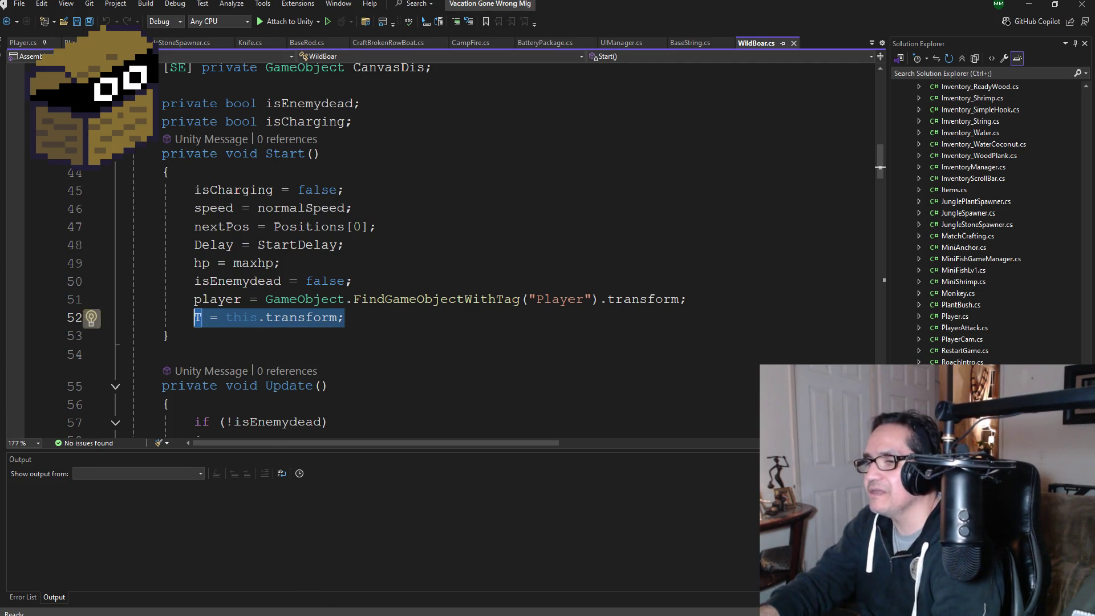
Step: Return to the Ski Free 3d window showing Snowman.cs
mouse_move(313, 613)
left_click(280, 570)
scroll(390, 297, "up", 1)
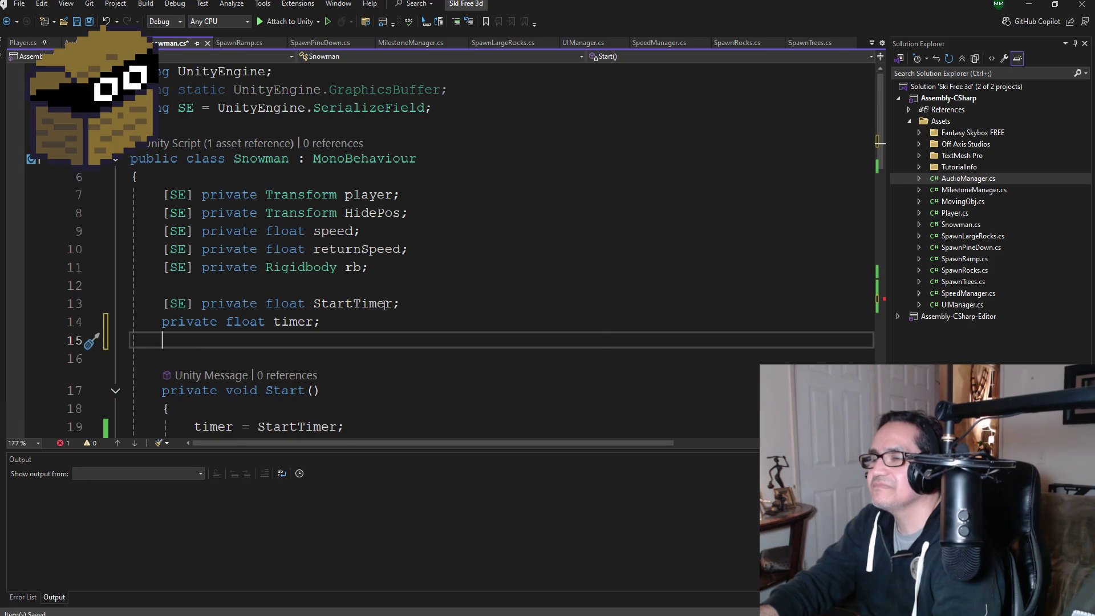
Step: Add 'T = this.transform;' after the roar sound call at the end of Start()
scroll(385, 304, "down", 2)
left_click(460, 336)
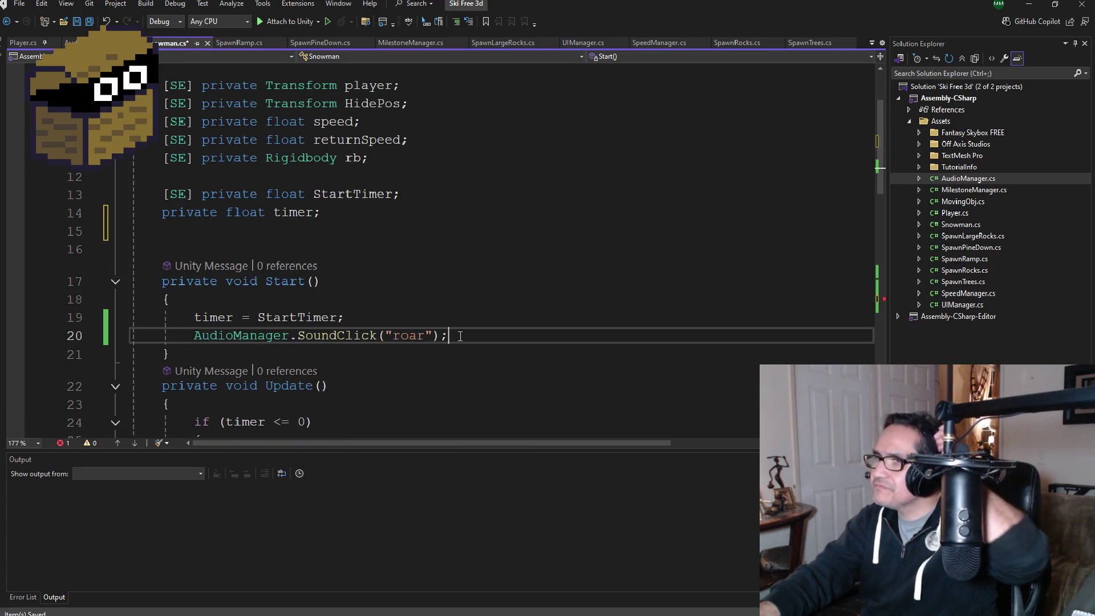
key("Return")
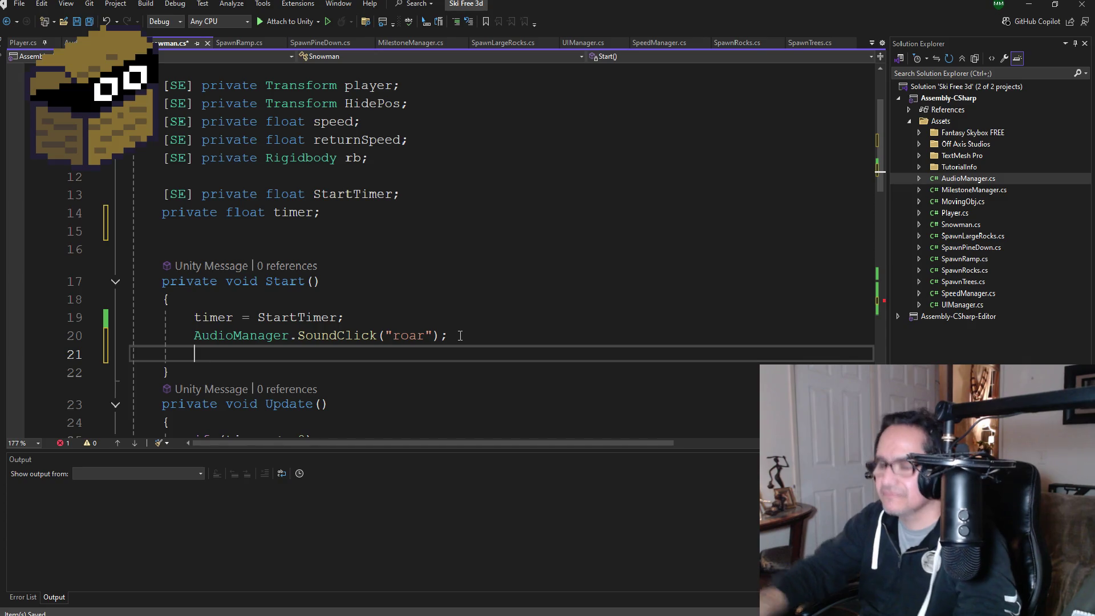
type("T = this.transform;")
Step: Declare 'private Transform T;' on a new line below the timer field
left_click(359, 214)
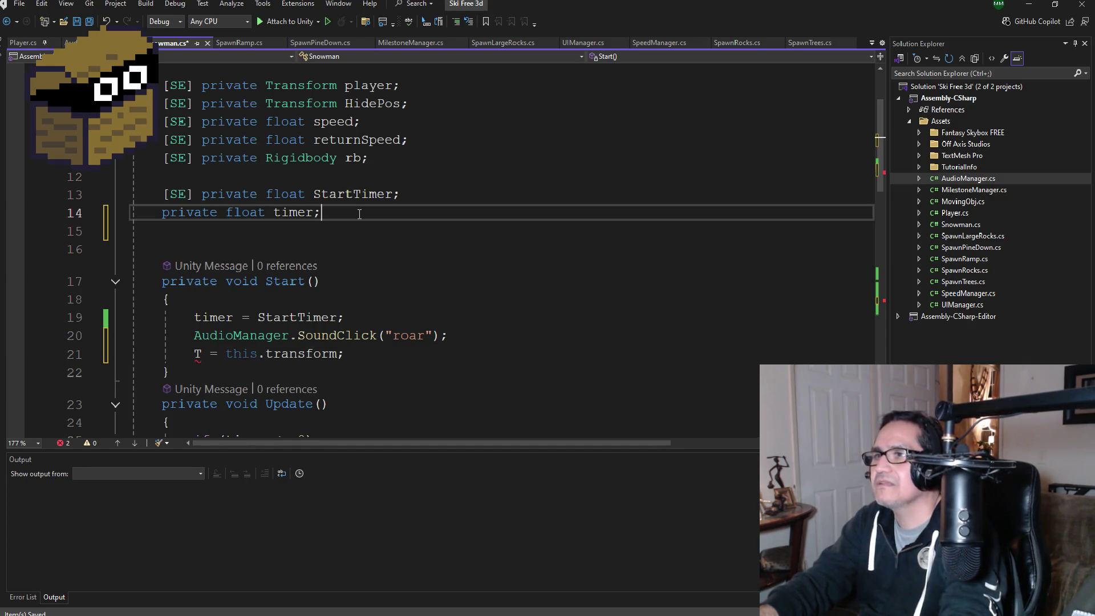
key("Return")
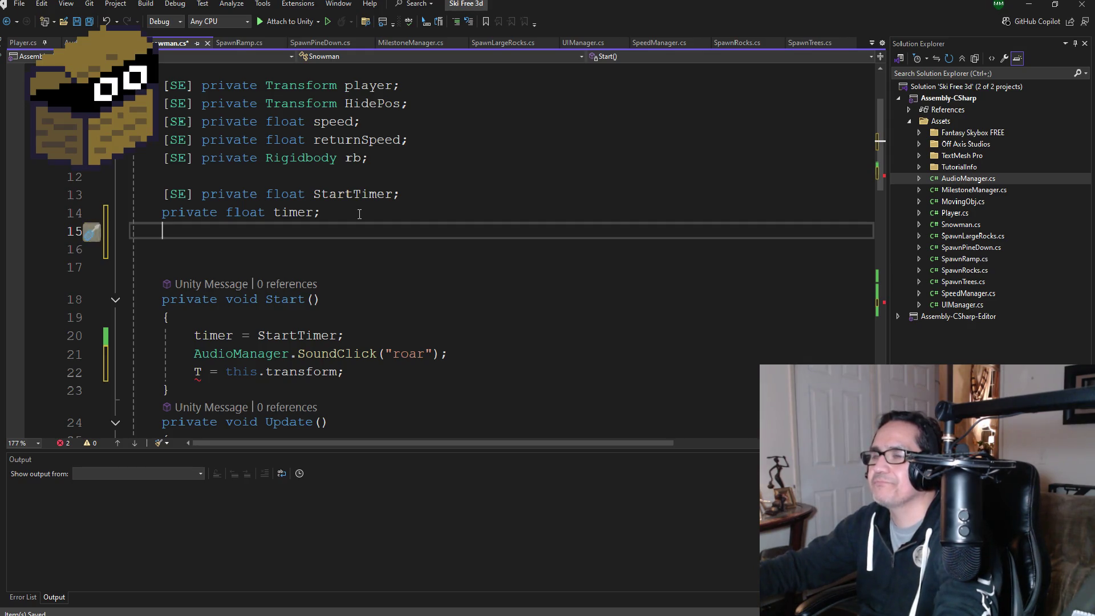
type("private ")
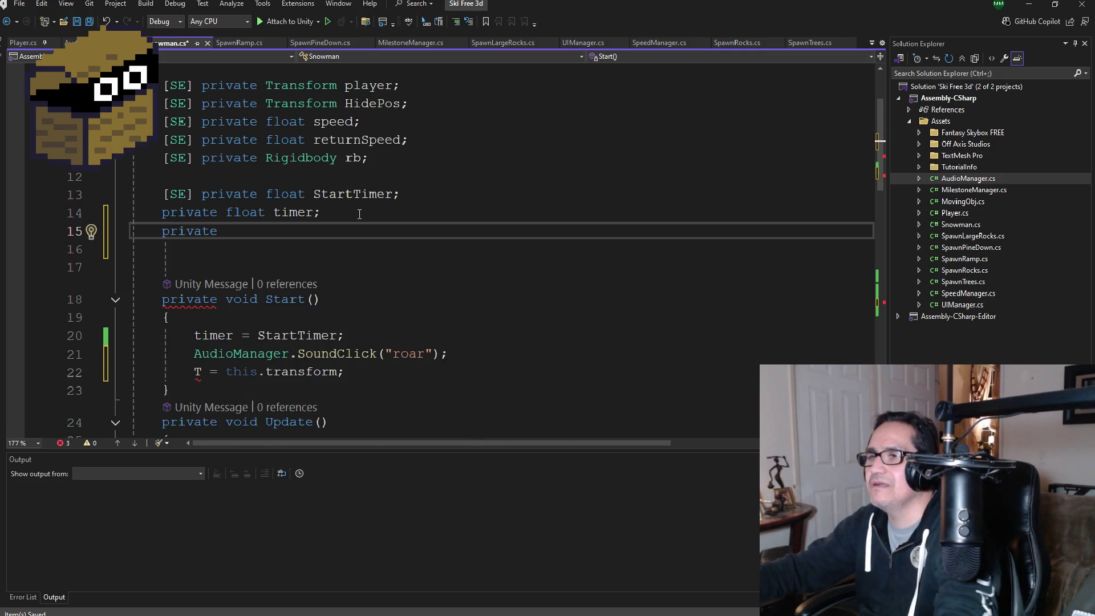
type("Trna")
key("BackSpace")
key("BackSpace")
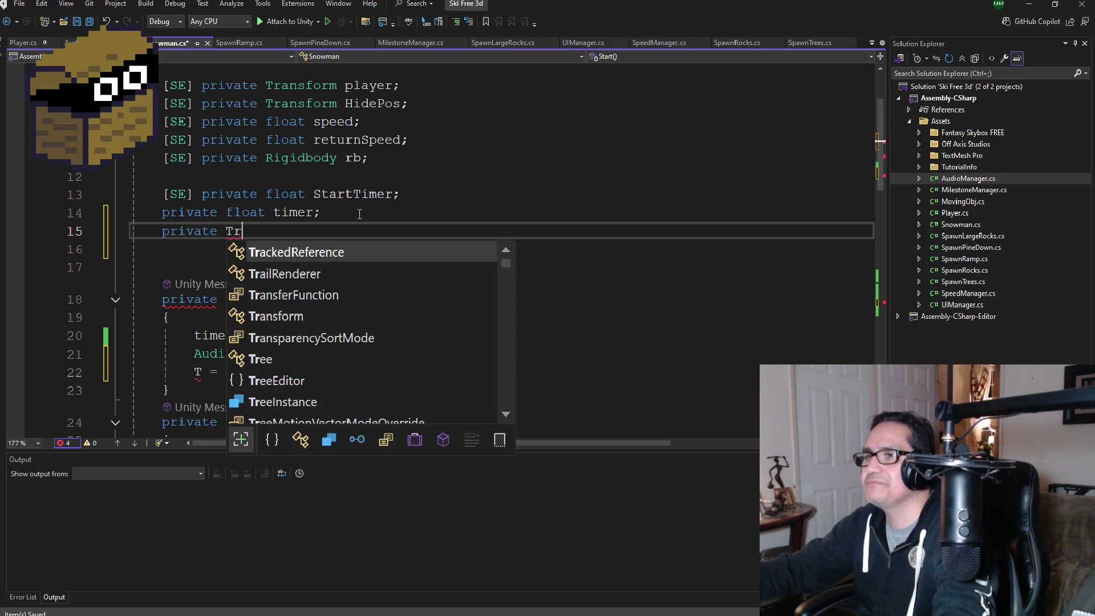
type("ans")
key("Down")
key("Tab")
type("T;")
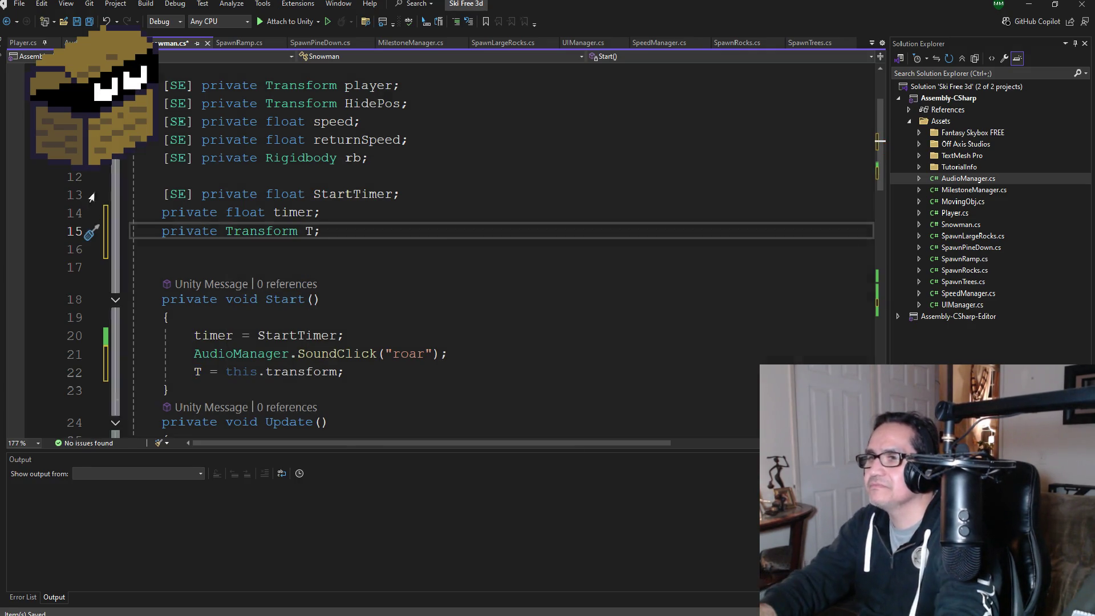
Step: Save Snowman.cs and confirm no issues are found
key("ctrl+s")
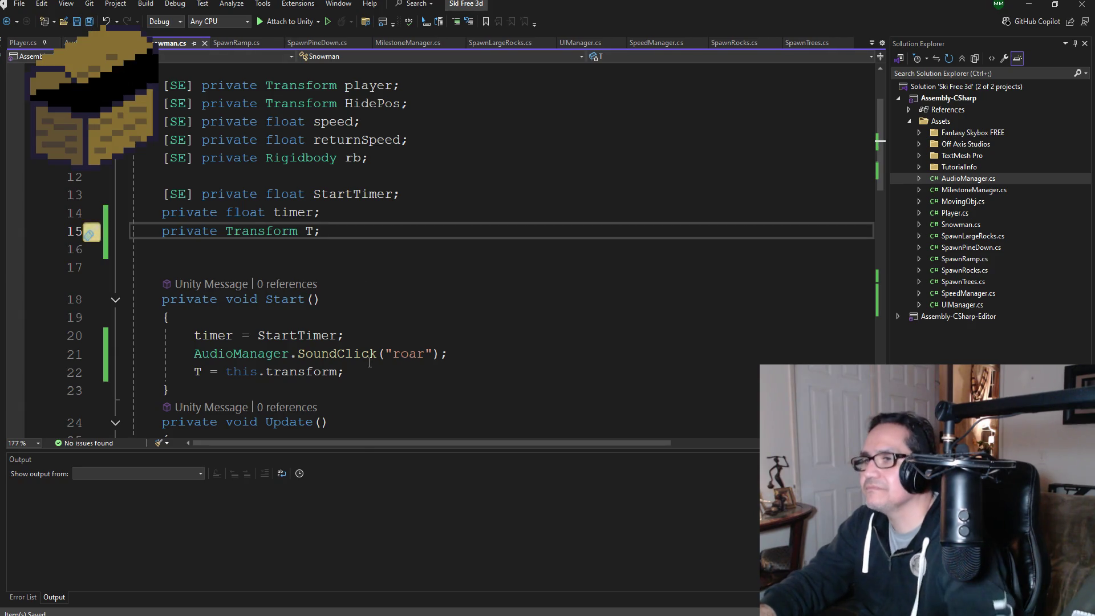
scroll(363, 299, "down", 10)
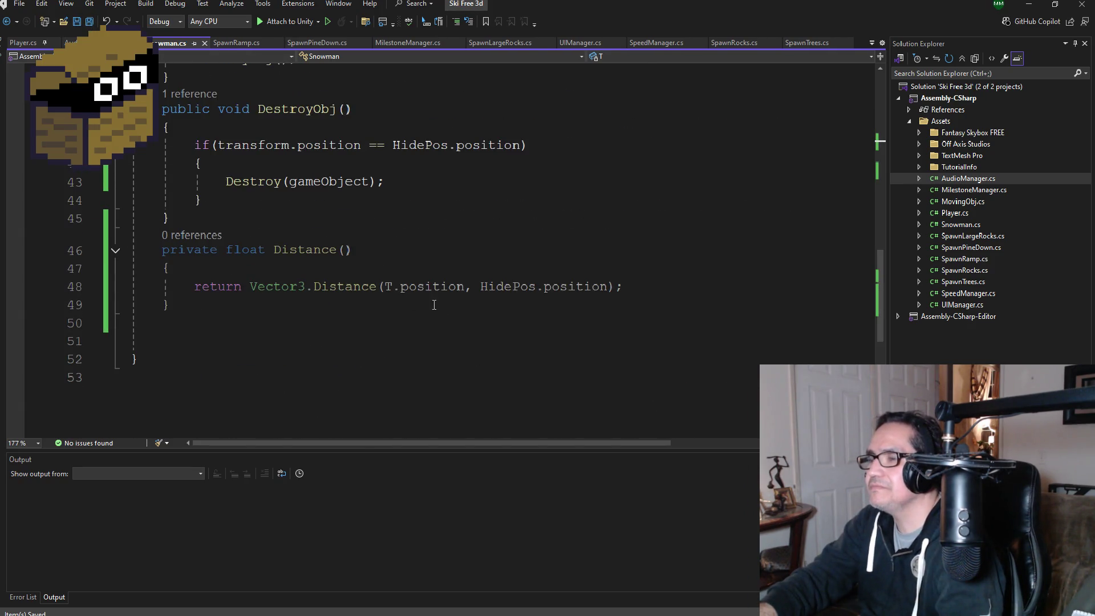
scroll(402, 273, "up", 10)
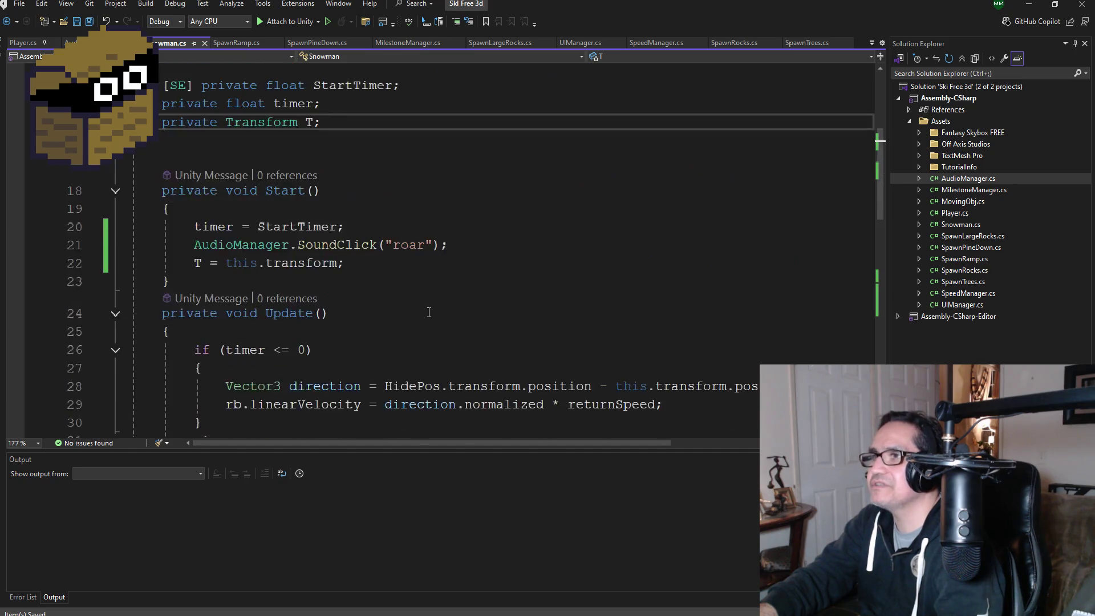